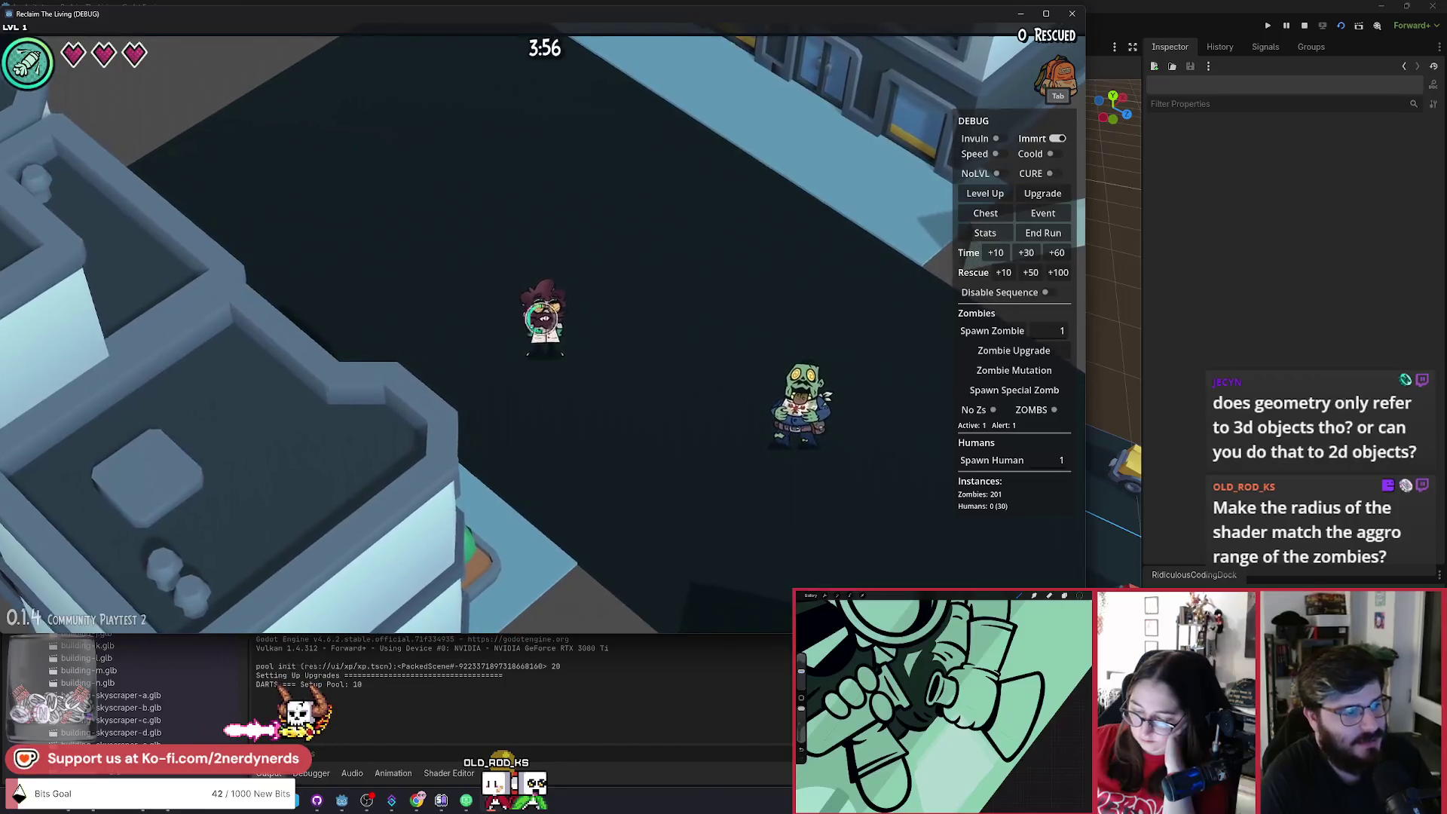
# Walk the player up the street toward the zombie, then stop the game with F8.
pyautogui.press('w')
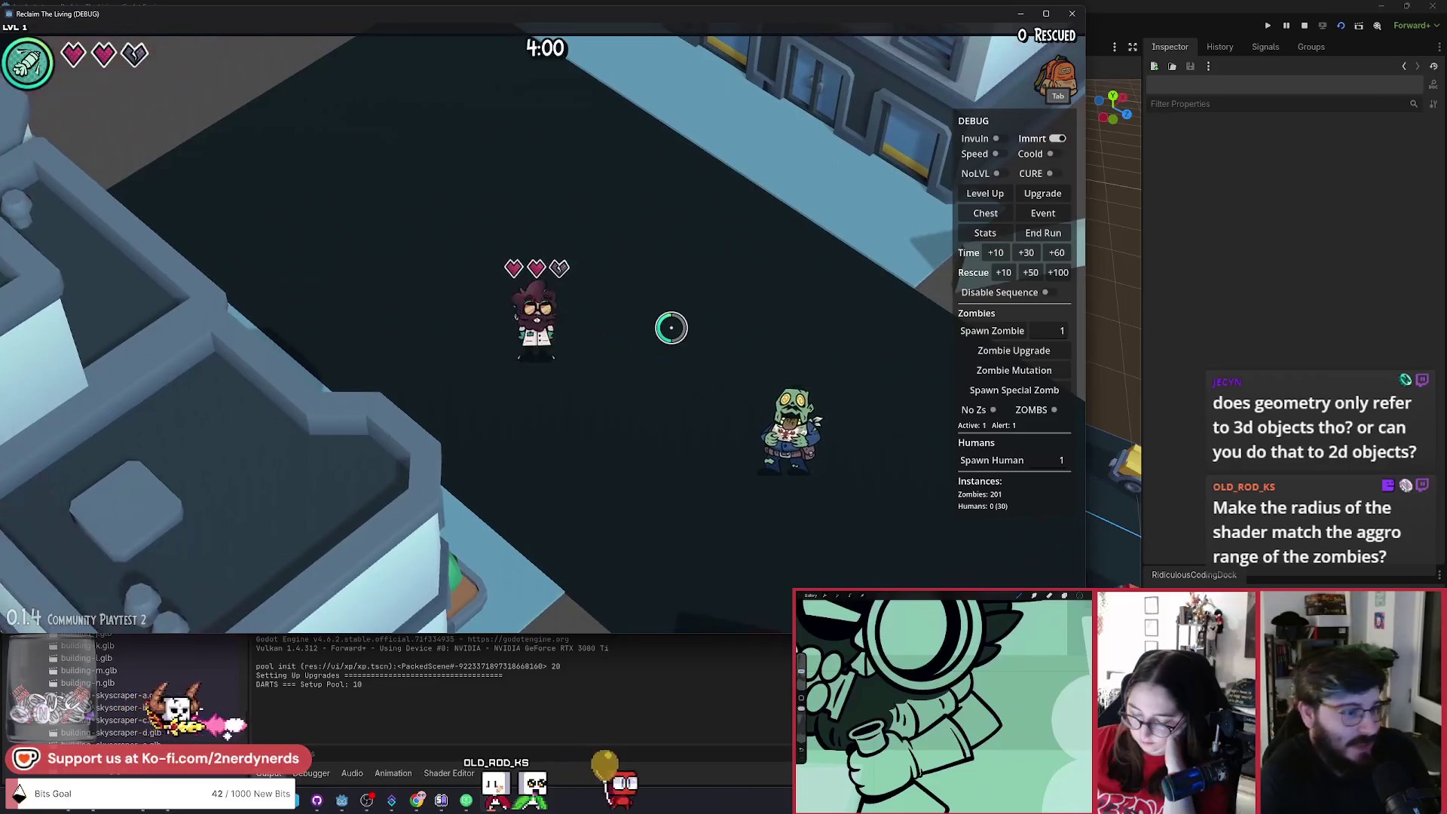
pyautogui.press('a')
pyautogui.hotkey('w', 'd')
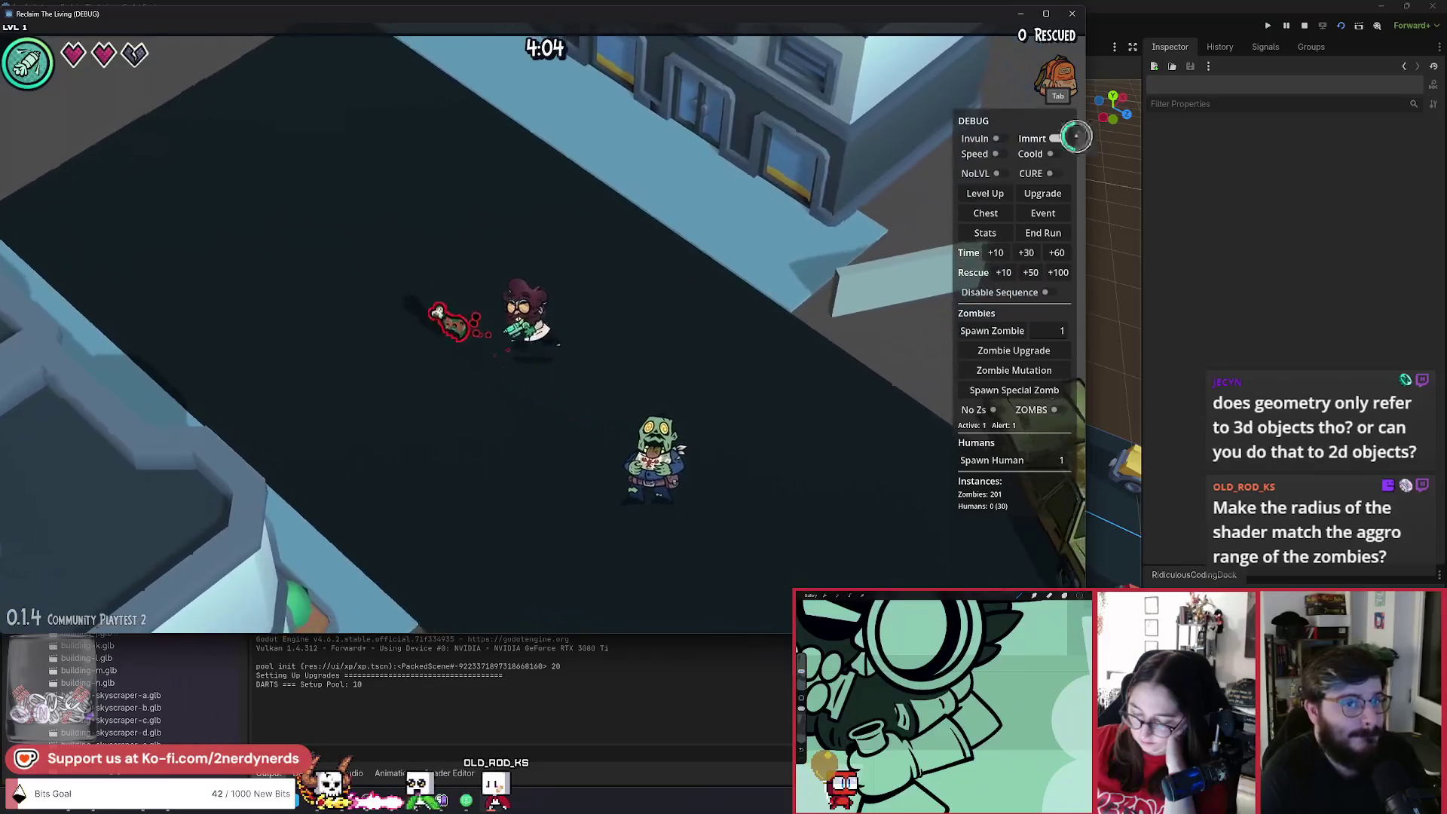
pyautogui.press('F8')
pyautogui.scroll(3, 827, 473)
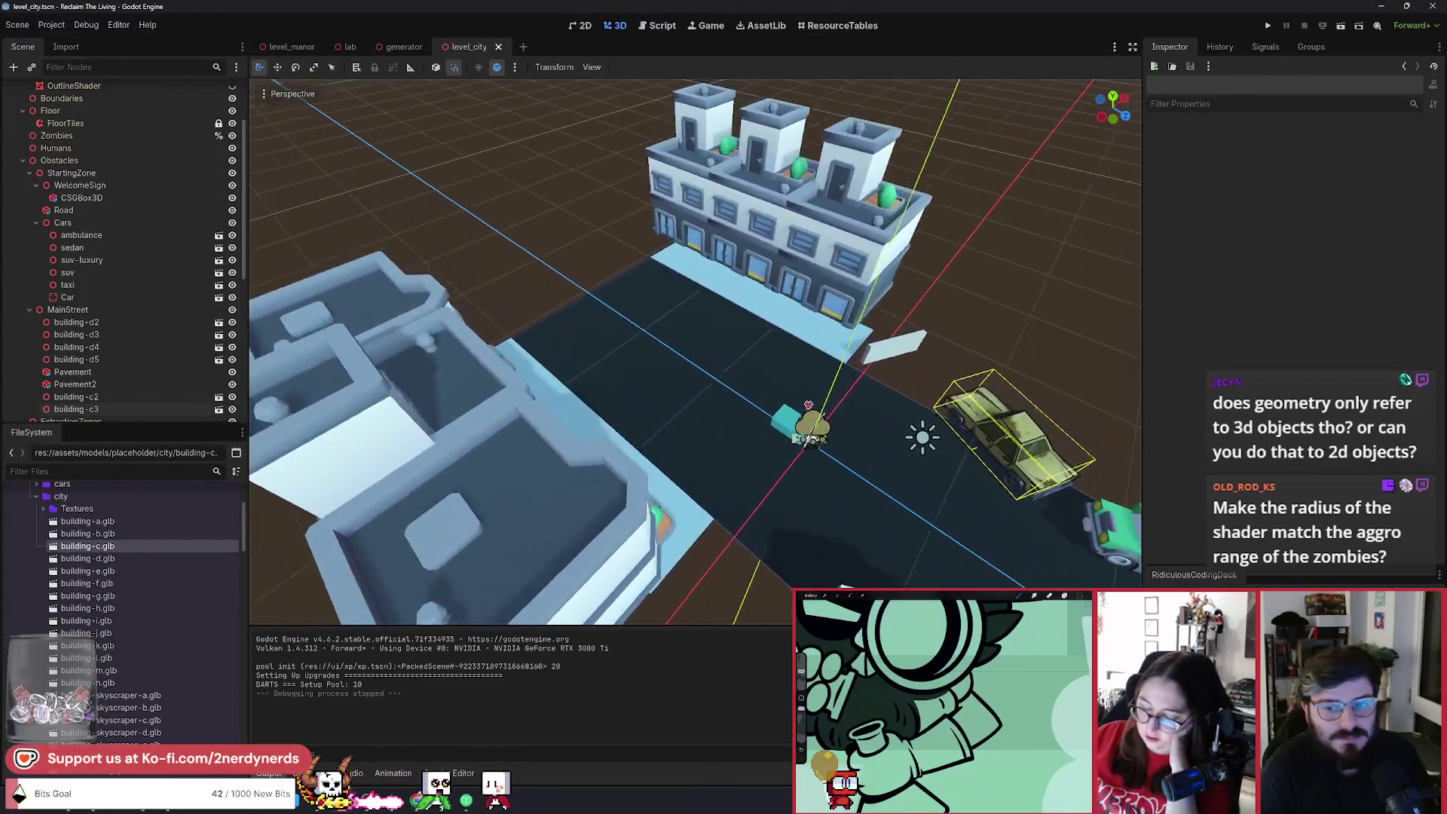
pyautogui.scroll(3, 694, 352)
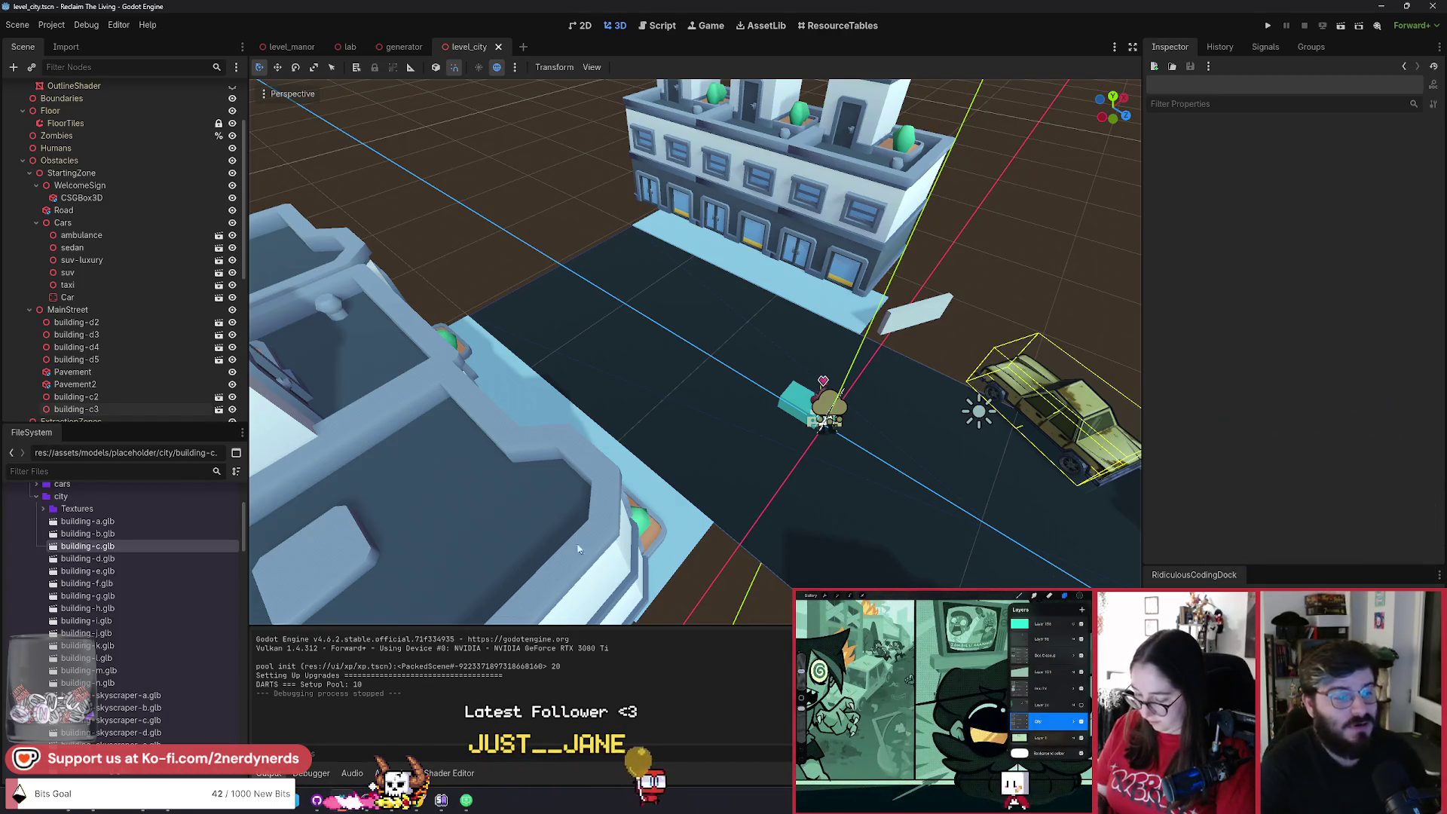
pyautogui.press('a')
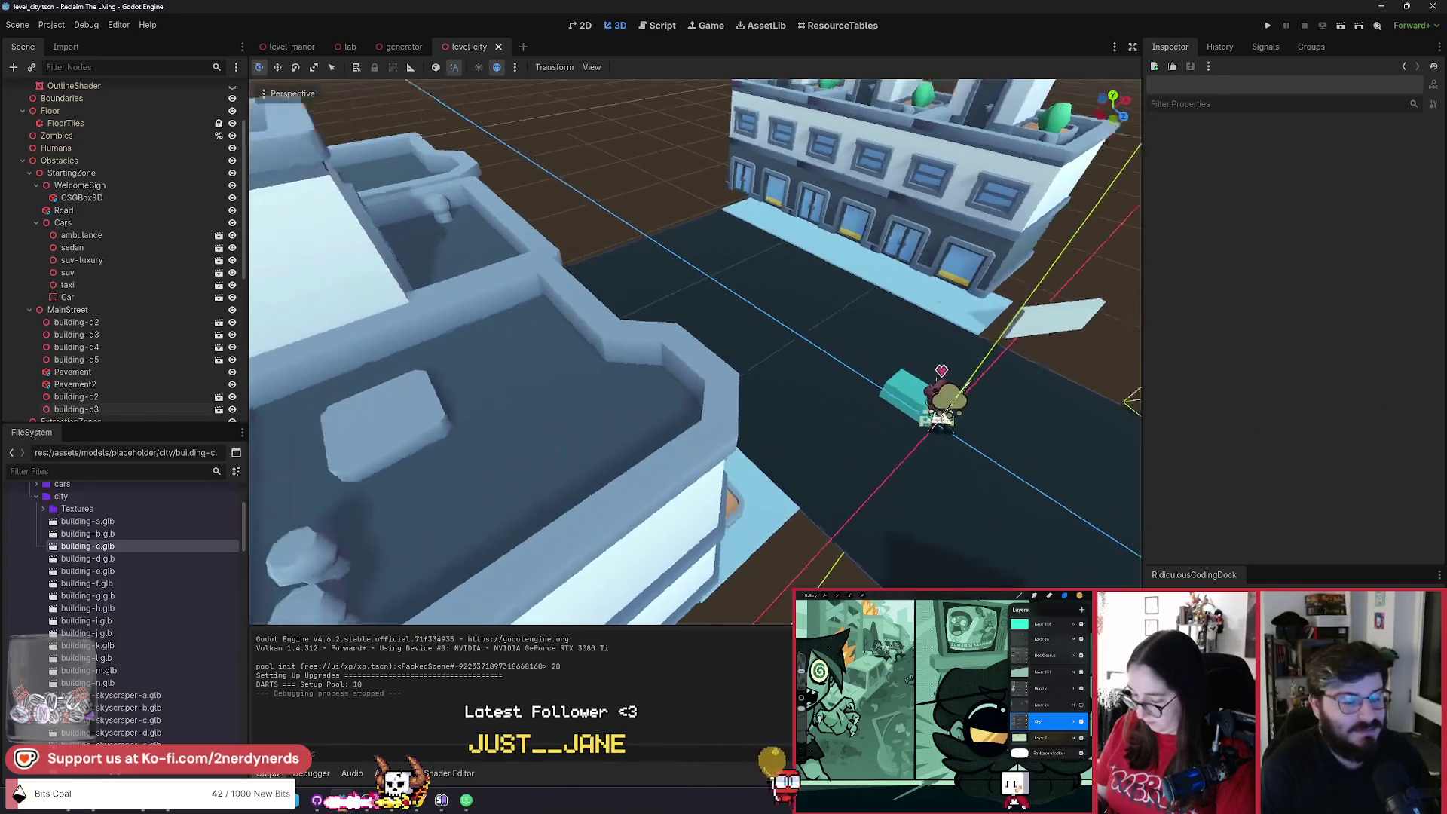
pyautogui.press('d')
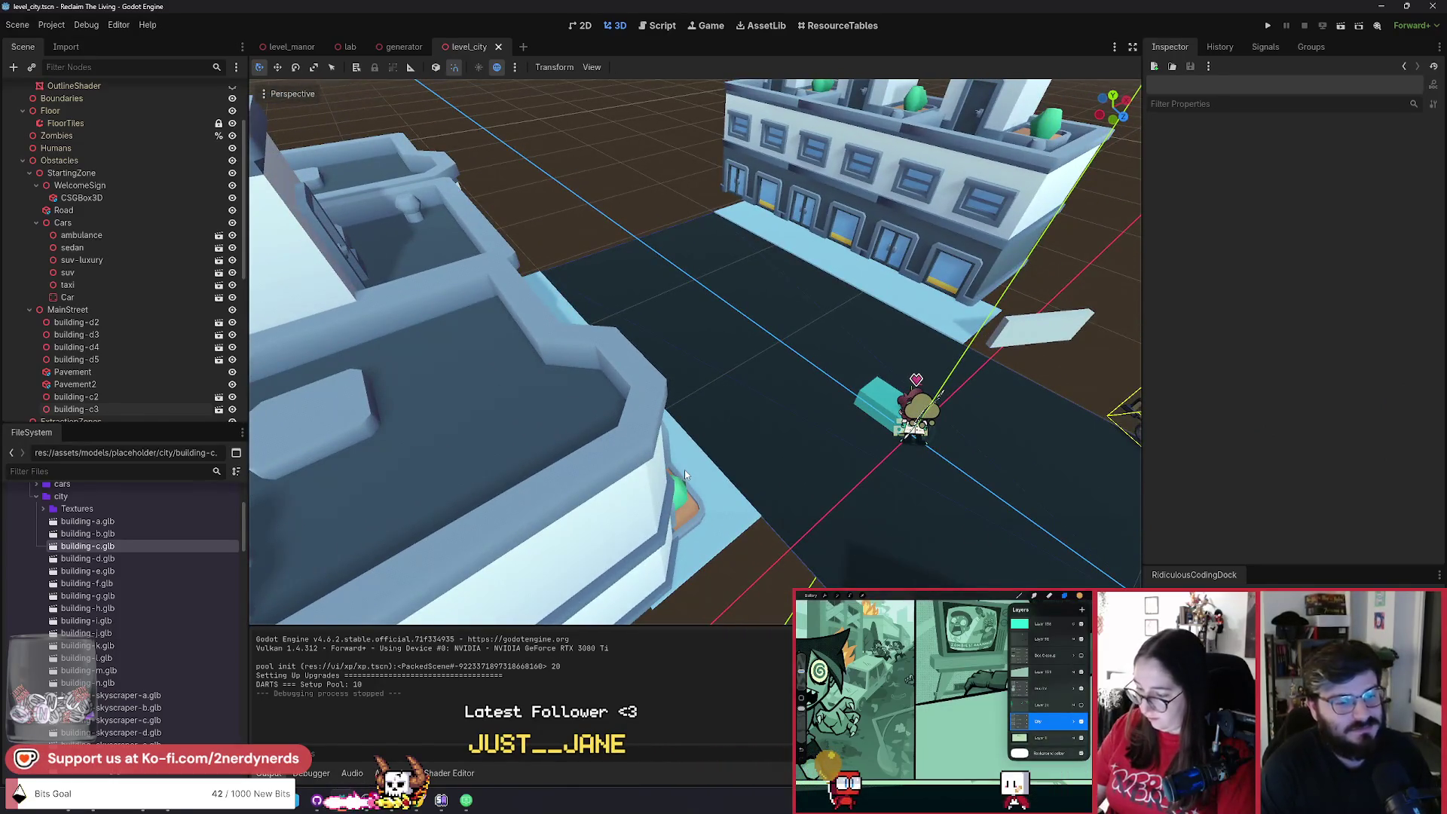
pyautogui.press('s')
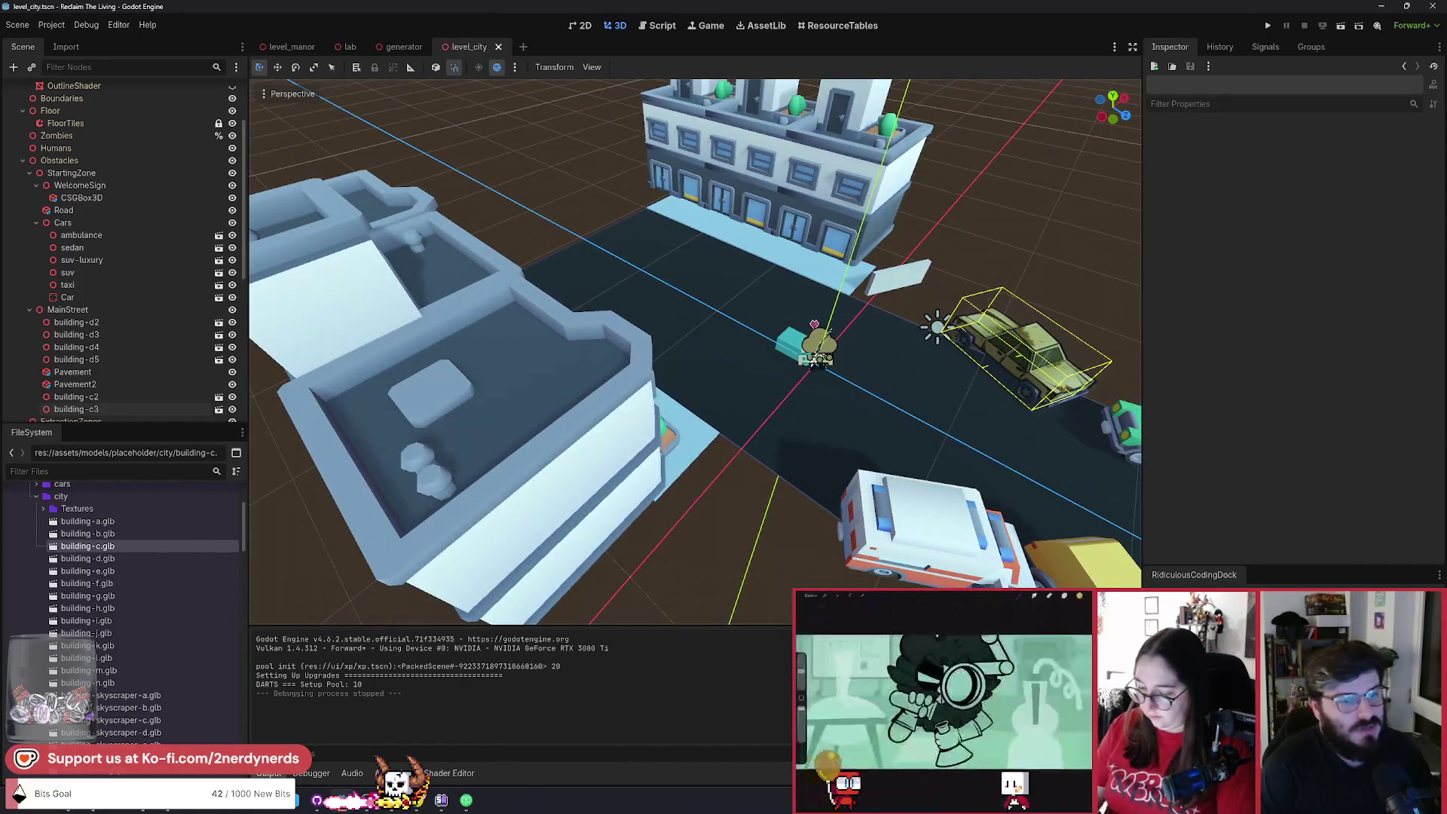
pyautogui.press('d')
pyautogui.click(913, 351)
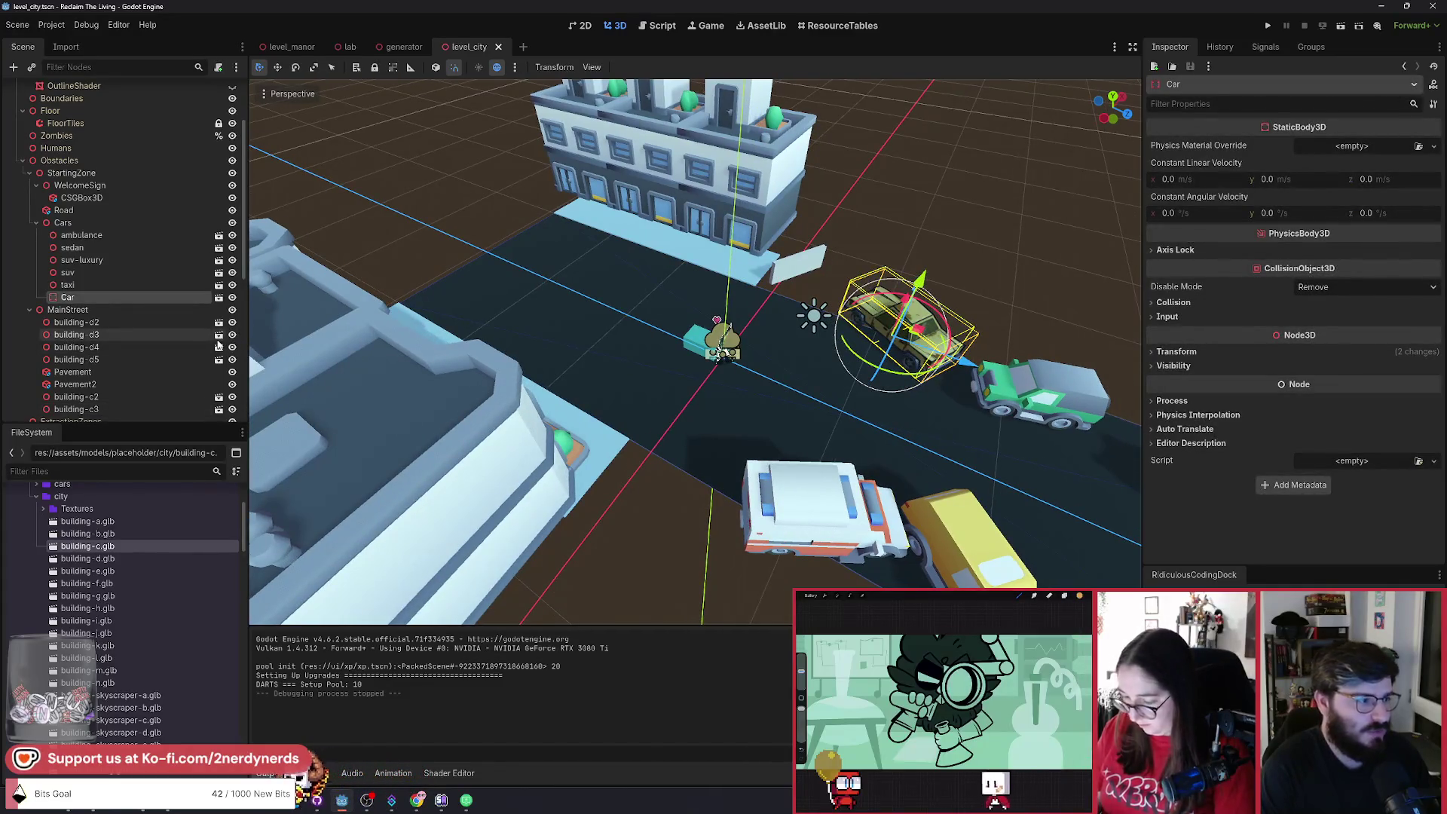
# Move Car under MainStreet, rotate it 15°, and duplicate it as Car2 shifted 2 units along the road.
pyautogui.moveTo(89, 334); pyautogui.dragTo(67, 309)
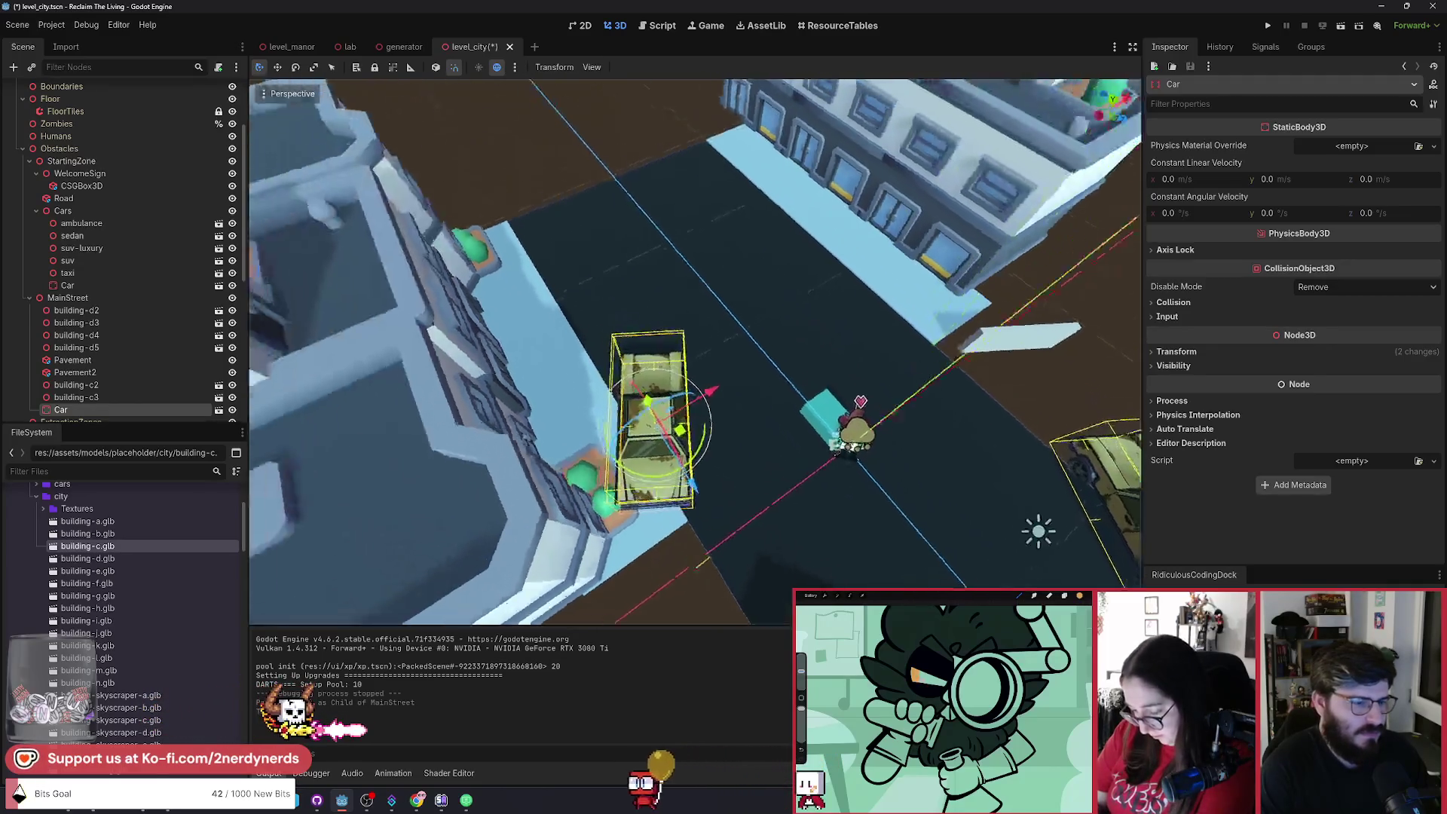
pyautogui.moveTo(705, 426); pyautogui.dragTo(686, 394)
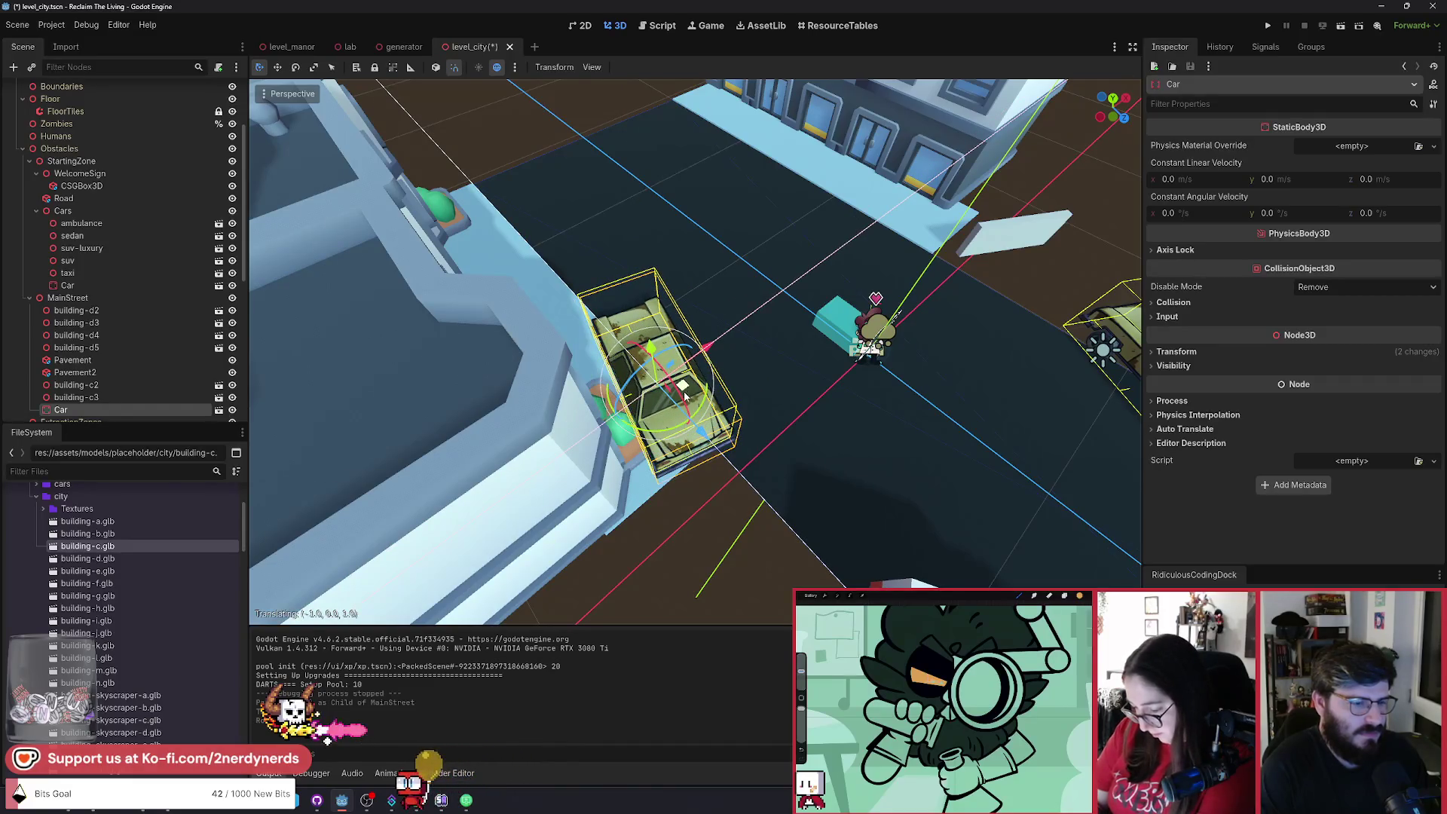
pyautogui.hotkey('ctrl', 'd')
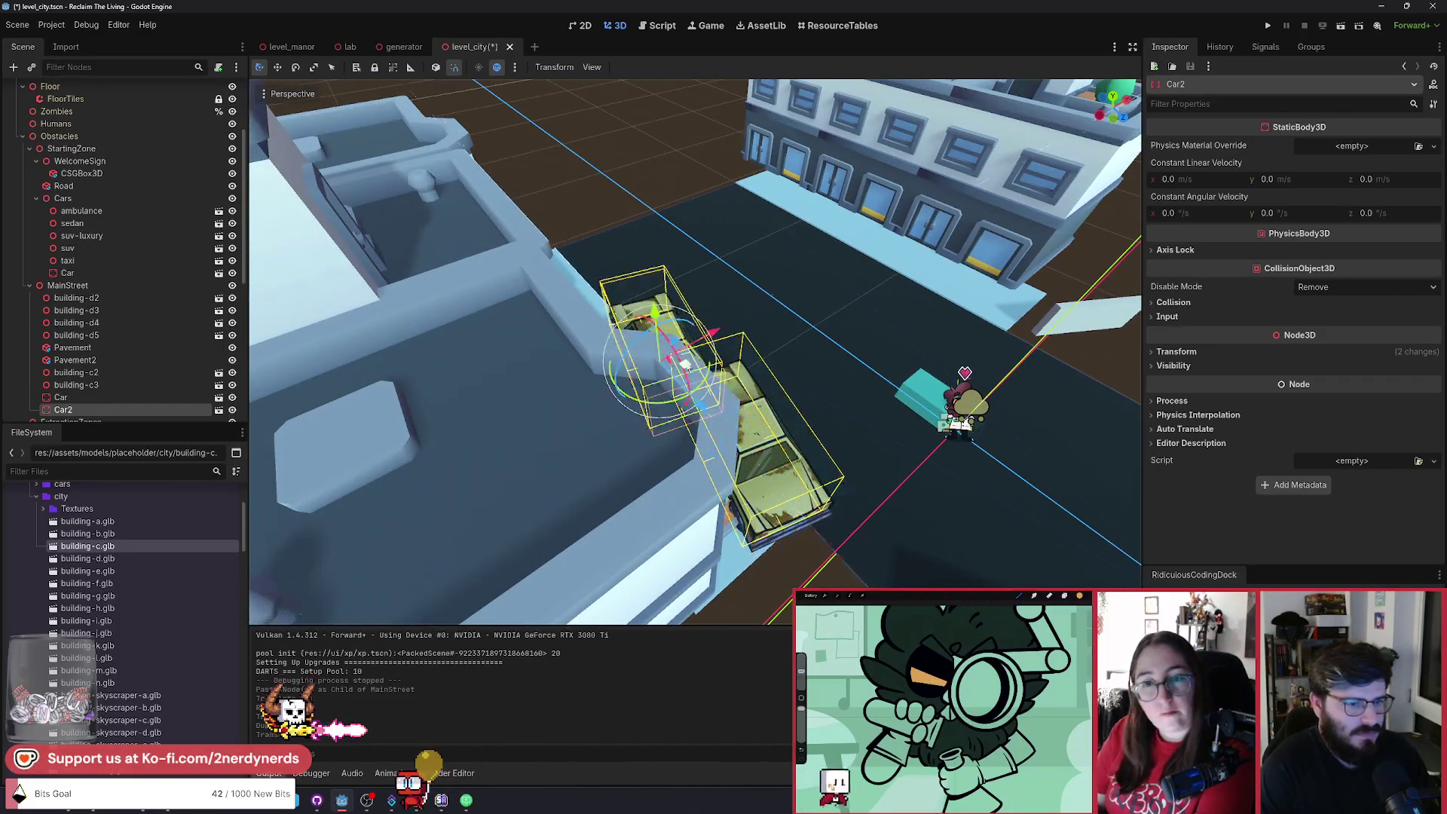
pyautogui.moveTo(682, 413); pyautogui.dragTo(694, 387)
# Duplicate Car2 into Car3 turned about 90°, then run the current scene.
pyautogui.scroll(2, 694, 386)
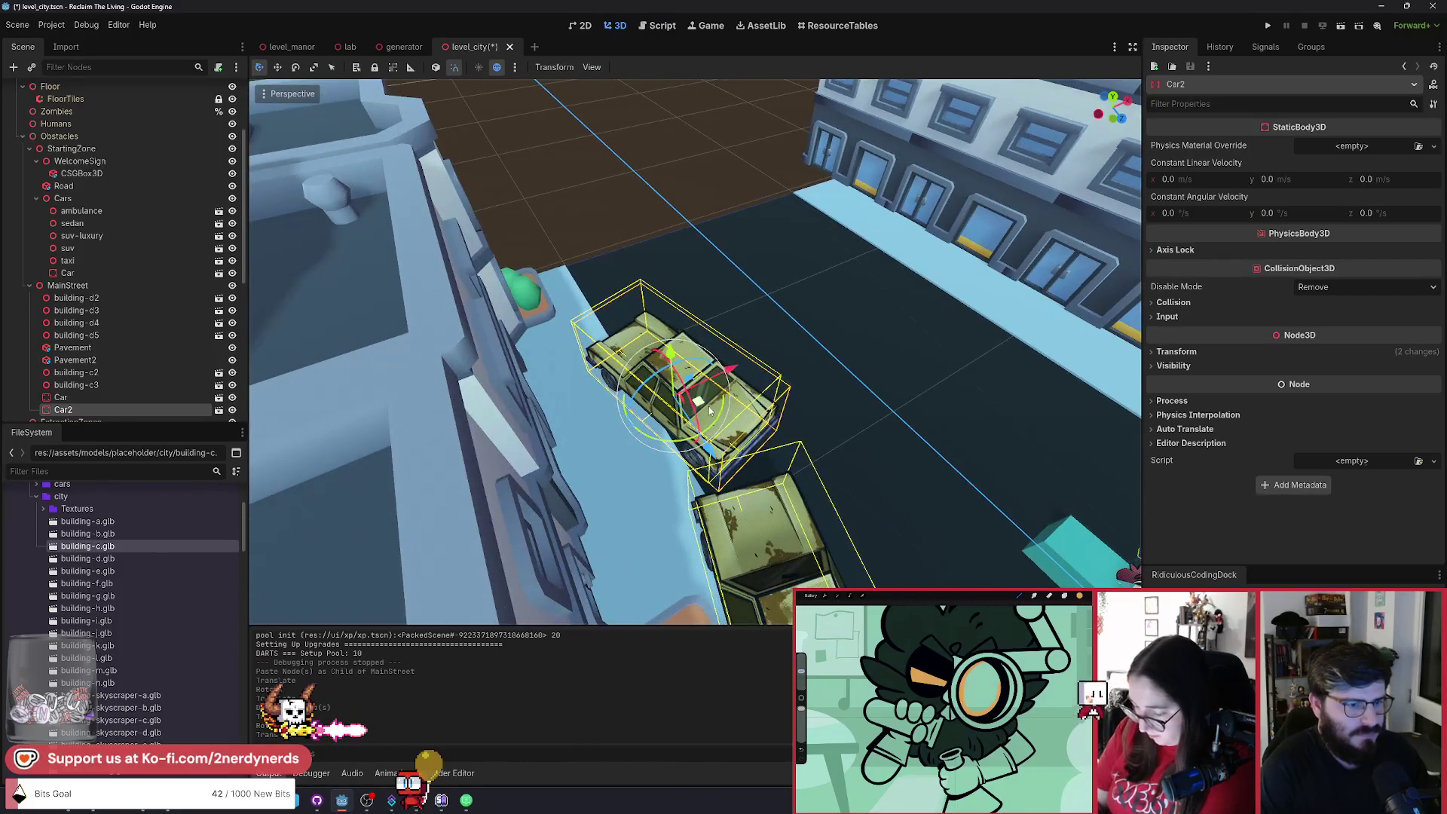
pyautogui.scroll(-2, 704, 392)
pyautogui.scroll(2, 716, 369)
pyautogui.hotkey('ctrl', 'd')
pyautogui.moveTo(719, 416); pyautogui.dragTo(633, 260)
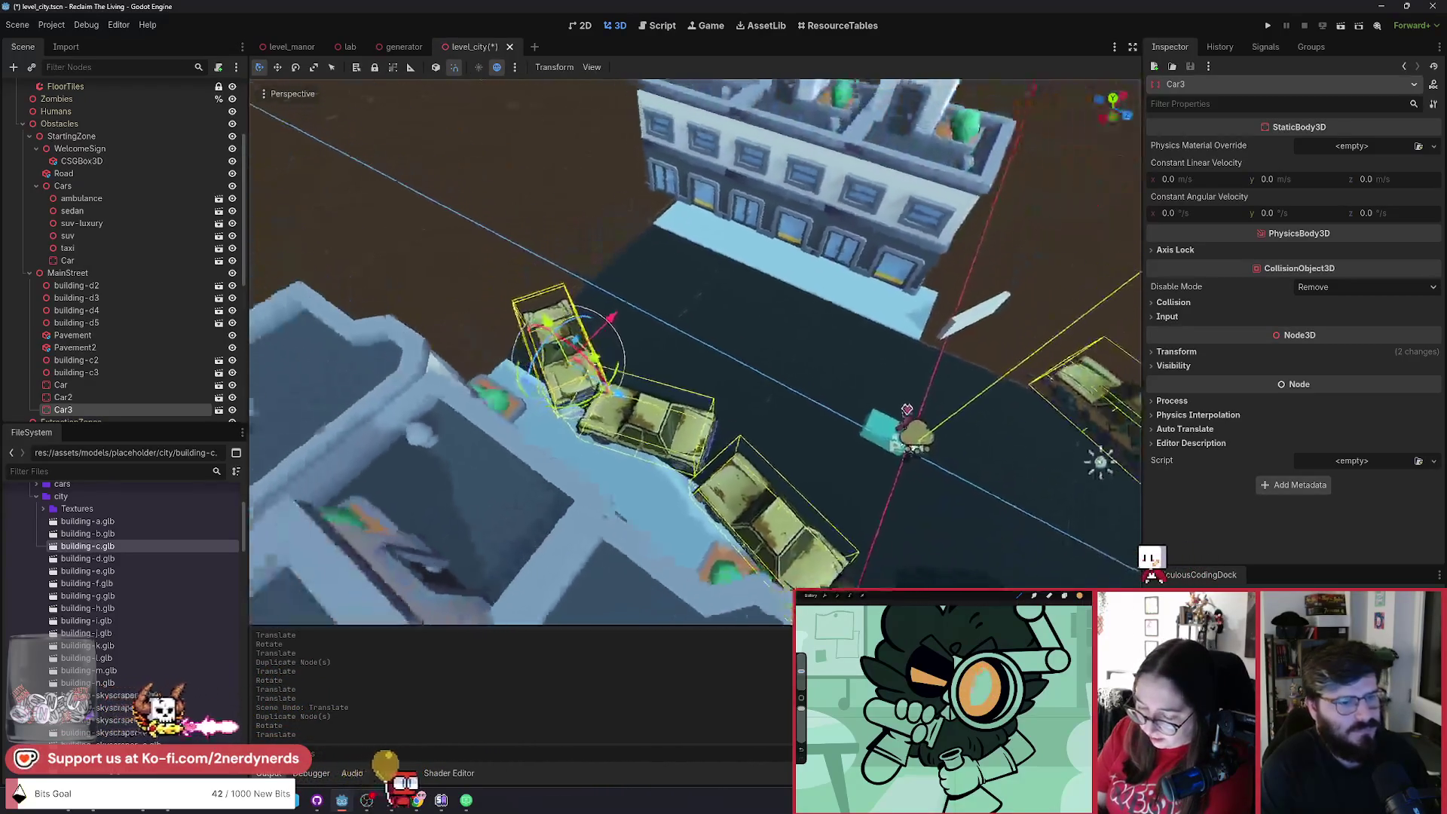
pyautogui.click(1341, 29)
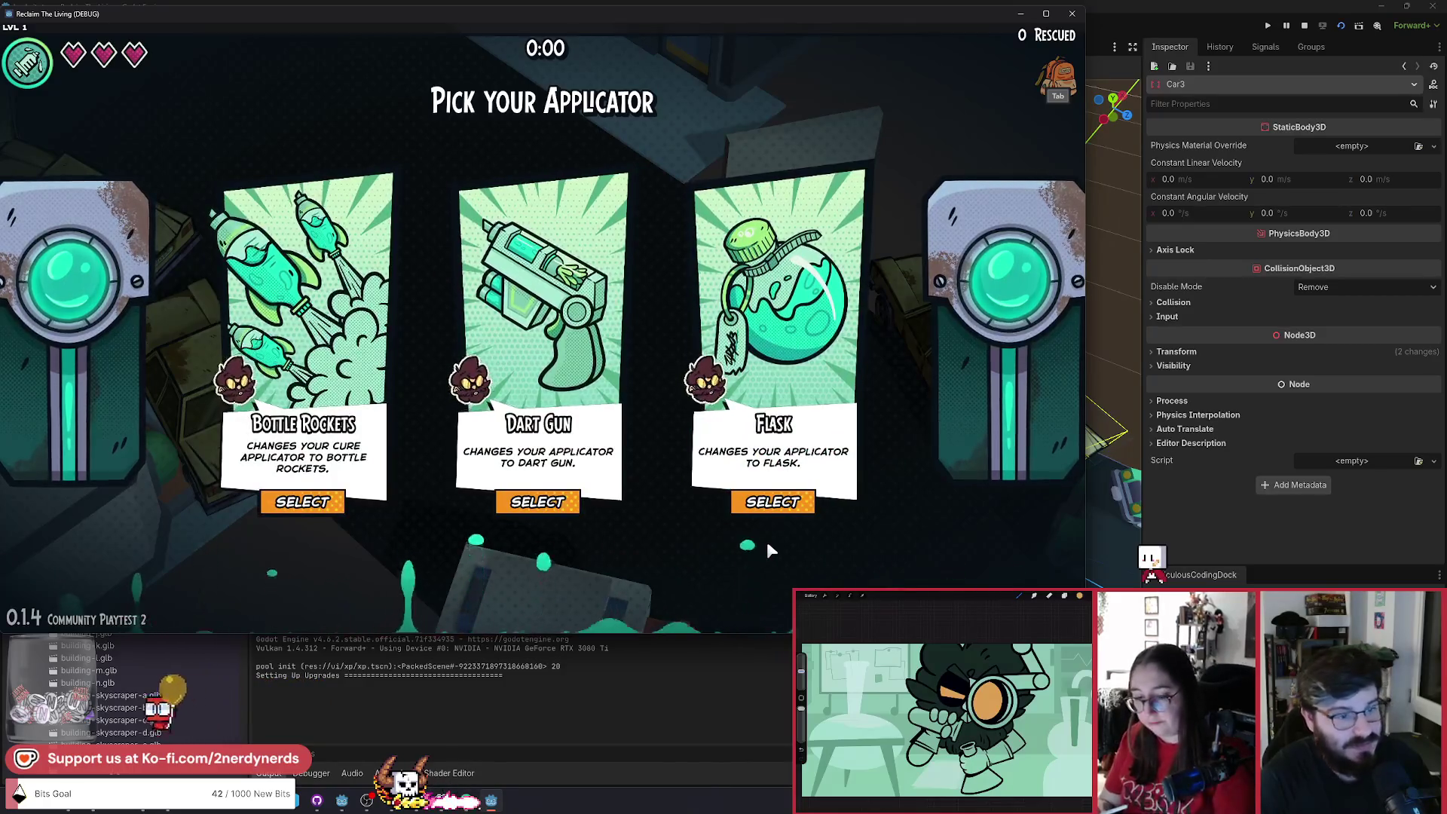
# Pick the Flask applicator to start playing and walk the character up-left past the parked cars.
pyautogui.click(773, 499)
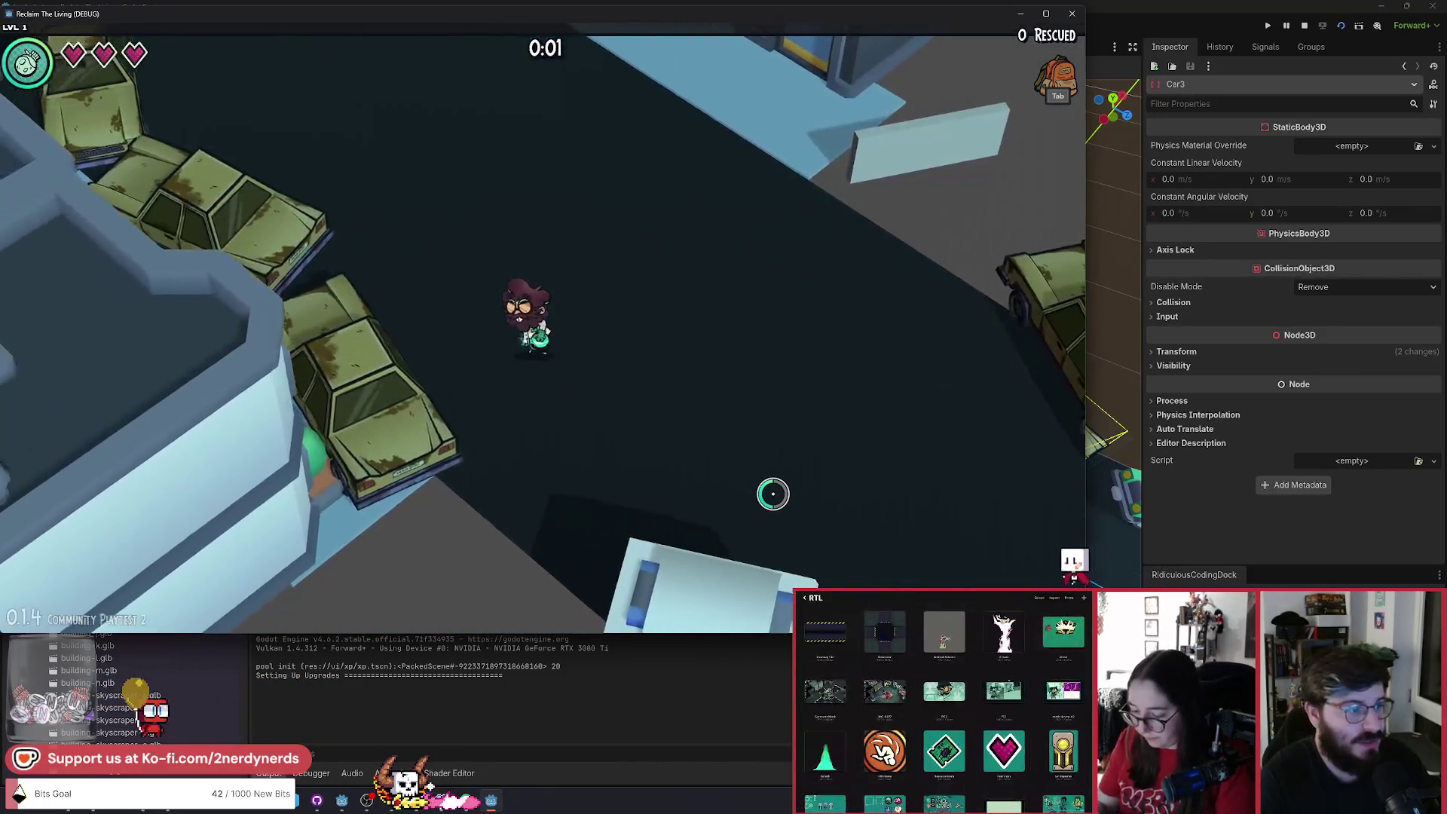
pyautogui.press('w')
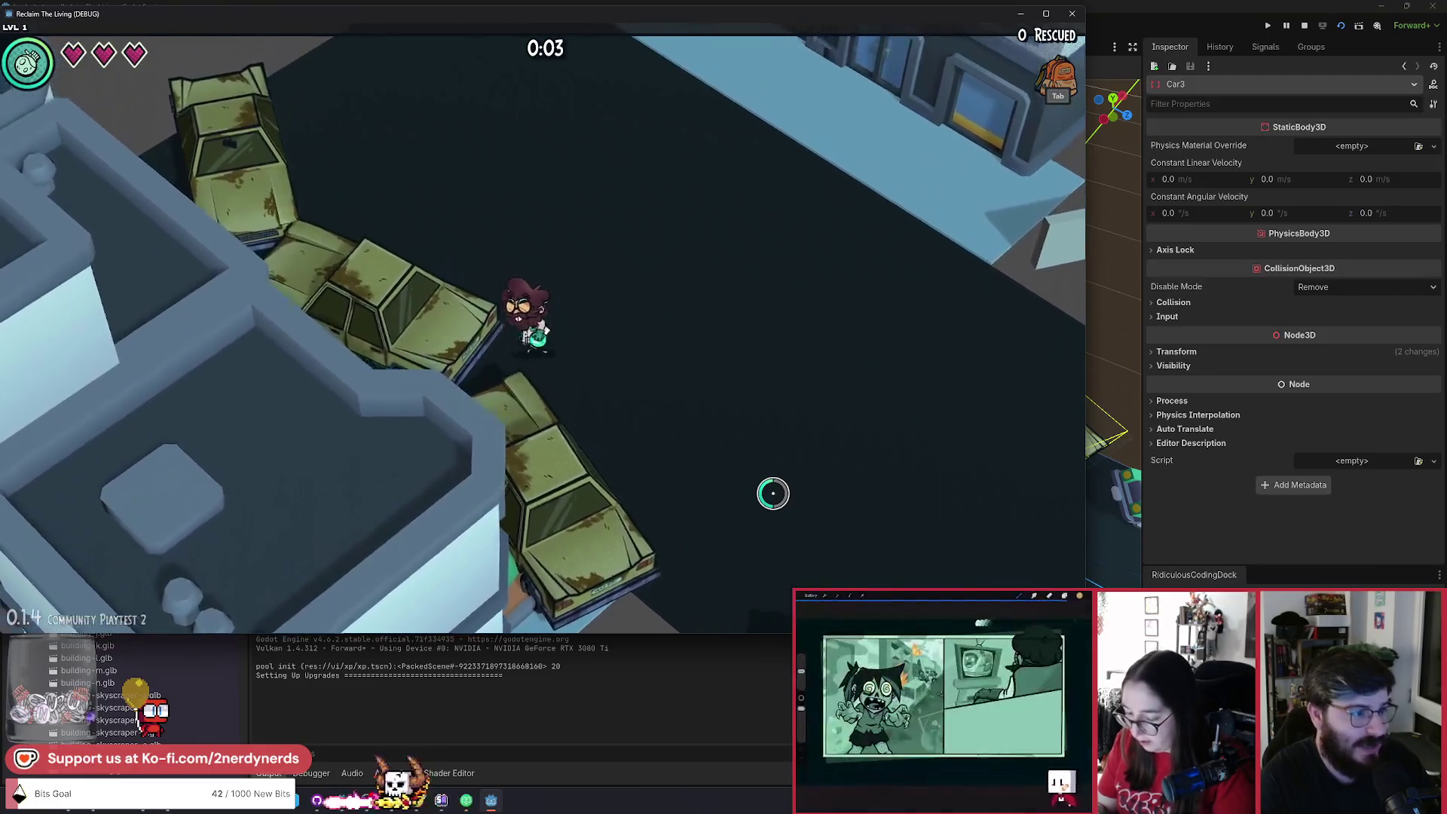
pyautogui.press('a')
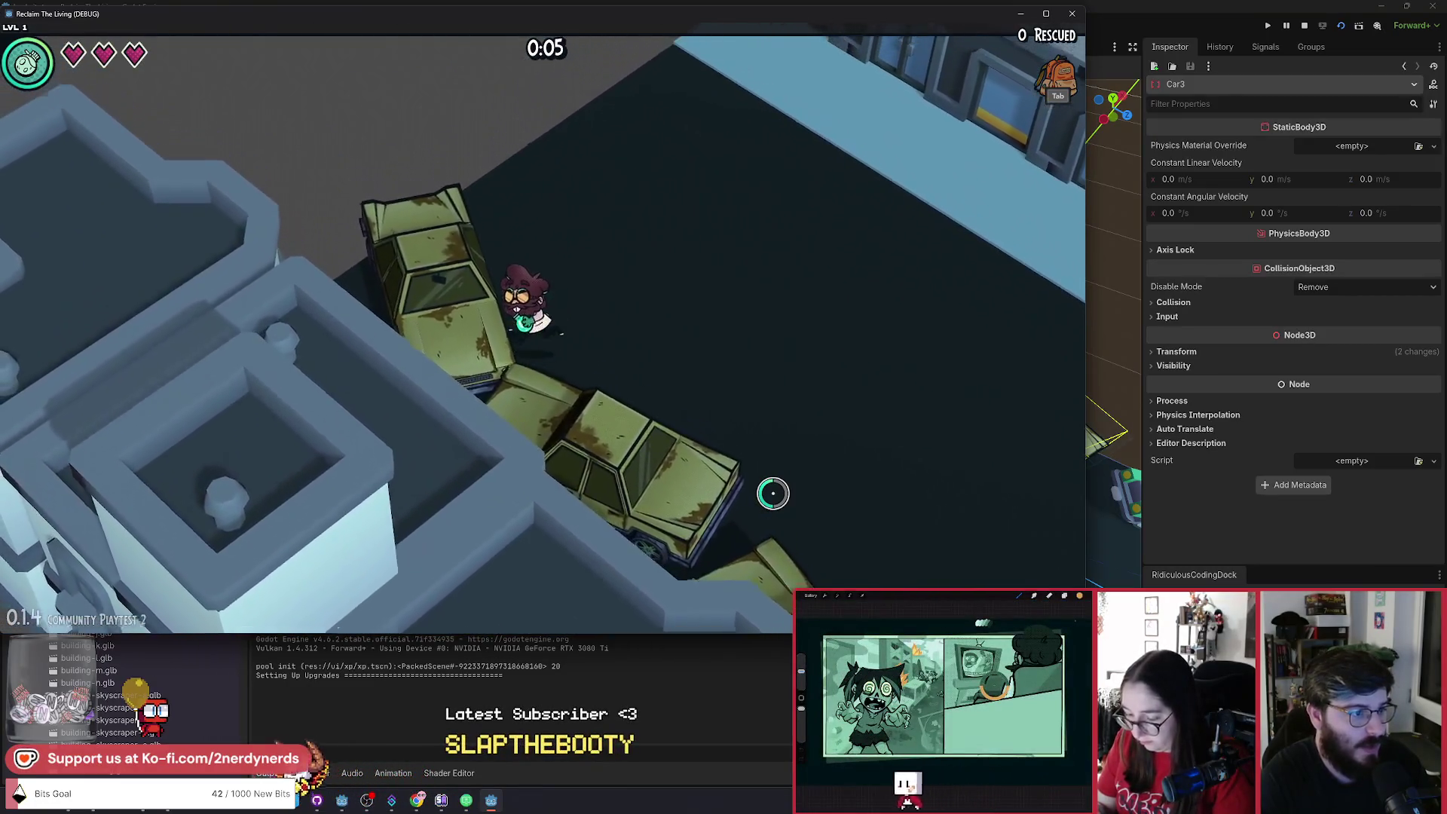
pyautogui.press('w')
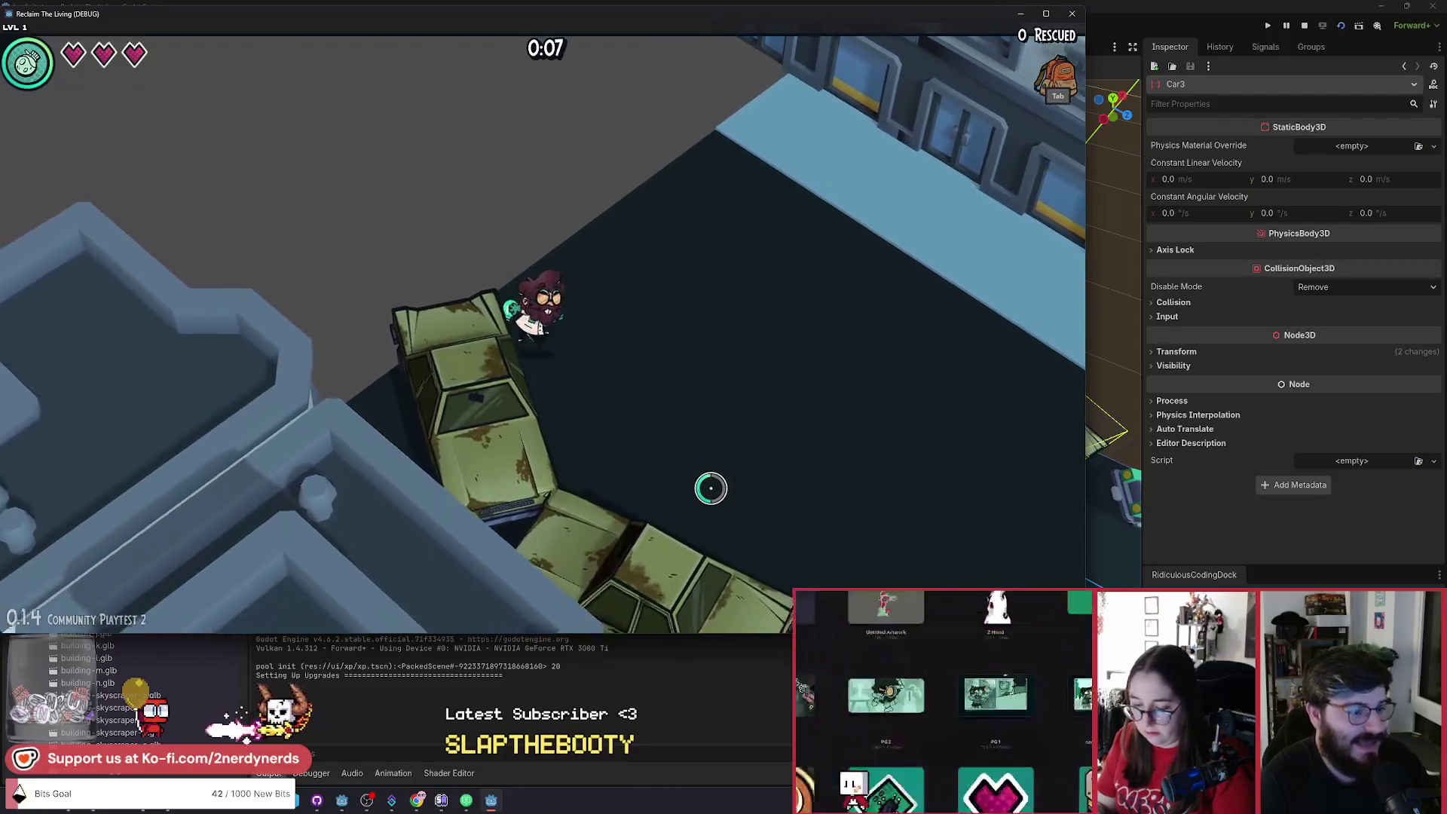
pyautogui.press('w')
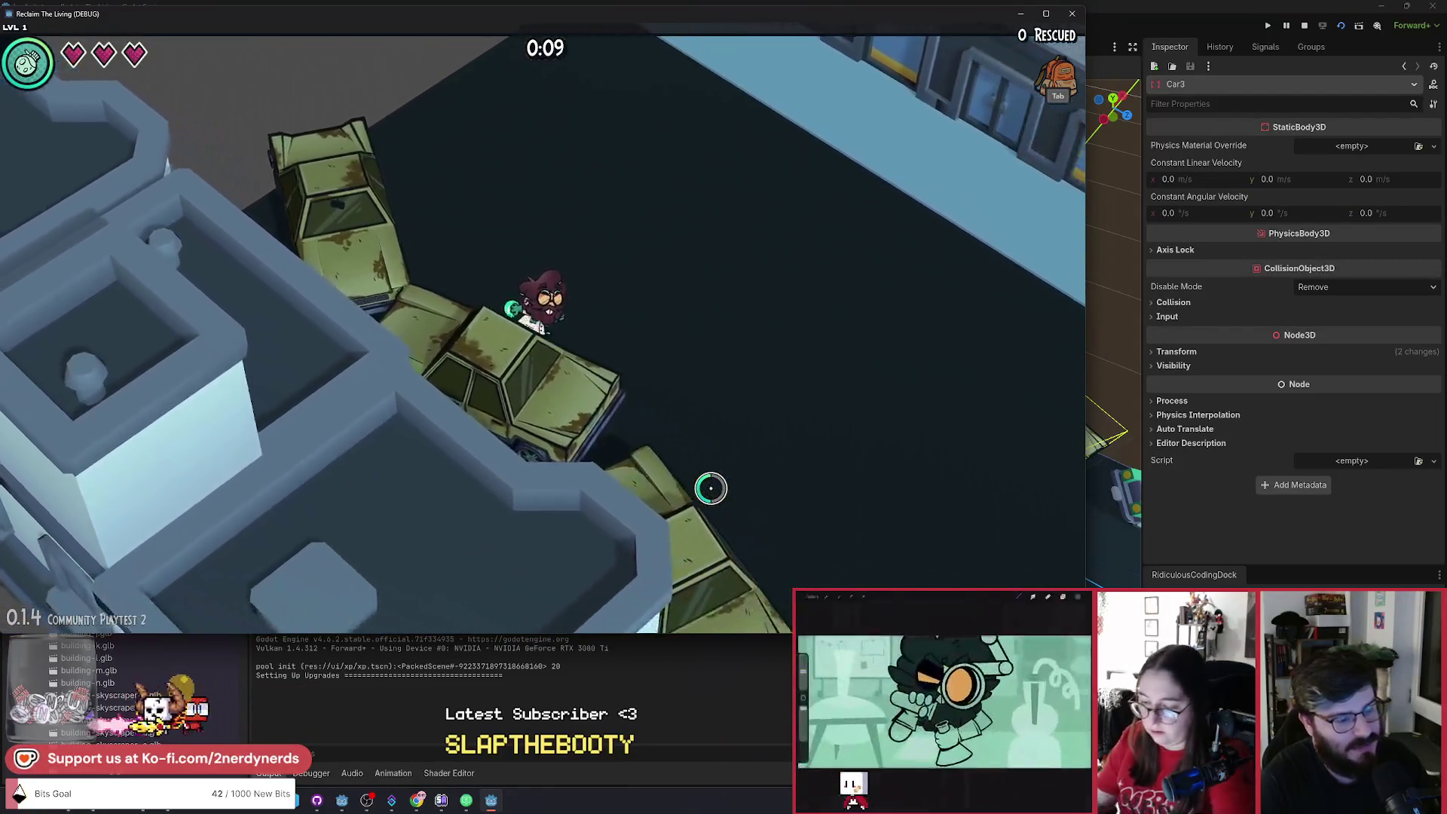
pyautogui.press('w')
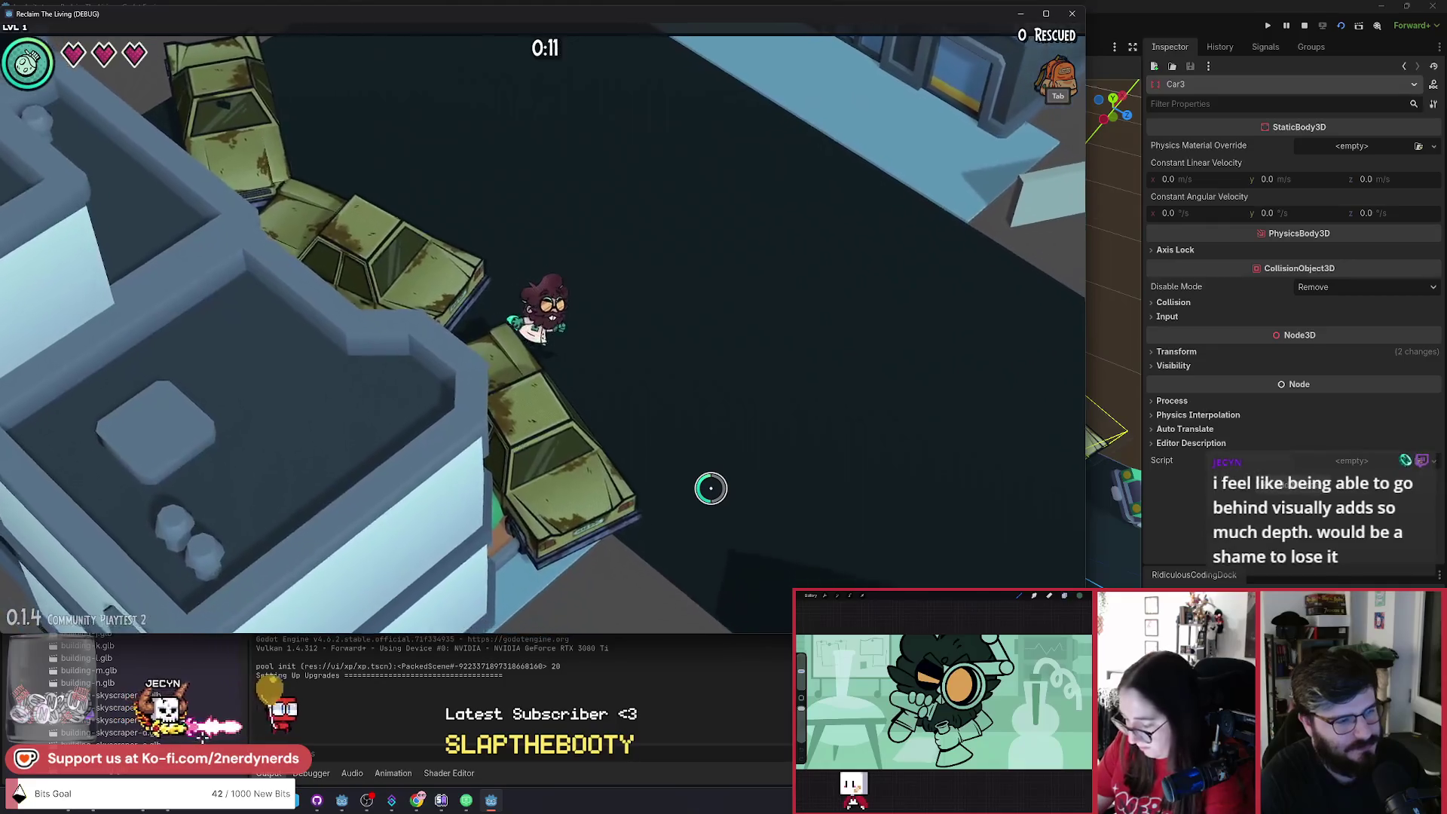
pyautogui.press('w')
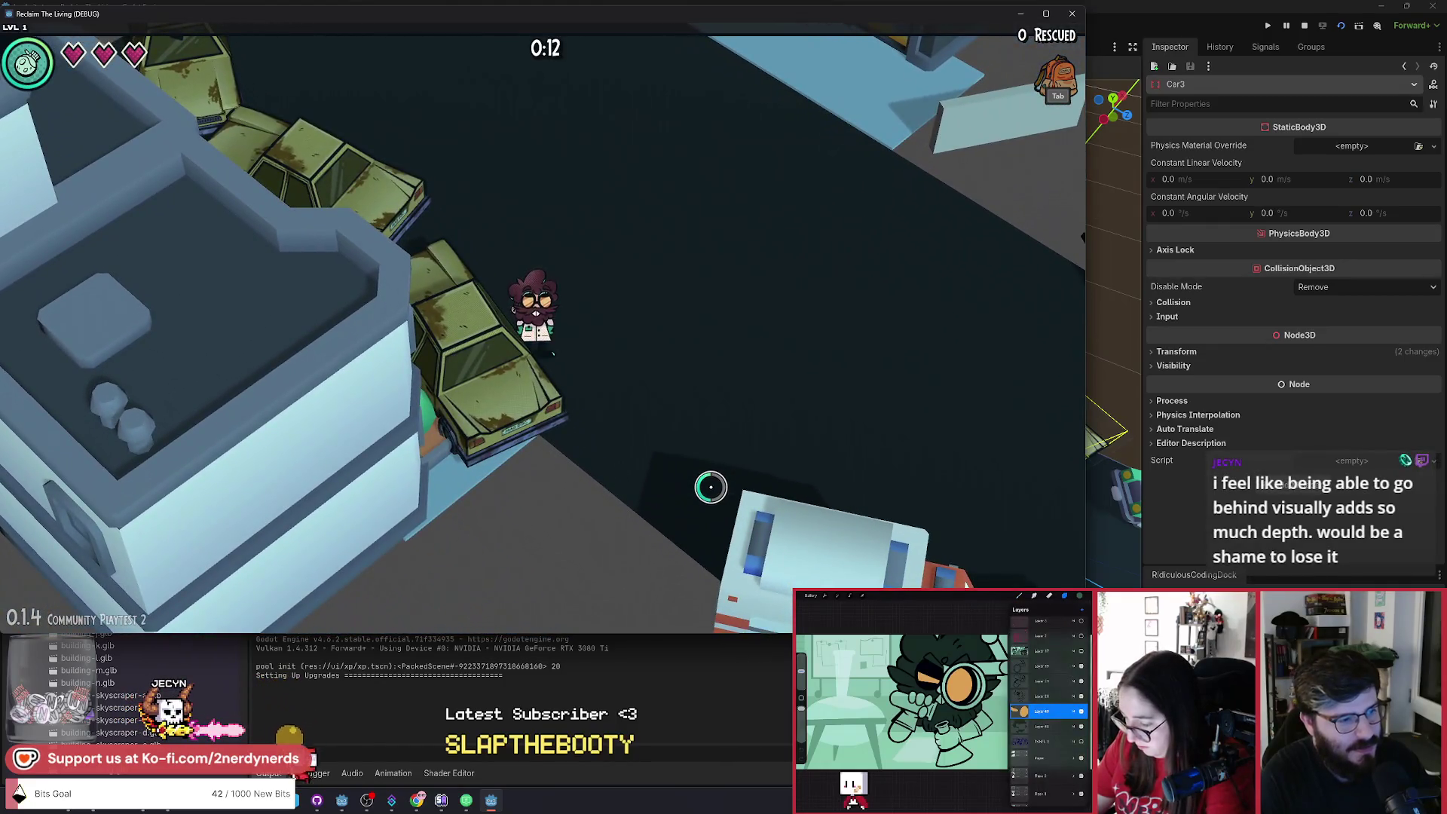
pyautogui.press('w')
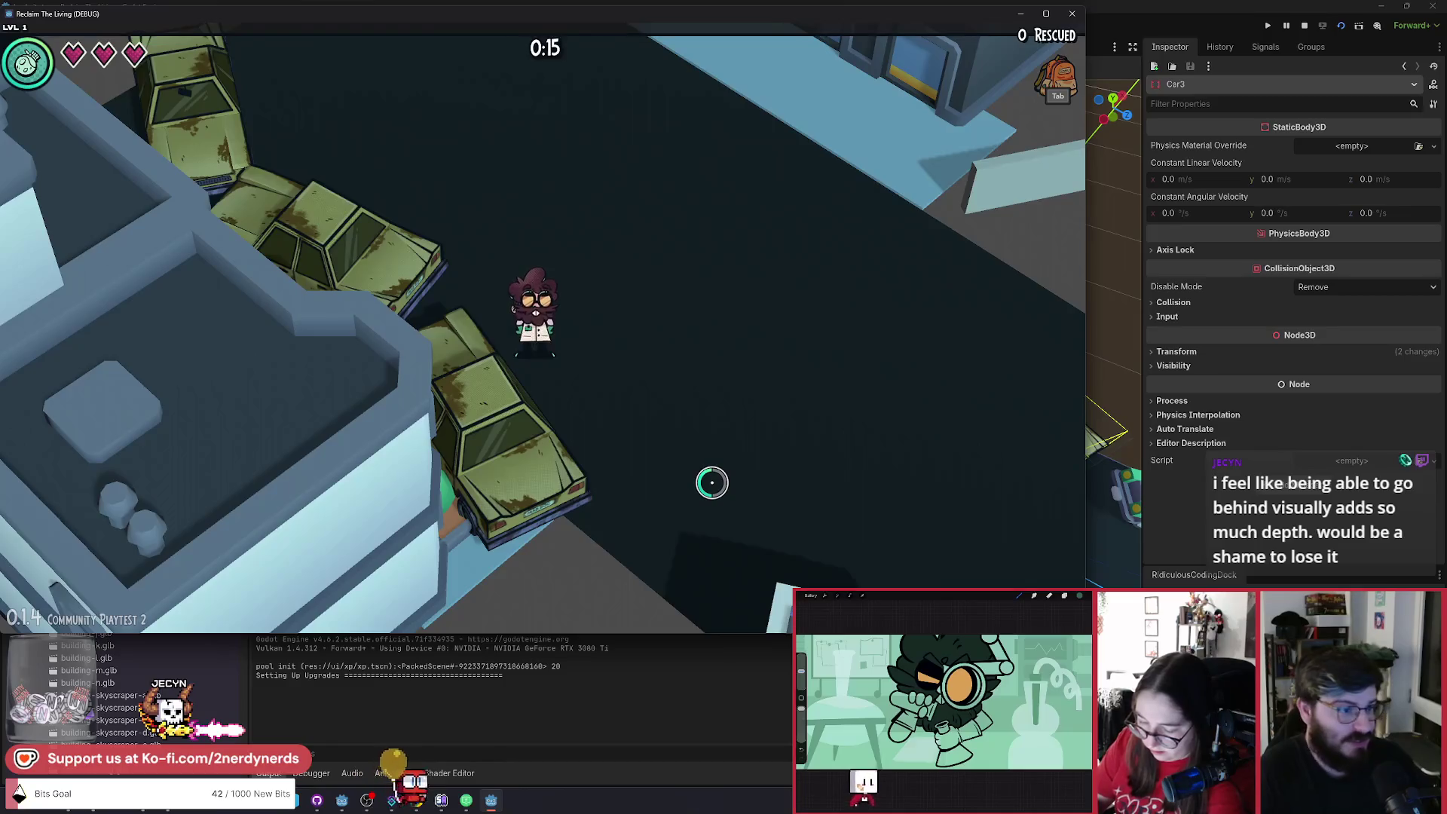
pyautogui.press('w')
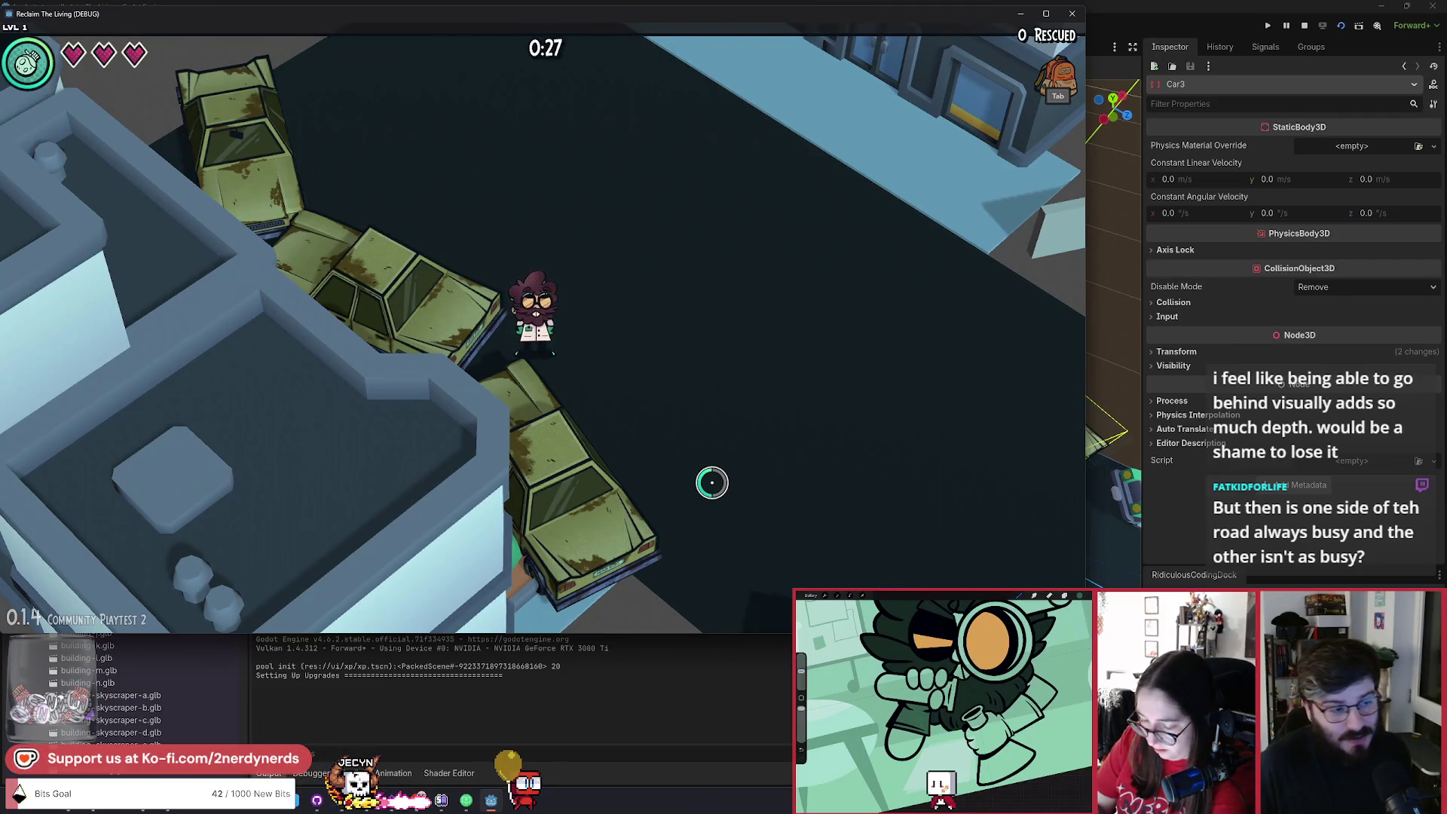
# Walk the character down the street toward the ambulance, then right.
pyautogui.press('s')
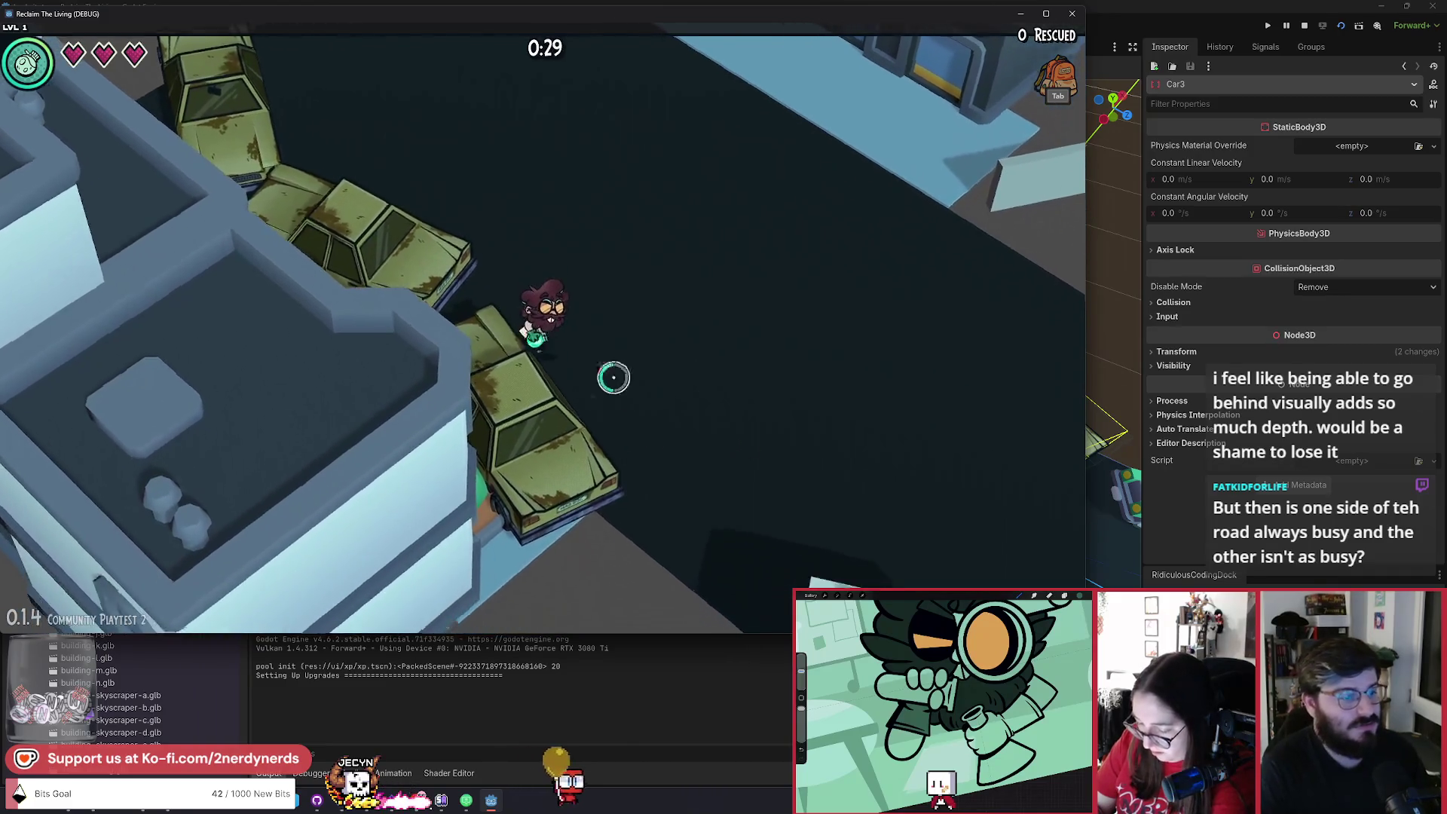
pyautogui.press('s')
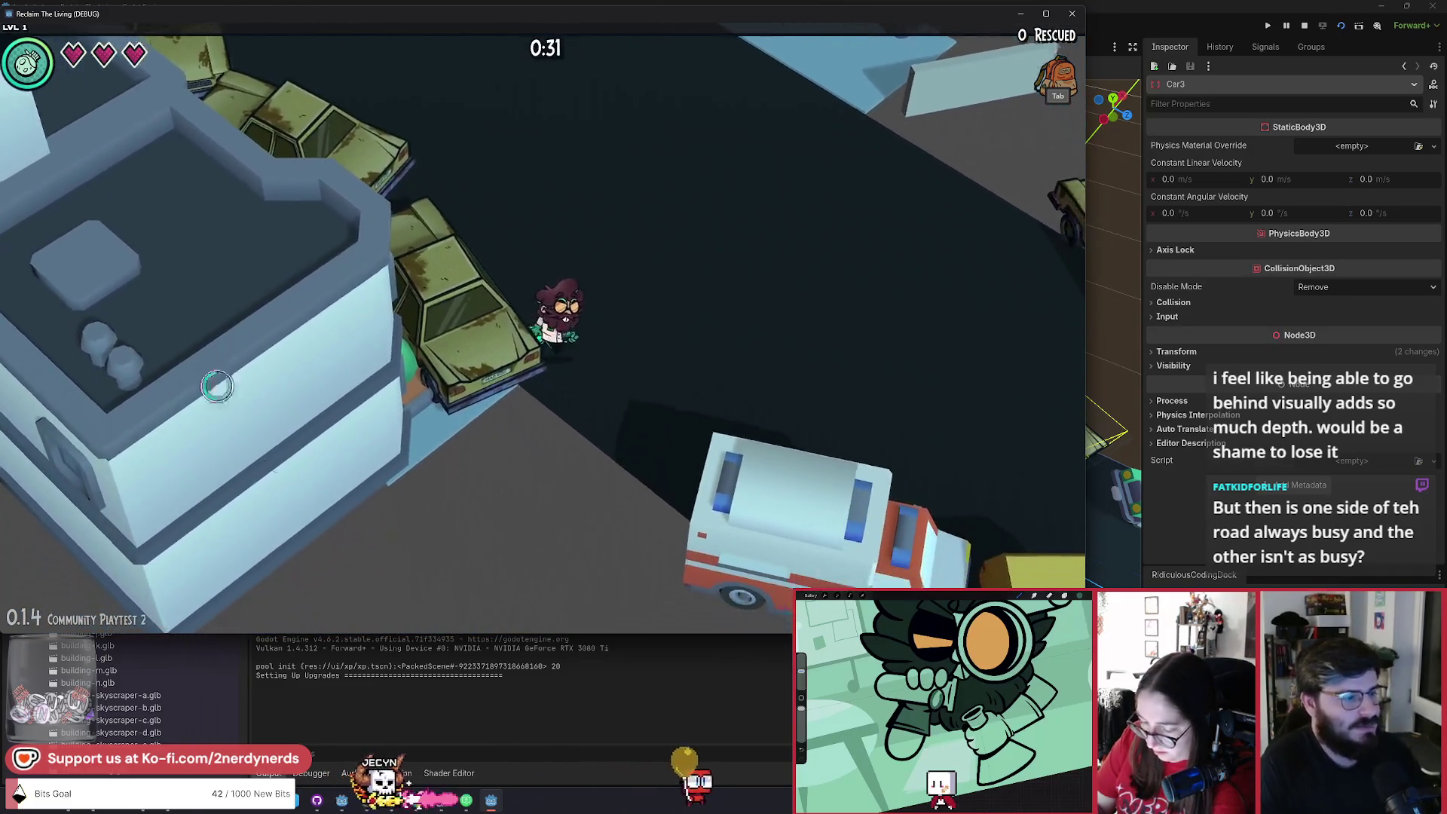
pyautogui.press('s')
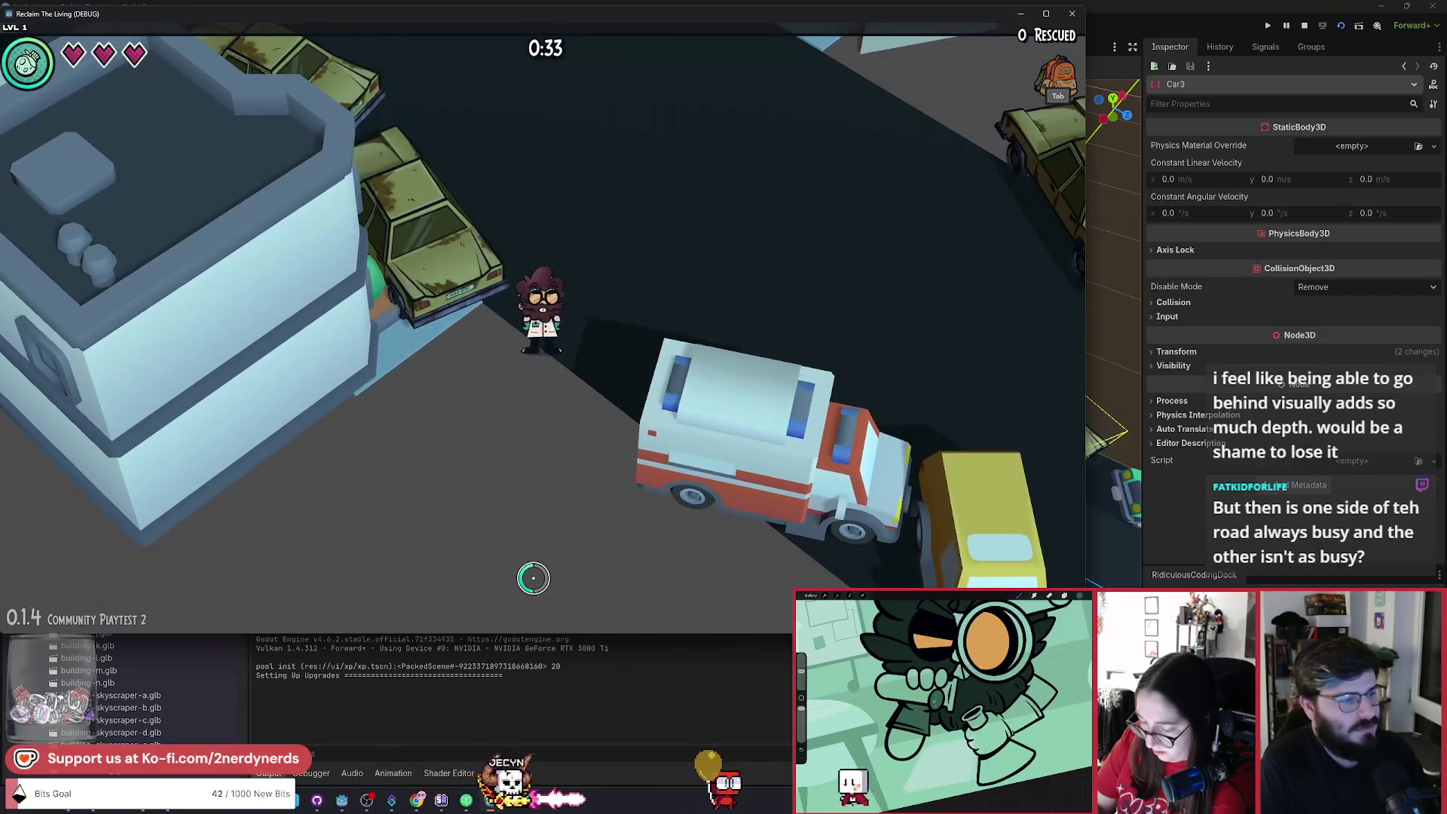
pyautogui.press('d')
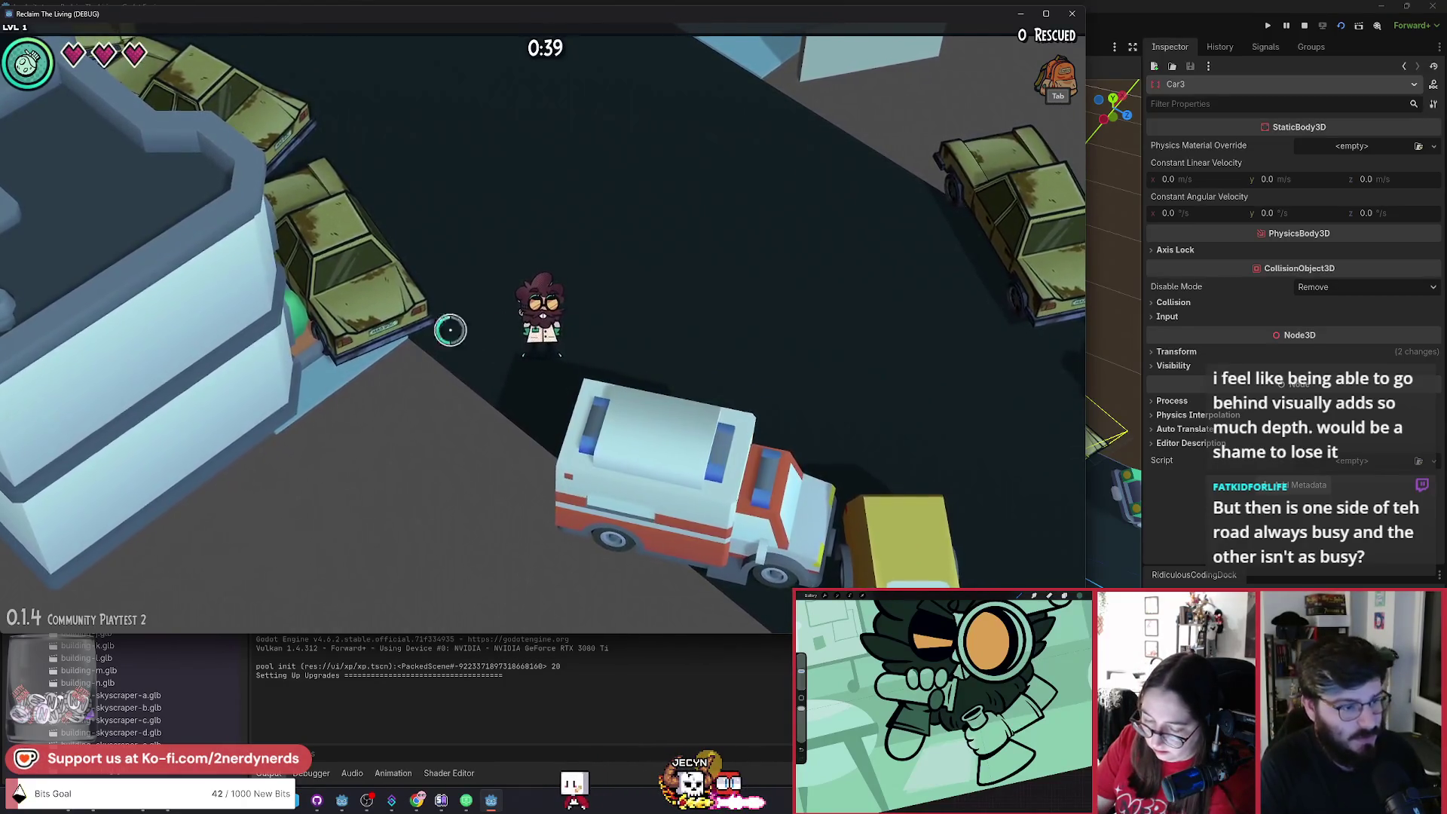
# Walk the character back up-left along the cars, then down-right onto a parked car.
pyautogui.press('w')
pyautogui.press('a')
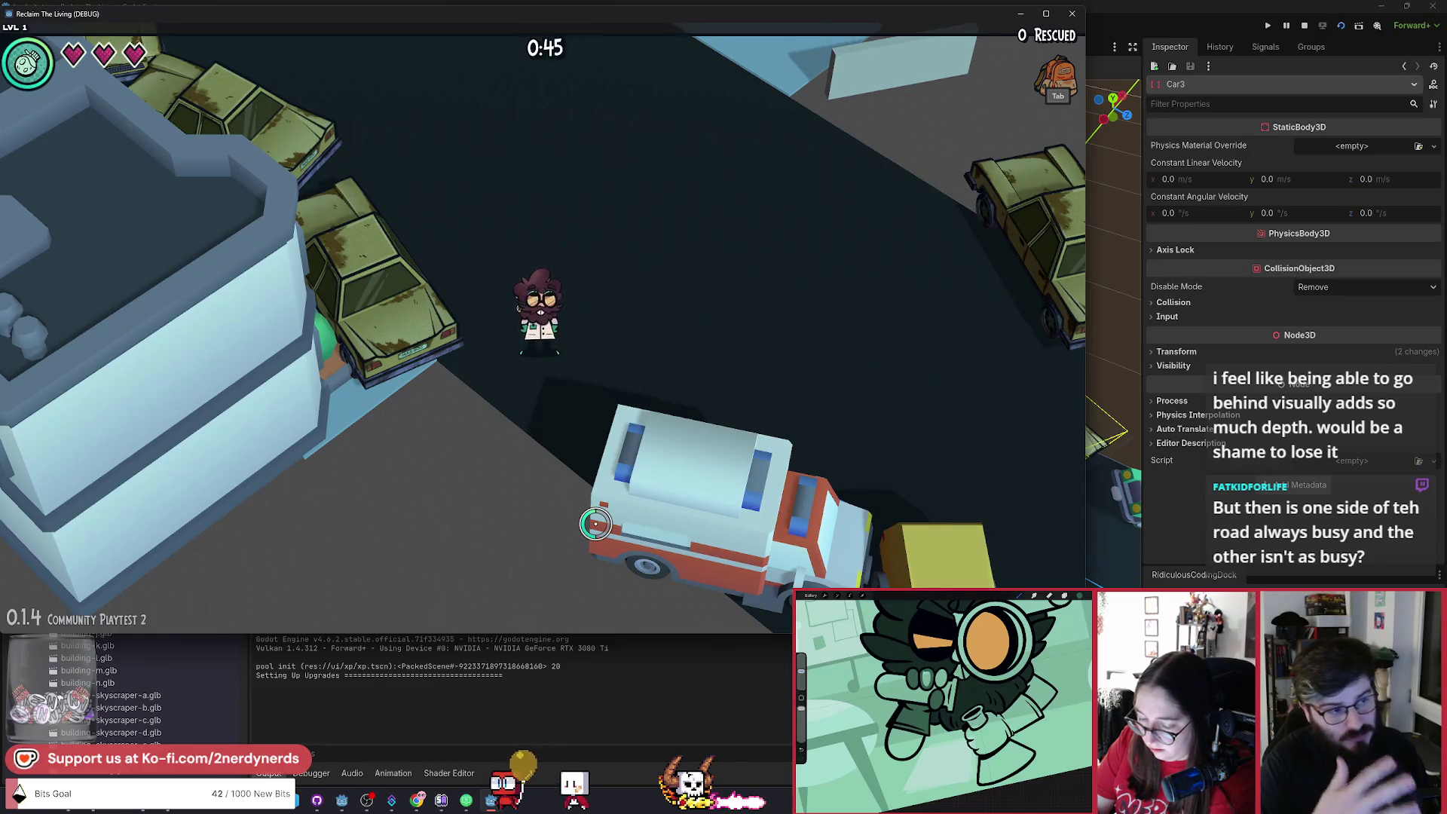
pyautogui.press('w')
pyautogui.press('a')
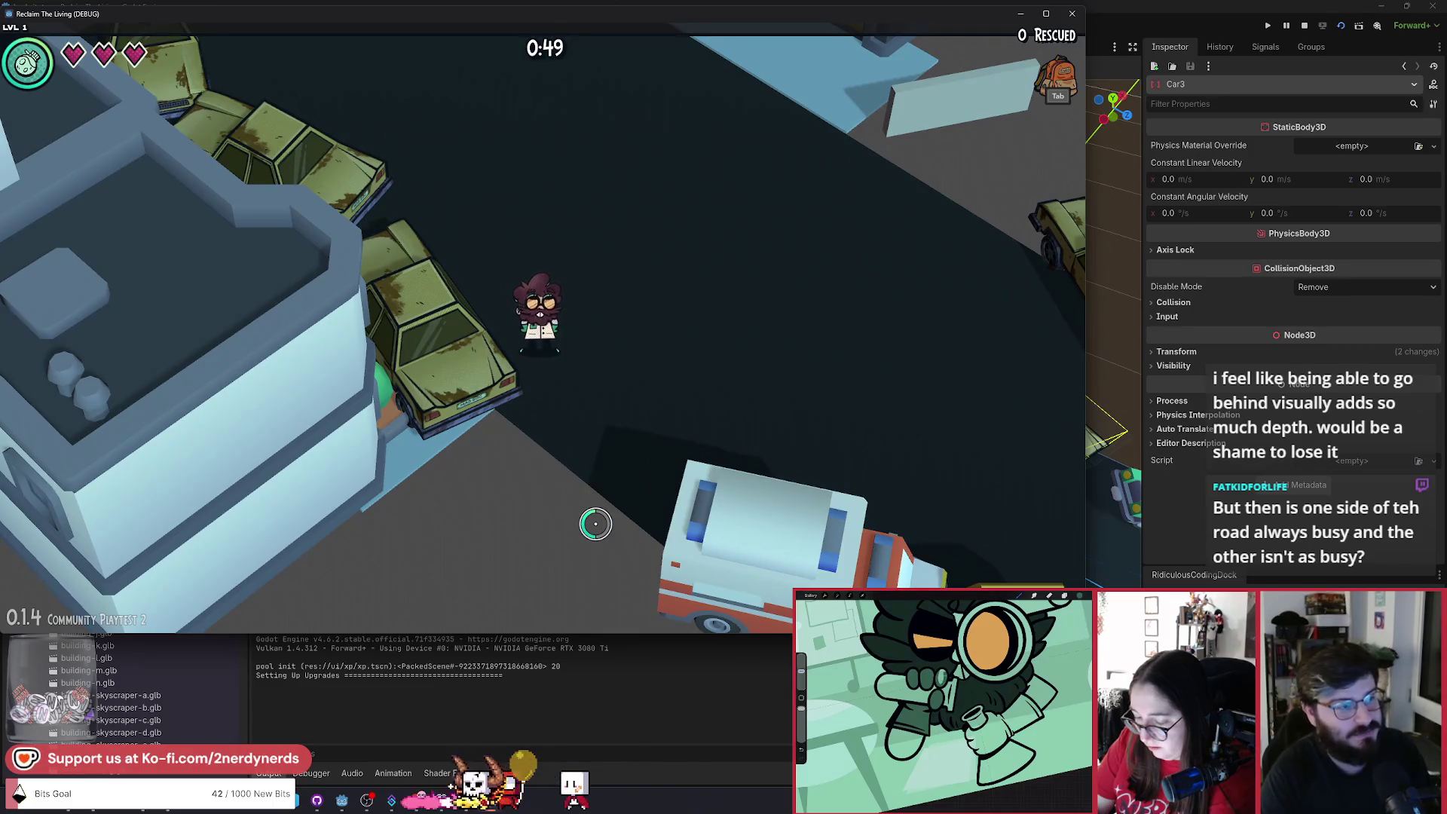
pyautogui.press('w')
pyautogui.press('a')
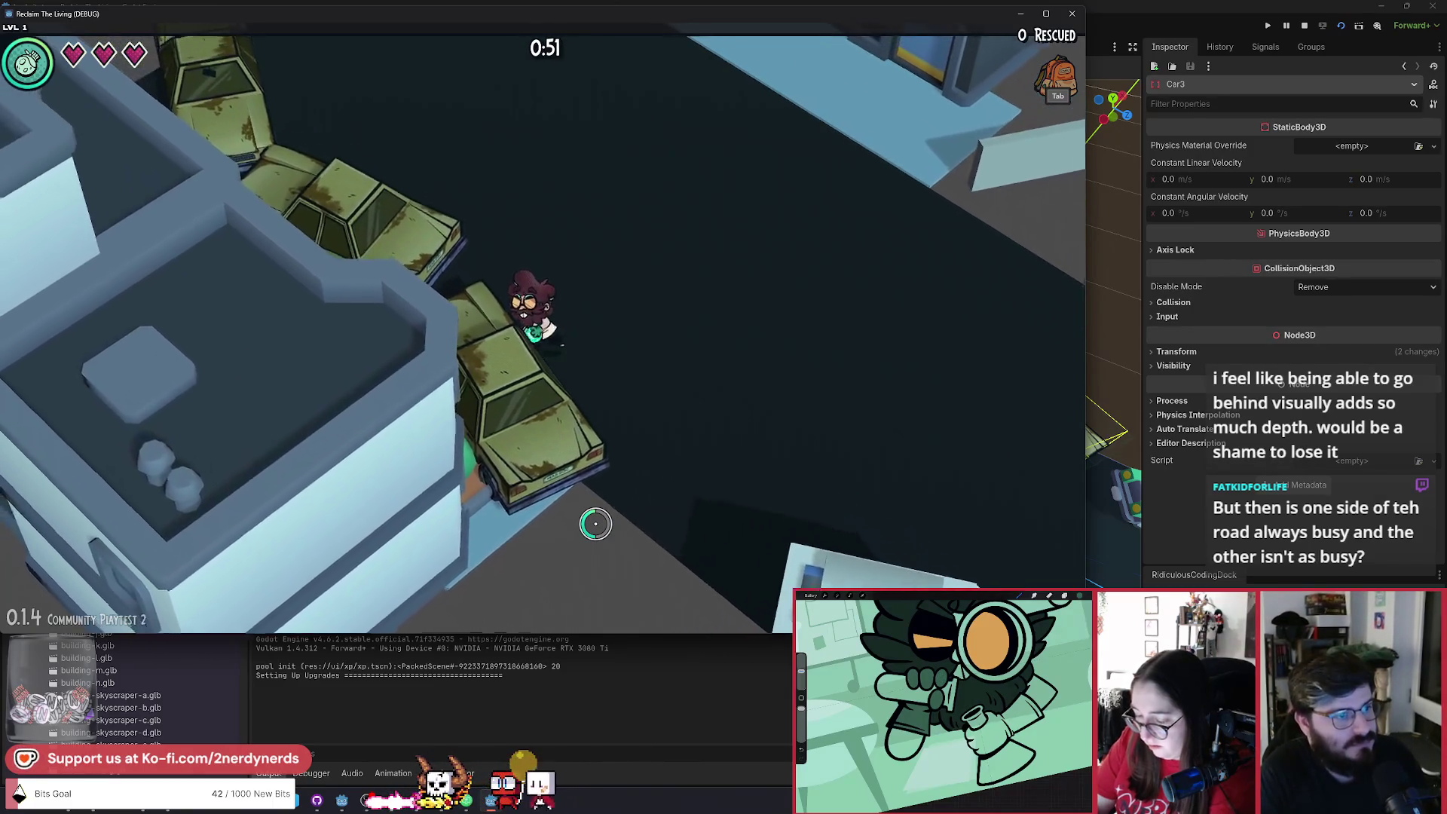
pyautogui.press('w')
pyautogui.press('a')
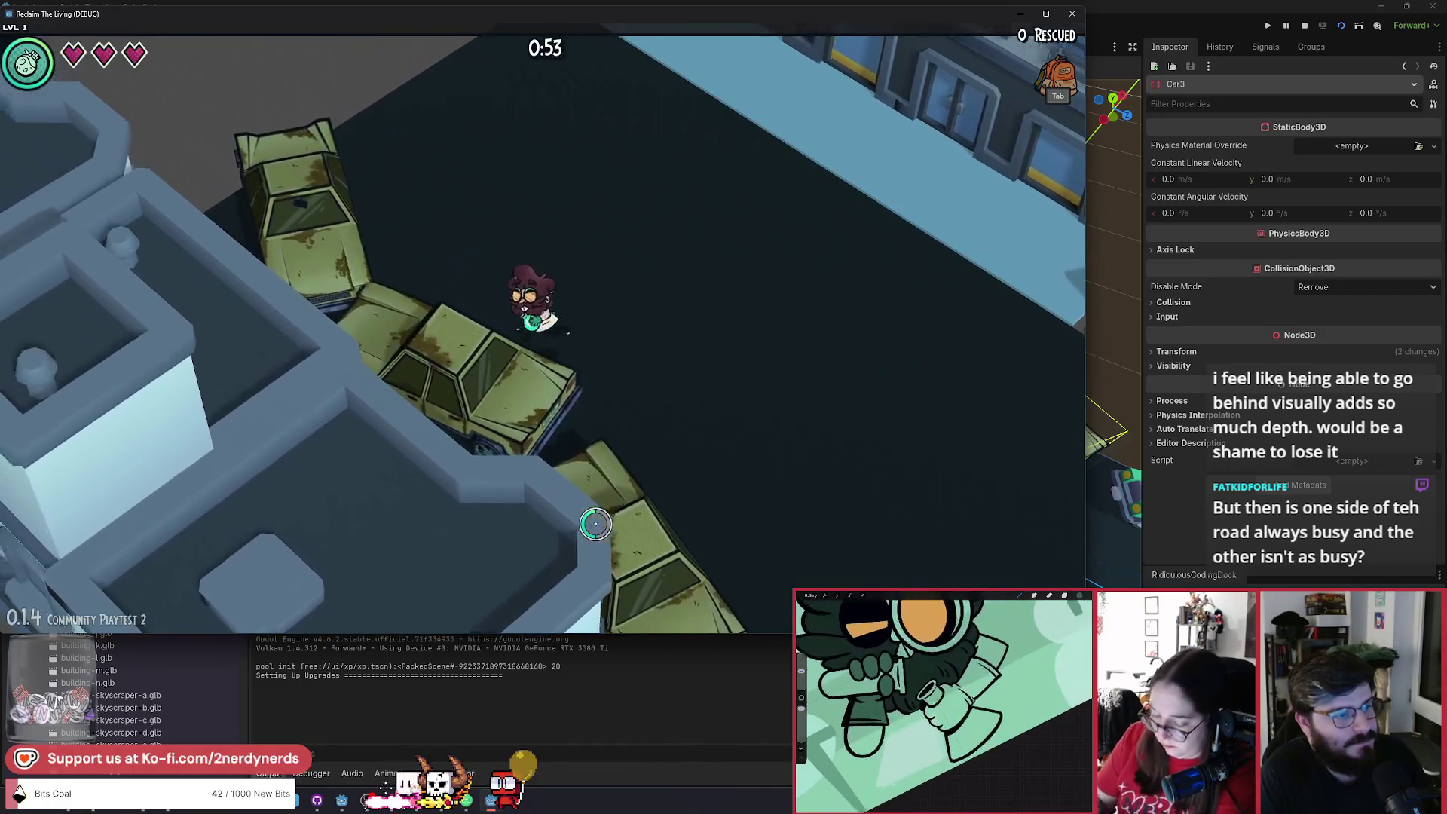
pyautogui.press('s')
pyautogui.press('d')
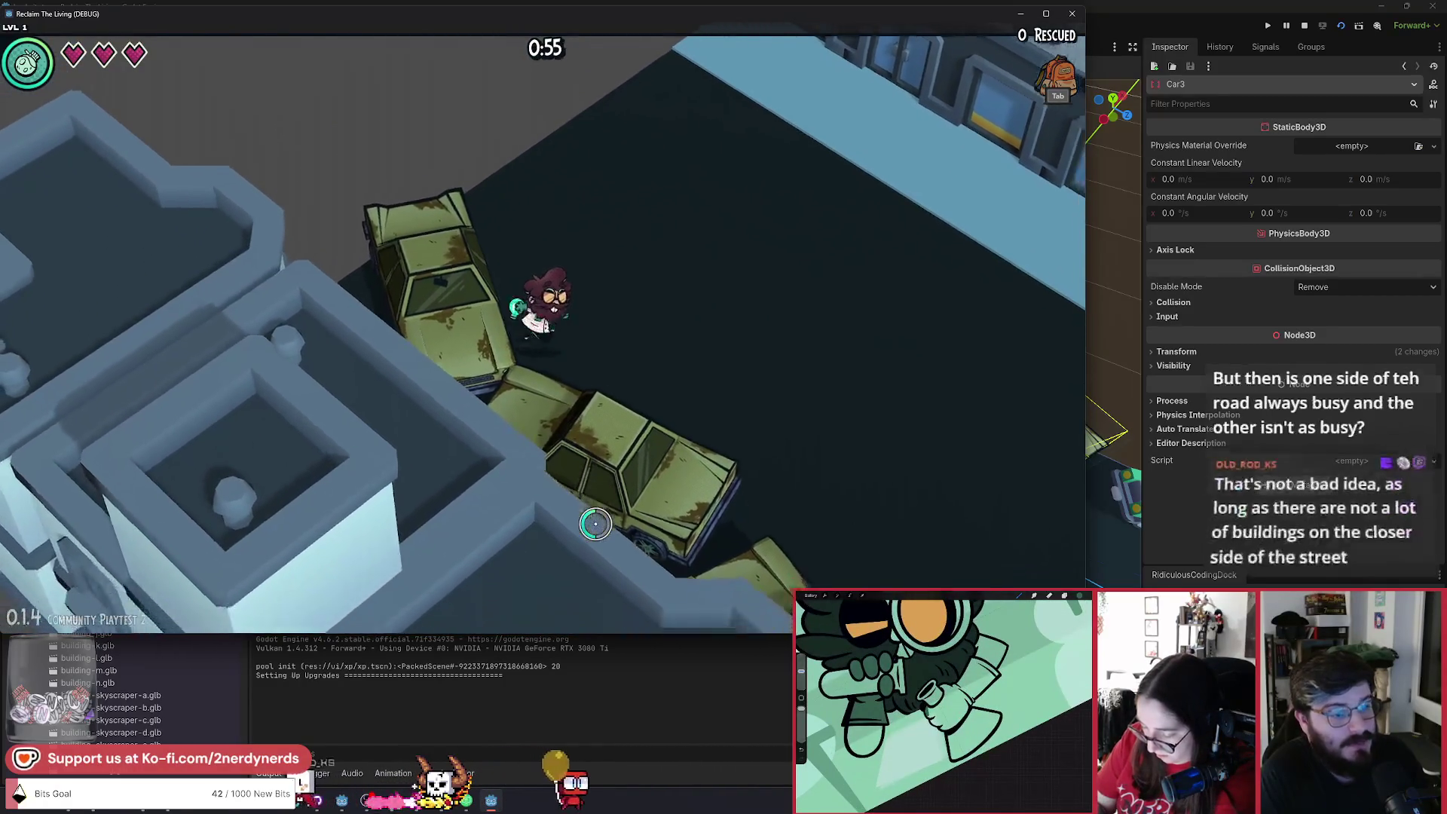
pyautogui.press('s')
pyautogui.press('d')
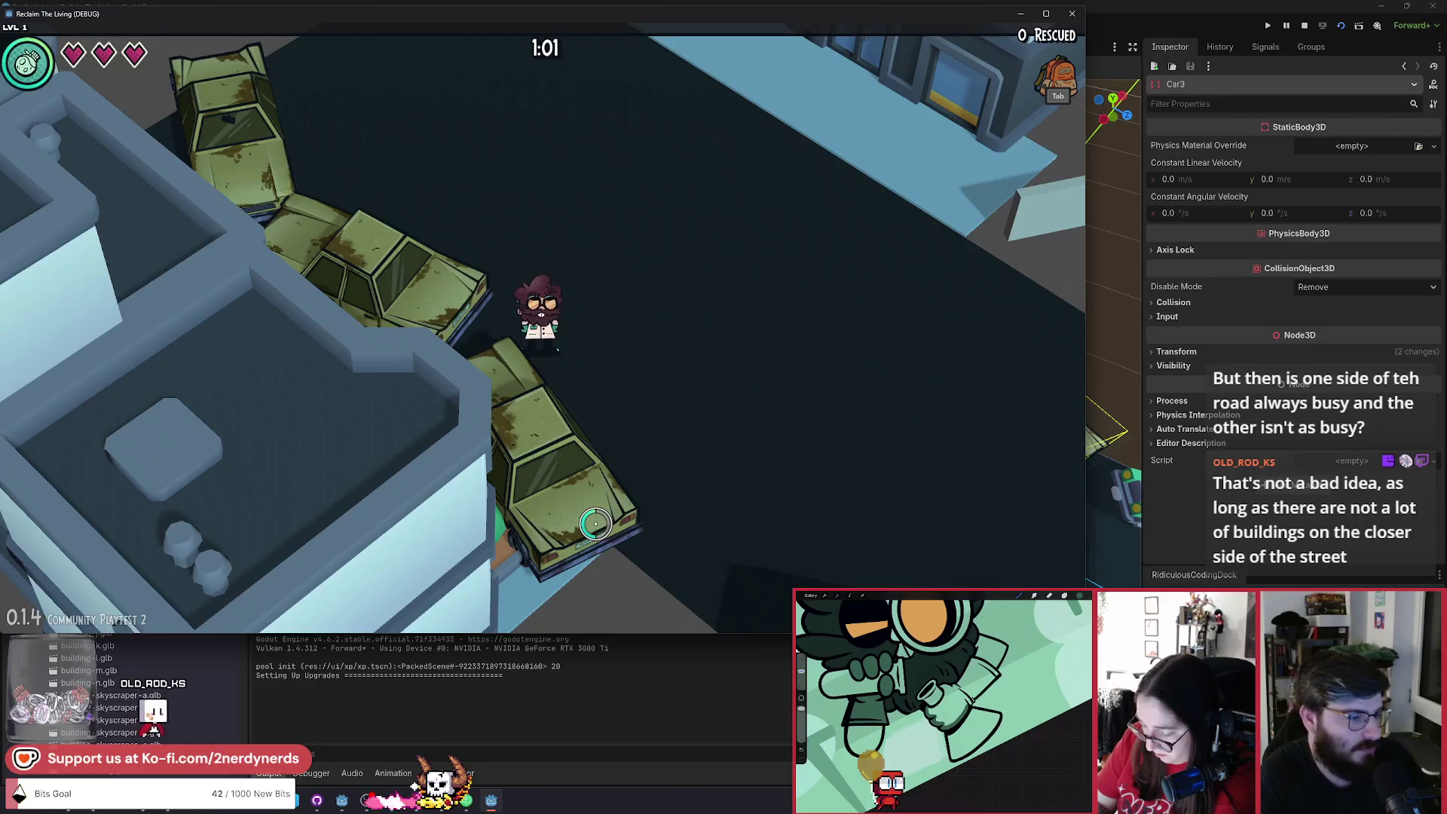
# Walk the character back and forth along the parked cars.
pyautogui.press('s')
pyautogui.press('d')
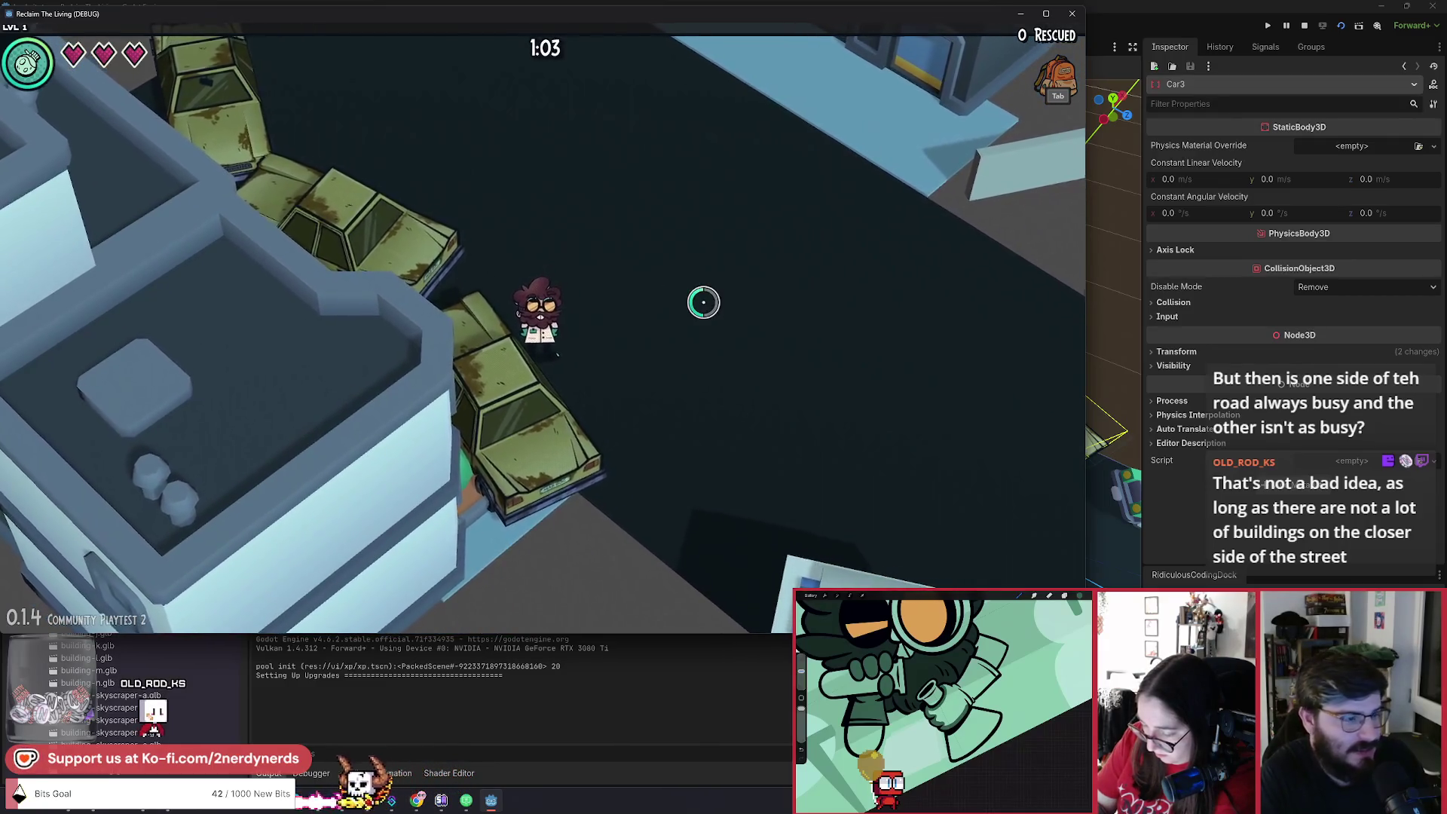
pyautogui.press('w')
pyautogui.press('a')
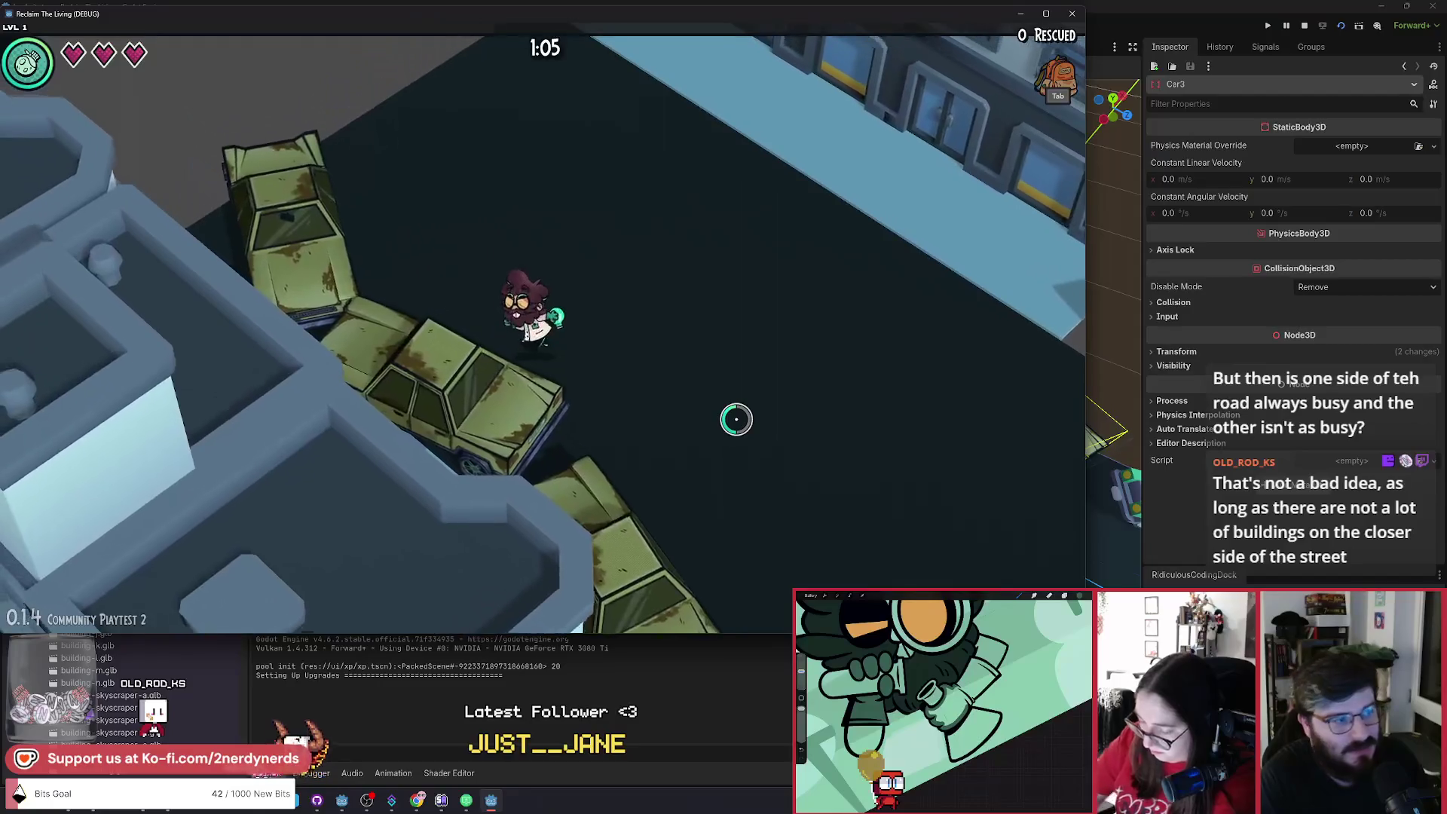
pyautogui.press('w')
pyautogui.press('a')
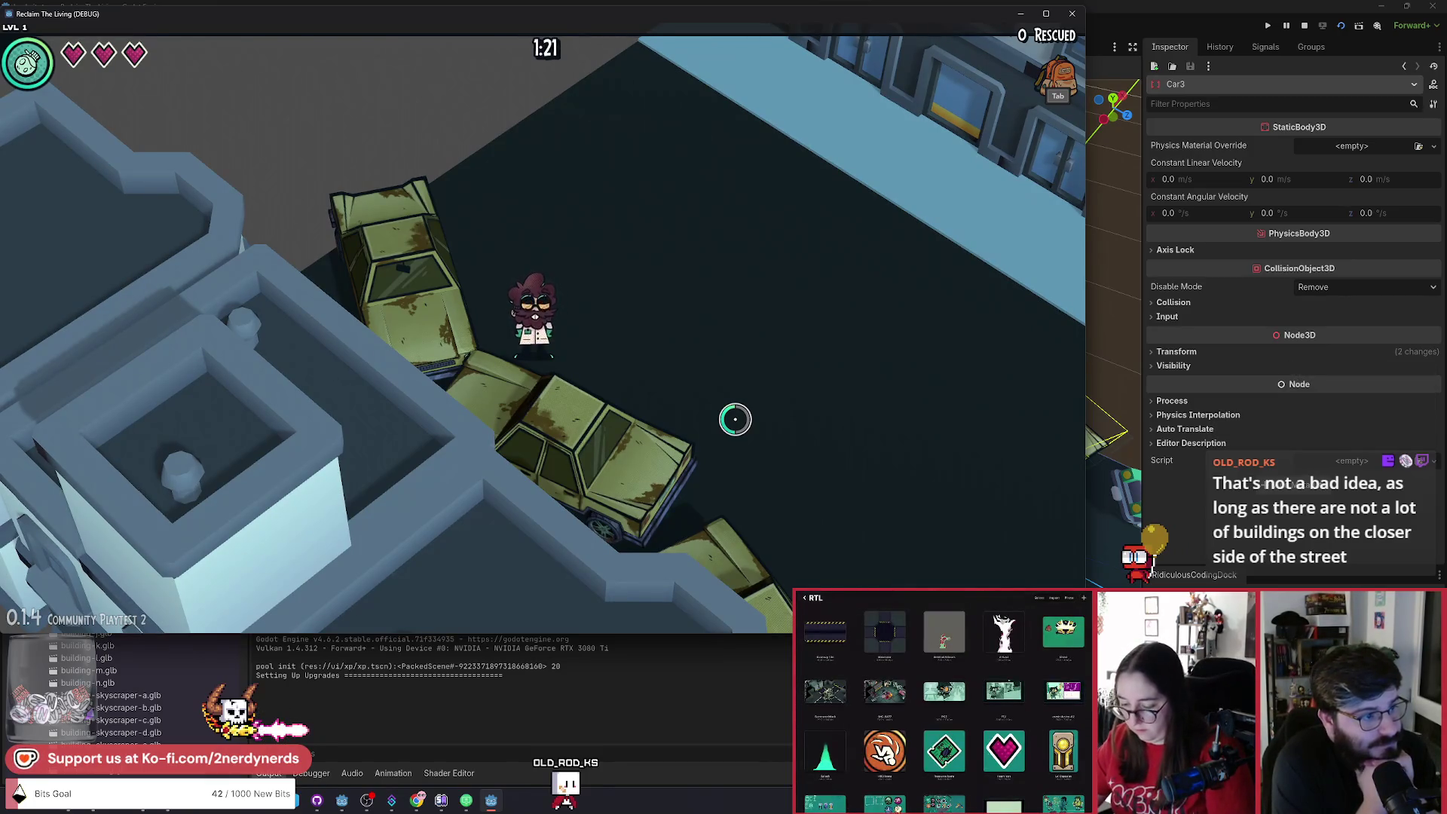
# Cross the street toward the ambulance and return to the starting spot beside the cars.
pyautogui.hotkey('s', 'd')
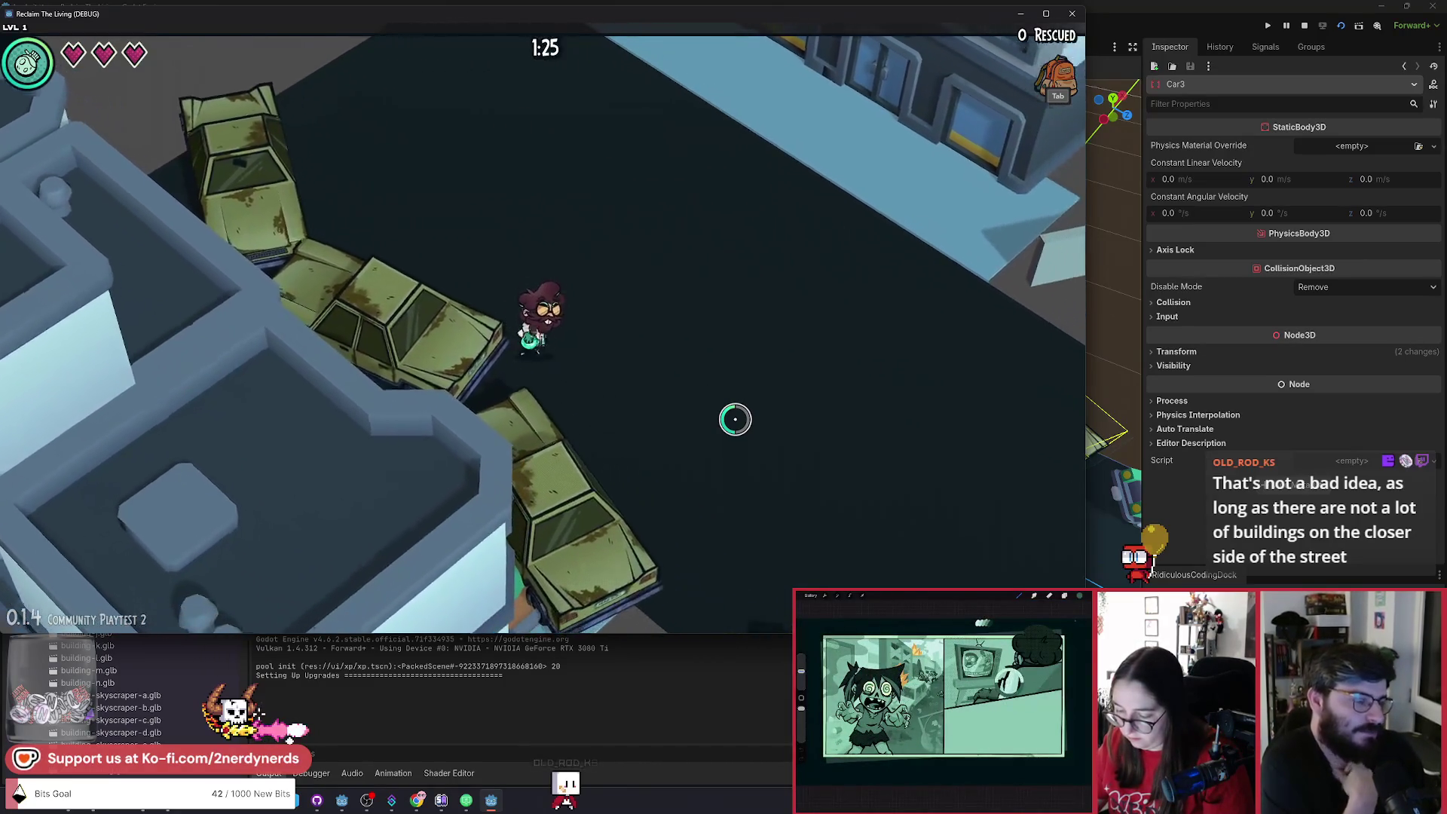
pyautogui.press('s')
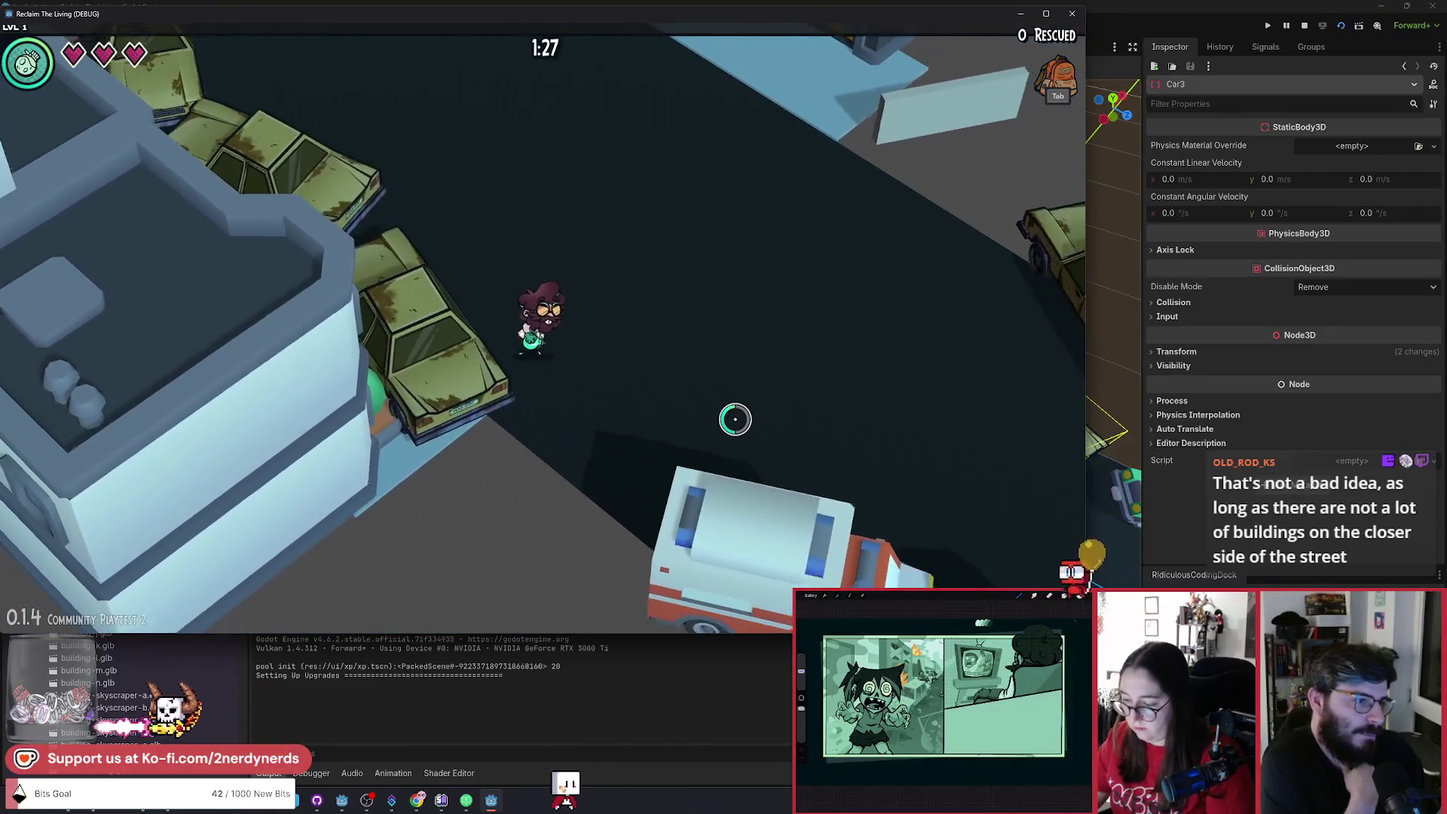
pyautogui.hotkey('w', 'a')
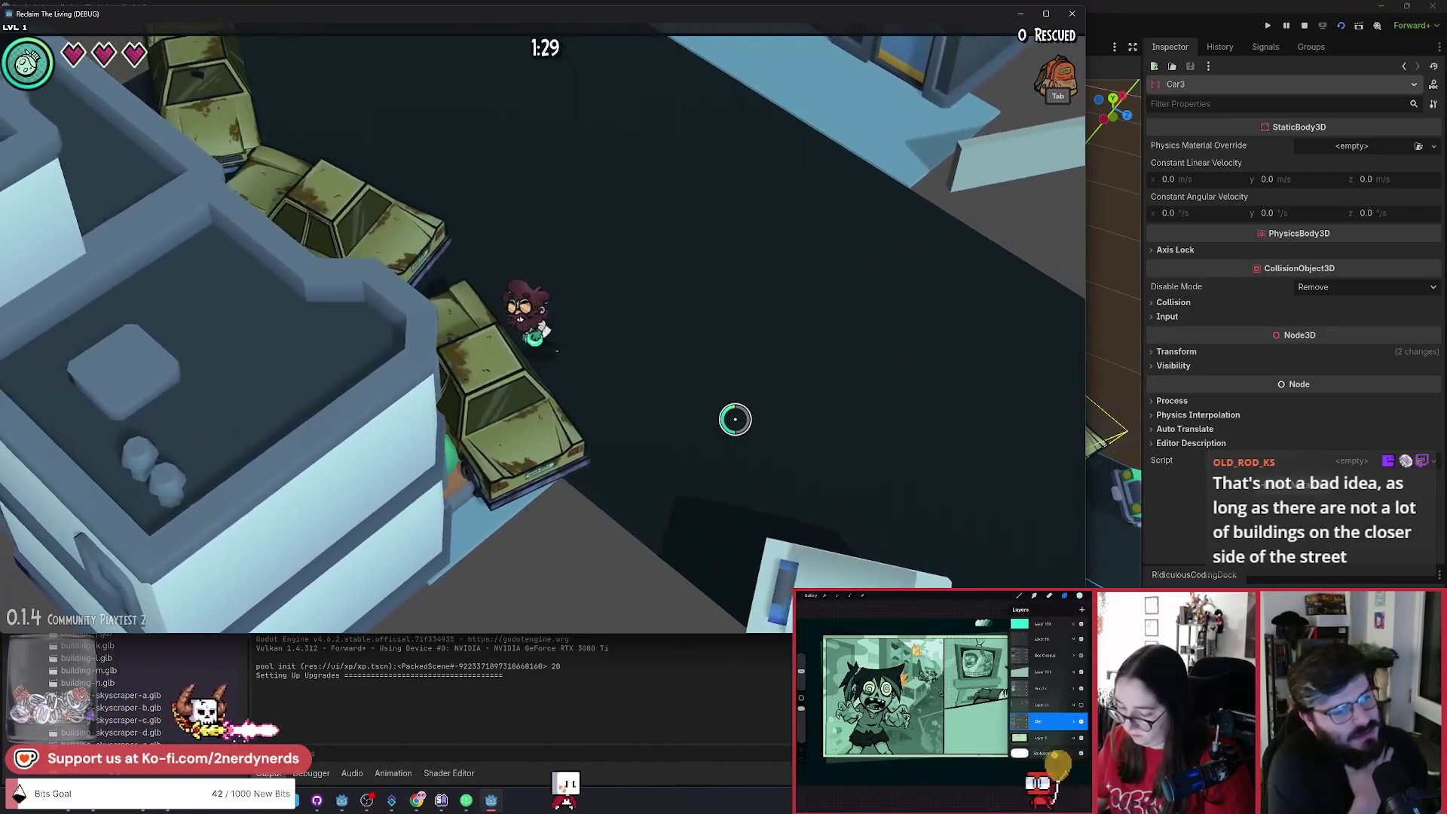
pyautogui.press('d')
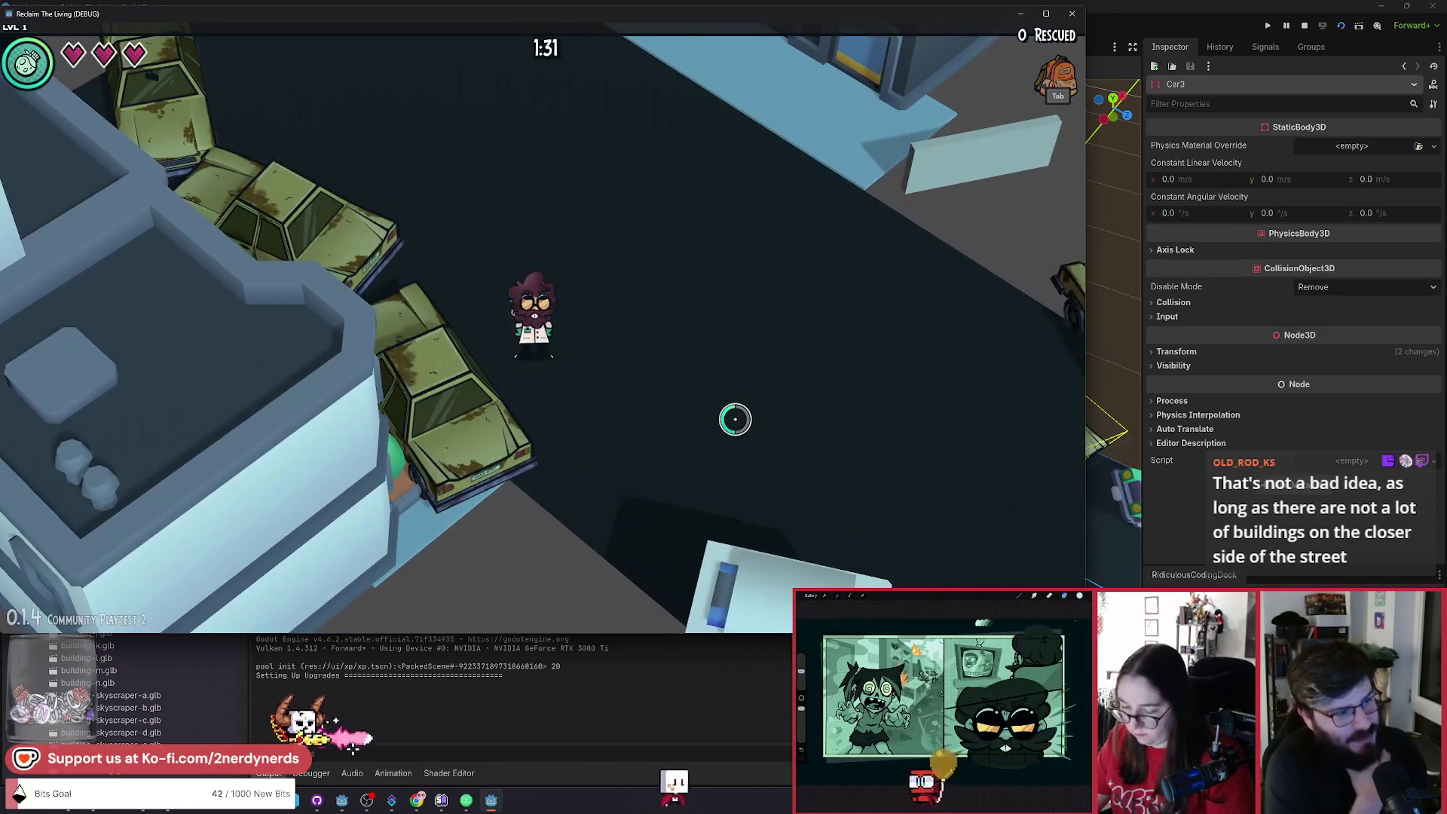
pyautogui.hotkey('s', 'd')
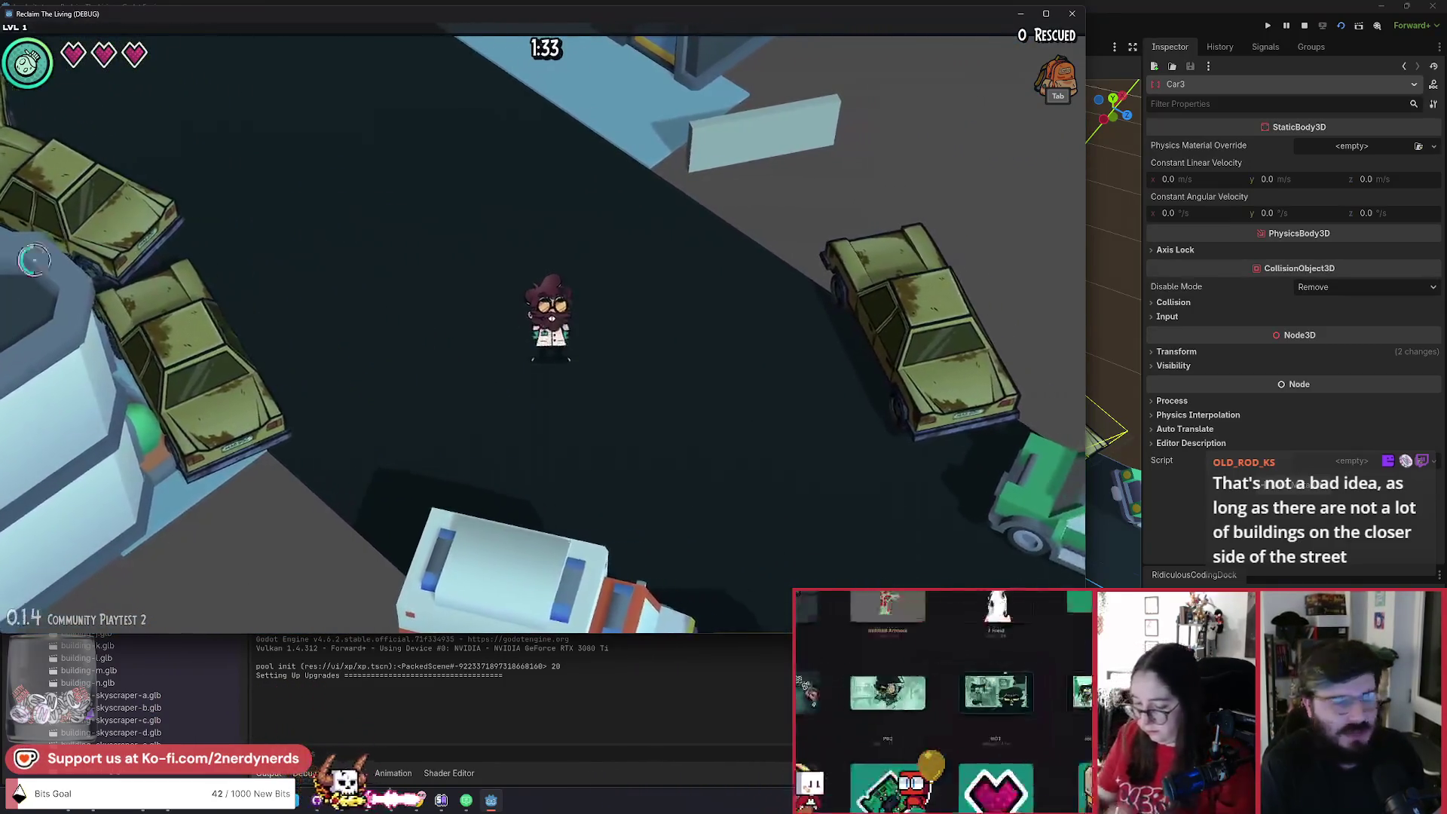
pyautogui.hotkey('w', 'a')
pyautogui.hotkey('w', 'a')
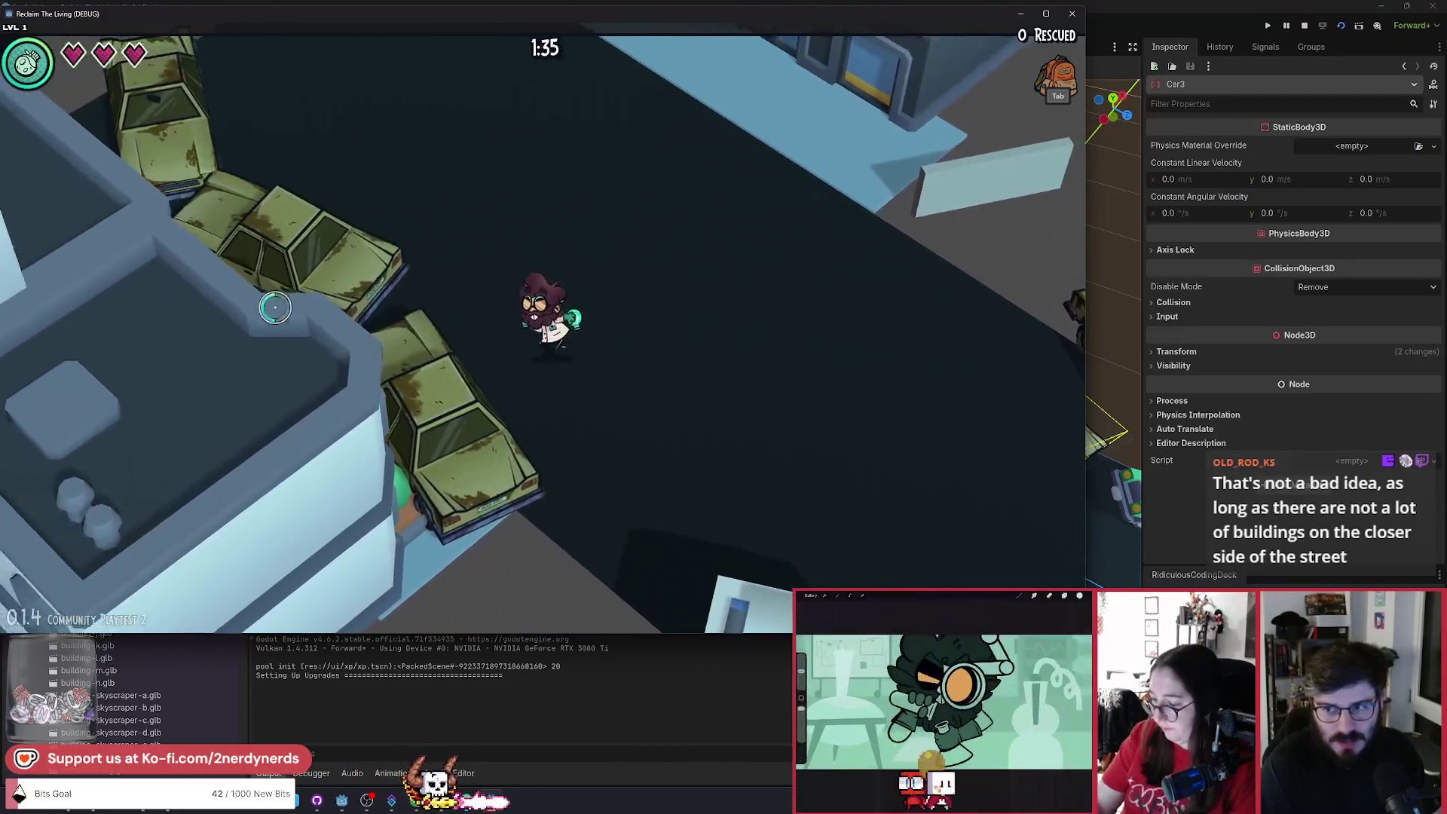
pyautogui.hotkey('w', 'a')
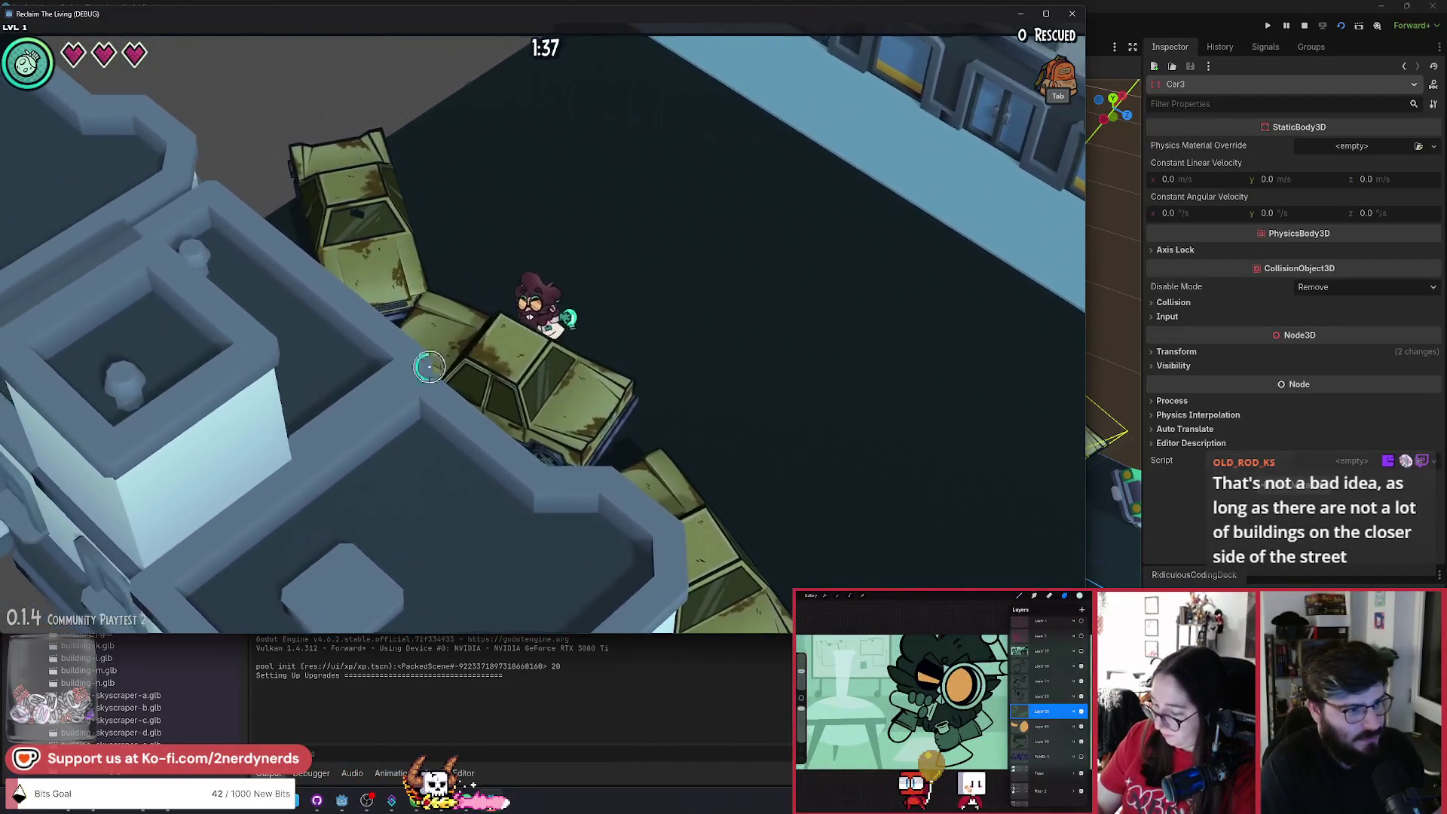
pyautogui.hotkey('w', 'a')
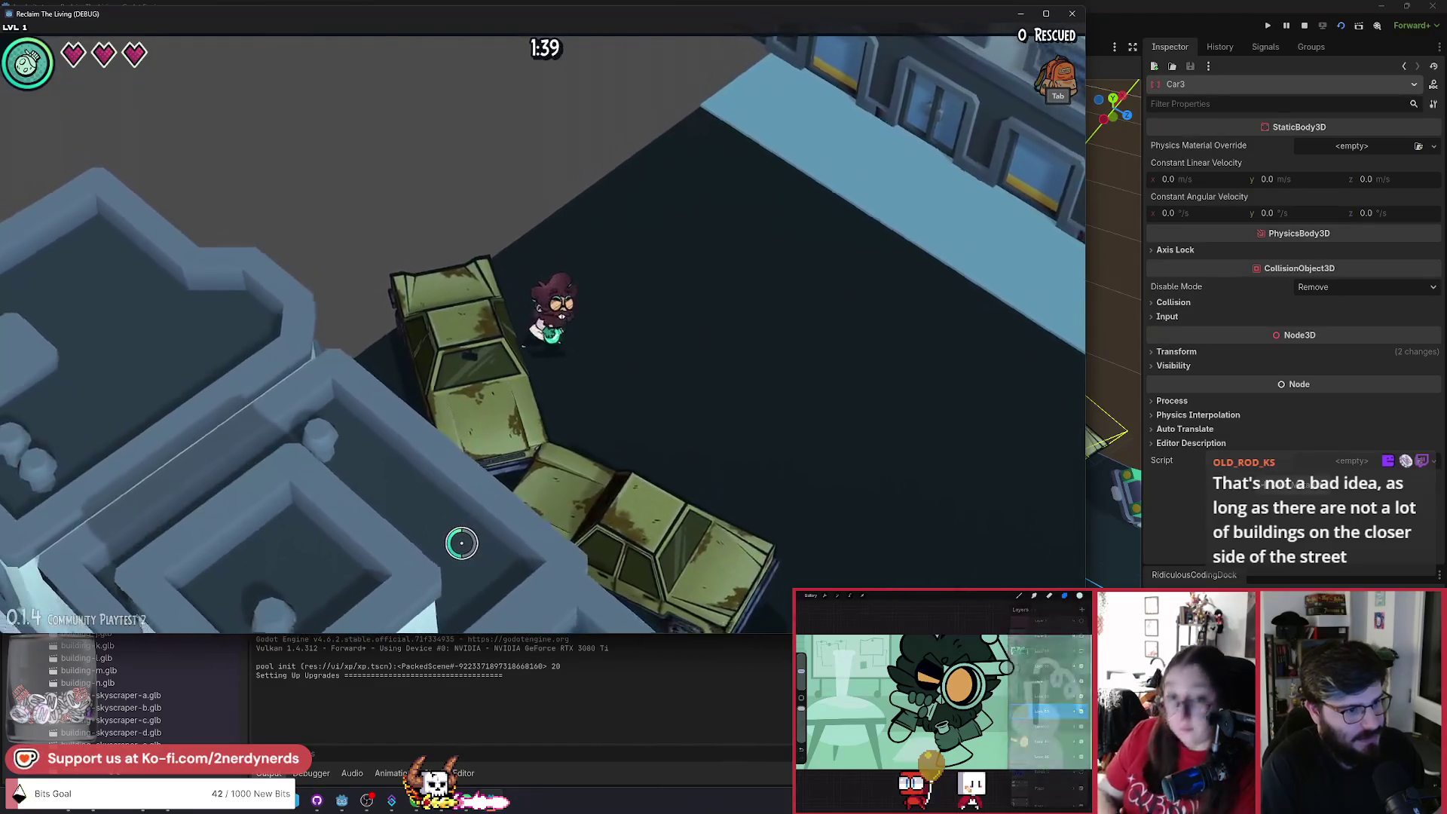
pyautogui.hotkey('s', 'd')
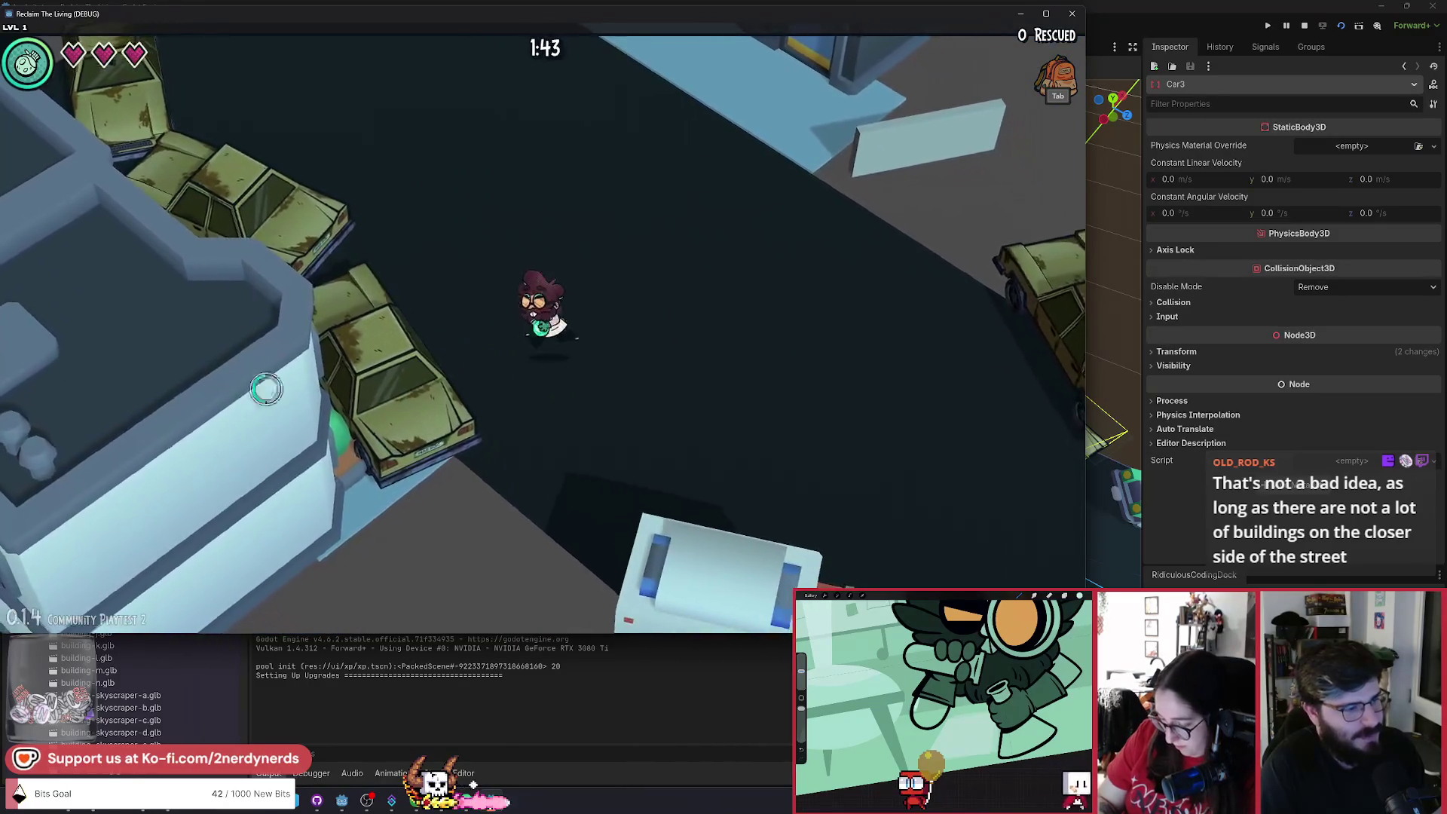
# Walk up-left through the street past the buildings and back toward the cars.
pyautogui.hotkey('w', 'a')
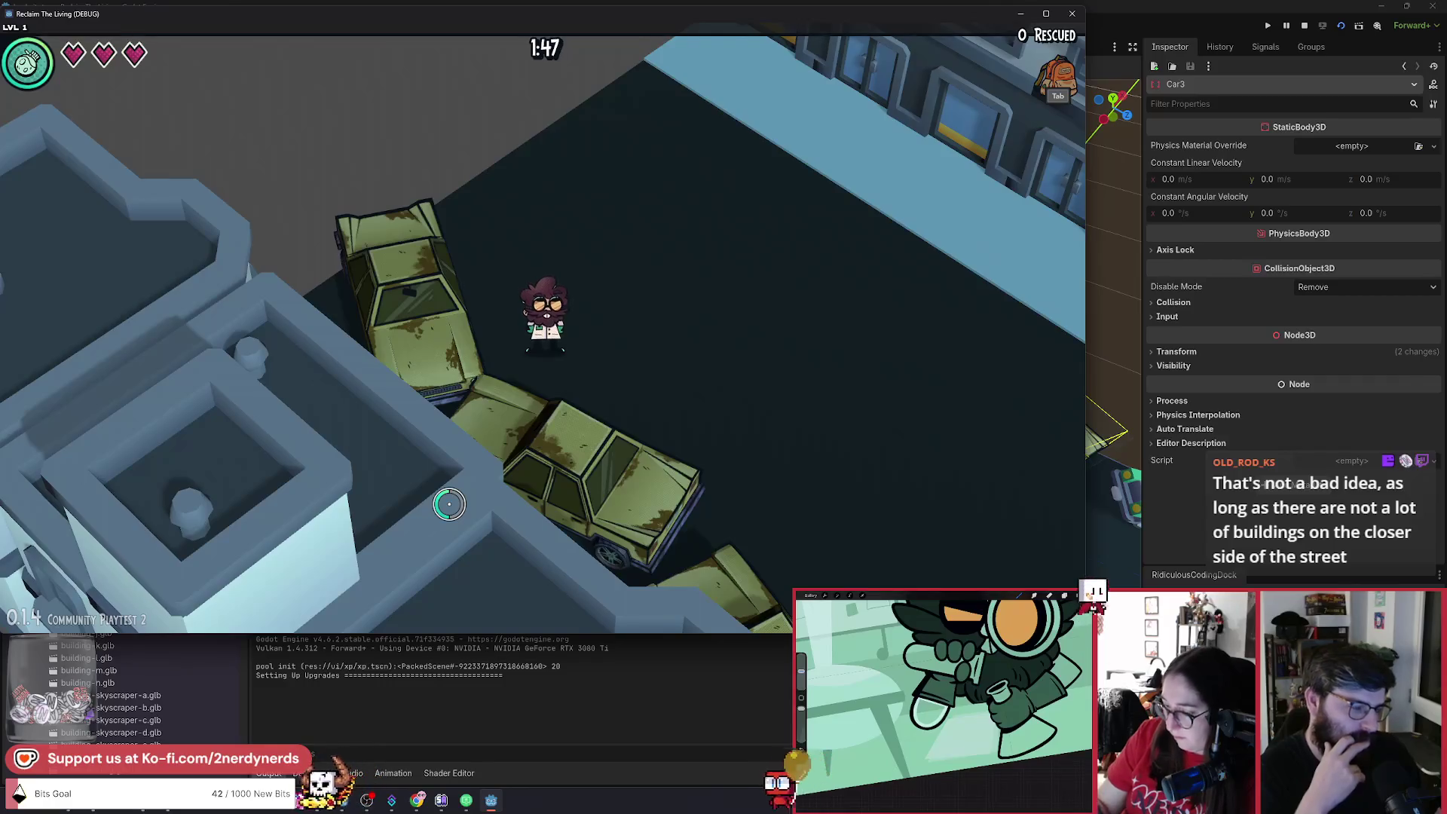
pyautogui.press('w')
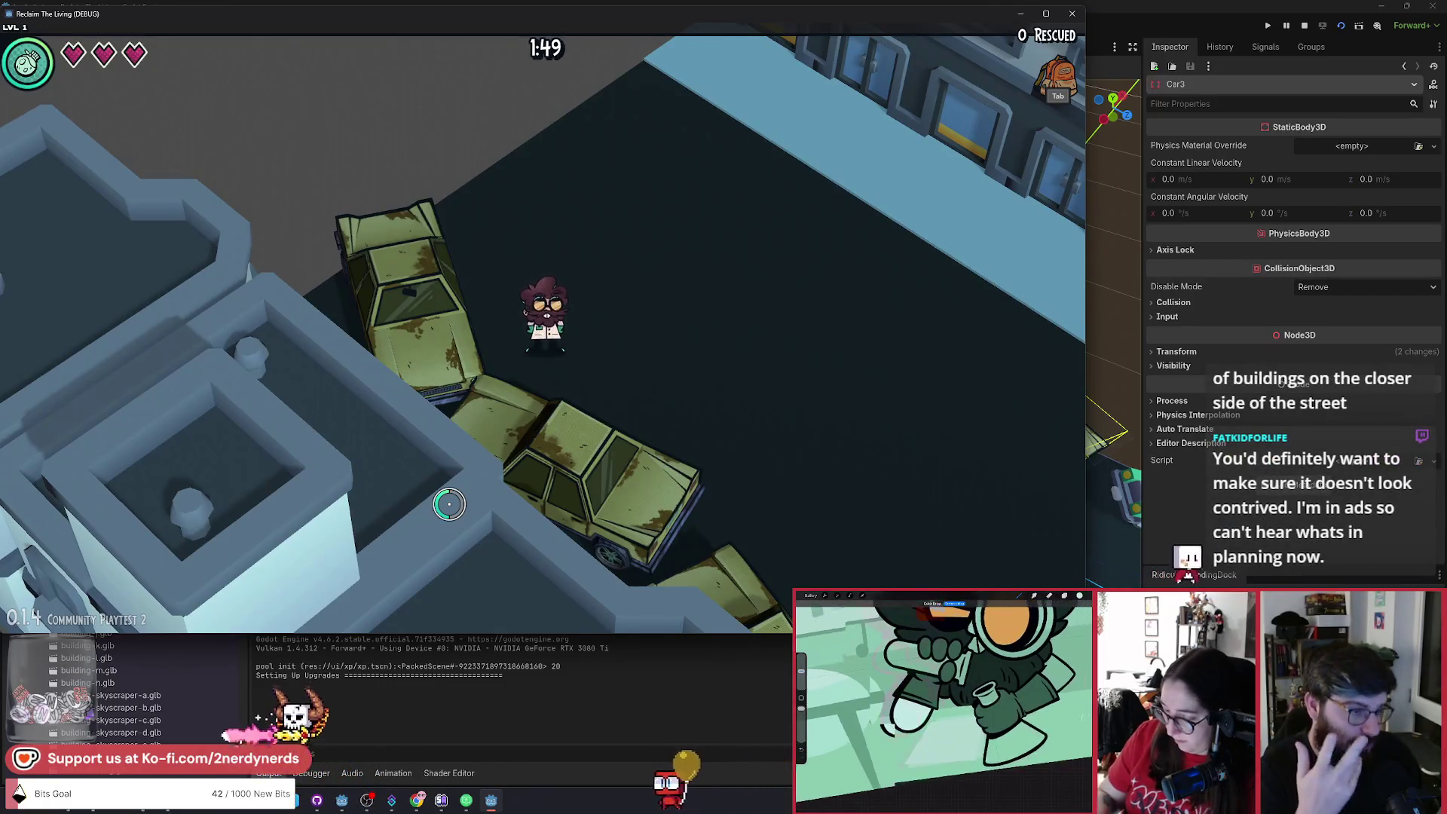
pyautogui.press('a')
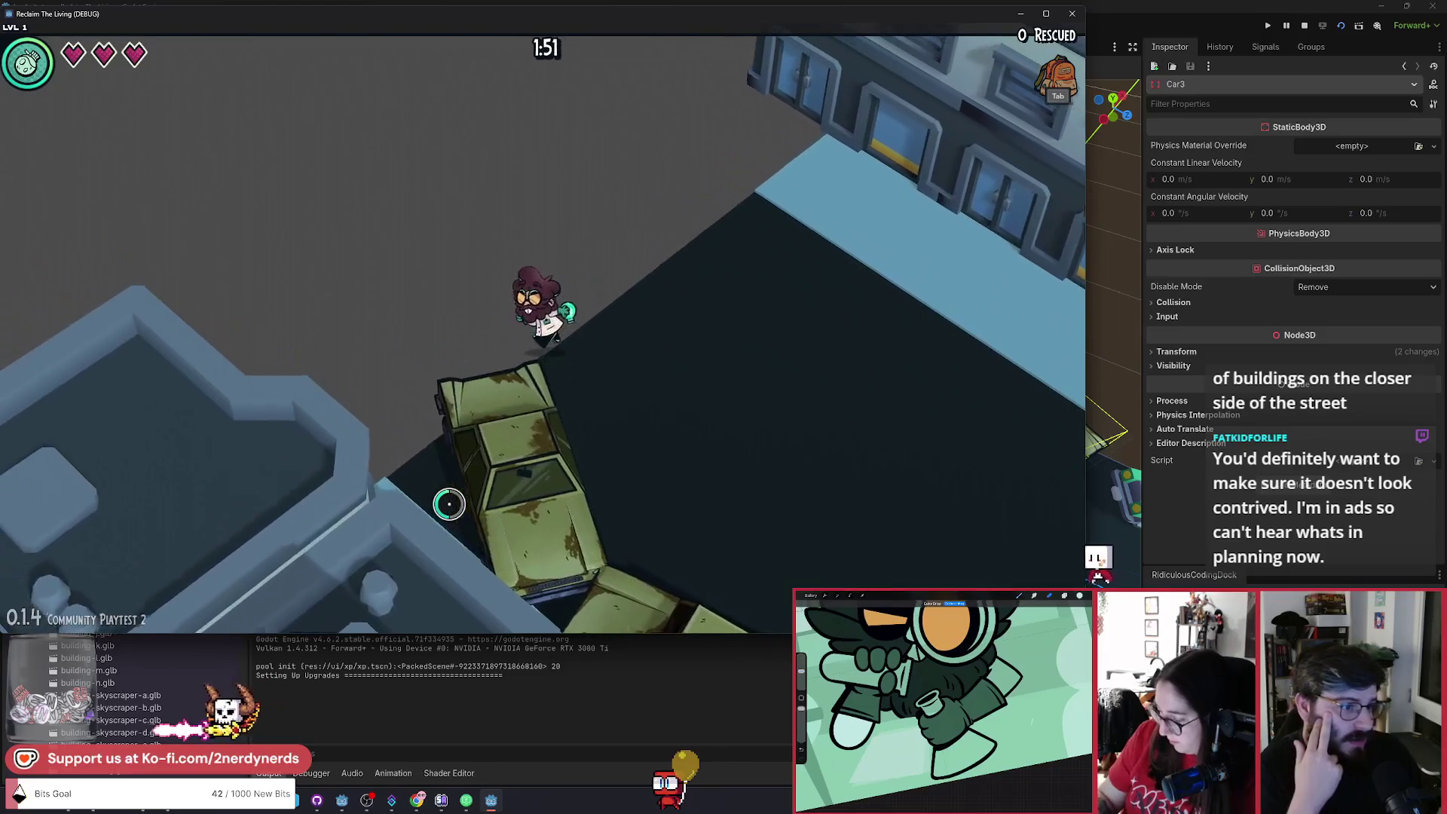
pyautogui.press('a')
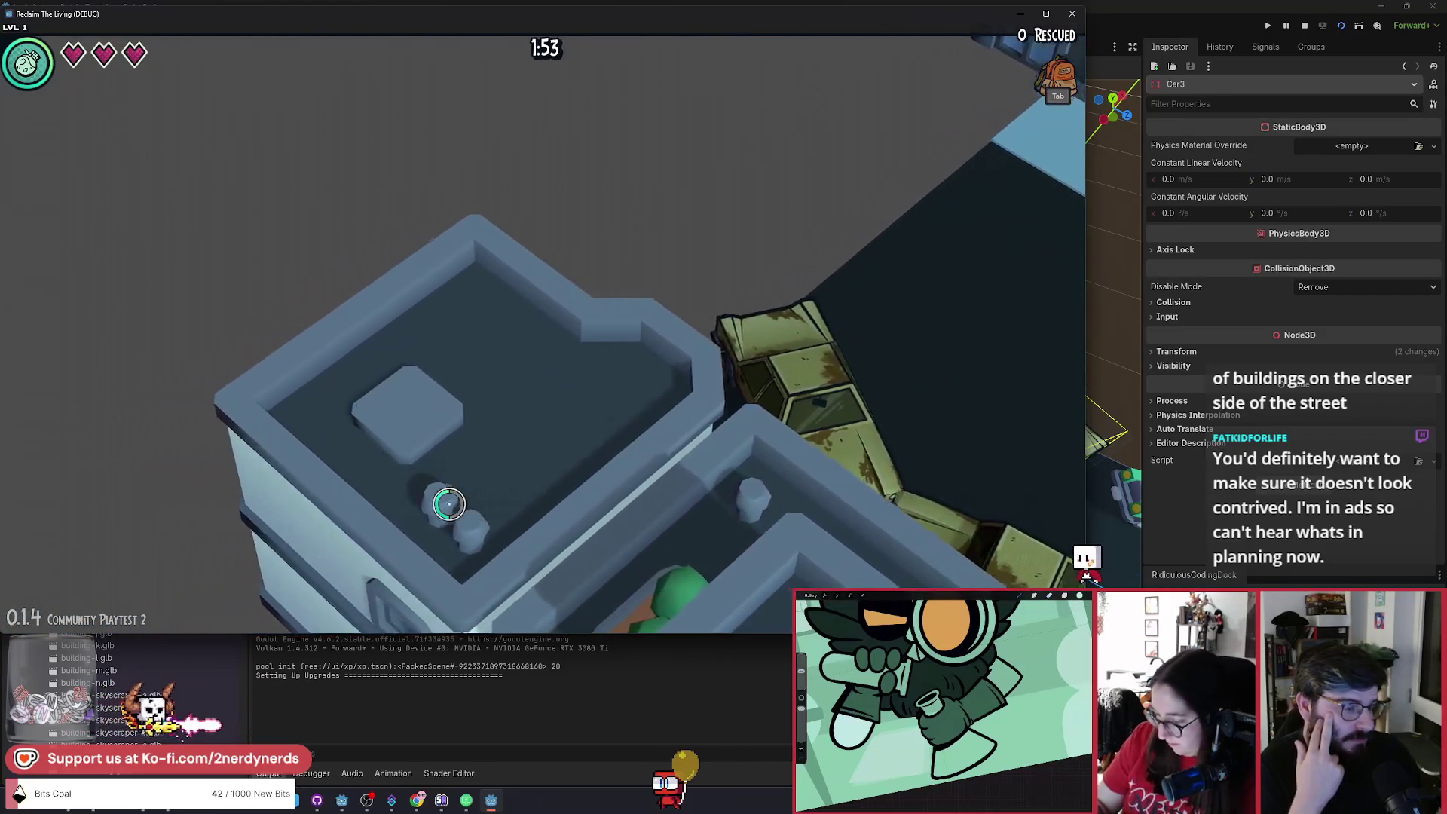
pyautogui.press('a')
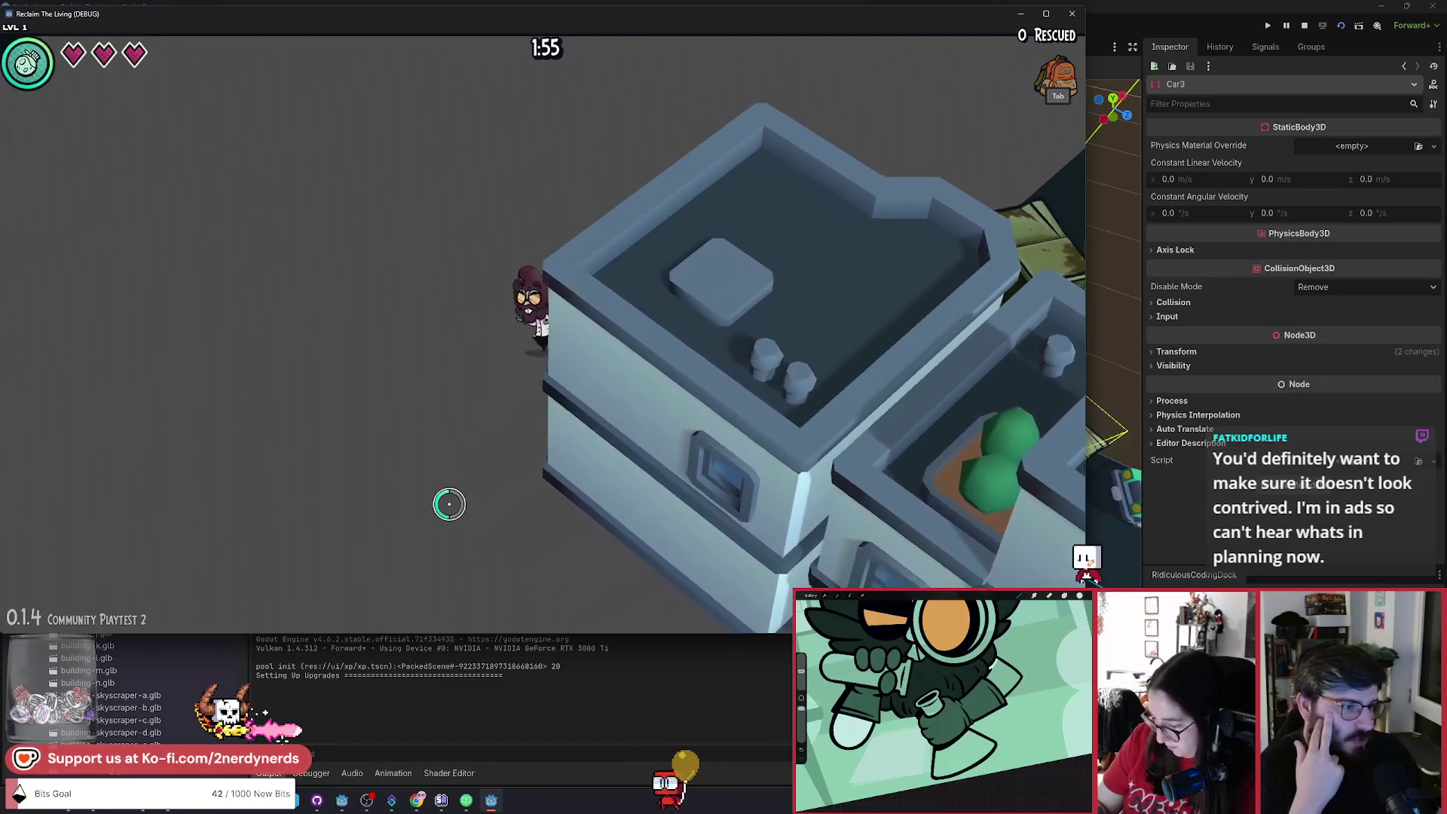
pyautogui.press('w')
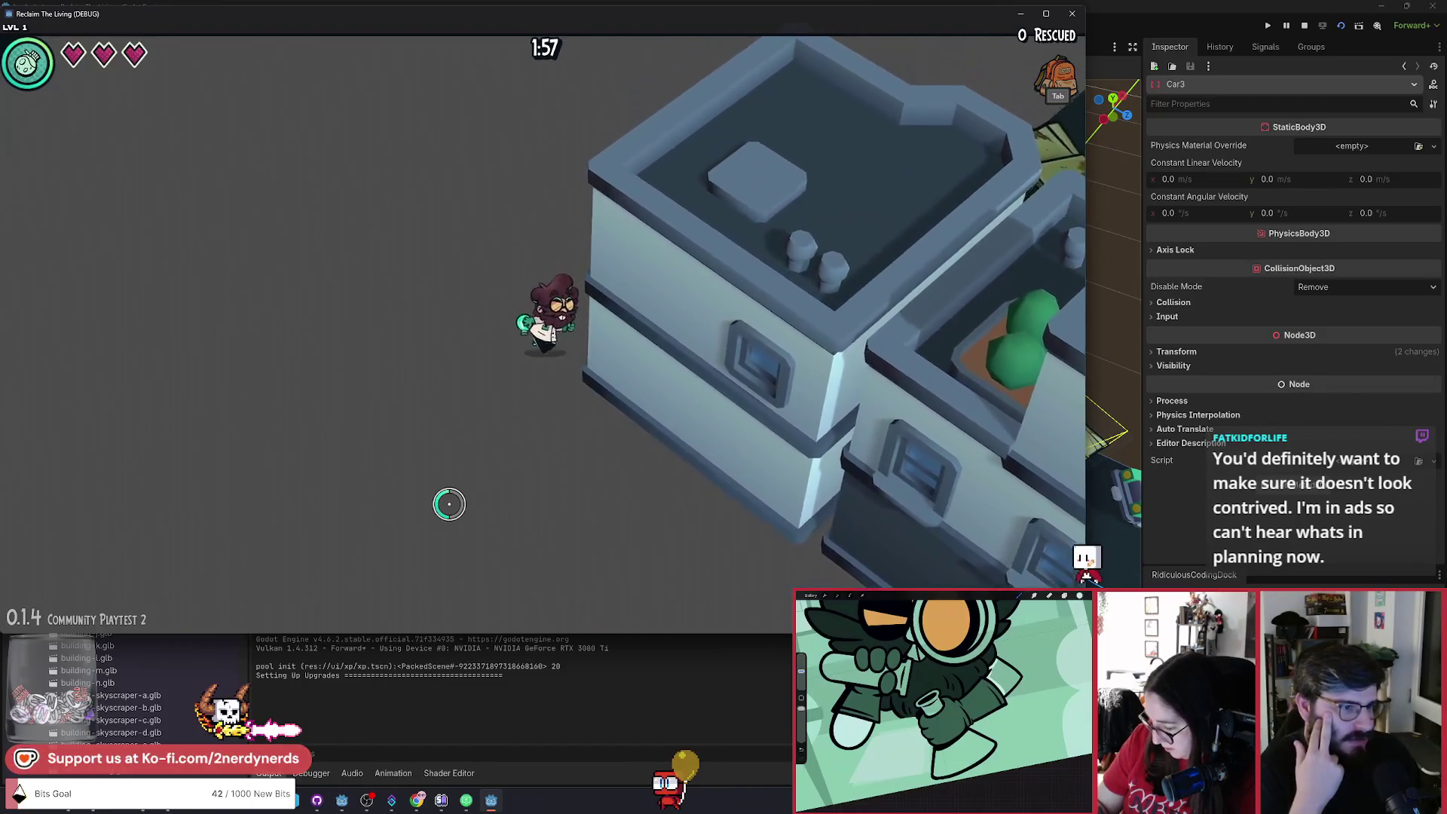
pyautogui.press('d')
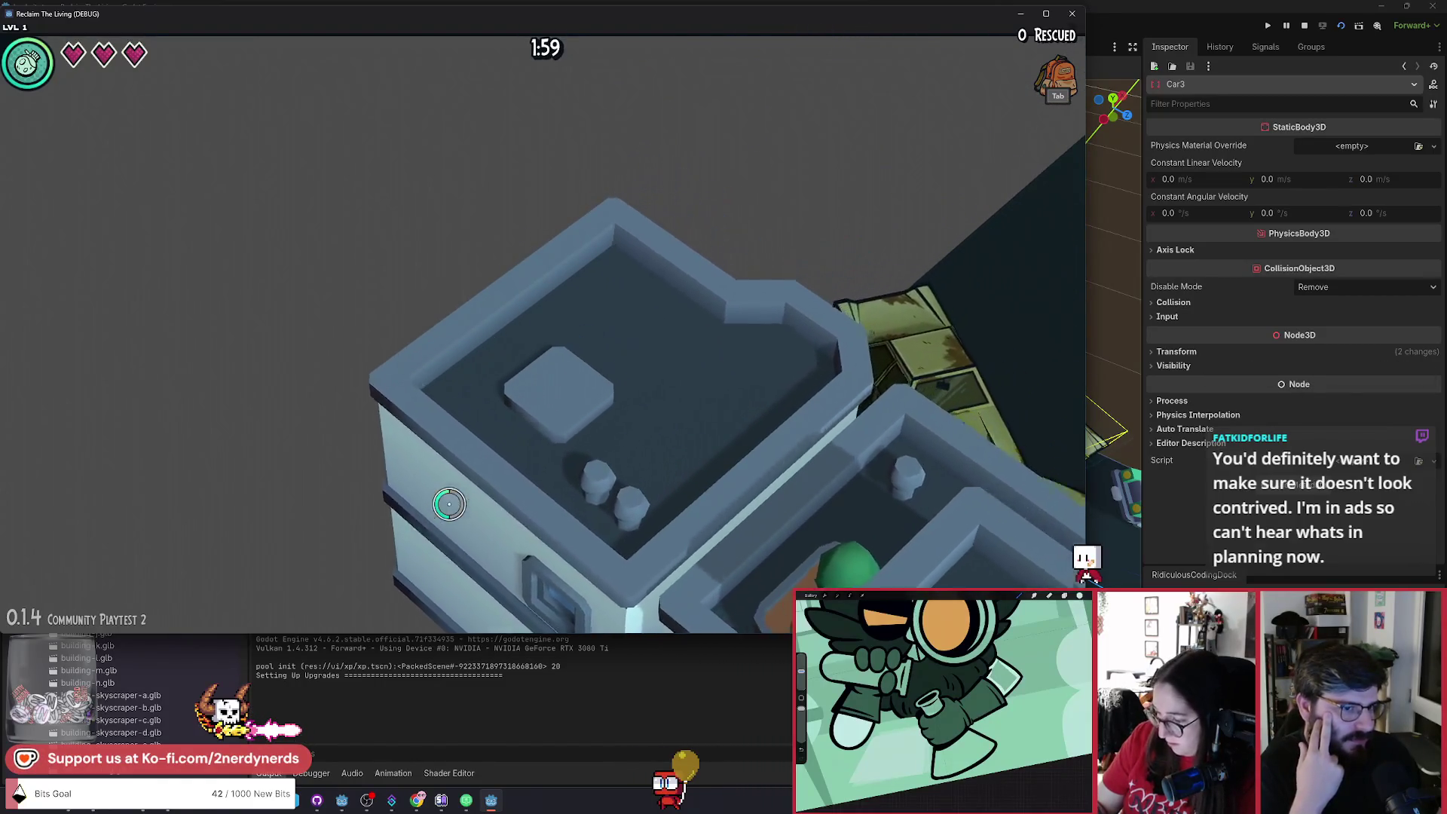
pyautogui.press('d')
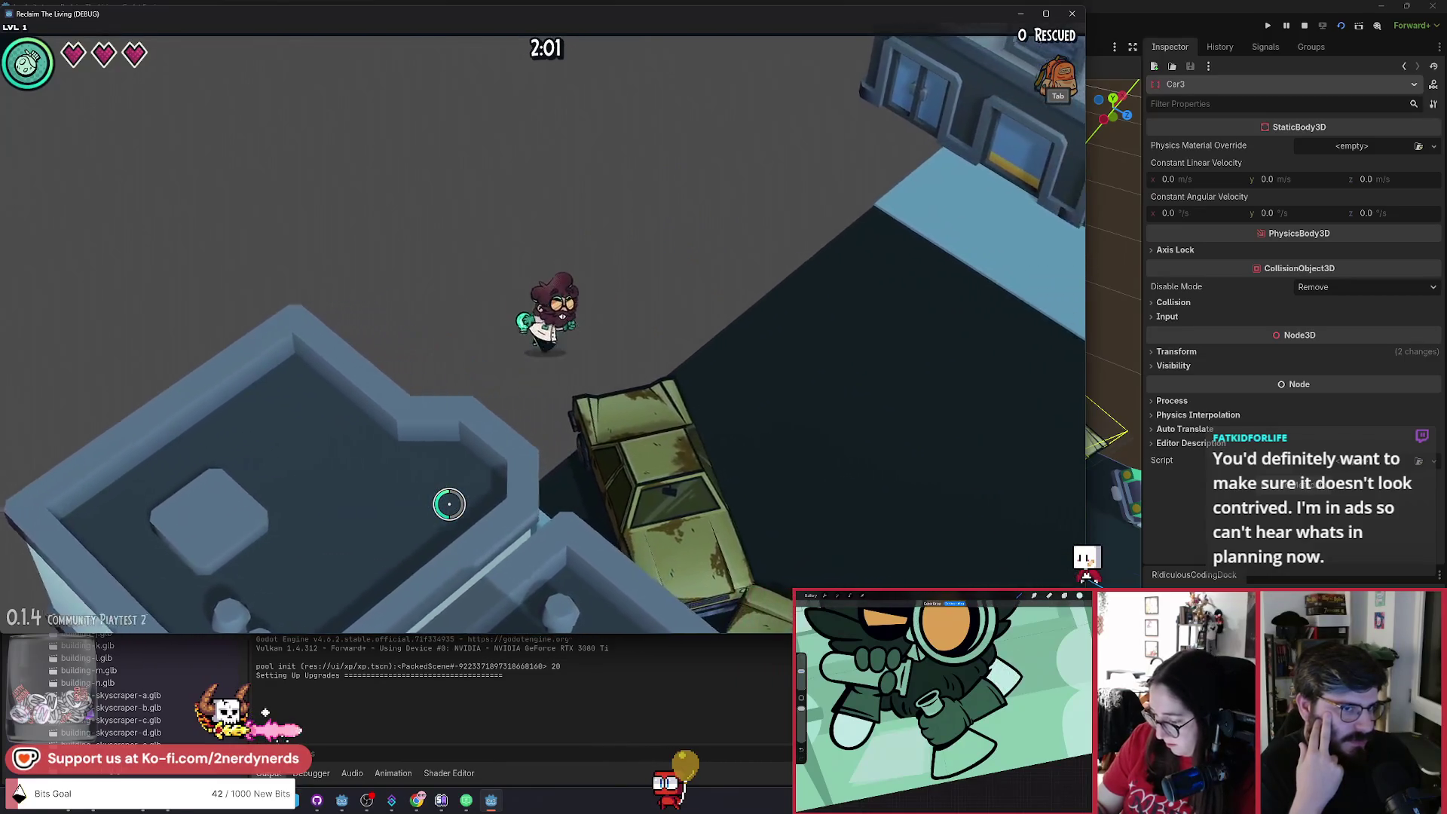
pyautogui.press('s')
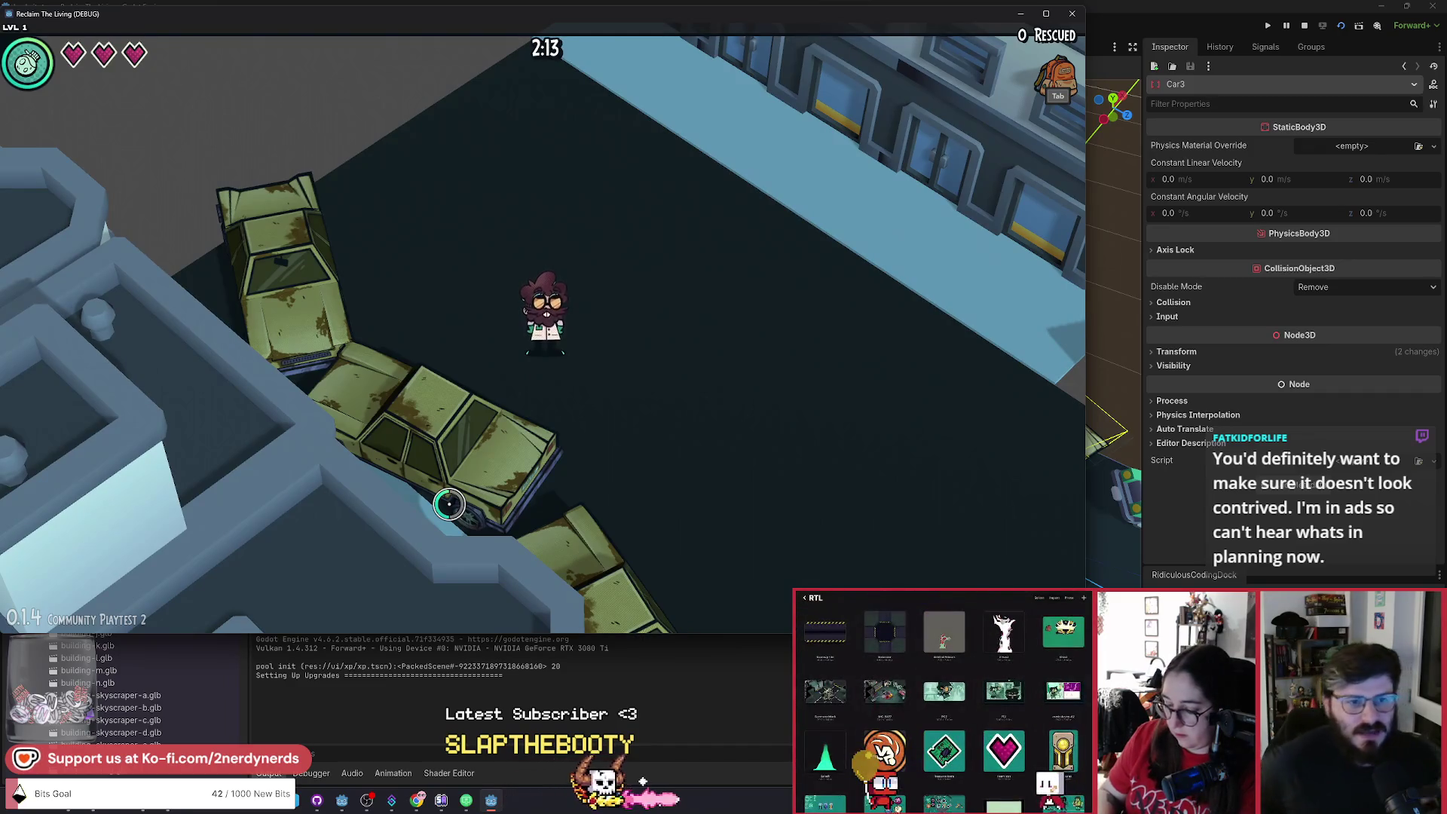
# Walk up the street and along the building's sidewalk, away from the cars.
pyautogui.press('d')
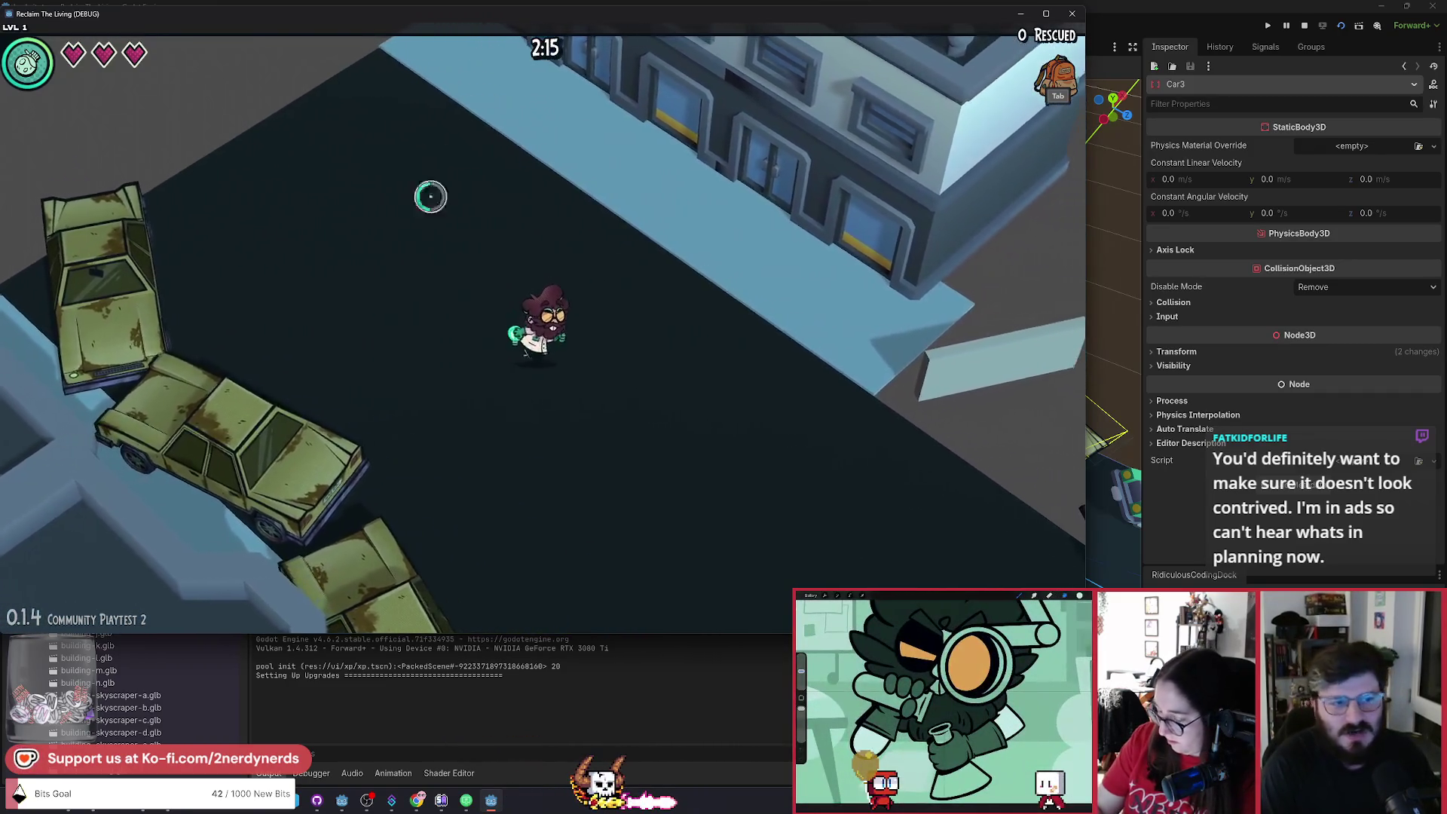
pyautogui.press('w')
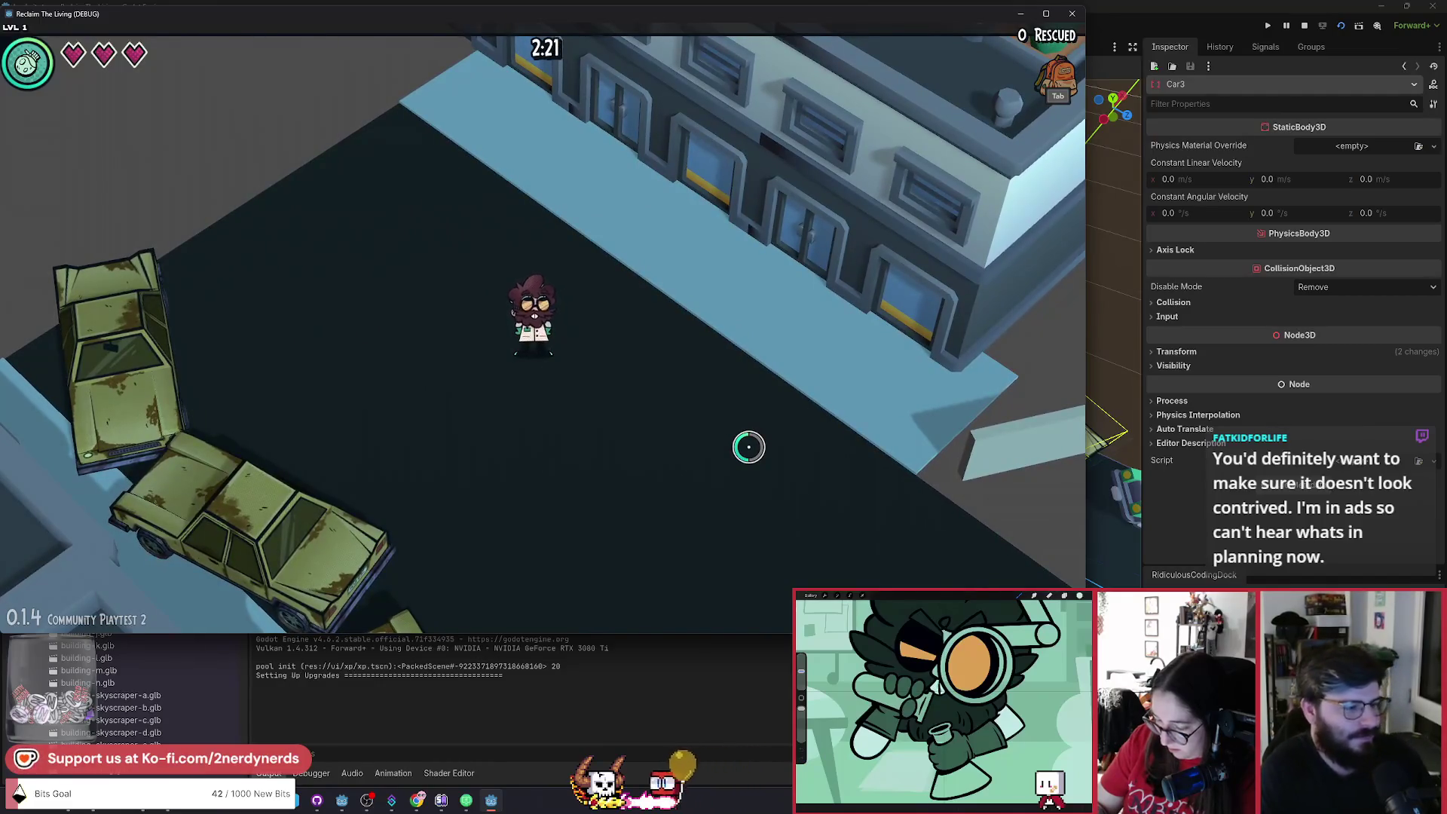
pyautogui.press('s')
pyautogui.press('a')
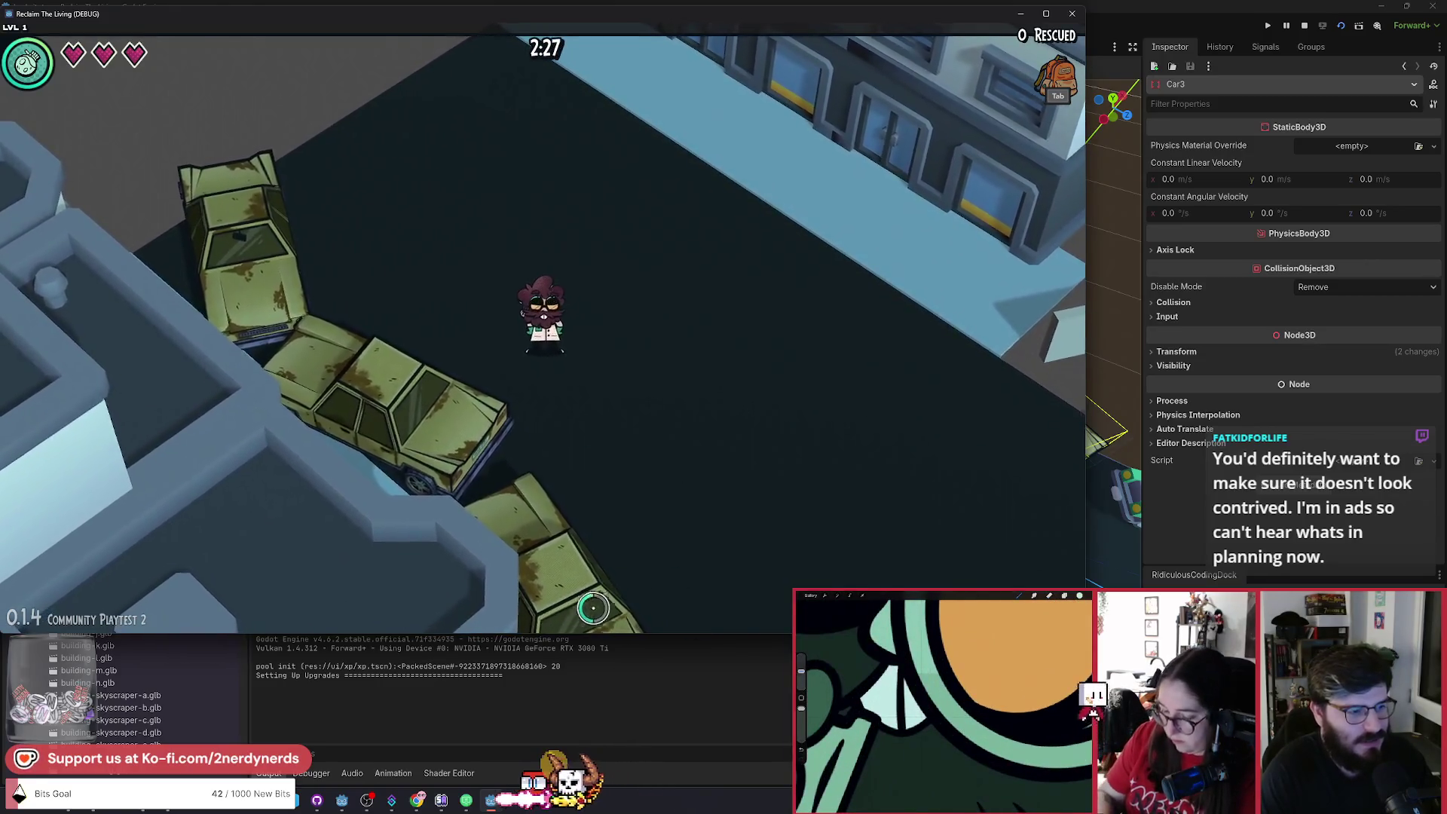
pyautogui.press('w')
pyautogui.press('d')
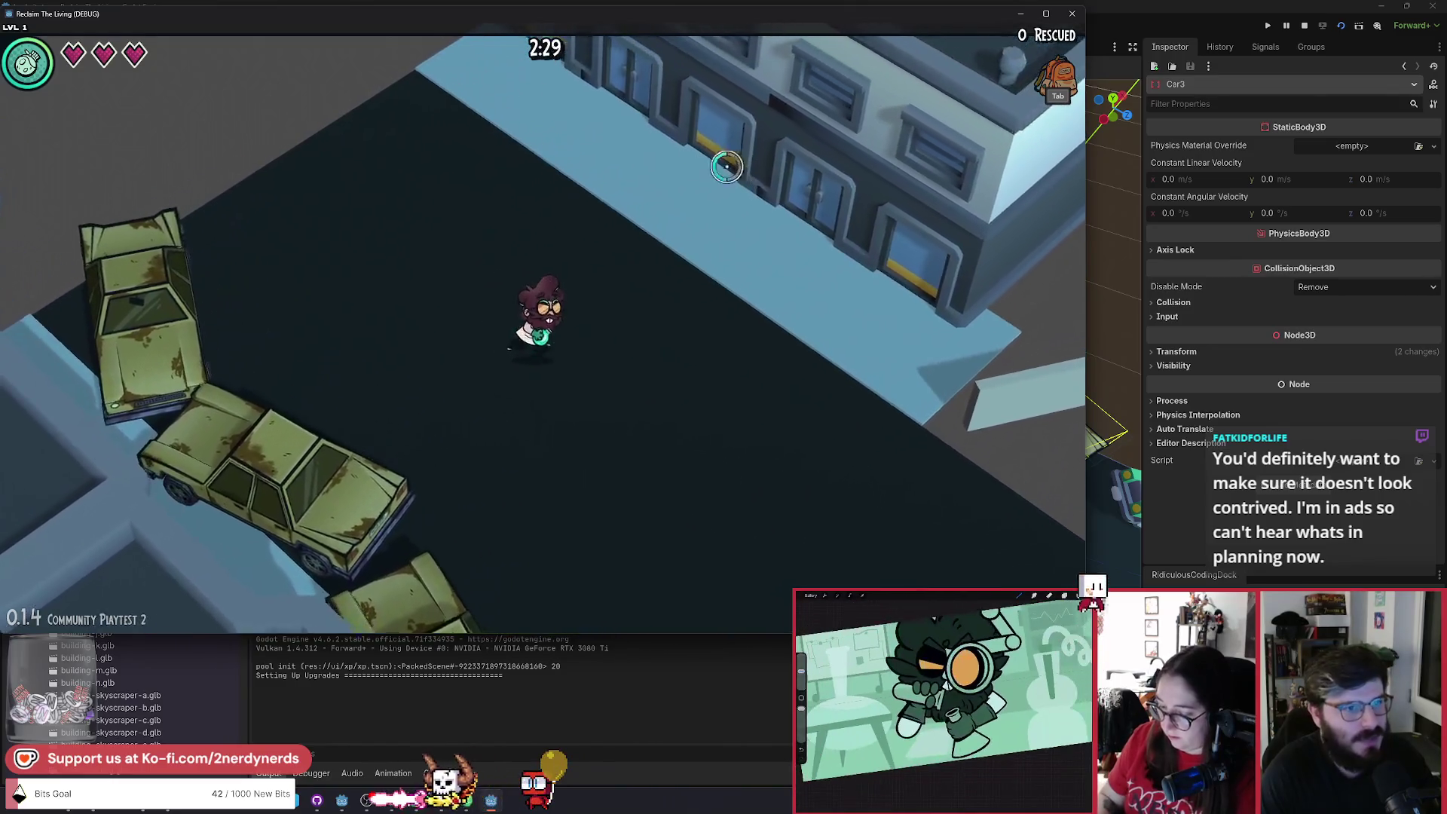
pyautogui.press('w')
pyautogui.press('d')
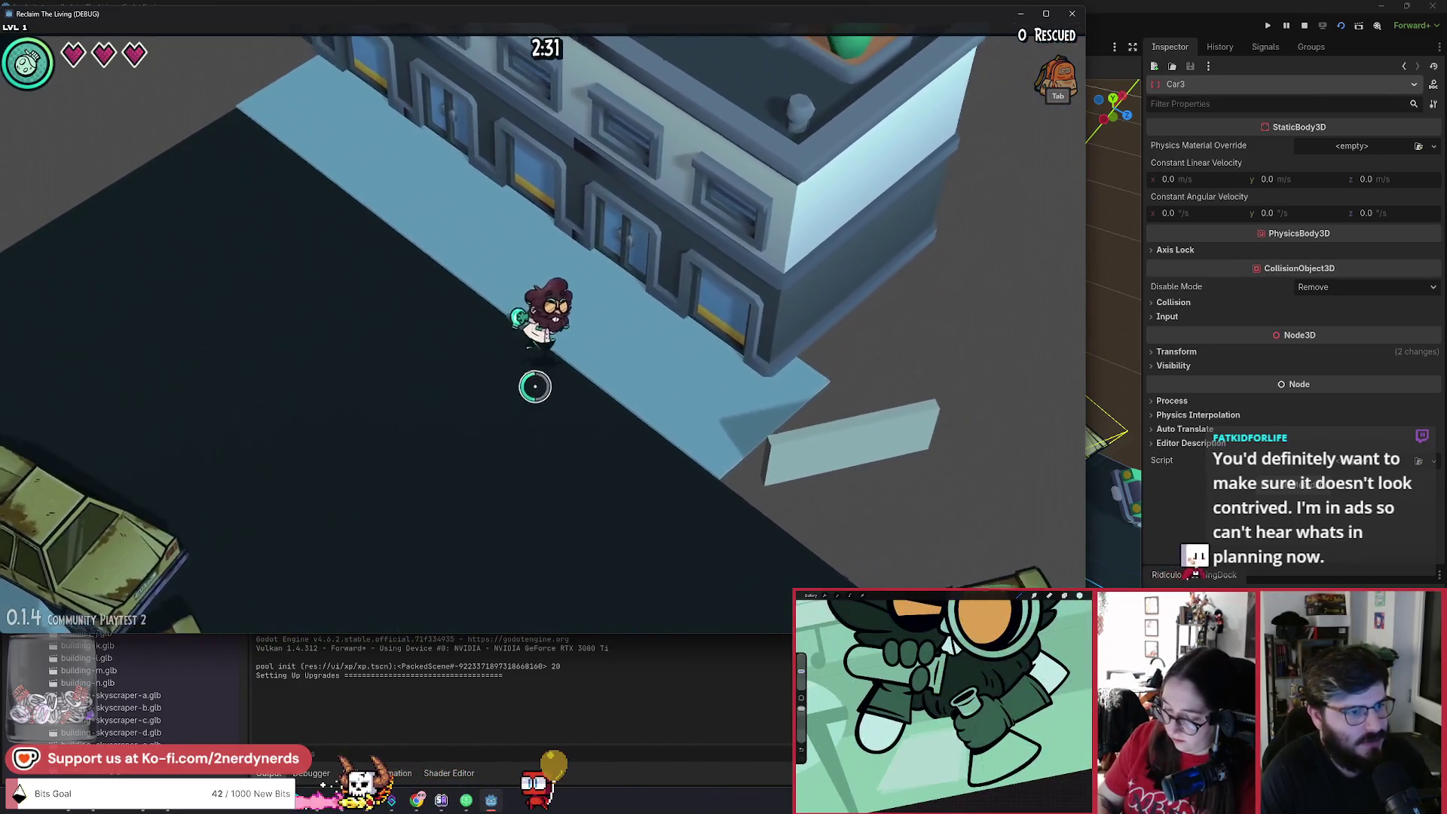
pyautogui.press('w')
pyautogui.press('d')
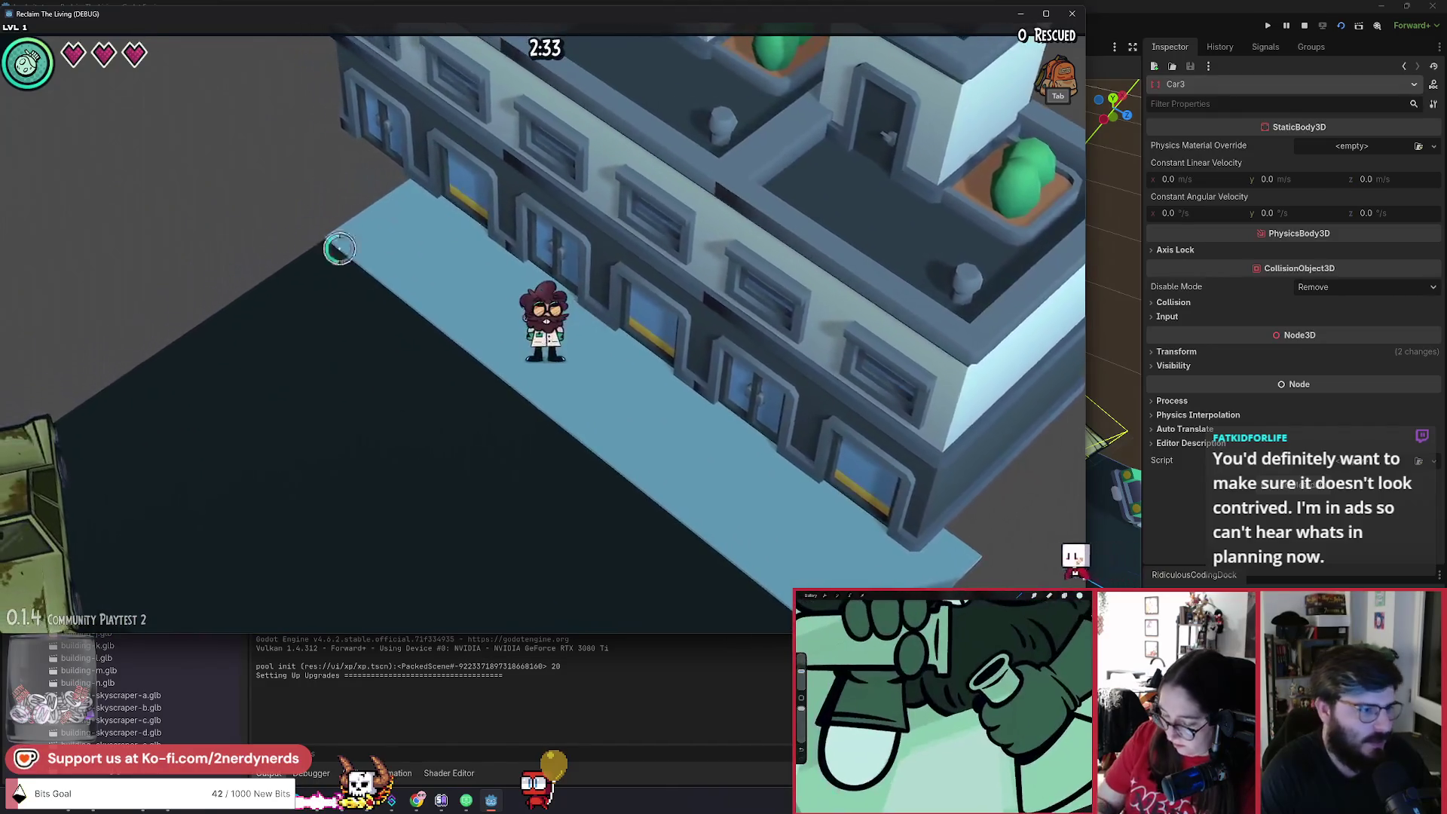
# Walk off the sidewalk down toward the cars, then back up-left.
pyautogui.press('s')
pyautogui.press('a')
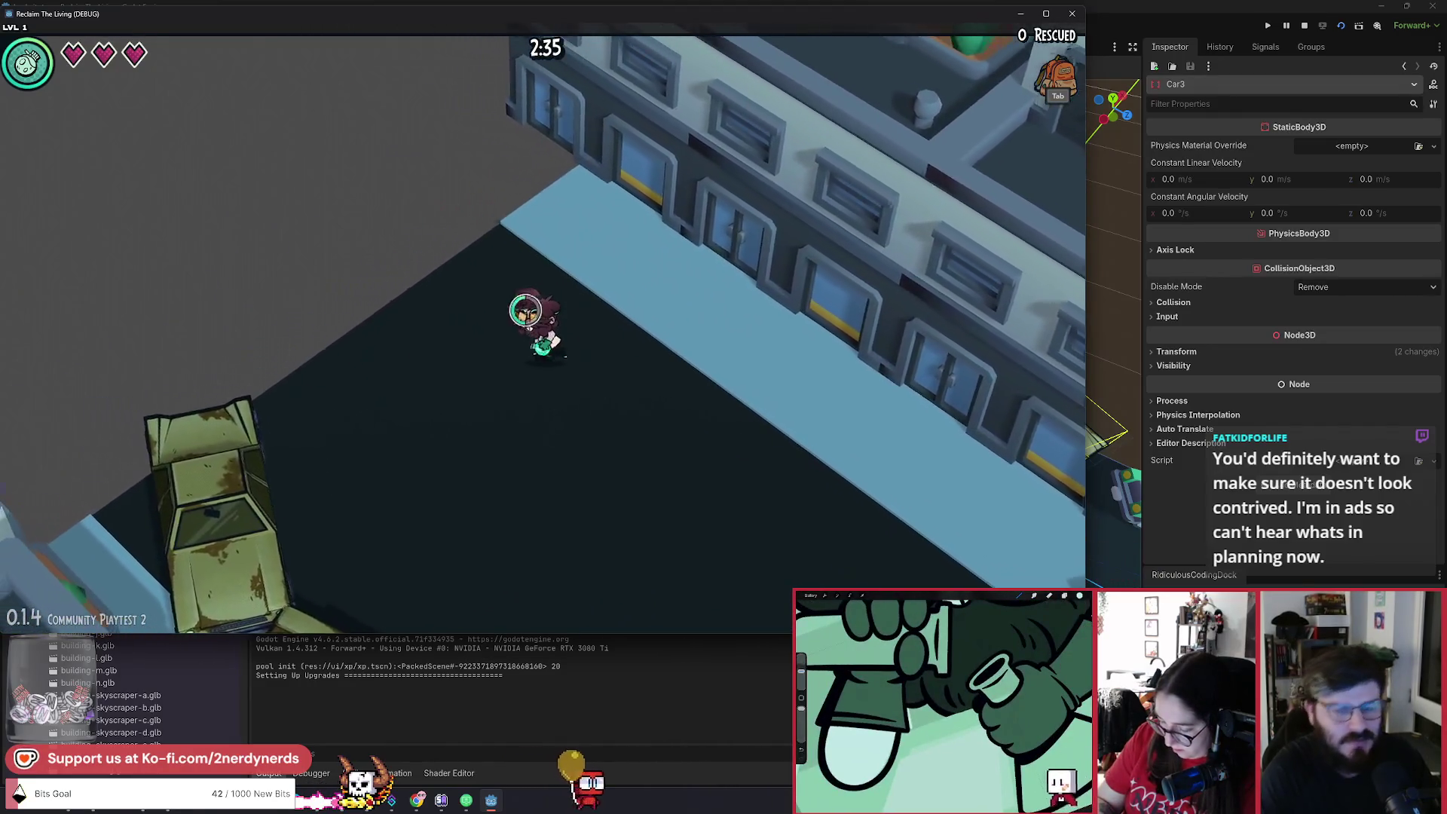
pyautogui.press('s')
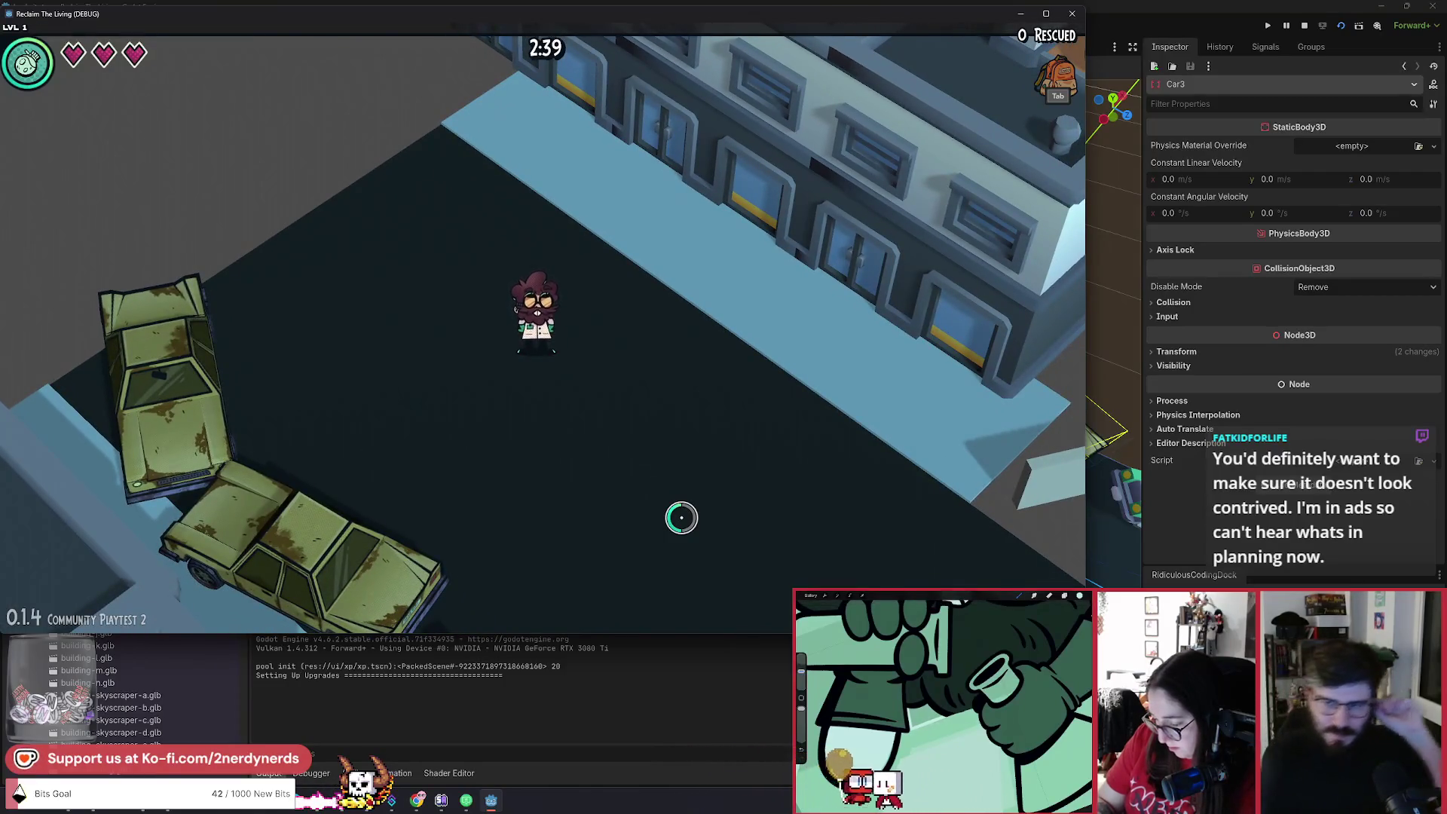
pyautogui.press('s')
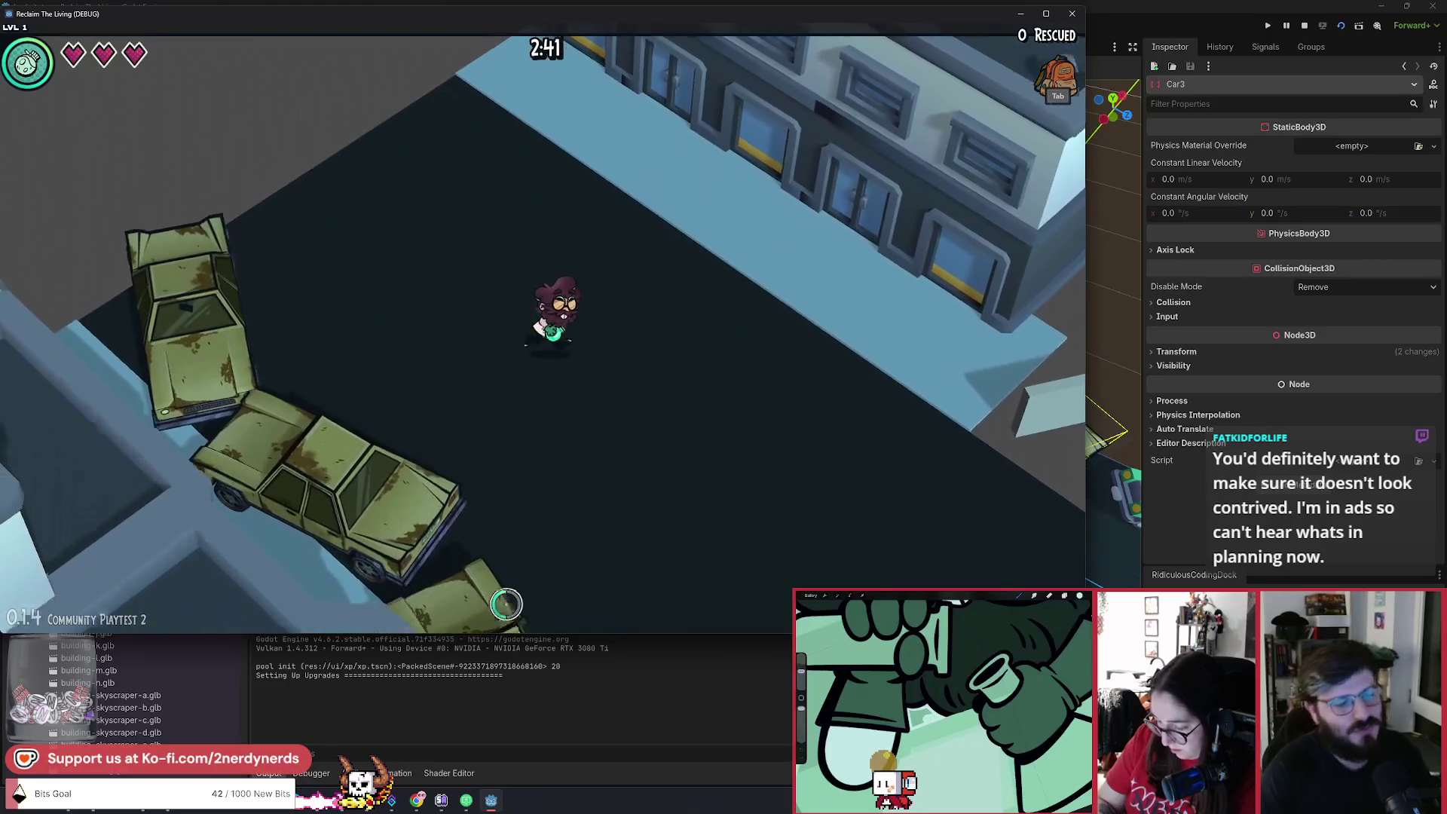
pyautogui.press('s')
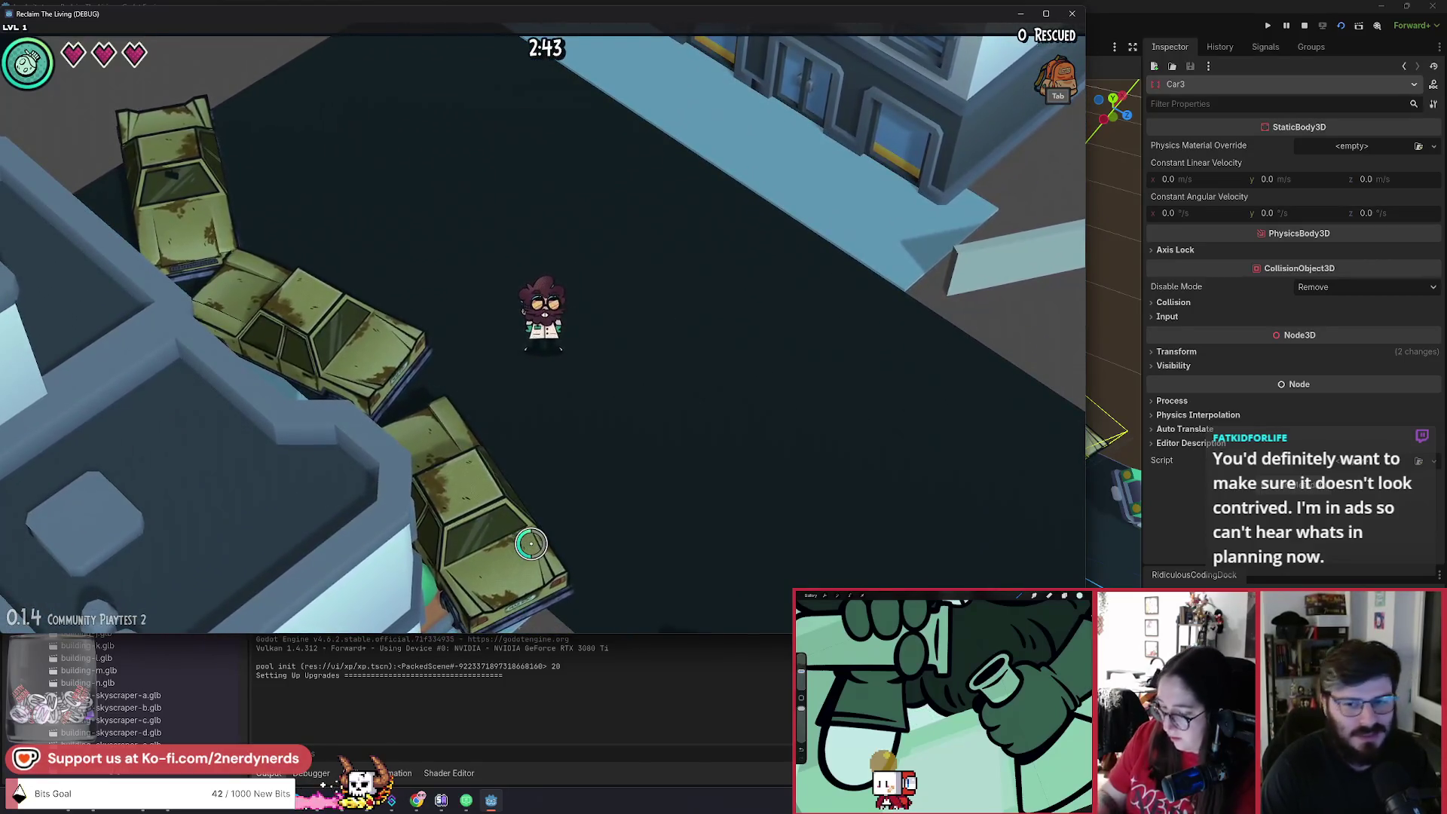
pyautogui.press('w')
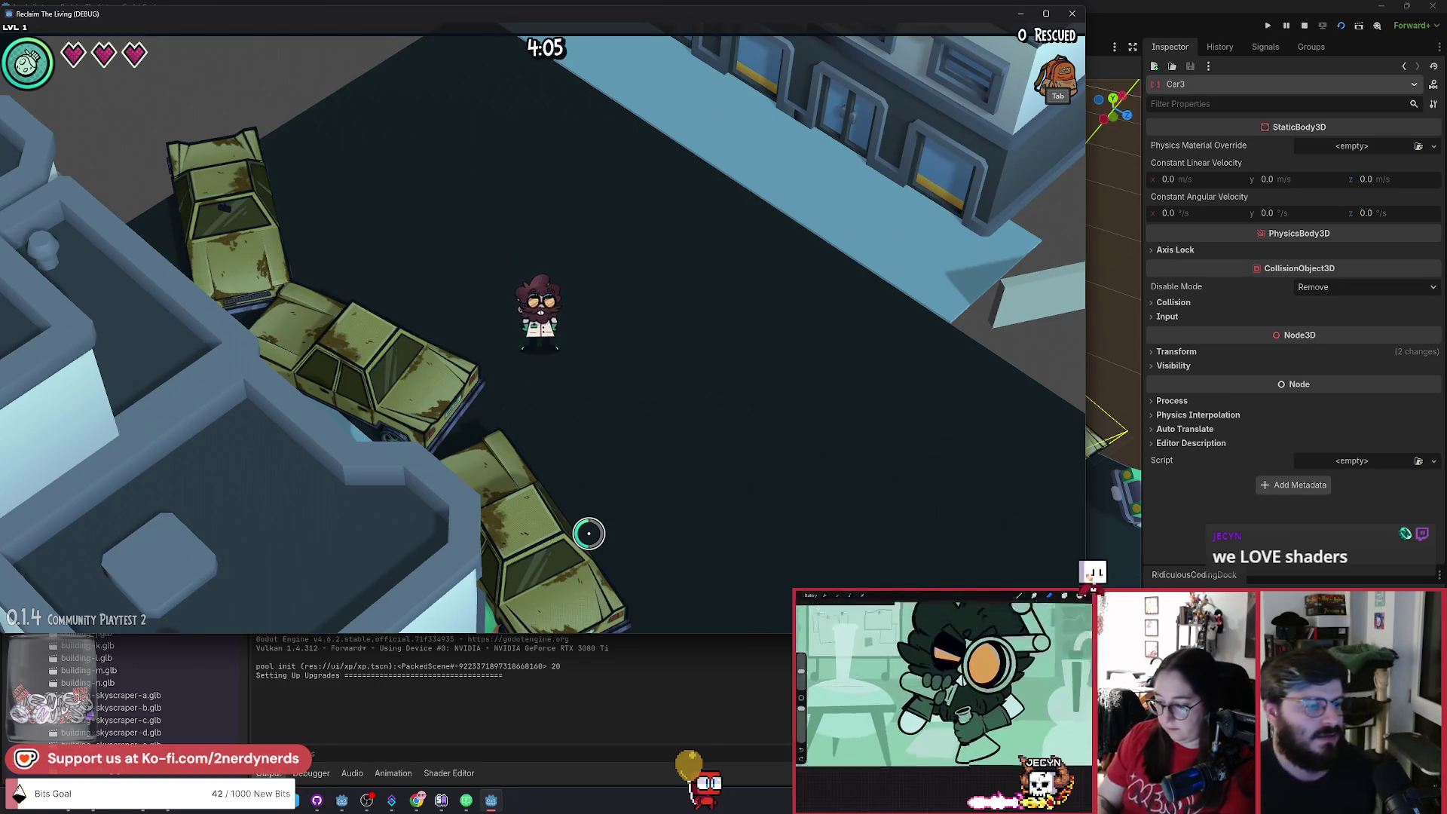
pyautogui.press('s')
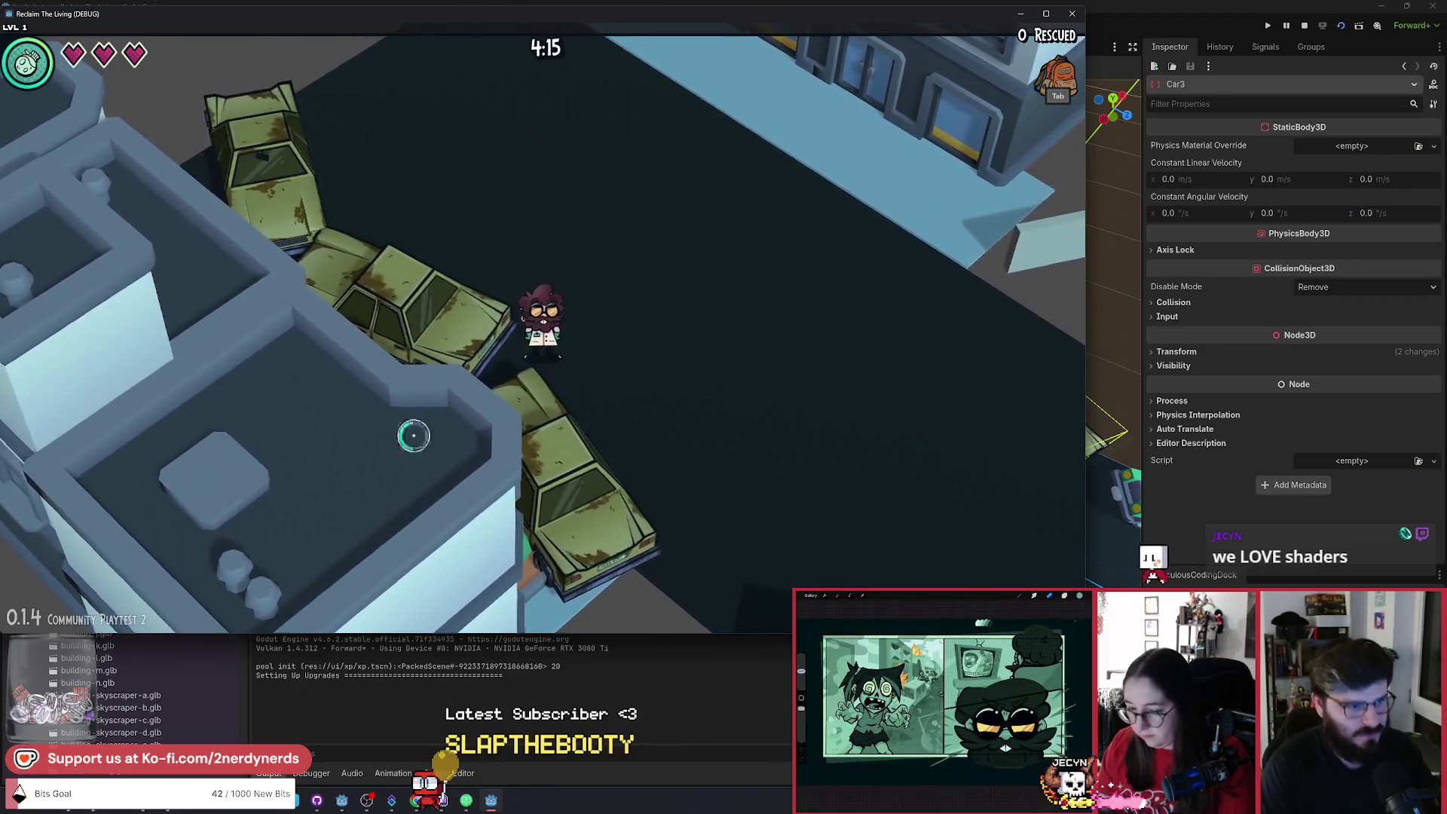
pyautogui.hotkey('w', 'a')
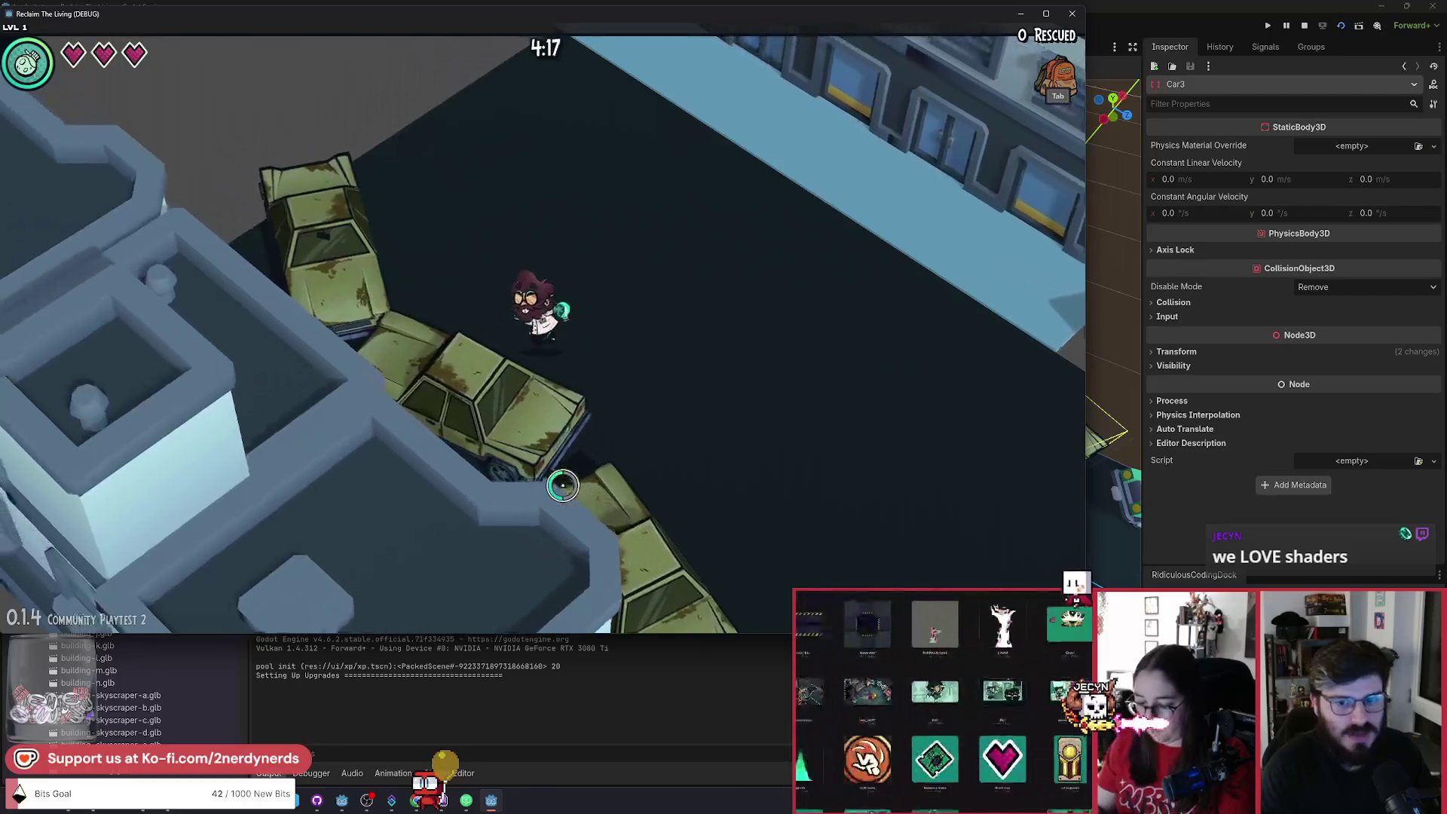
pyautogui.hotkey('w', 'a')
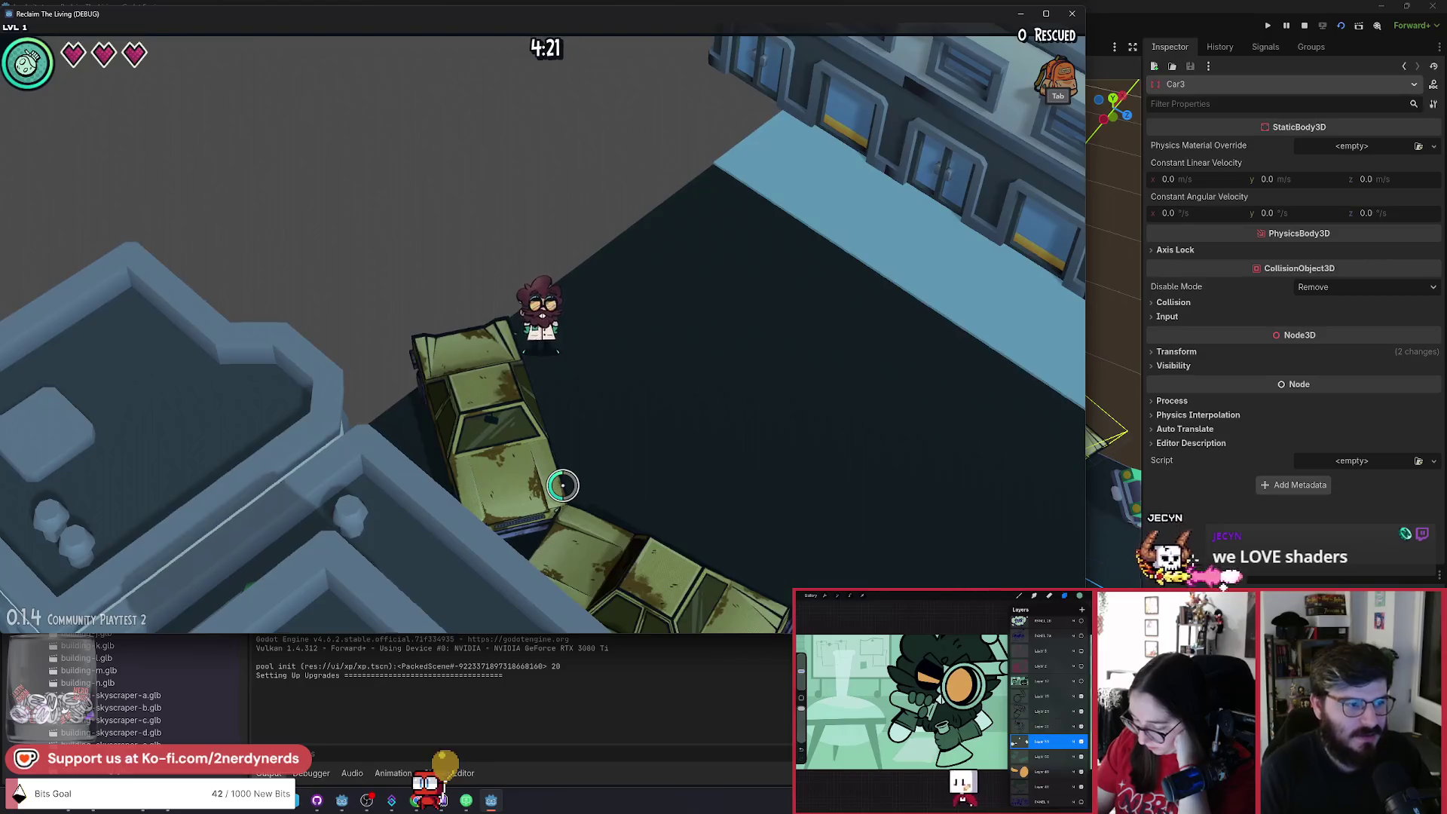
pyautogui.hotkey('w', 'a')
pyautogui.press('a')
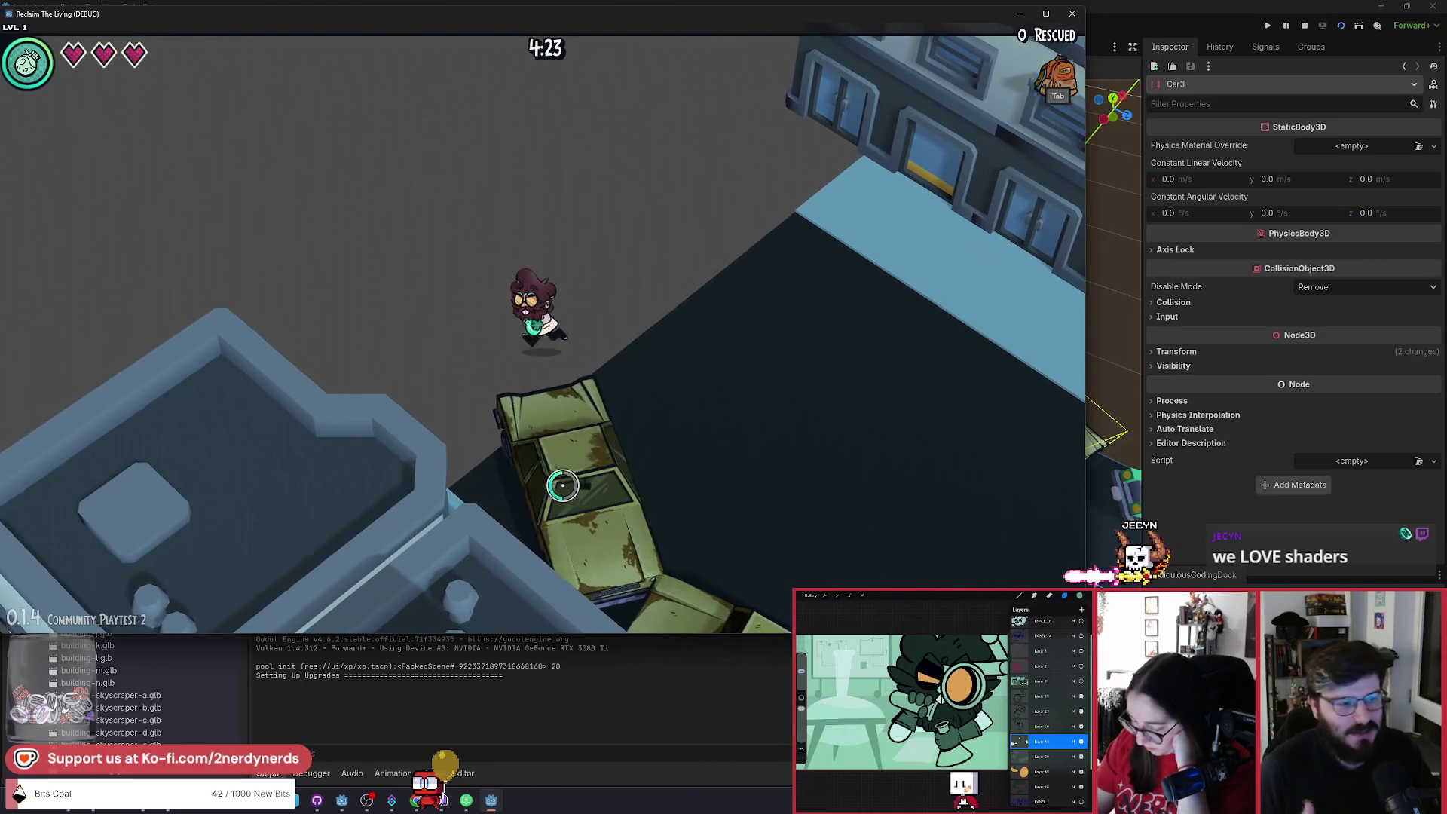
pyautogui.press('a')
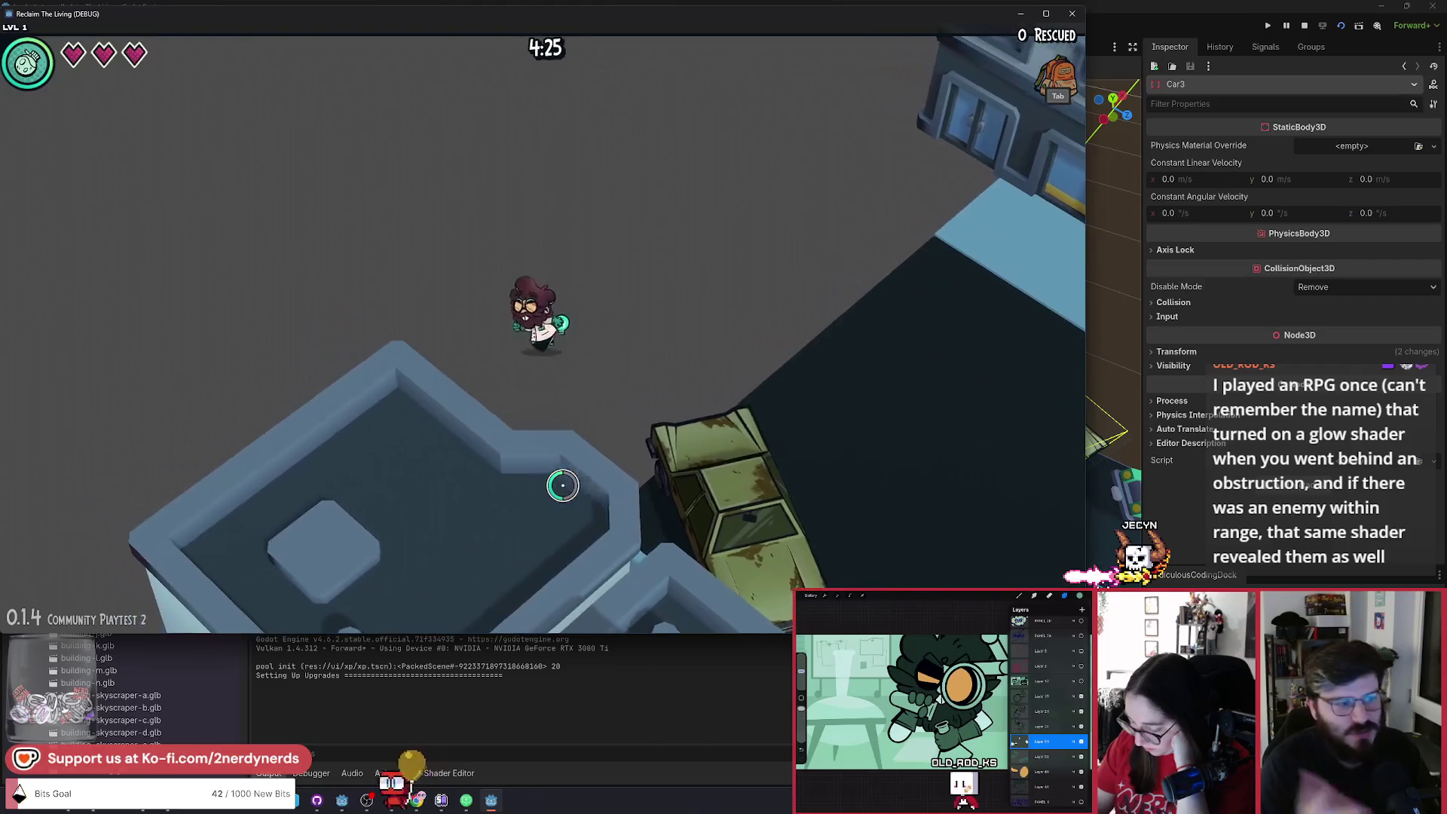
pyautogui.press('d')
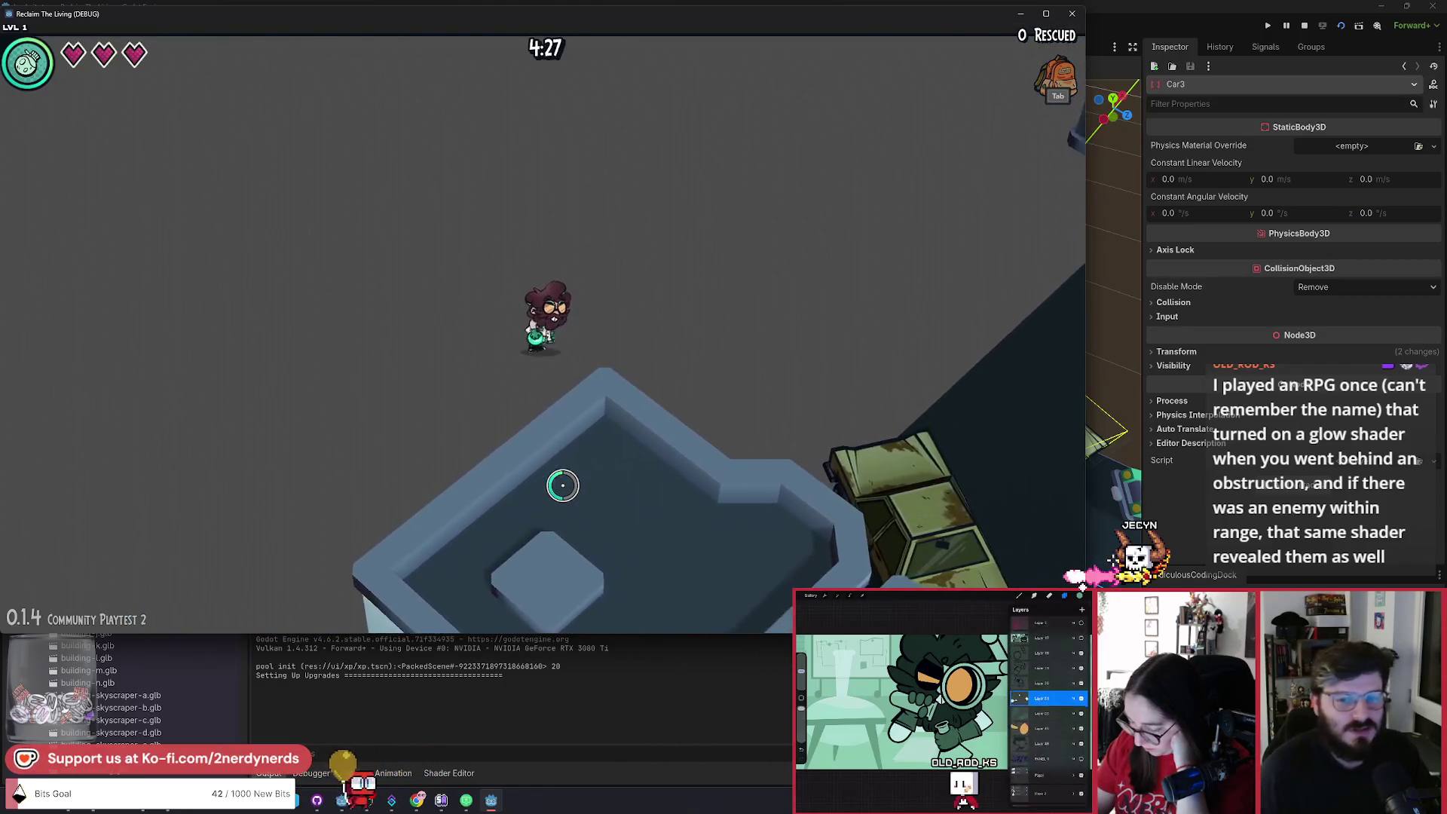
pyautogui.press('d')
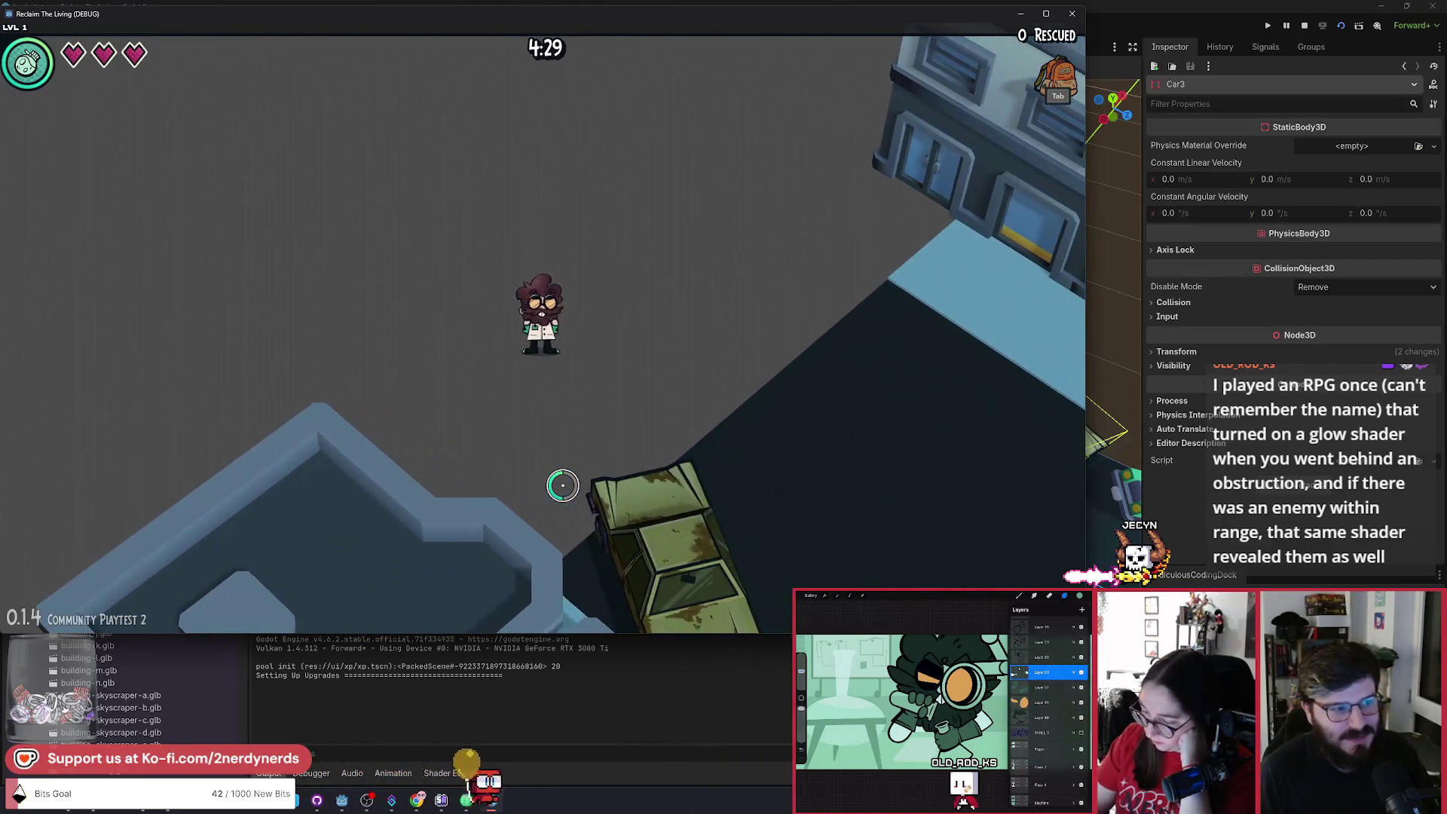
pyautogui.press('a')
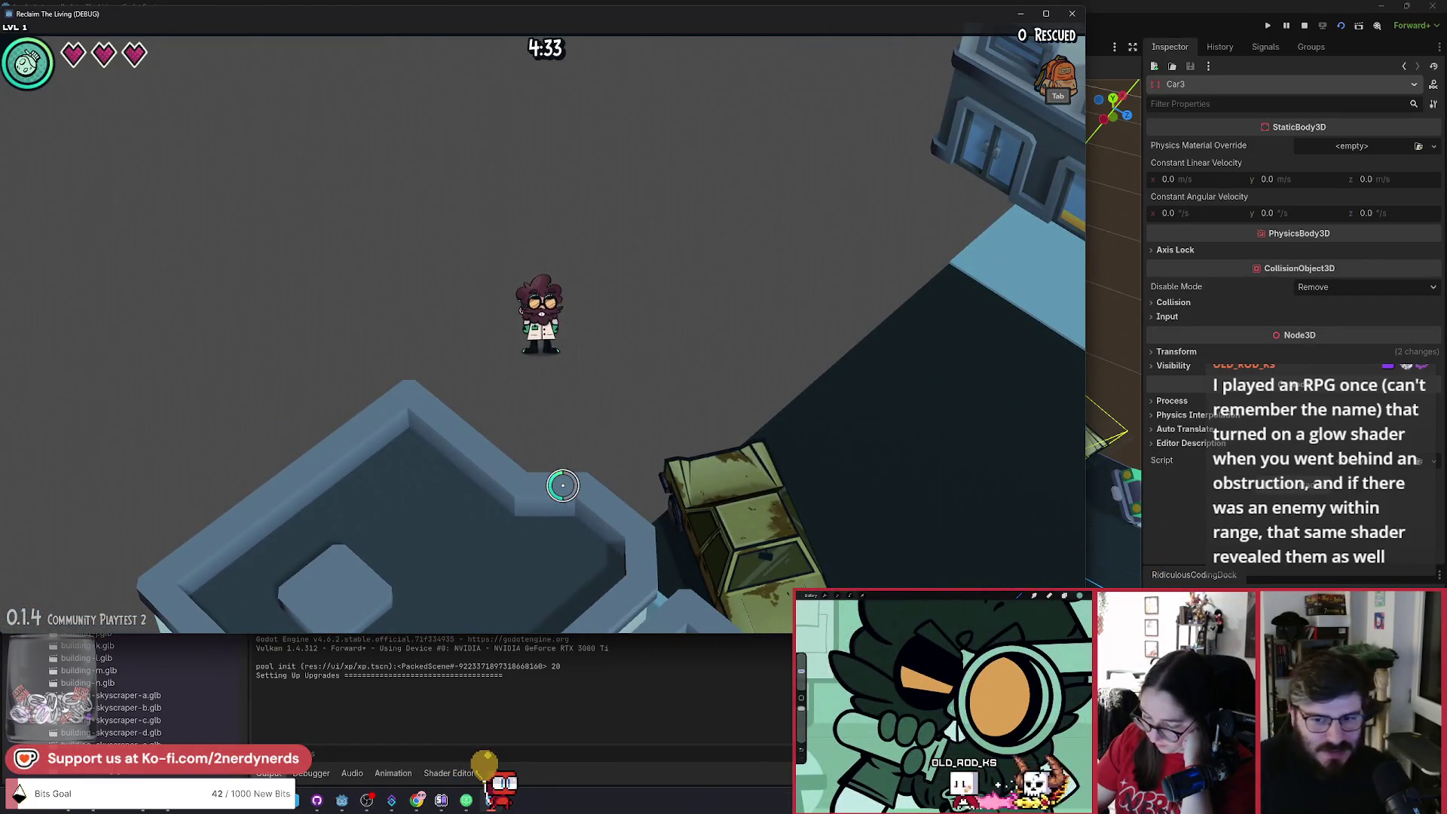
pyautogui.press('d')
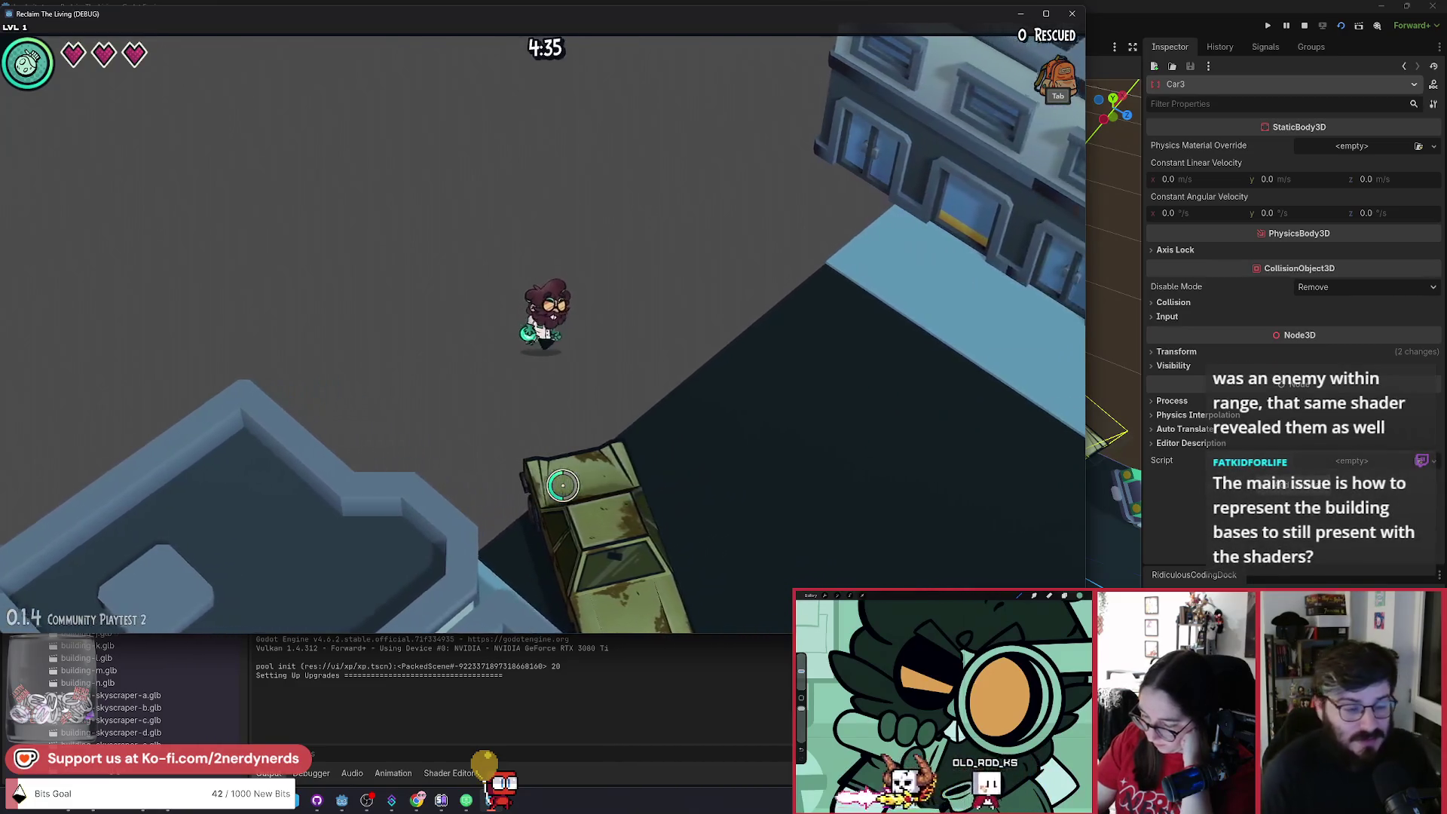
pyautogui.press('s')
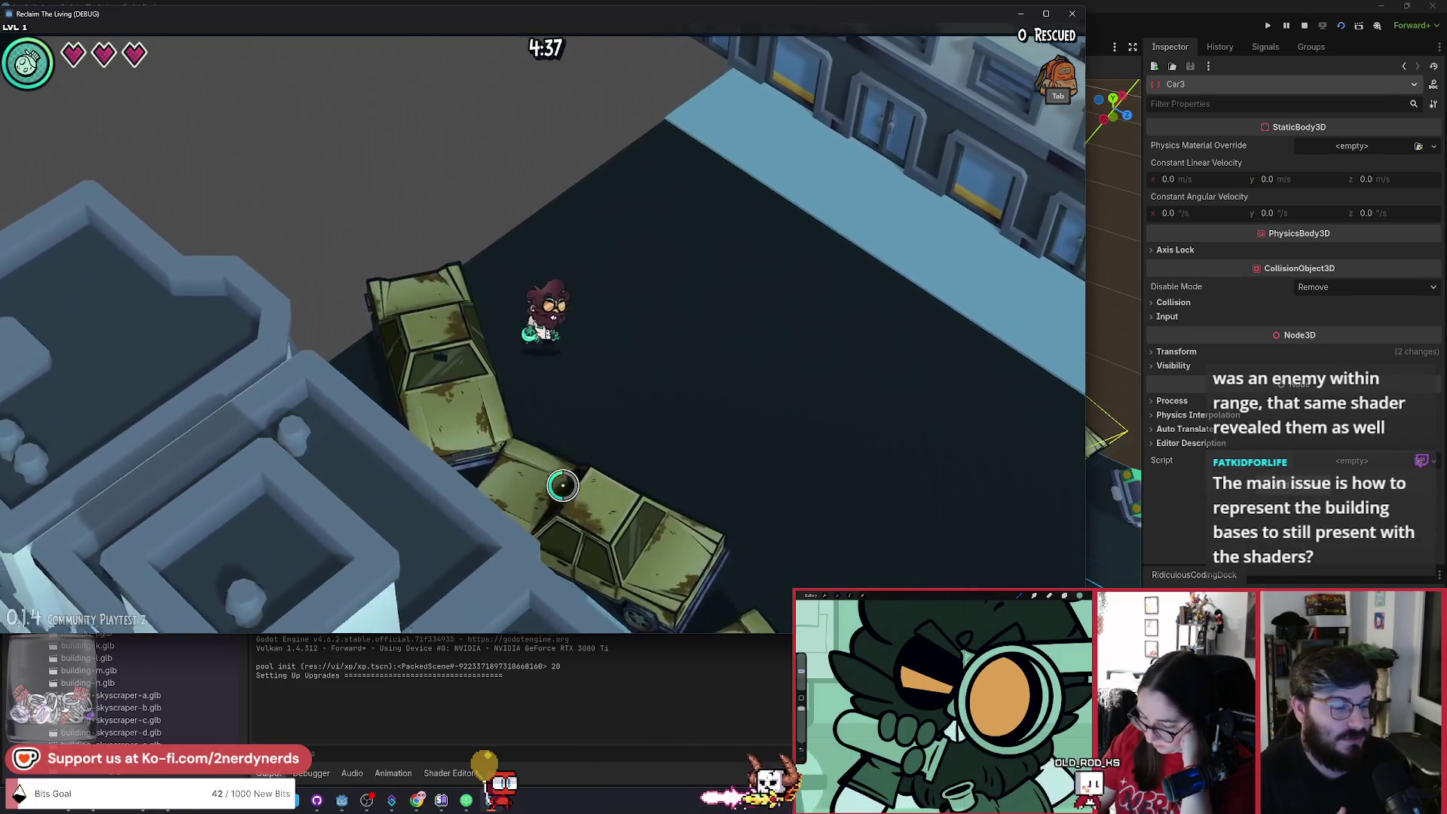
pyautogui.press('s')
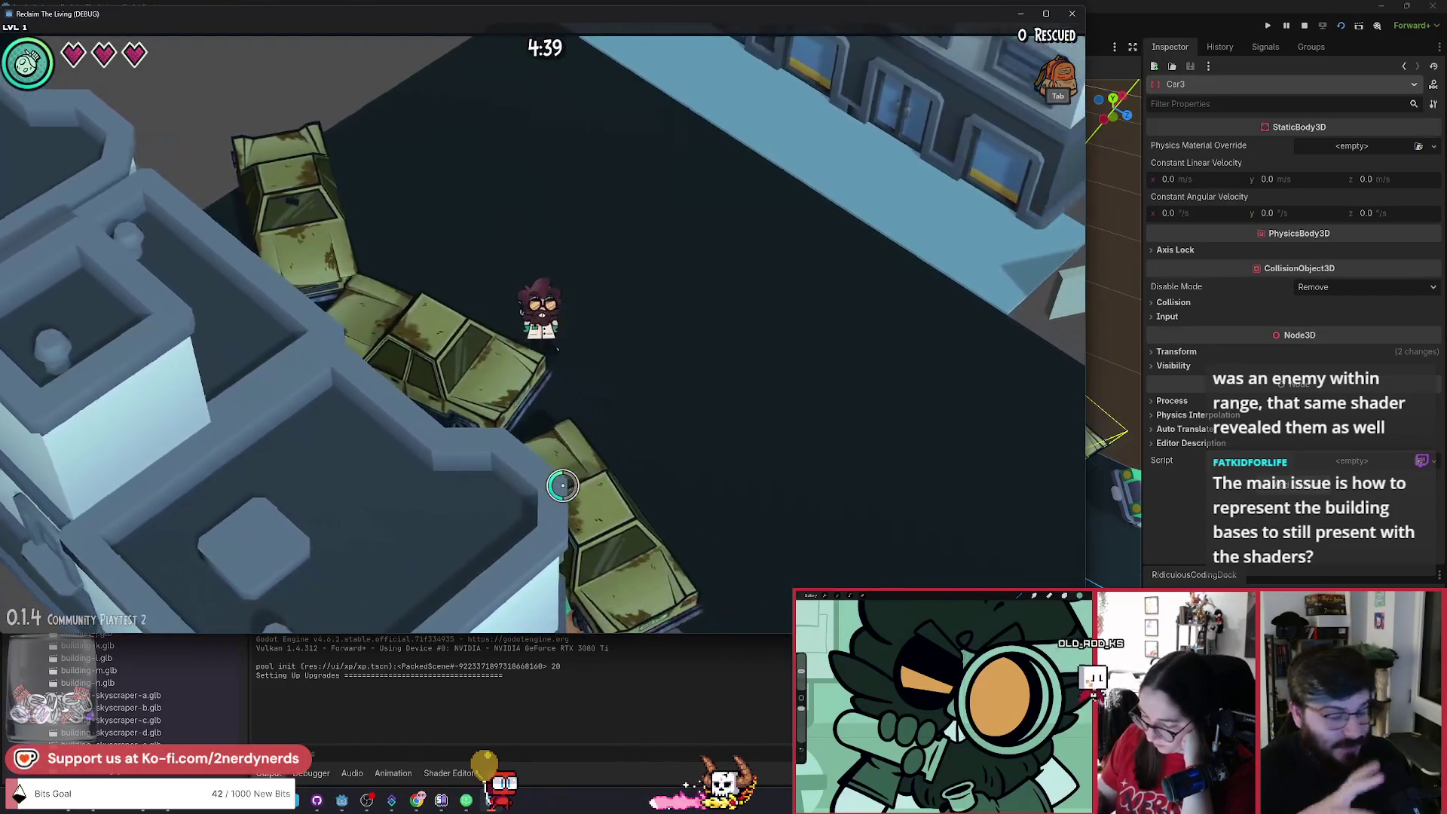
pyautogui.press('w')
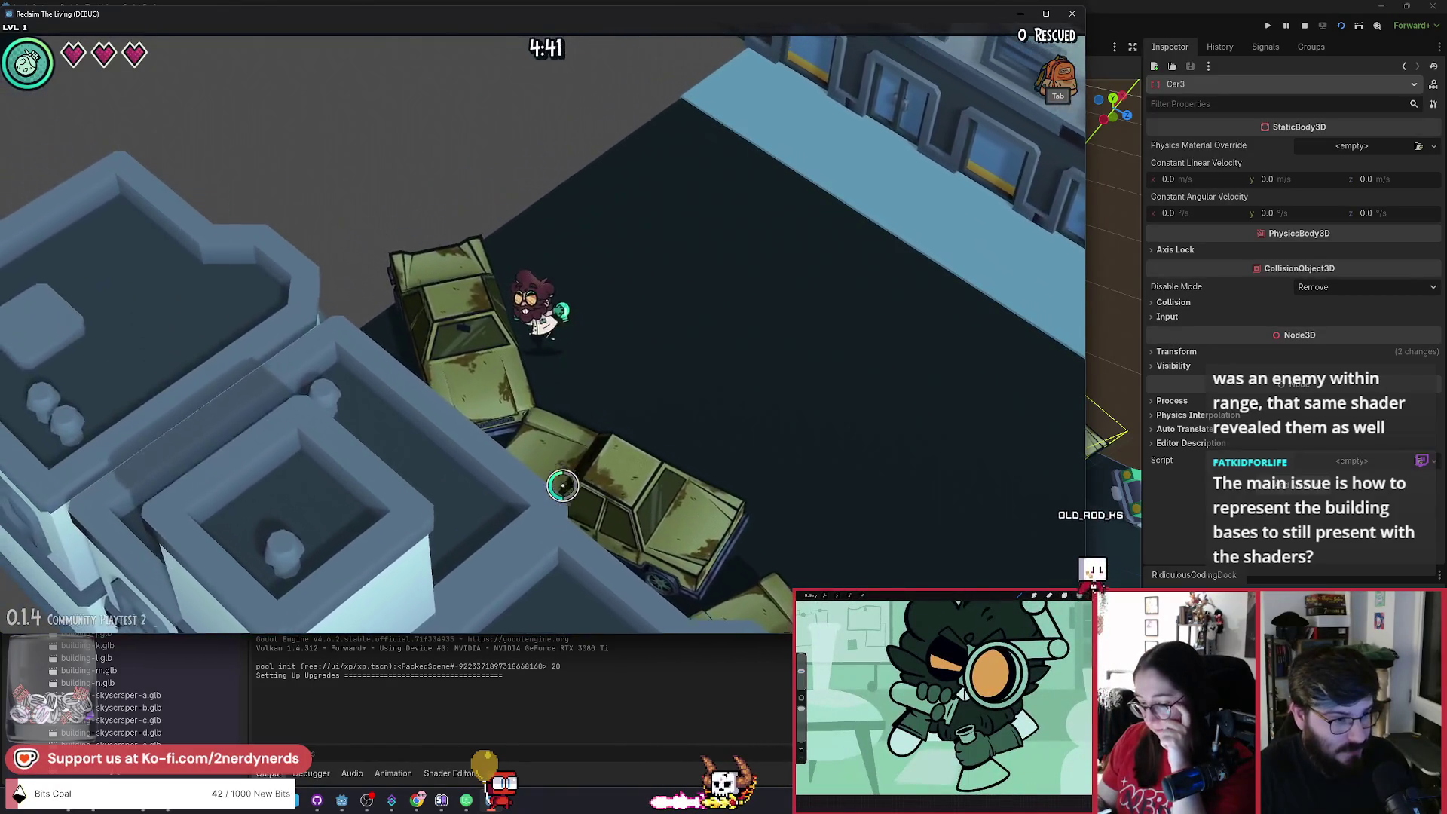
pyautogui.press('w')
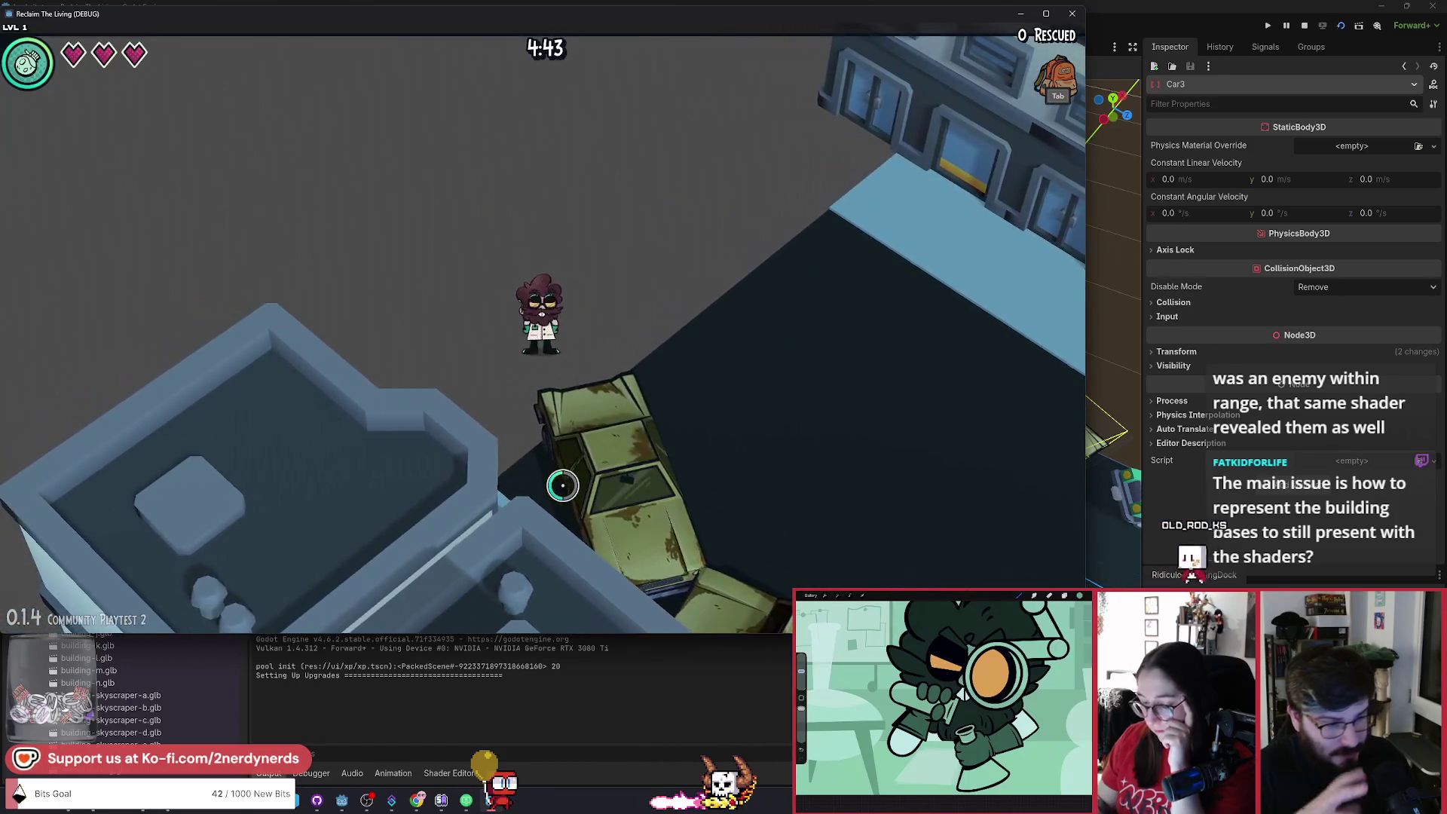
pyautogui.press('w')
pyautogui.press('s')
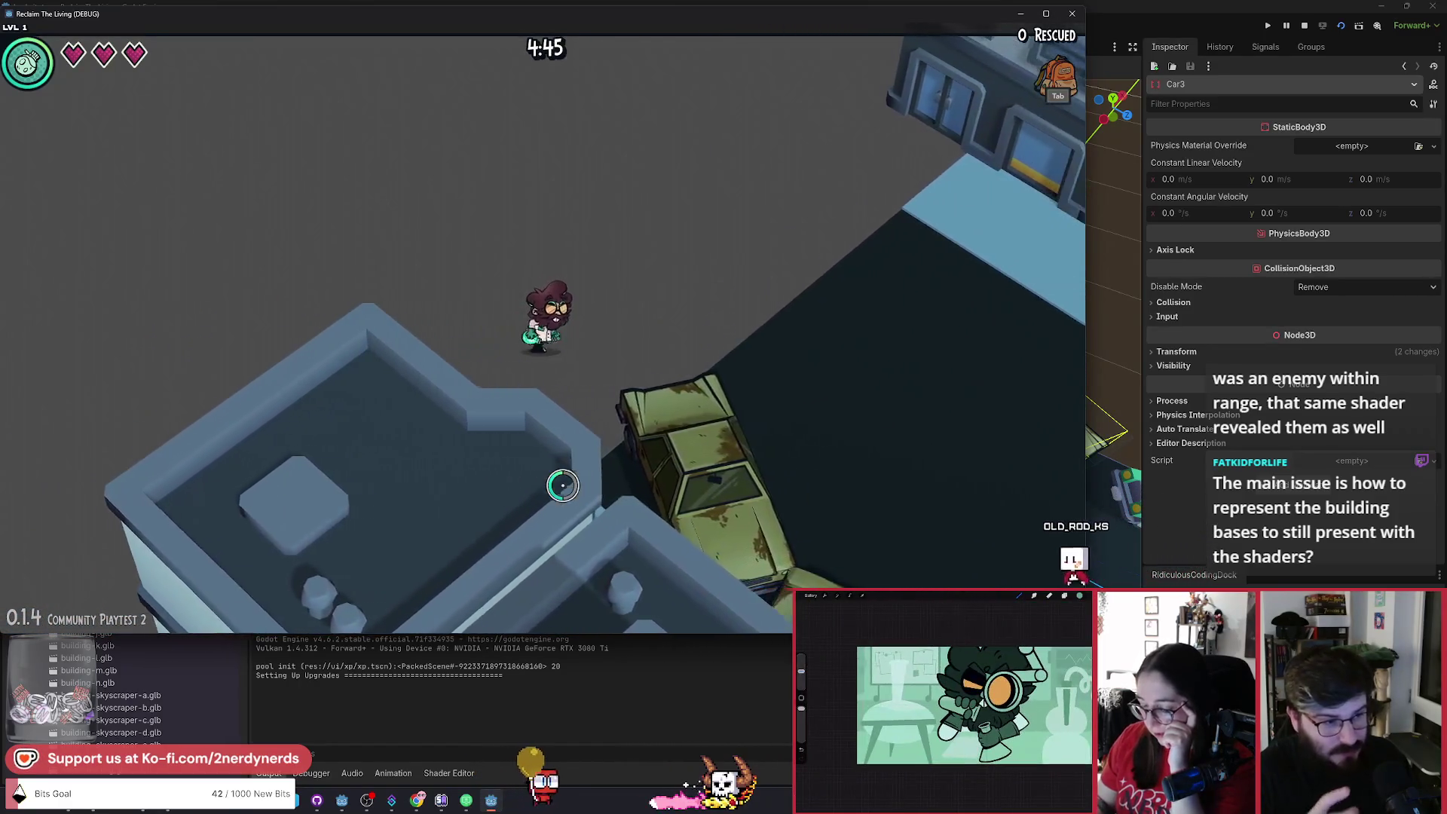
pyautogui.press('d')
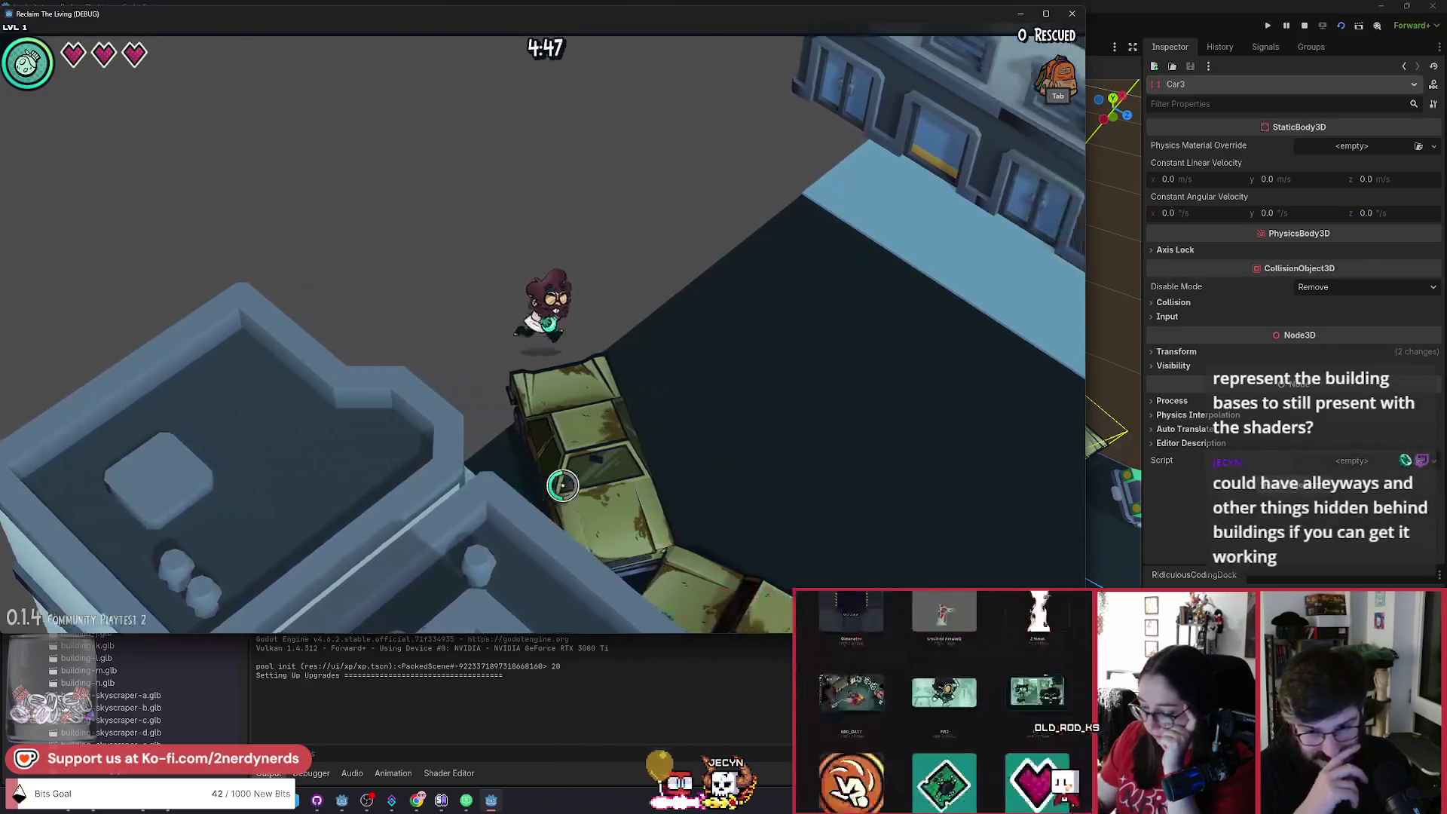
pyautogui.press('d')
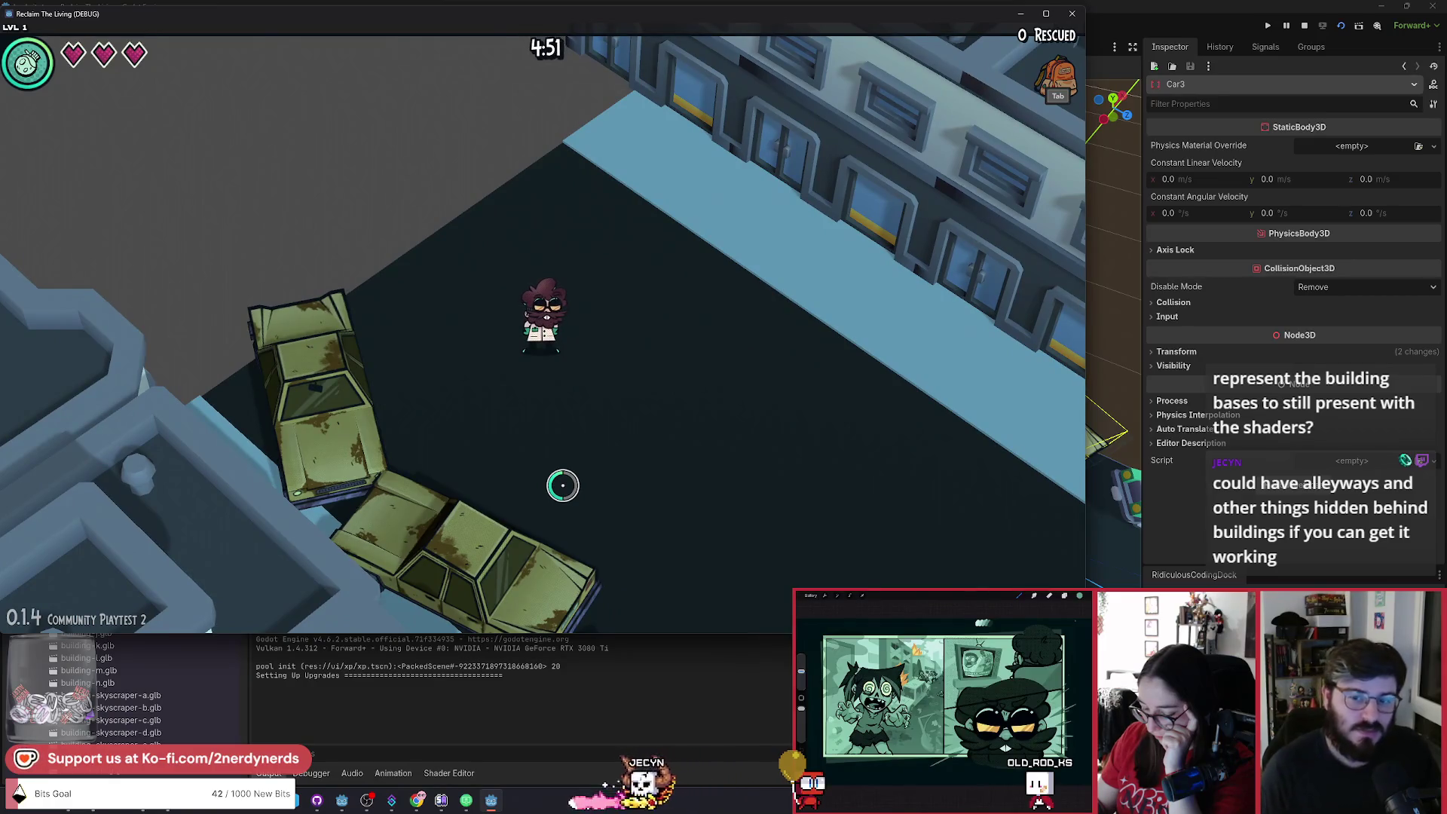
pyautogui.press('d')
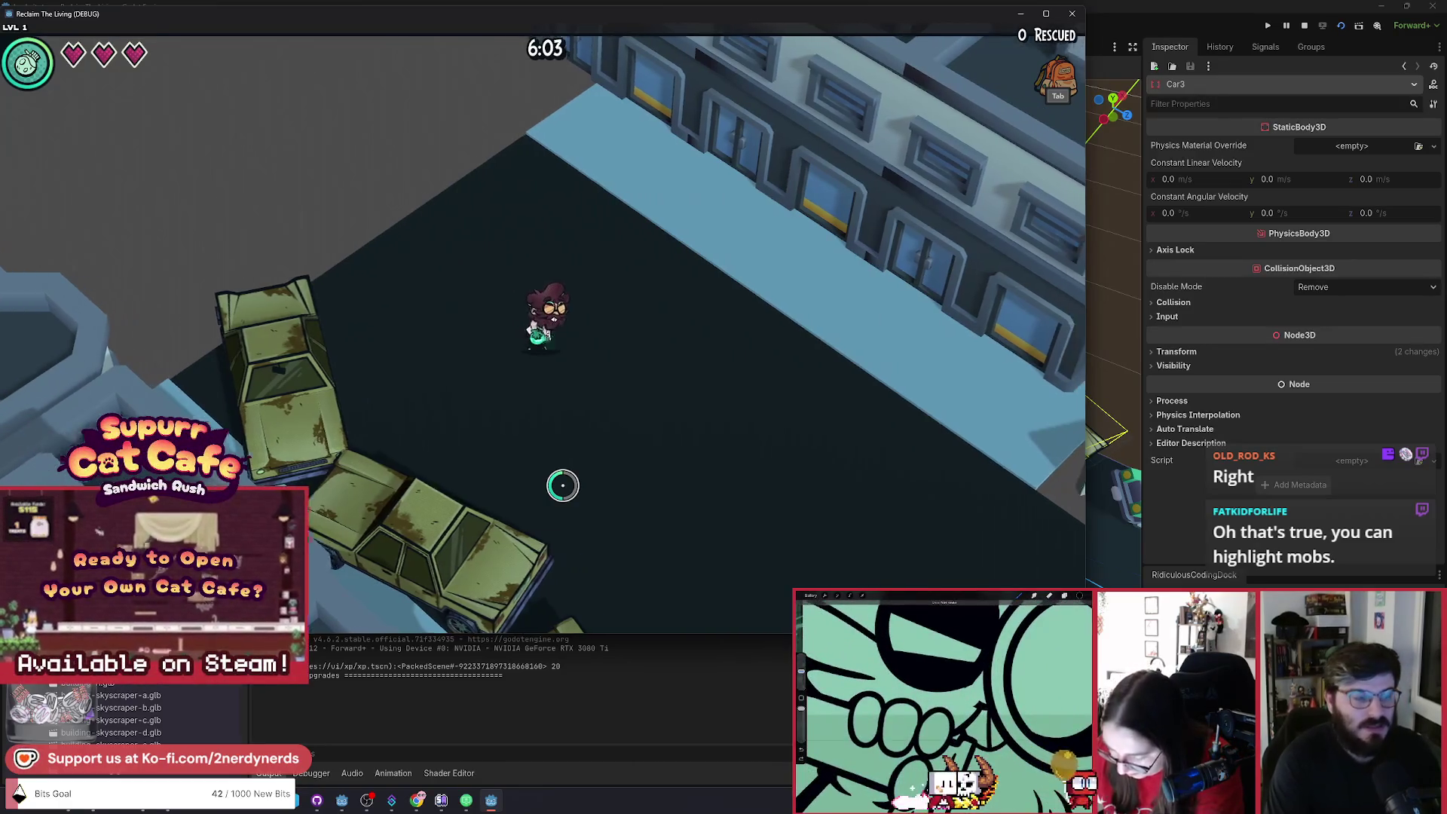
pyautogui.hotkey('s', 'd')
pyautogui.press('s')
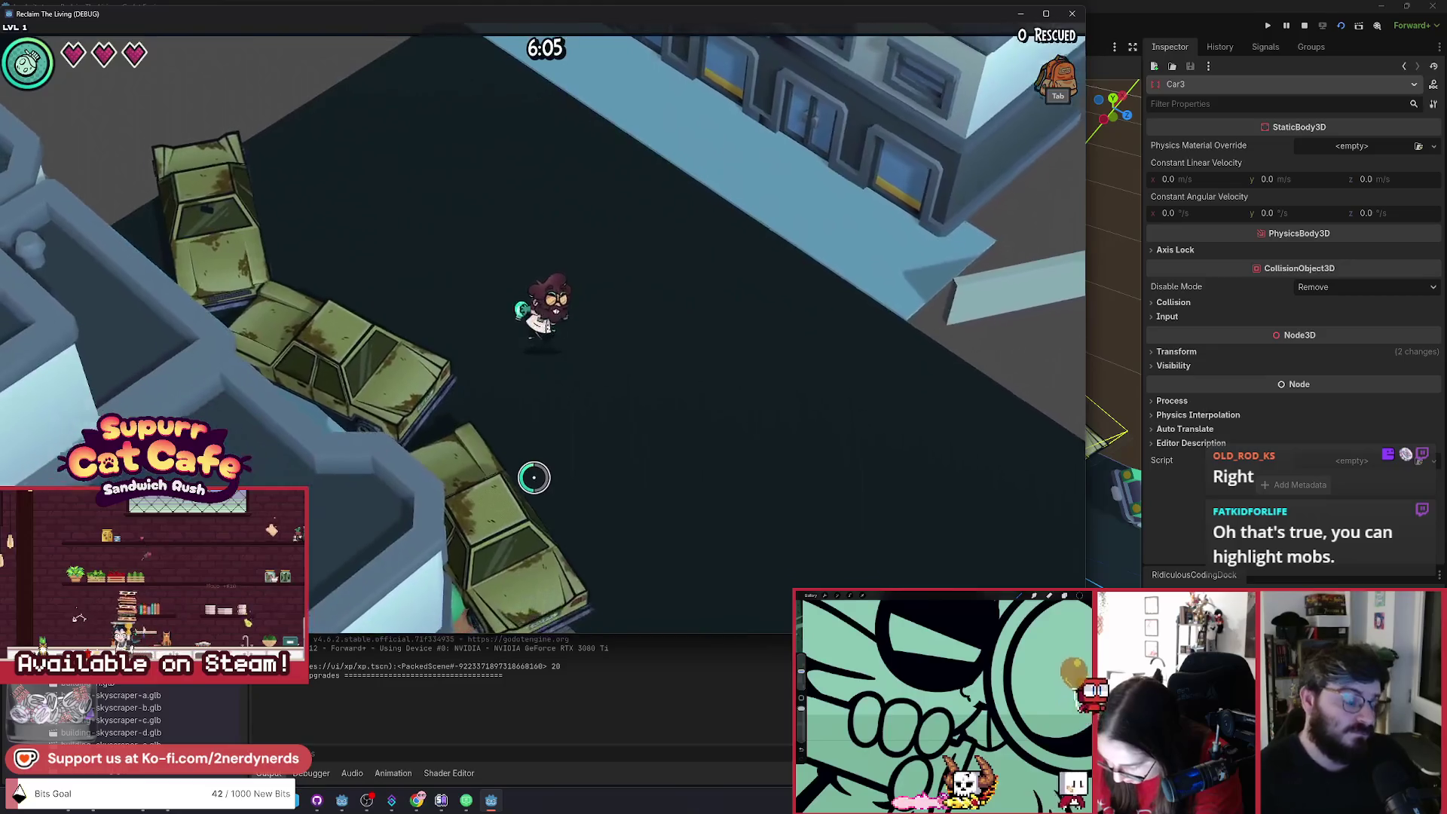
pyautogui.press('s')
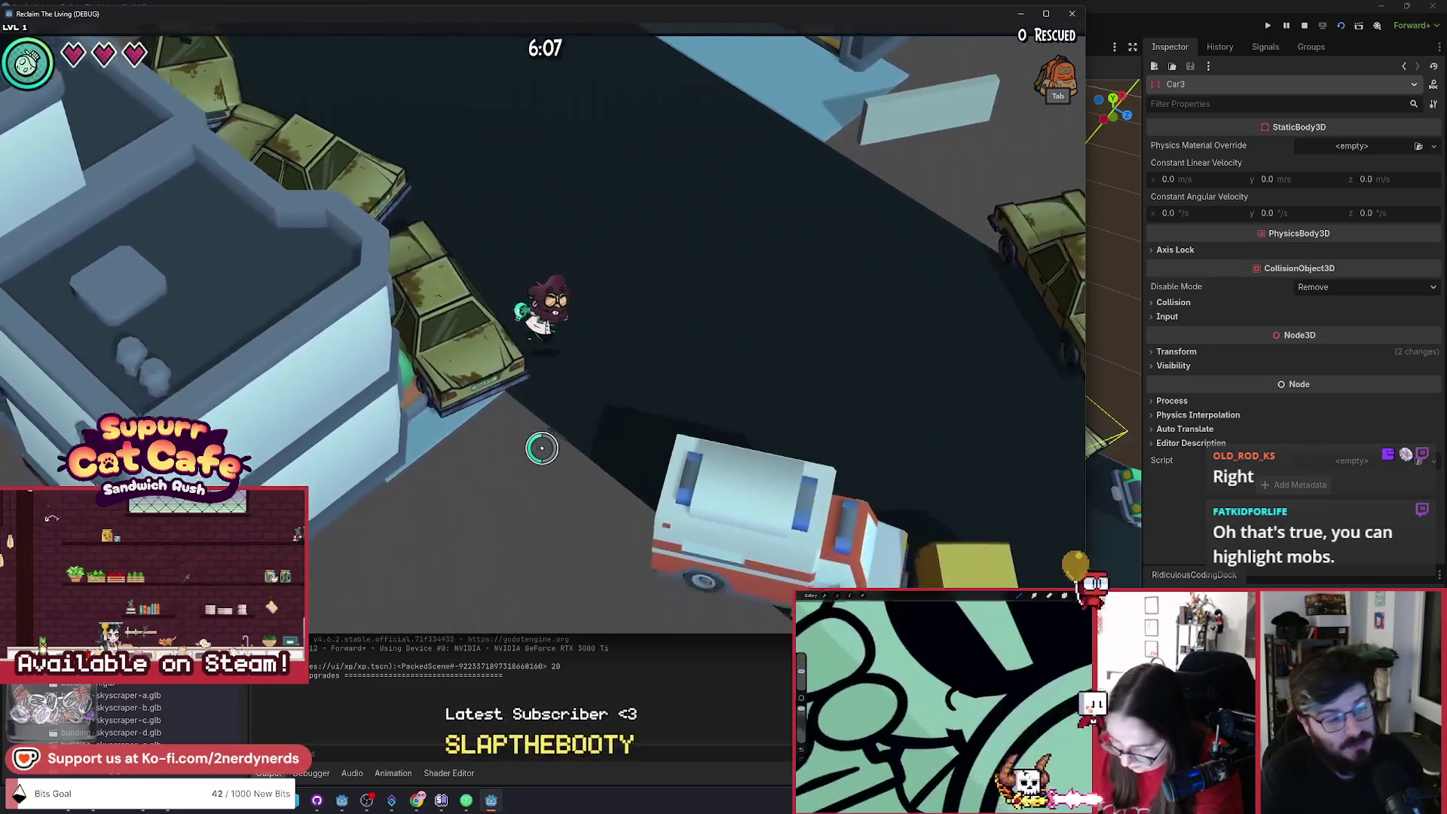
pyautogui.press('a')
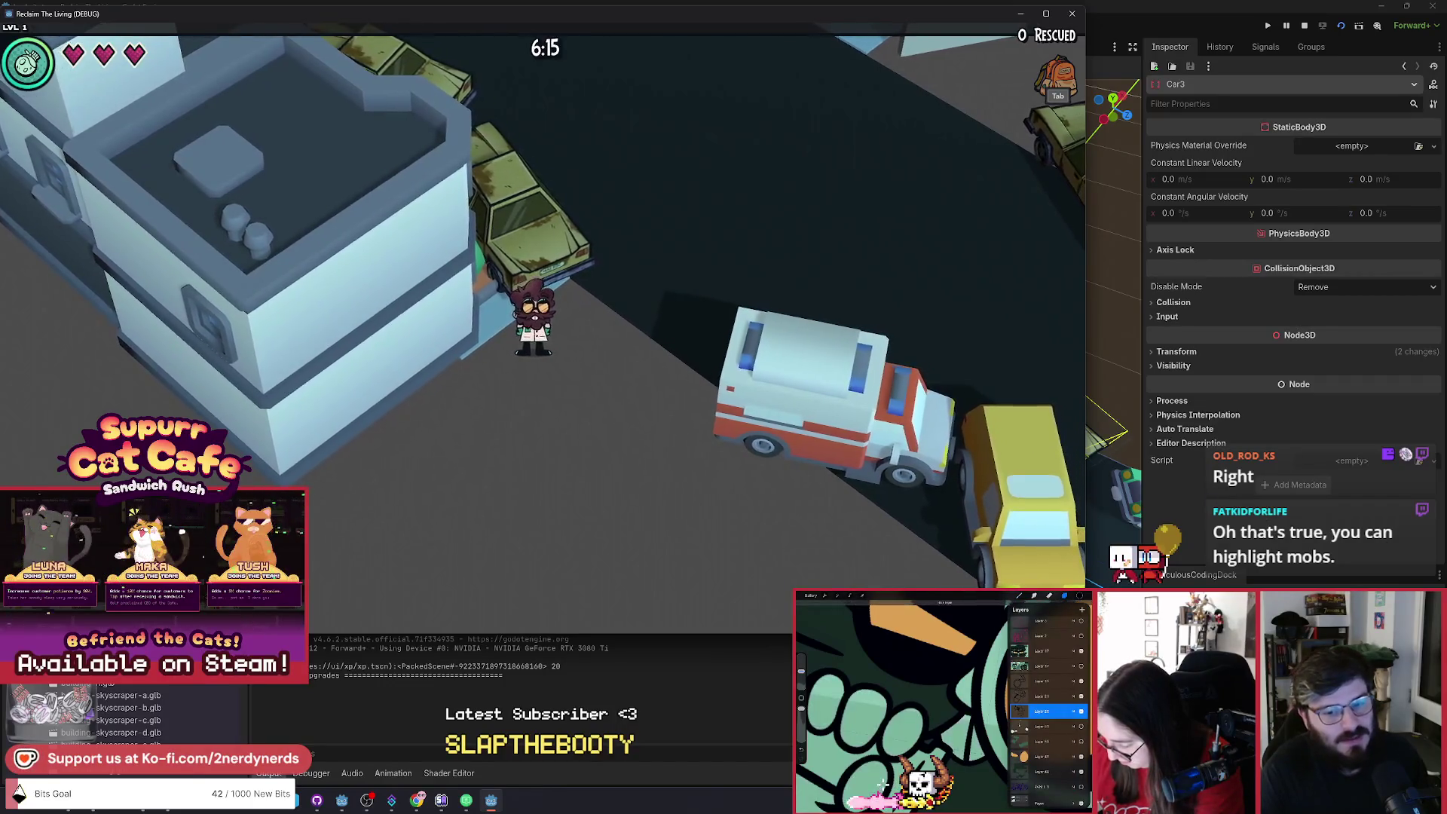
pyautogui.press('d')
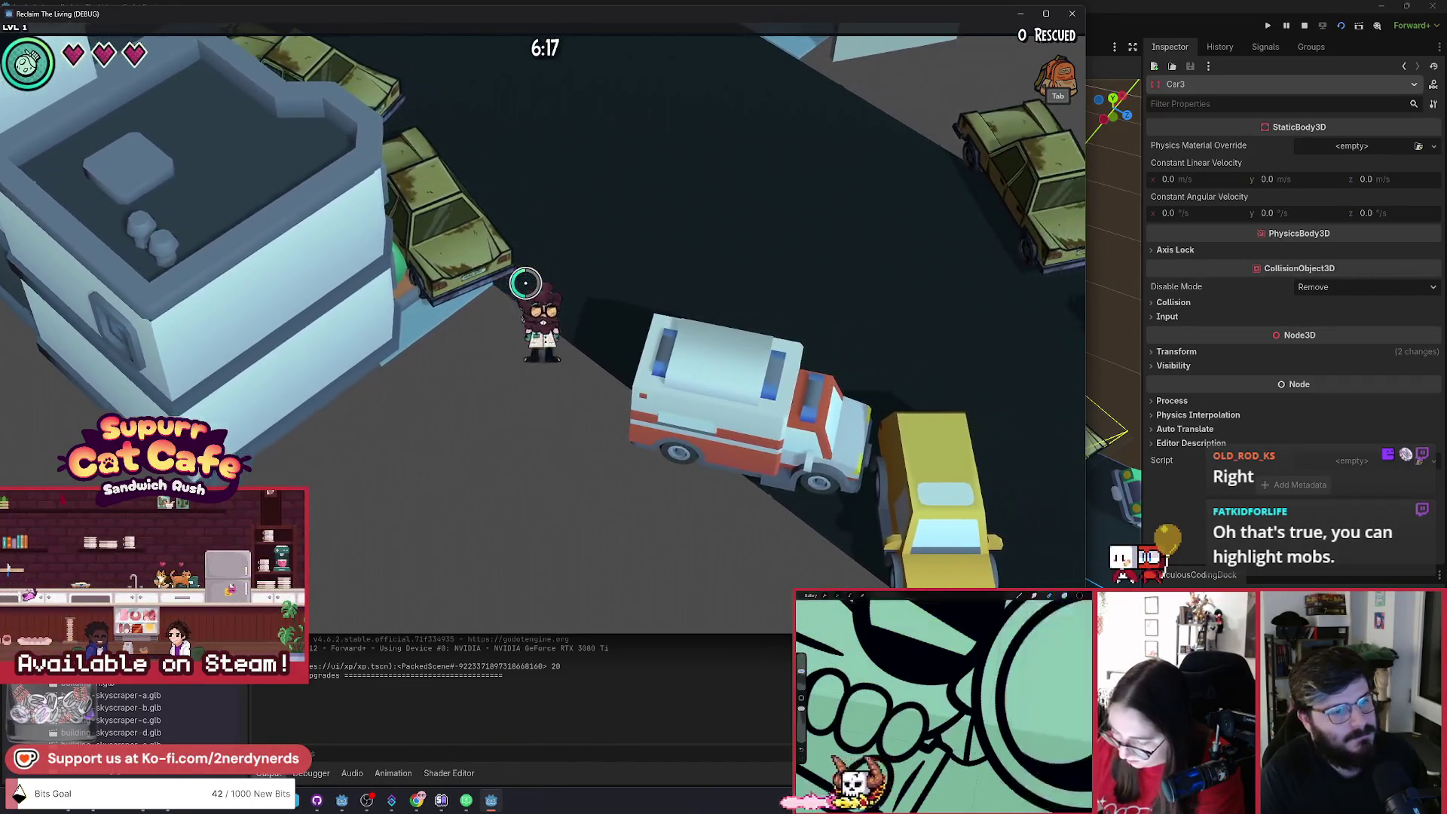
pyautogui.press('w')
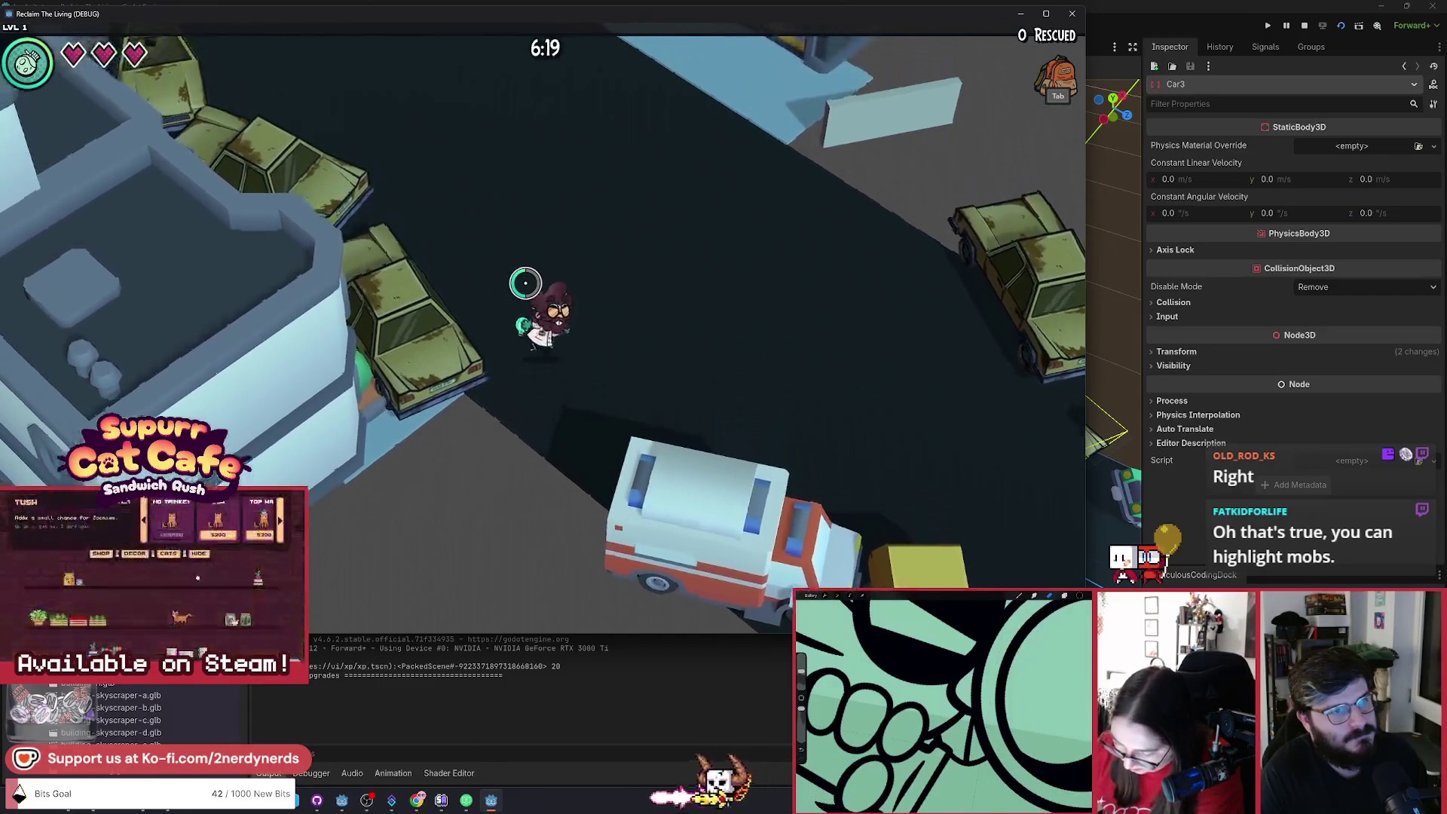
pyautogui.press('s')
pyautogui.press('a')
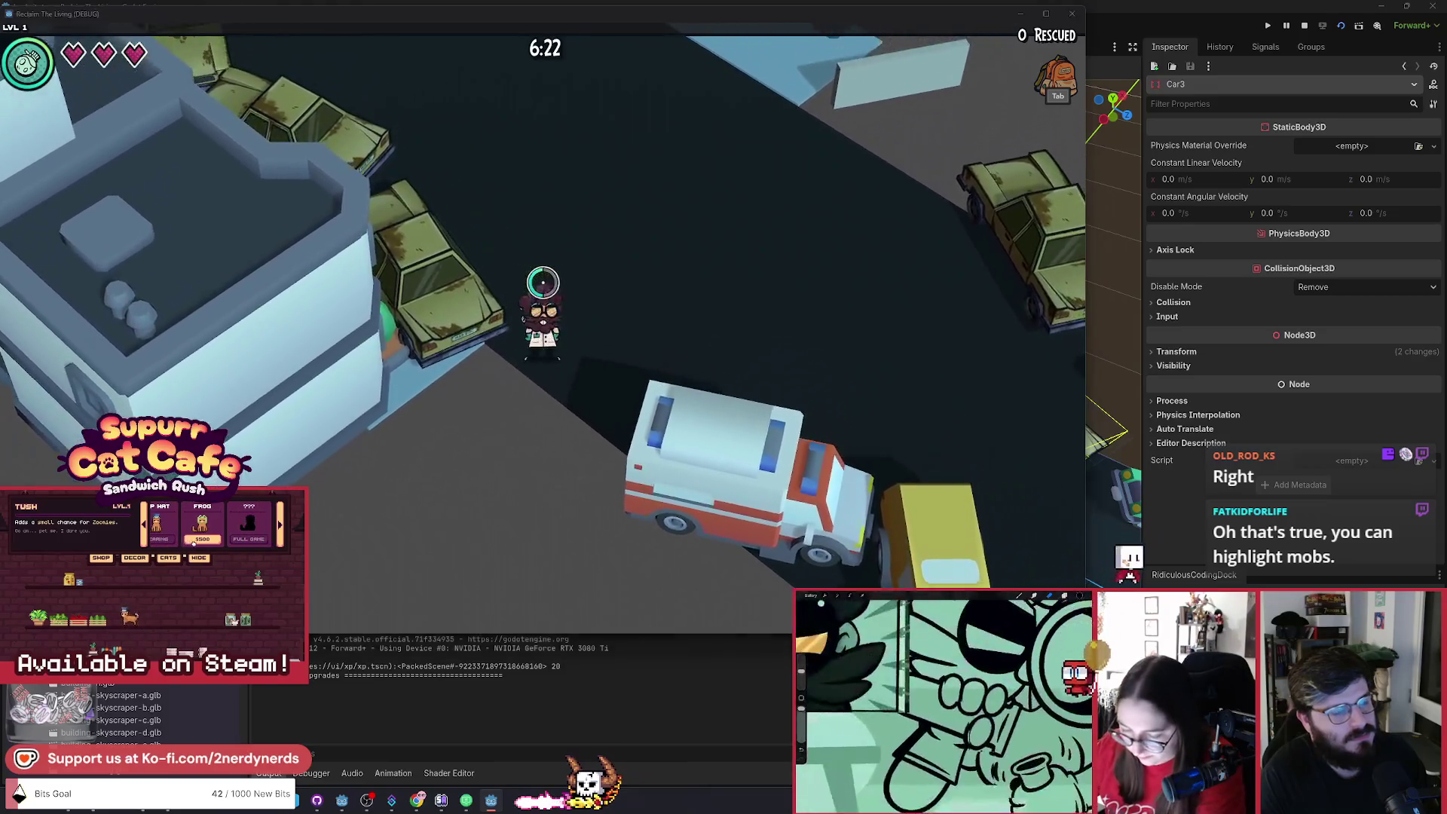
pyautogui.press('F8')
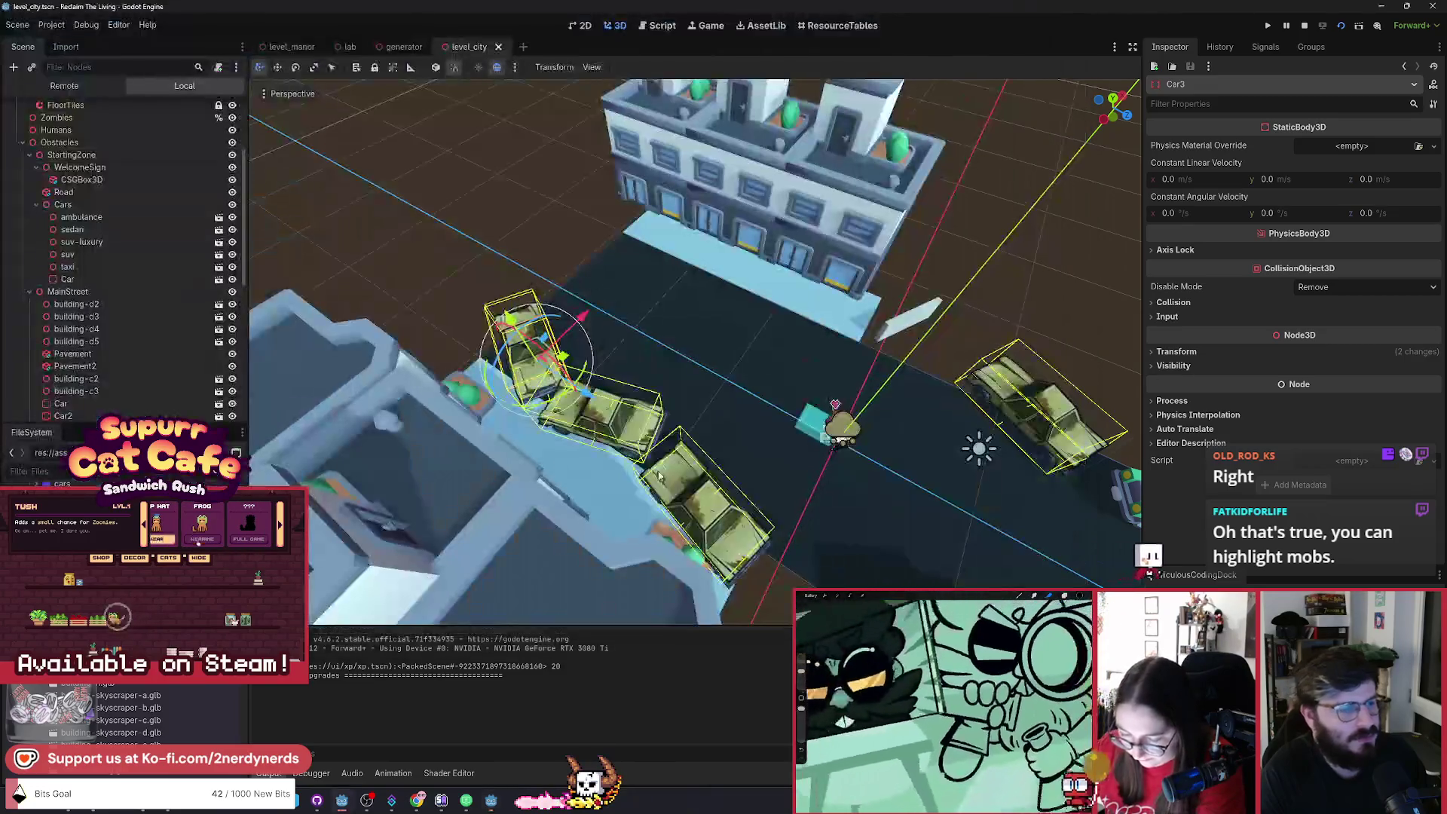
pyautogui.press('Delete')
pyautogui.hotkey('alt', 'Tab')
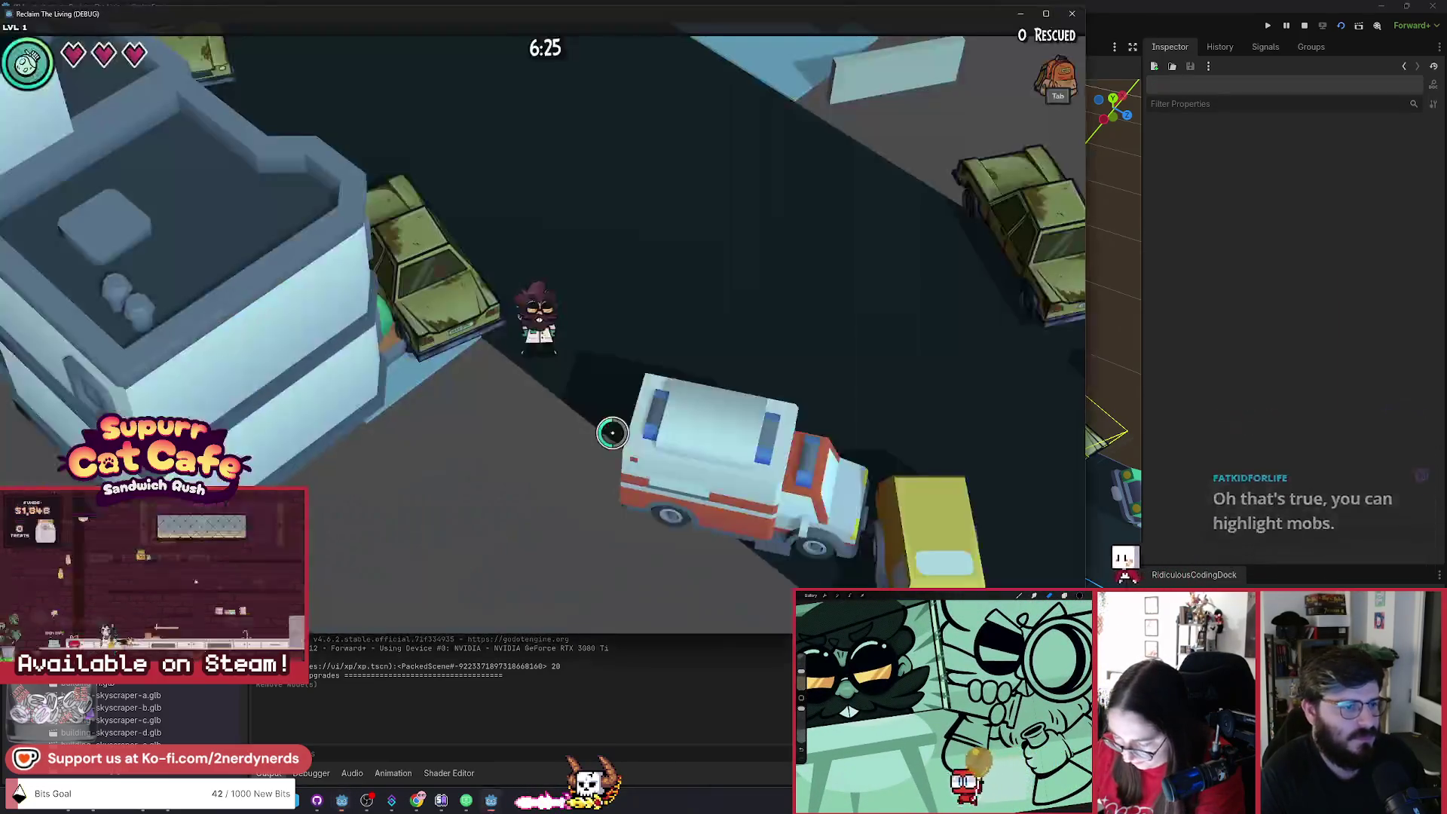
pyautogui.press('a')
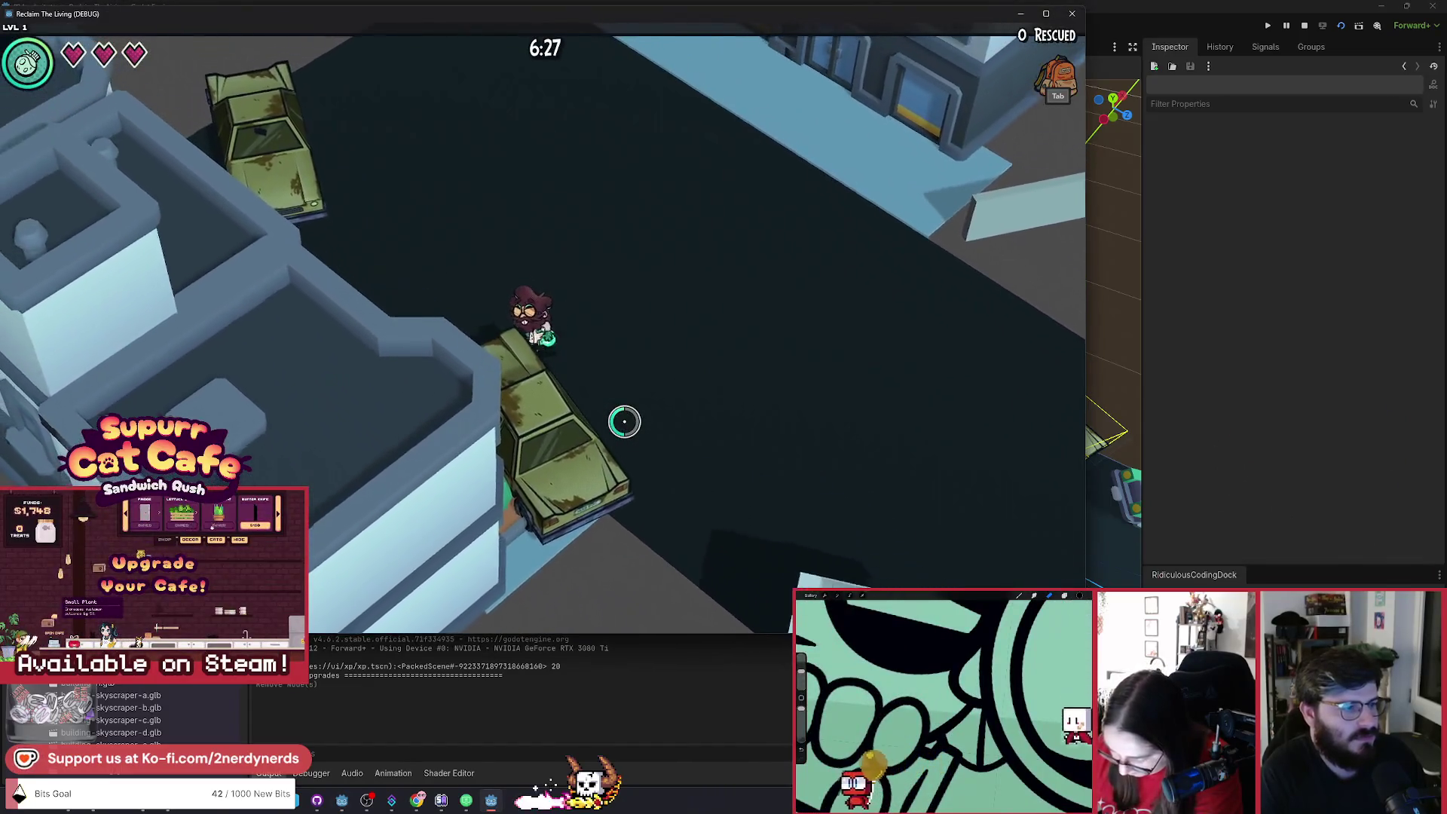
pyautogui.press('a')
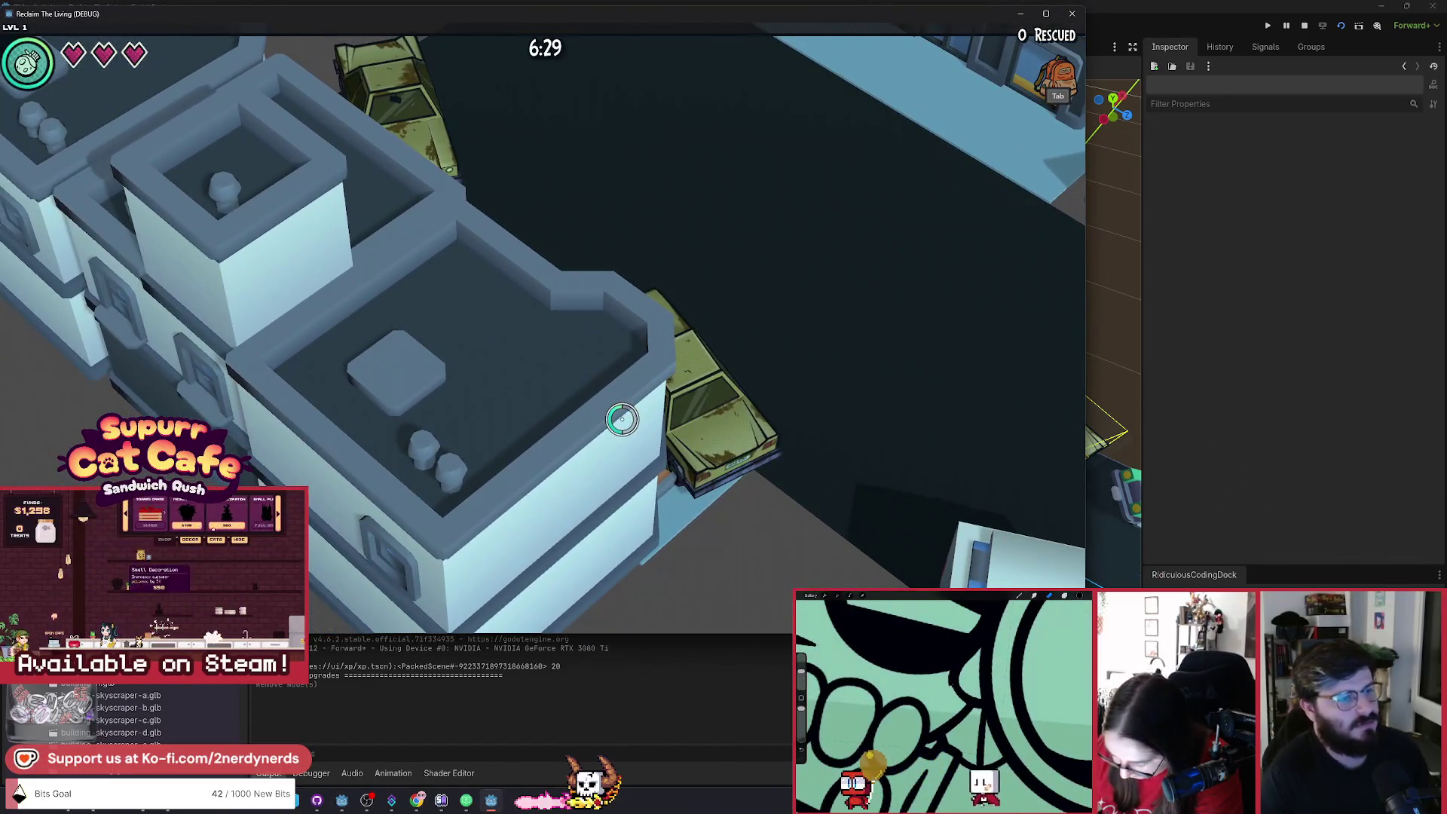
pyautogui.press('d')
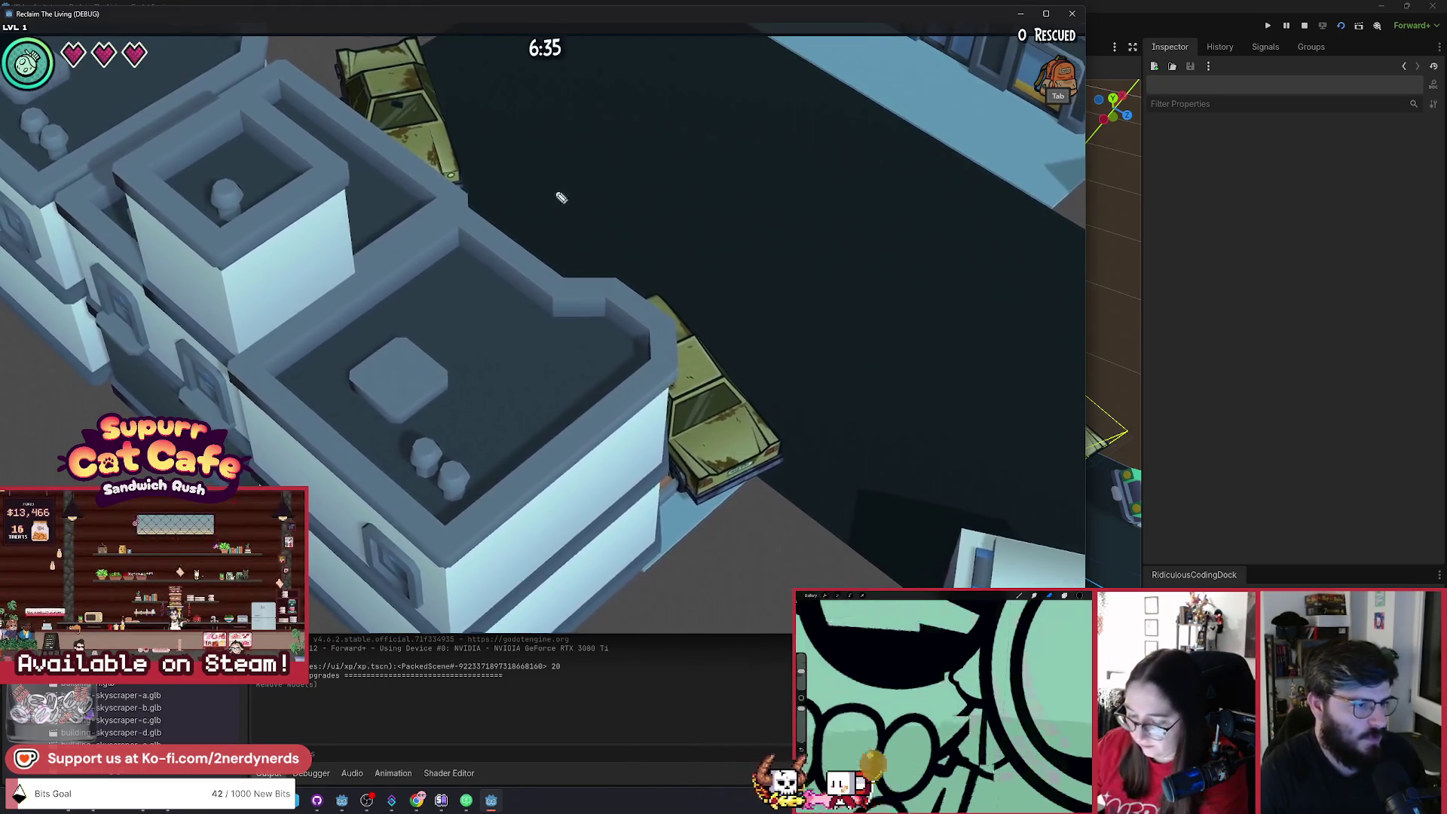
pyautogui.moveTo(556, 160); pyautogui.dragTo(399, 215)
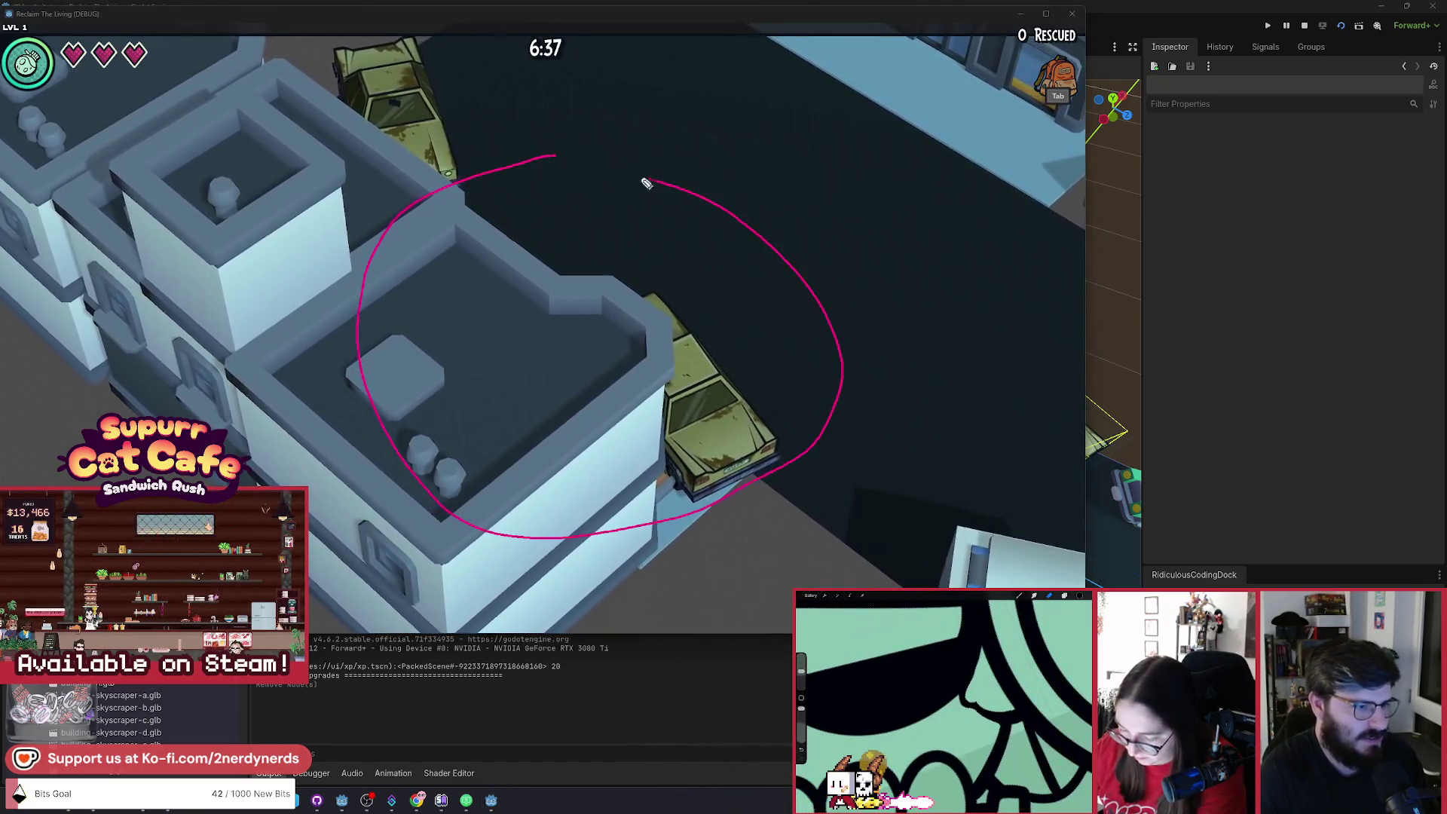
# Close a pink loop around the building and undo the stray pointing mark across the rooftop.
pyautogui.moveTo(646, 183); pyautogui.dragTo(373, 245)
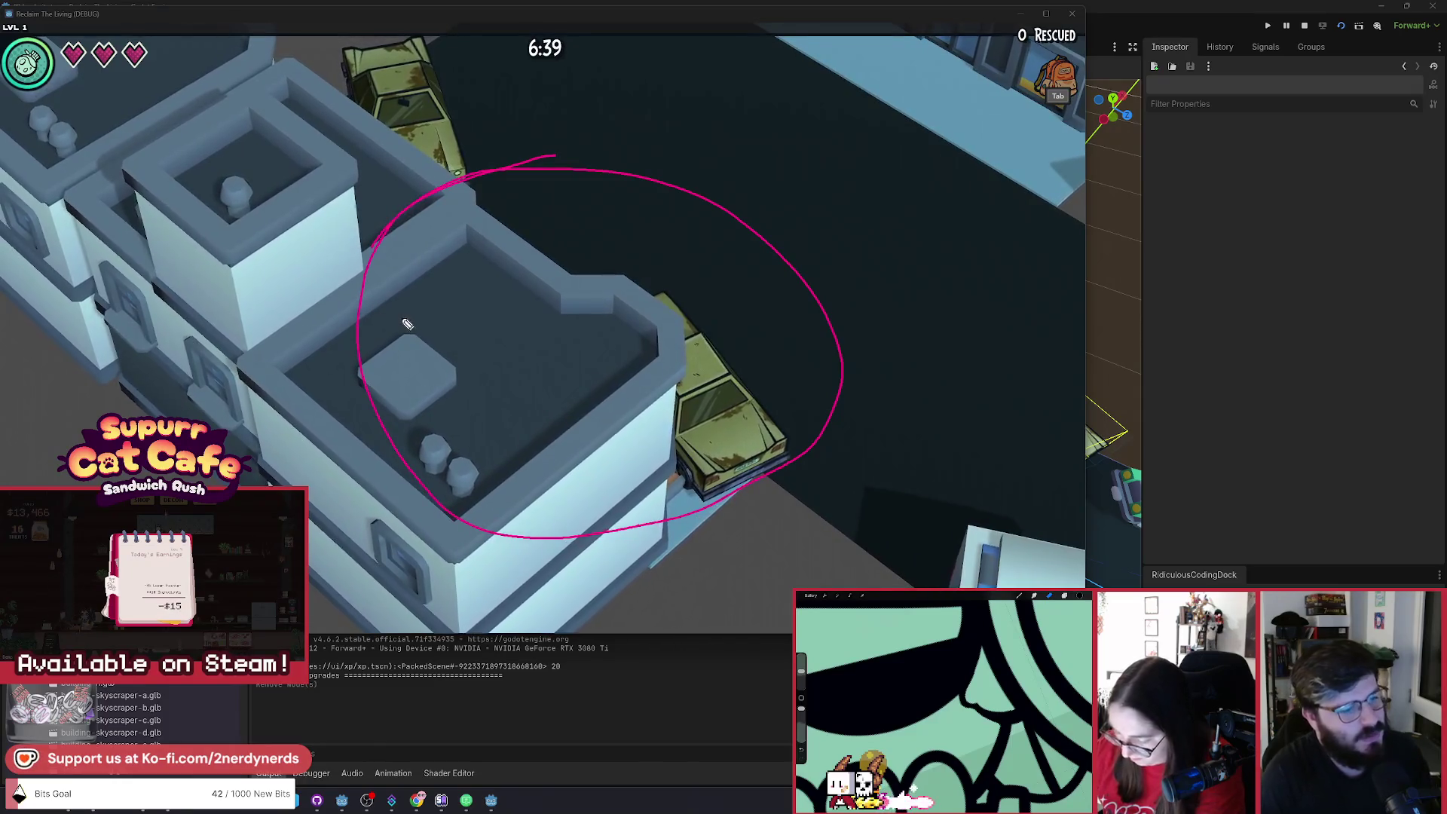
pyautogui.moveTo(592, 580); pyautogui.dragTo(627, 567)
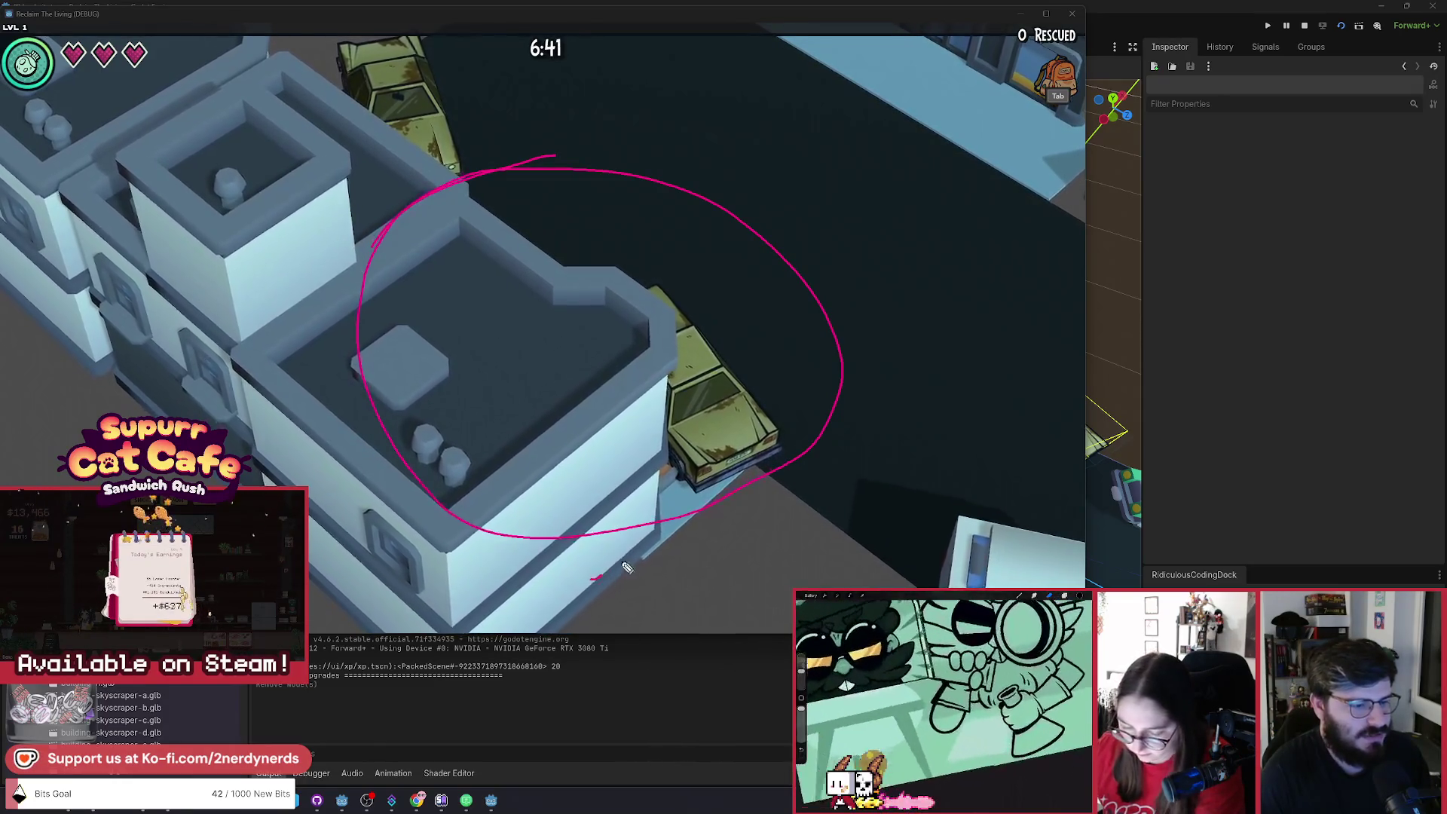
pyautogui.moveTo(564, 420)
pyautogui.mouseDown()
pyautogui.moveTo(478, 336)
pyautogui.moveTo(382, 389)
pyautogui.moveTo(324, 446)
pyautogui.mouseUp()
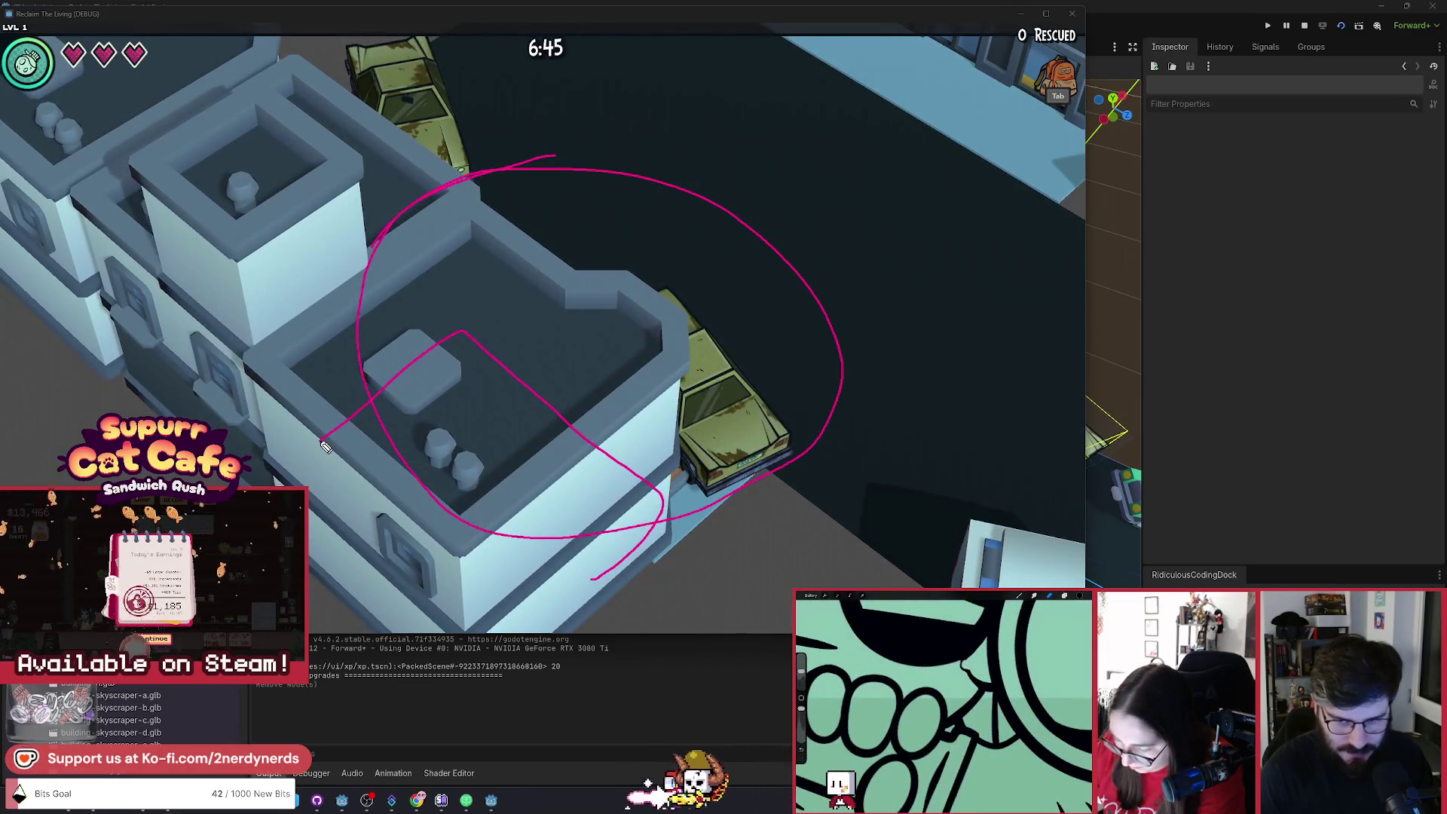
pyautogui.hotkey('ctrl', 'z')
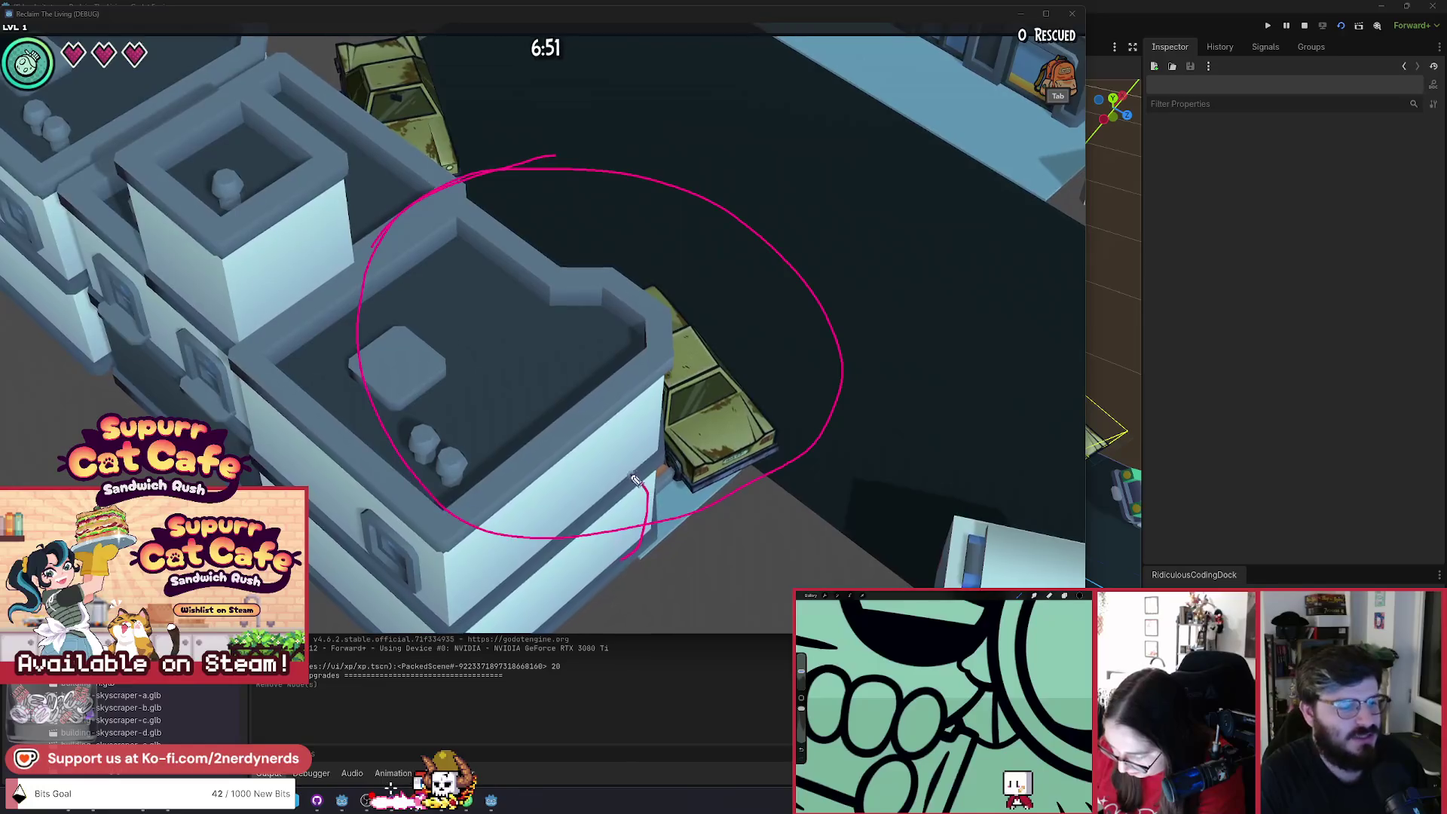
# Trace around the building's lower floor, then undo the X drawn over its roof.
pyautogui.moveTo(635, 480); pyautogui.dragTo(561, 431)
pyautogui.moveTo(288, 501)
pyautogui.mouseDown()
pyautogui.moveTo(317, 572)
pyautogui.moveTo(532, 643)
pyautogui.mouseUp()
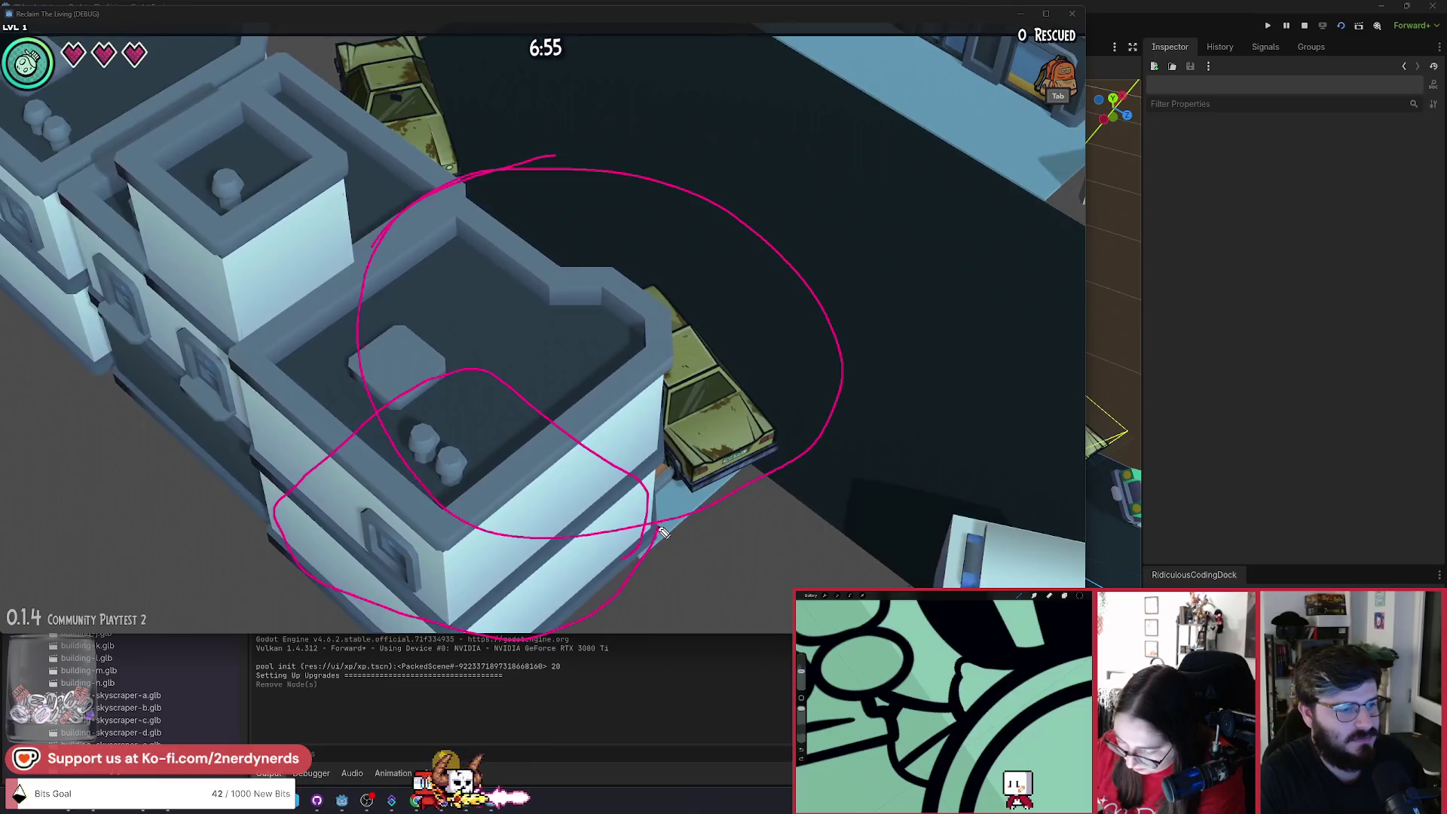
pyautogui.click(549, 351)
pyautogui.moveTo(509, 345); pyautogui.dragTo(474, 398)
pyautogui.moveTo(553, 350); pyautogui.dragTo(562, 374)
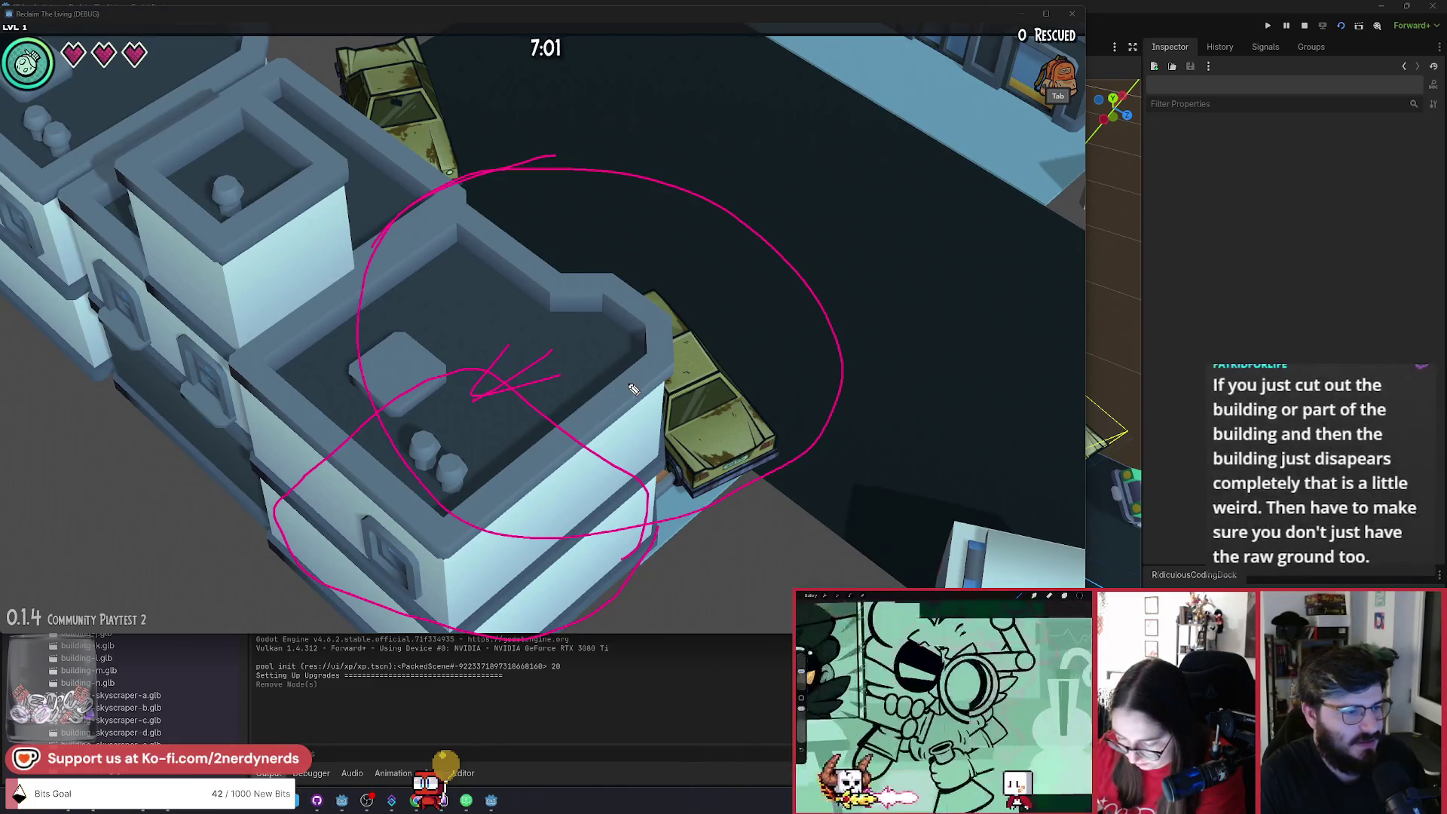
pyautogui.hotkey('ctrl', 'z')
pyautogui.hotkey('ctrl', 'z')
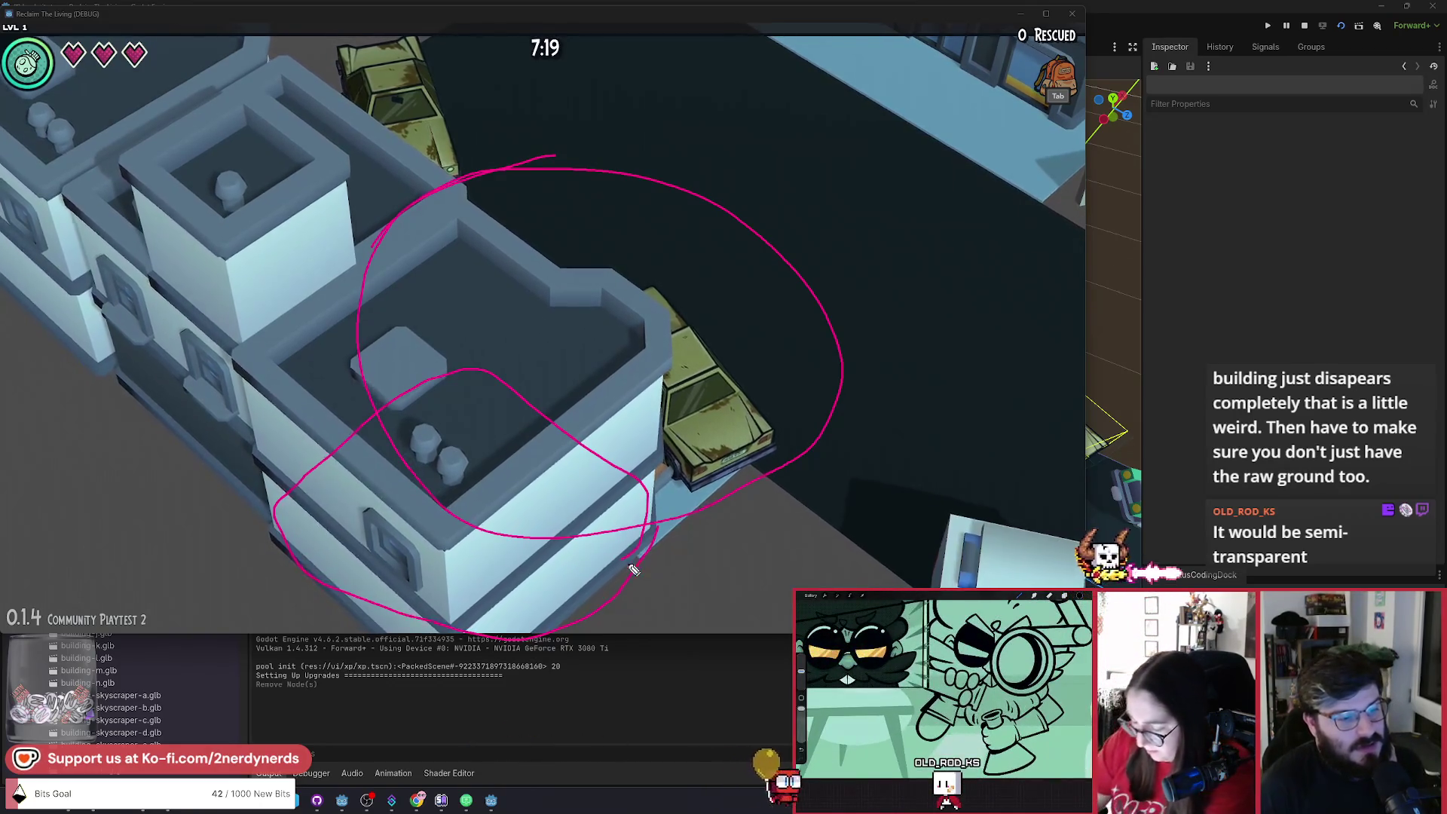
# Add loops along the building's front corner and lower edges.
pyautogui.moveTo(667, 497); pyautogui.dragTo(484, 609)
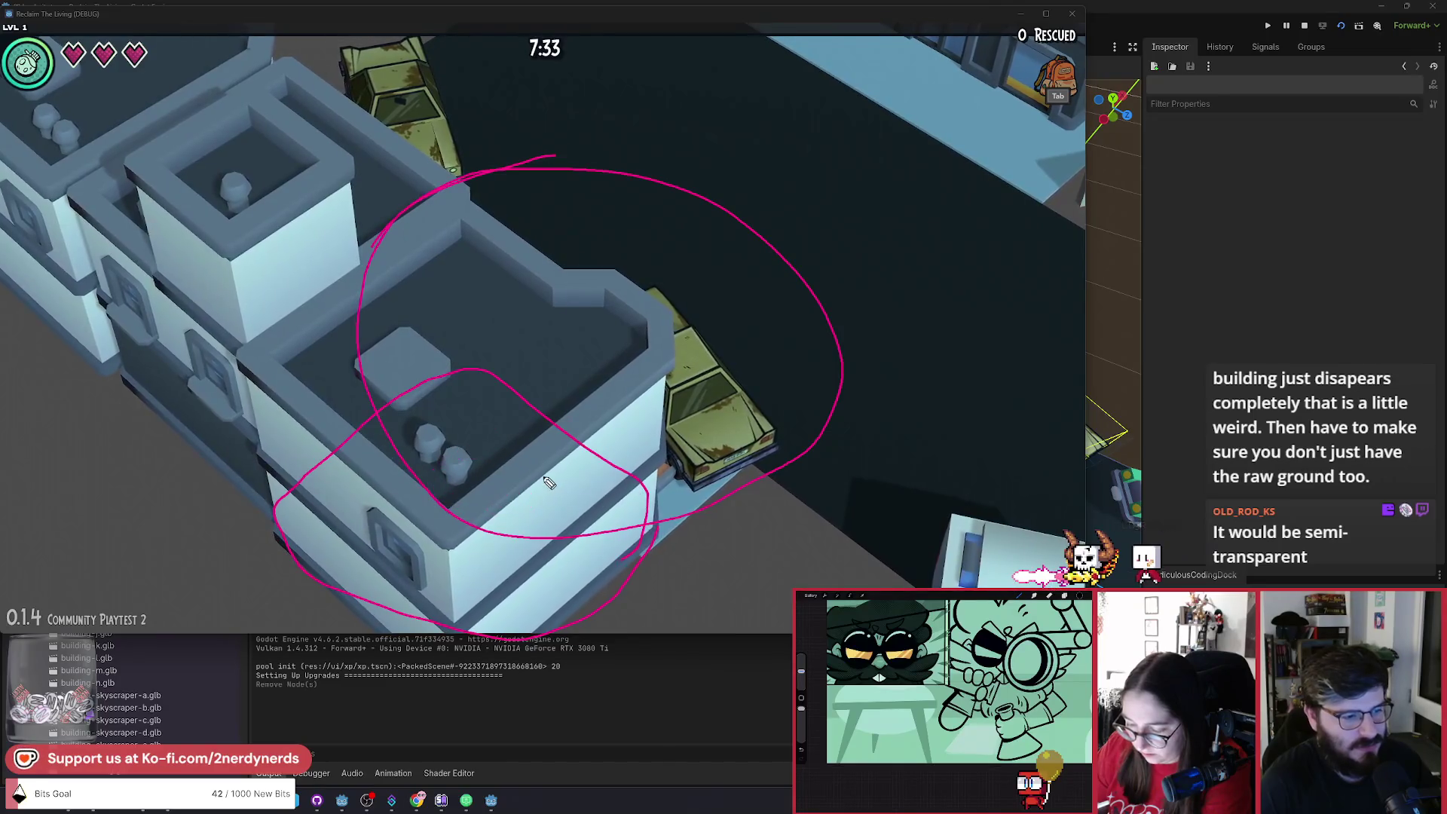
pyautogui.moveTo(452, 410)
pyautogui.mouseDown()
pyautogui.moveTo(361, 513)
pyautogui.moveTo(498, 588)
pyautogui.moveTo(463, 389)
pyautogui.mouseUp()
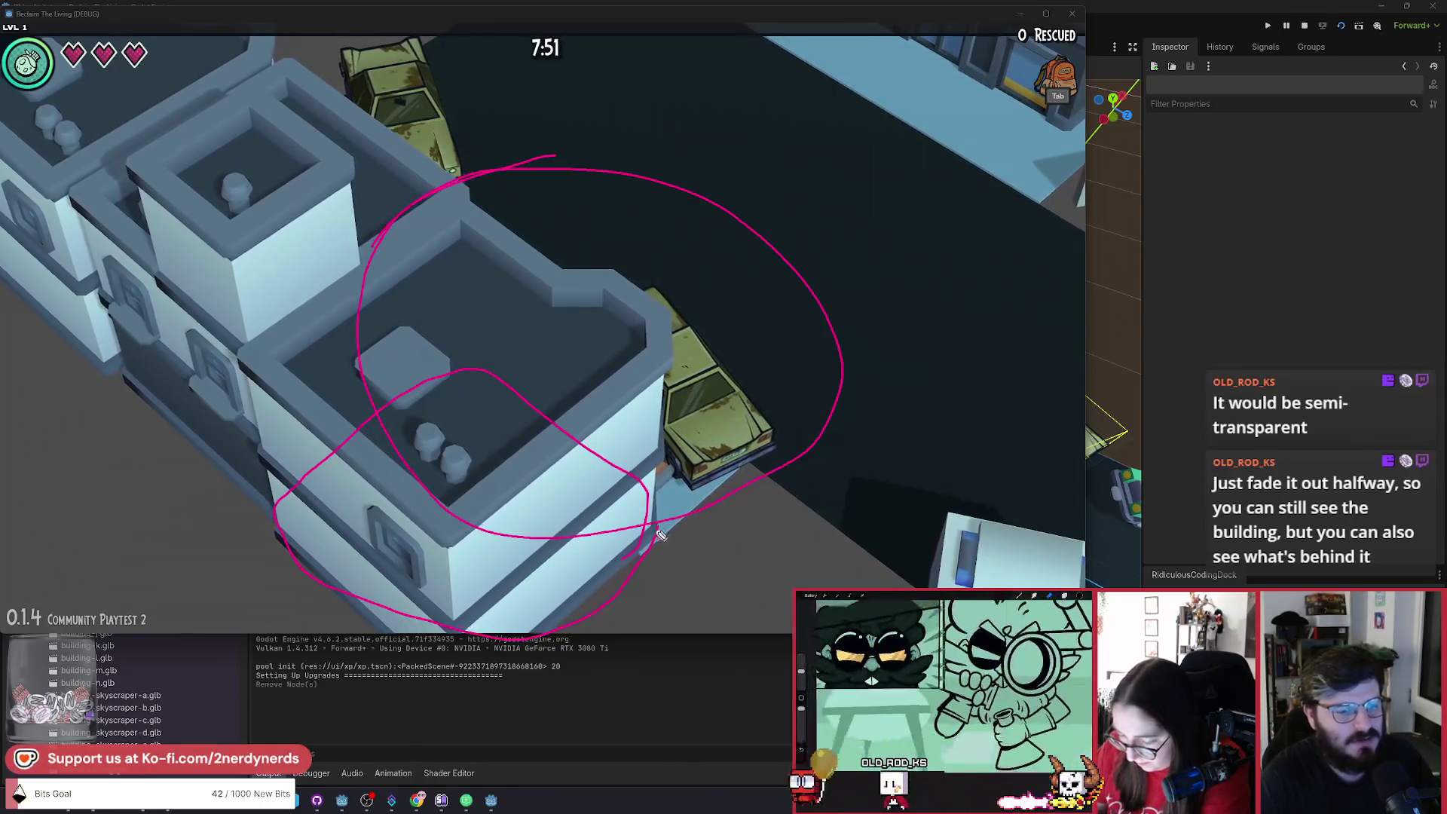
pyautogui.moveTo(654, 531); pyautogui.dragTo(499, 616)
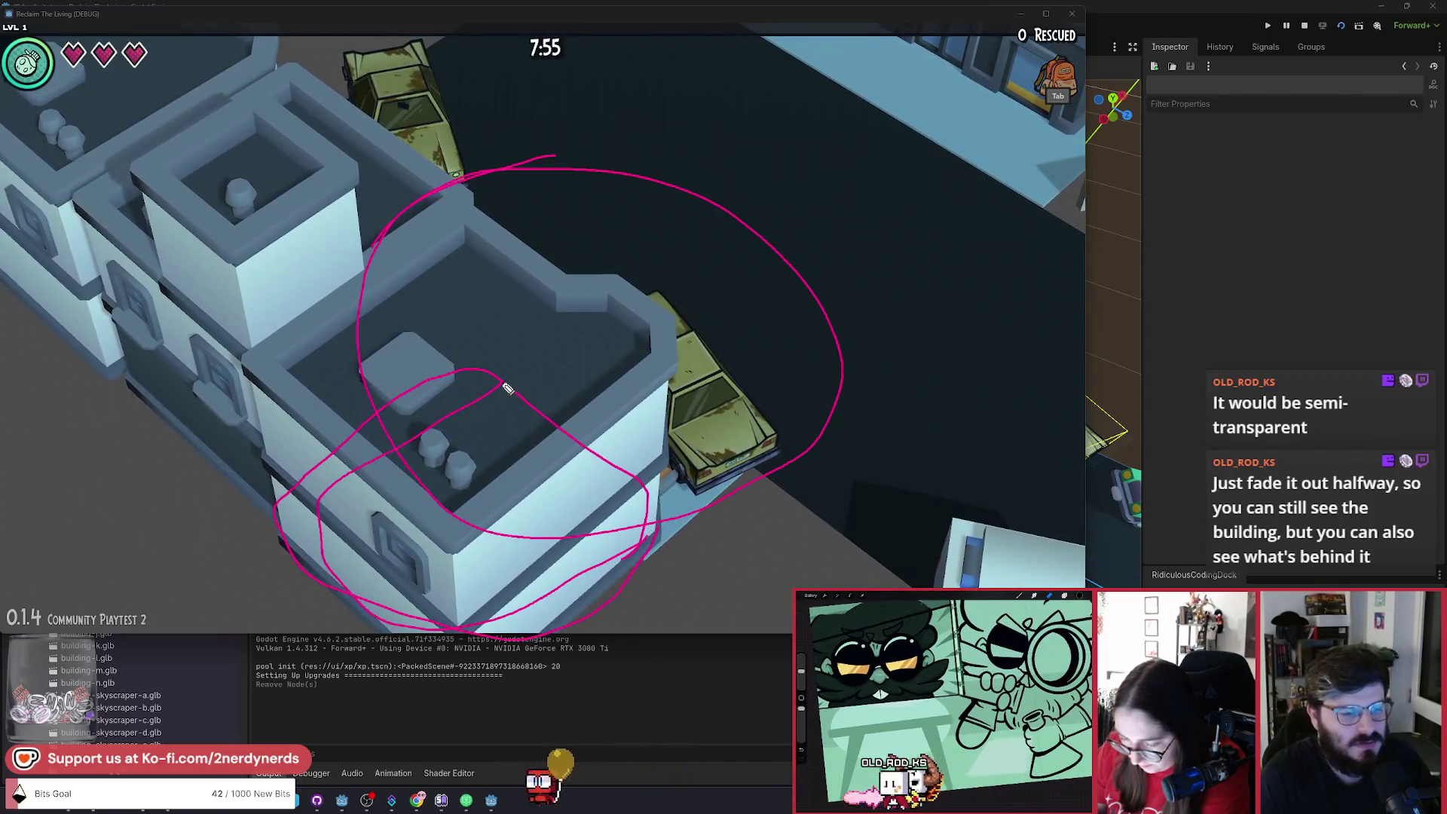
pyautogui.moveTo(658, 528)
pyautogui.mouseDown()
pyautogui.moveTo(648, 542)
pyautogui.moveTo(301, 527)
pyautogui.moveTo(539, 386)
pyautogui.mouseUp()
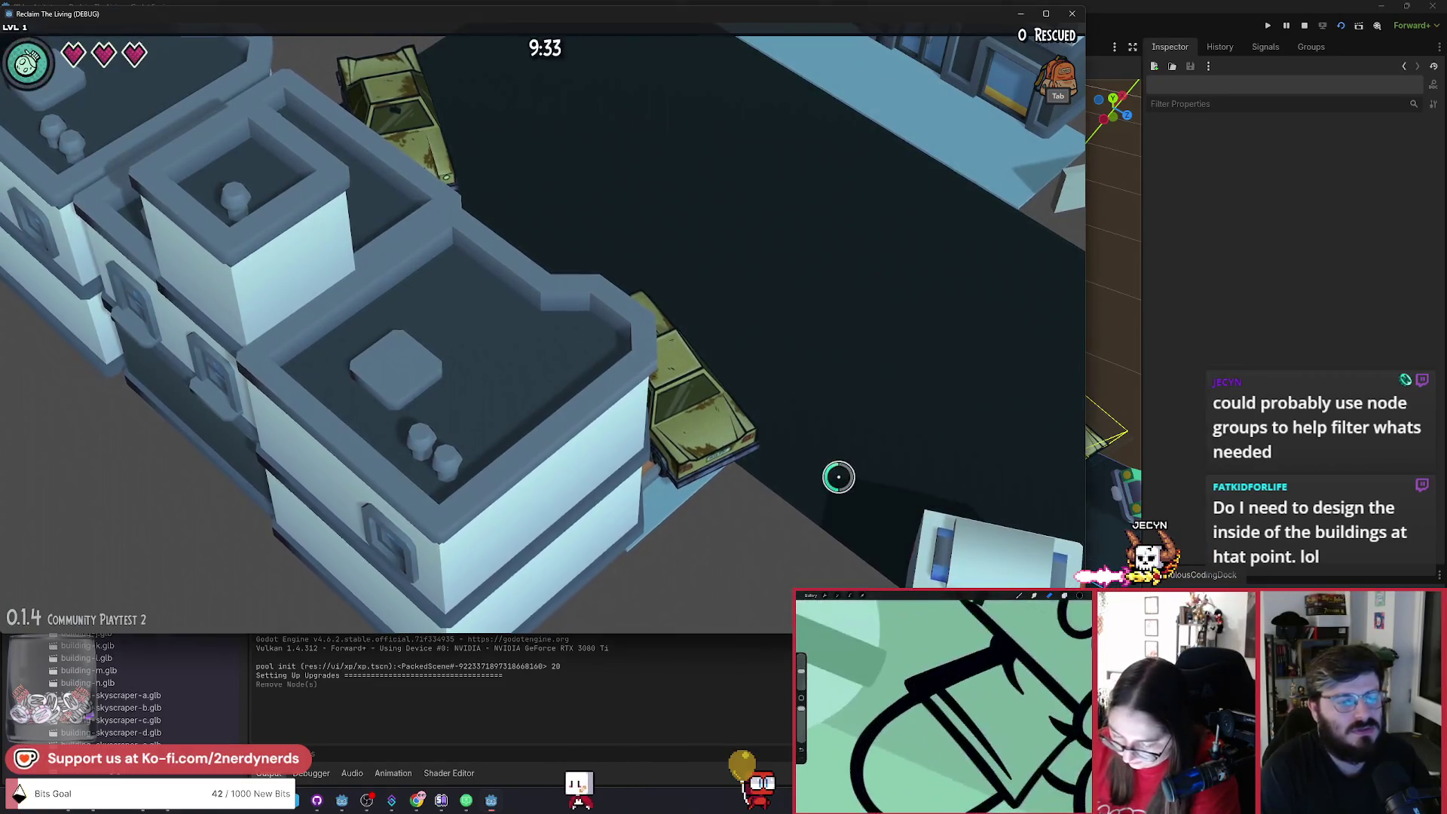
# Walk the player out from behind the building, up the street, and back beside the building.
pyautogui.hotkey('w', 'd')
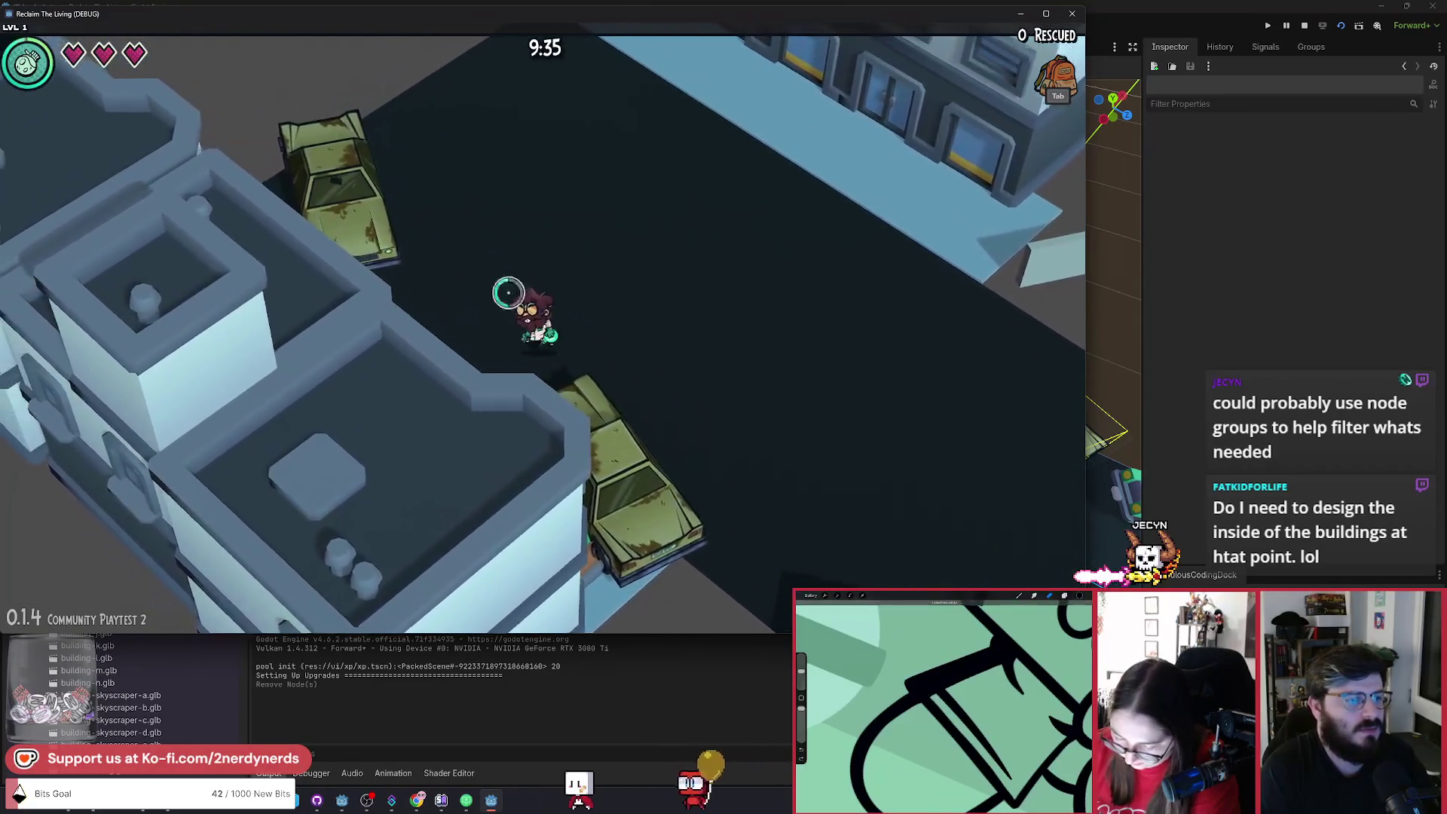
pyautogui.press('a')
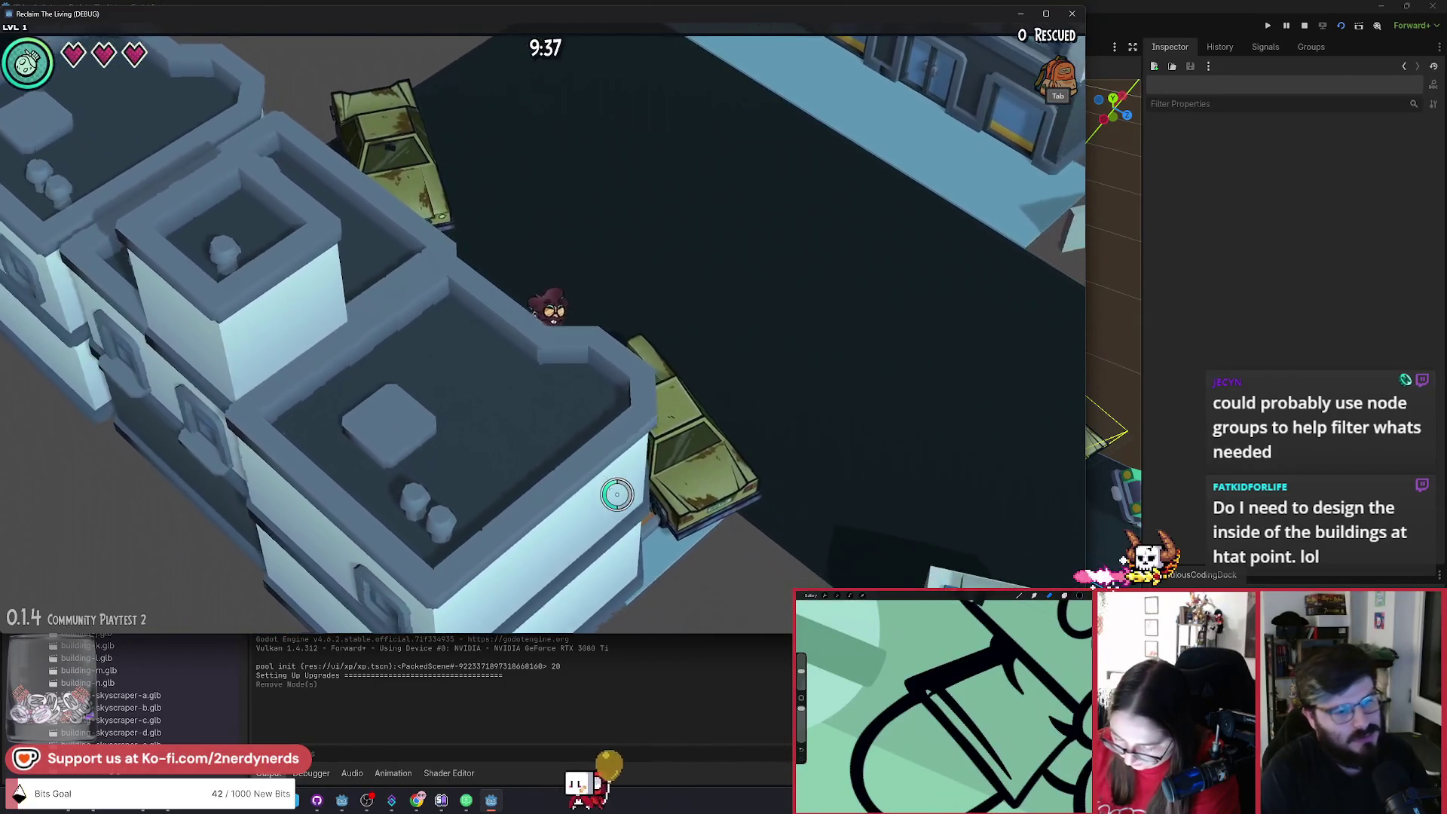
pyautogui.press('w')
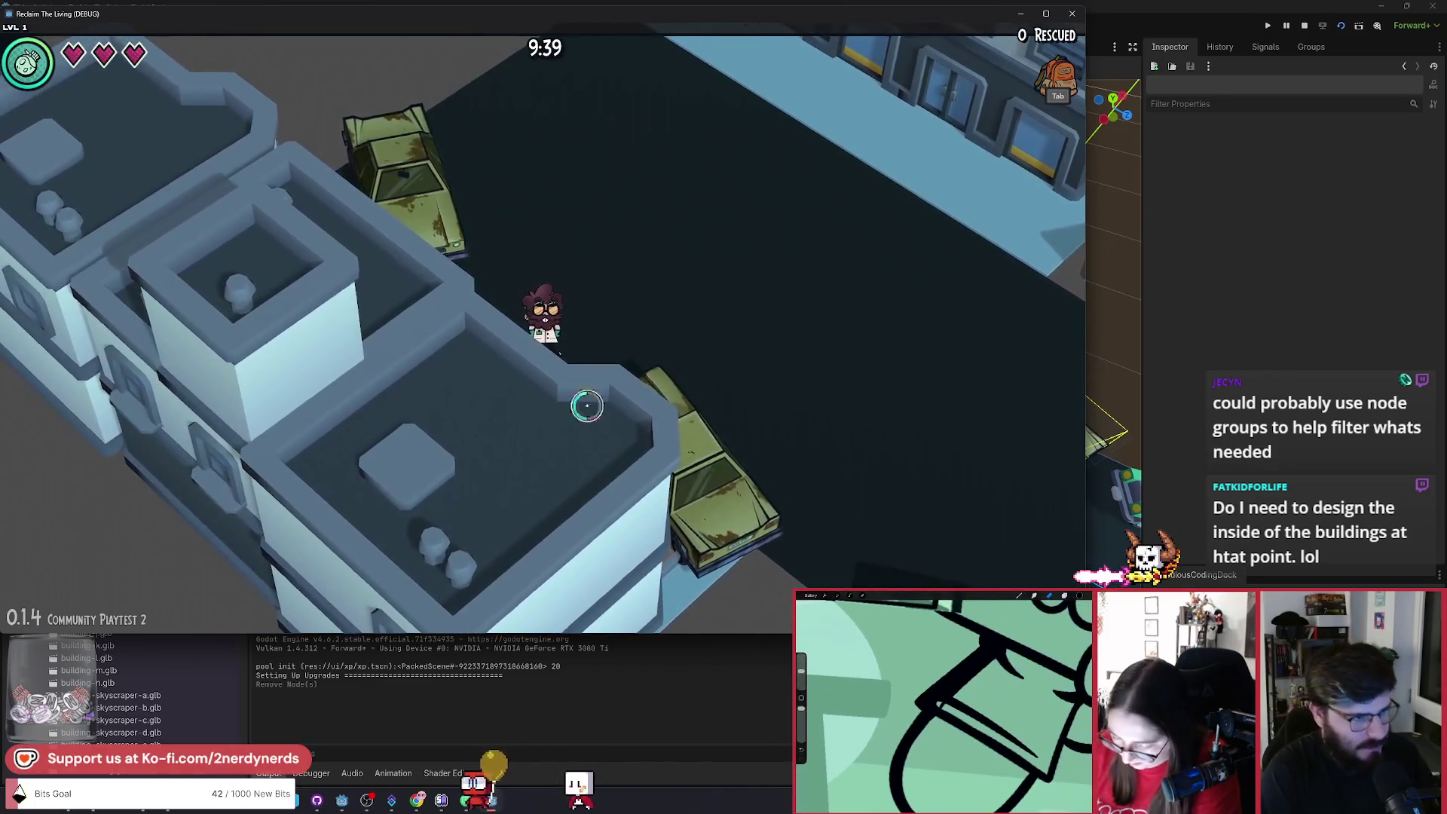
pyautogui.press('w')
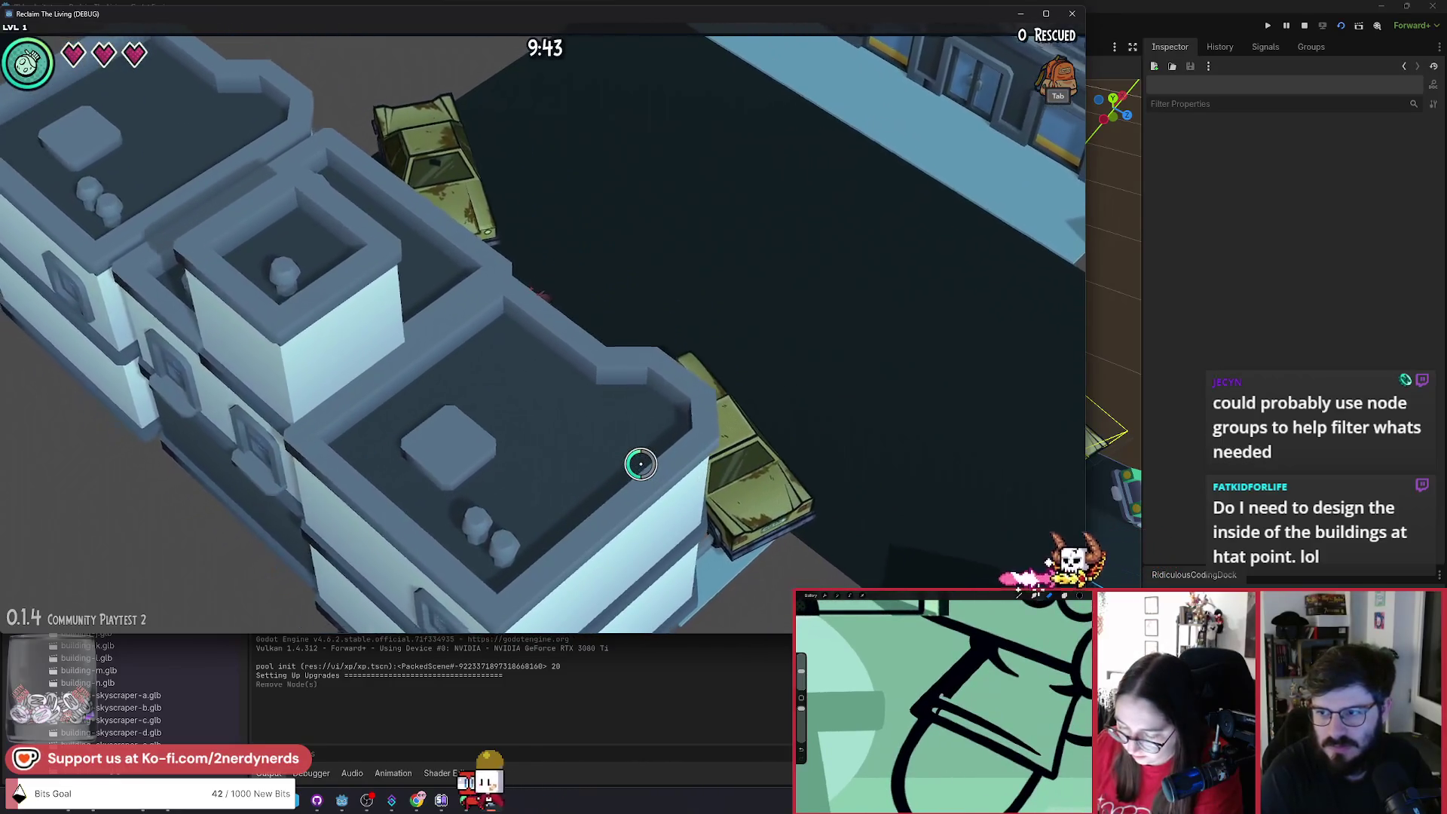
pyautogui.press('a')
pyautogui.press('s')
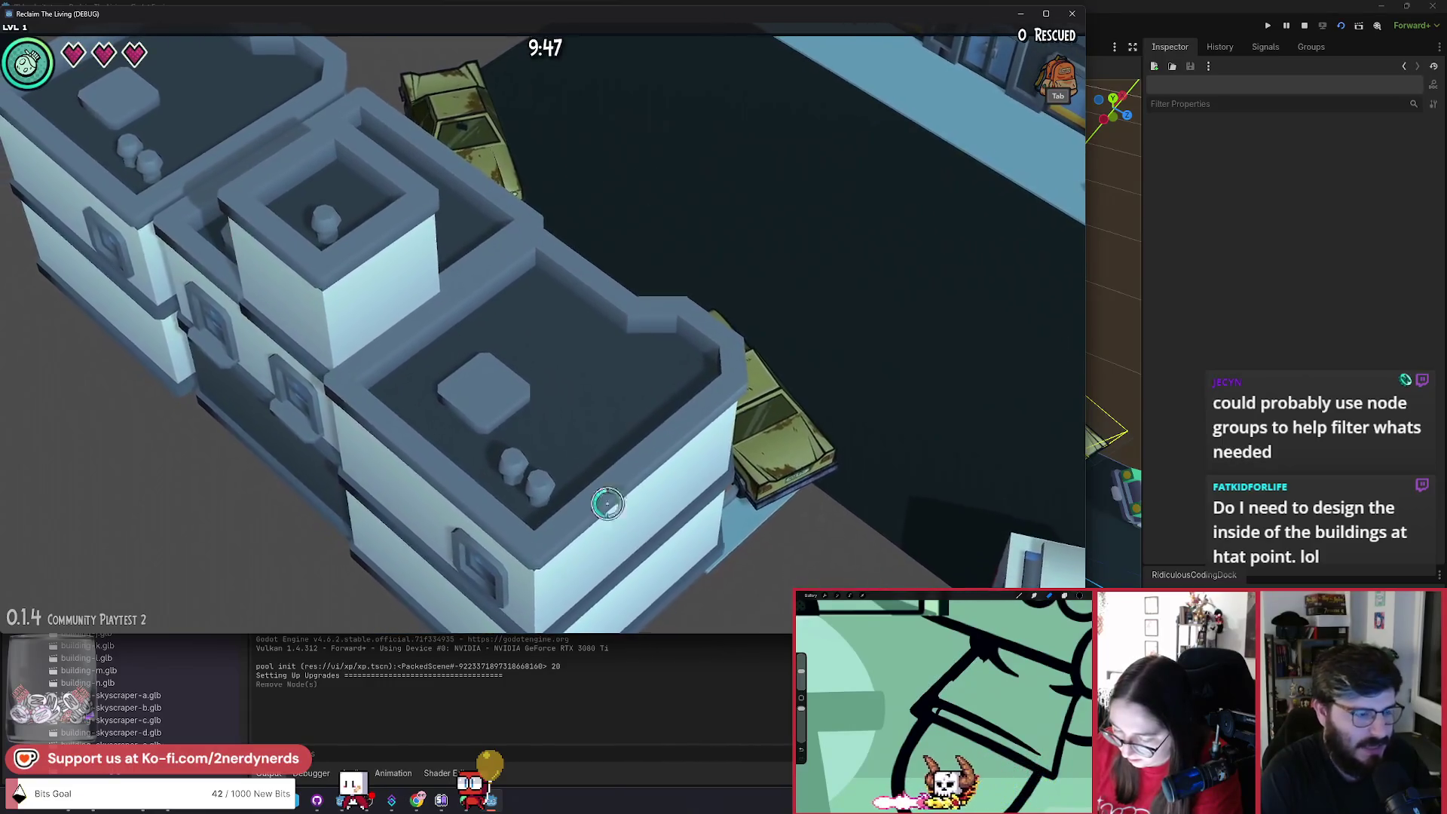
pyautogui.press('w')
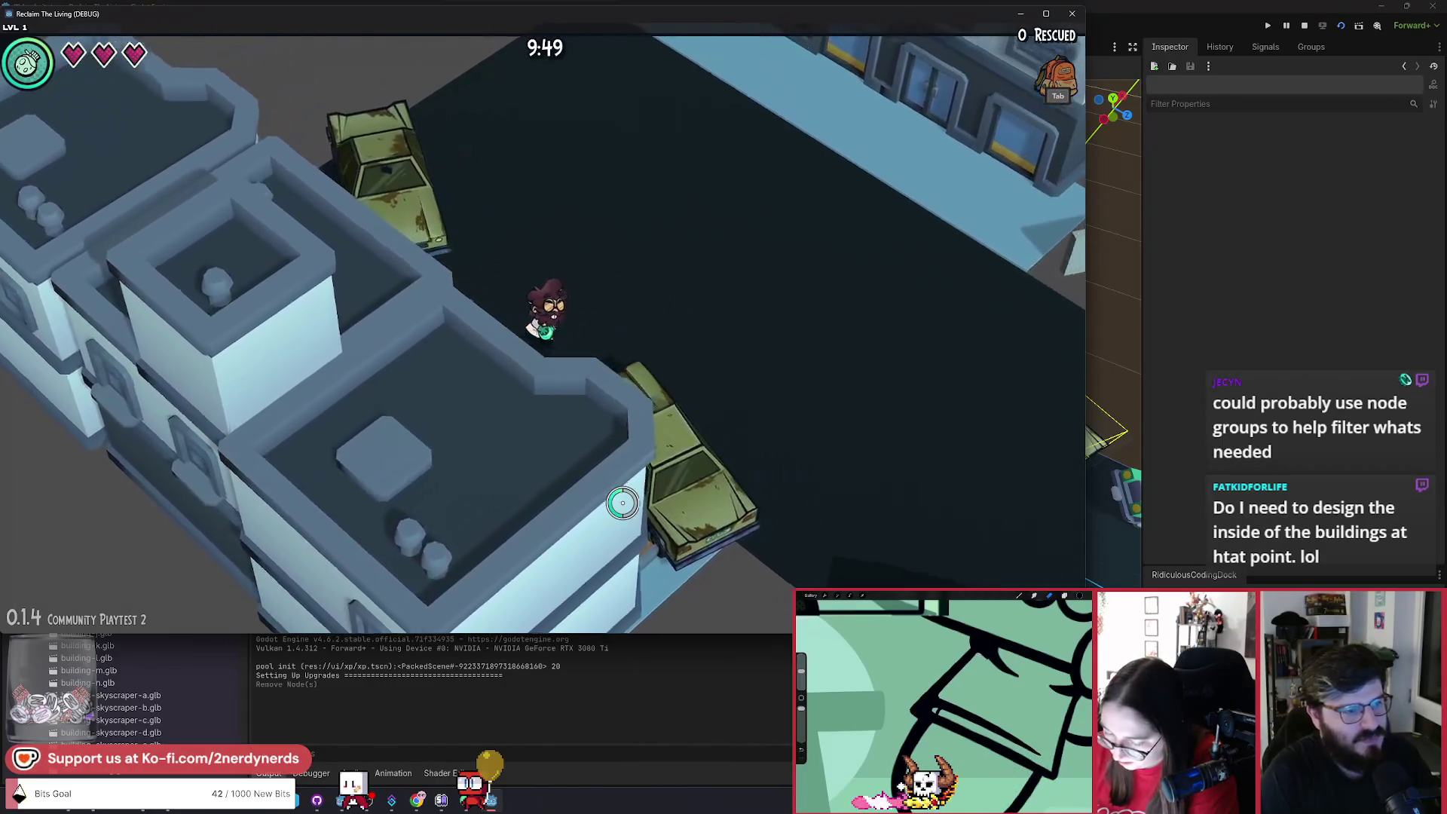
pyautogui.press('a')
pyautogui.press('s')
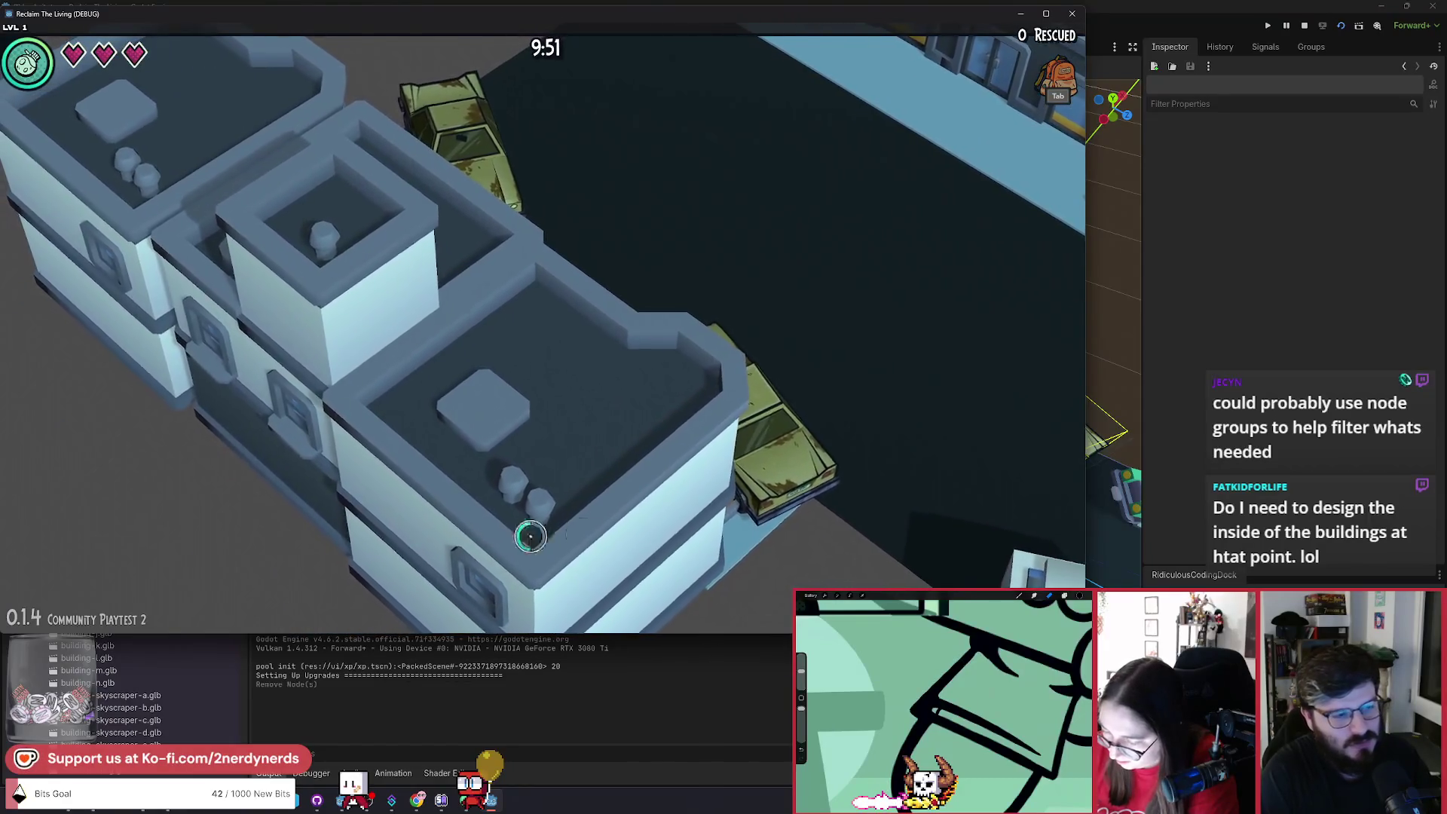
# Walk the player into the open street past the parked car.
pyautogui.press('w')
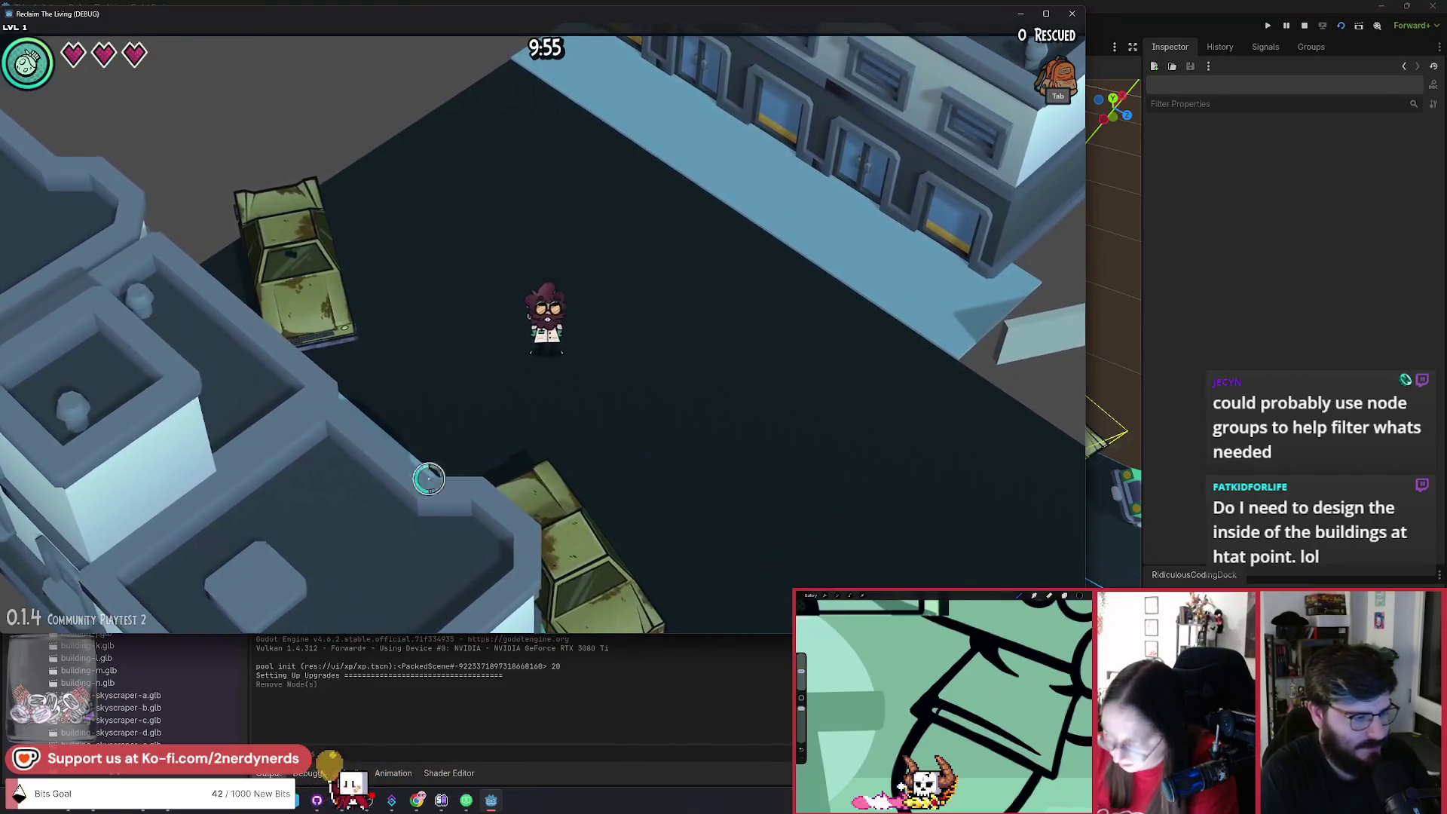
pyautogui.press('a')
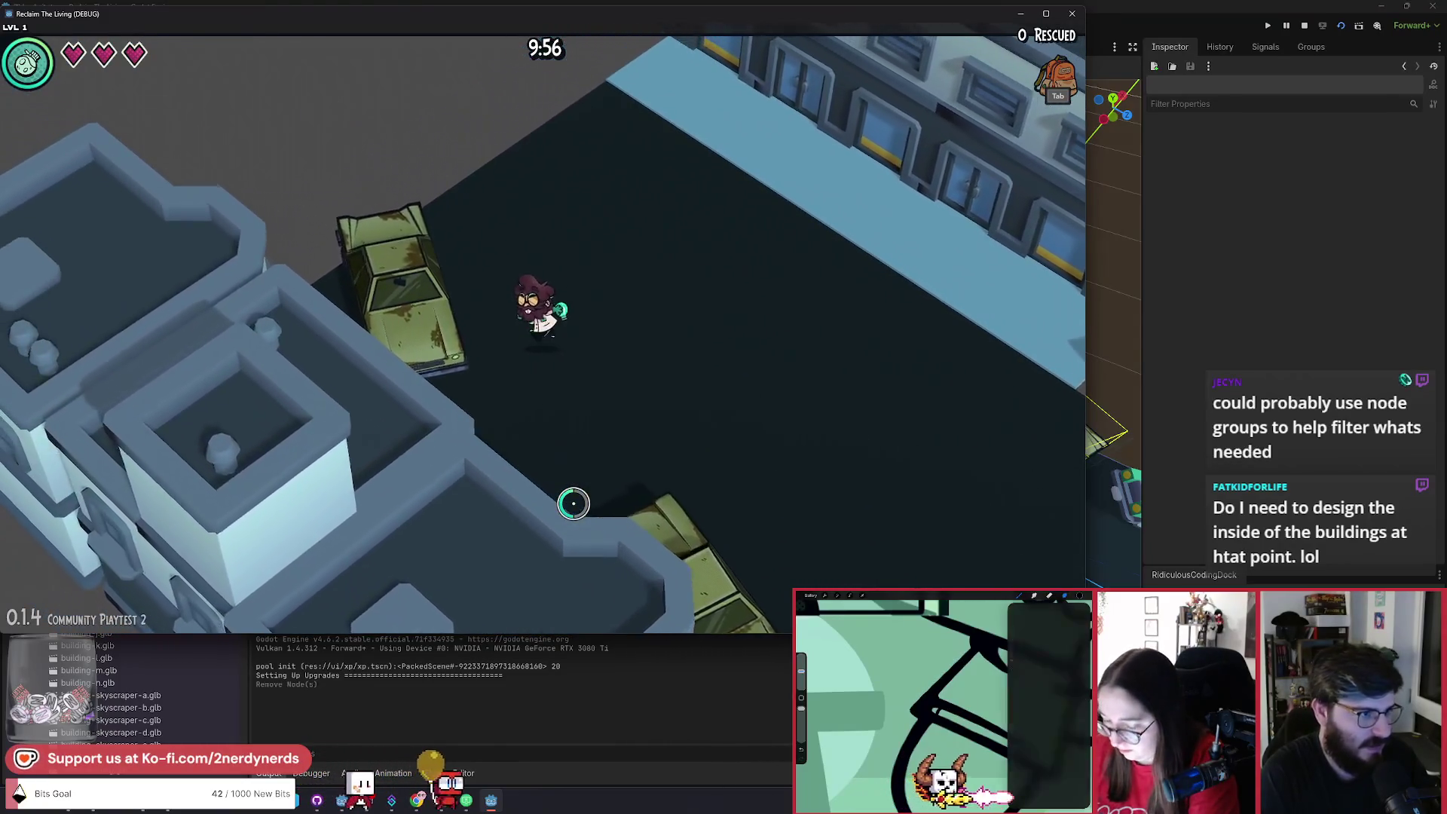
pyautogui.press('w')
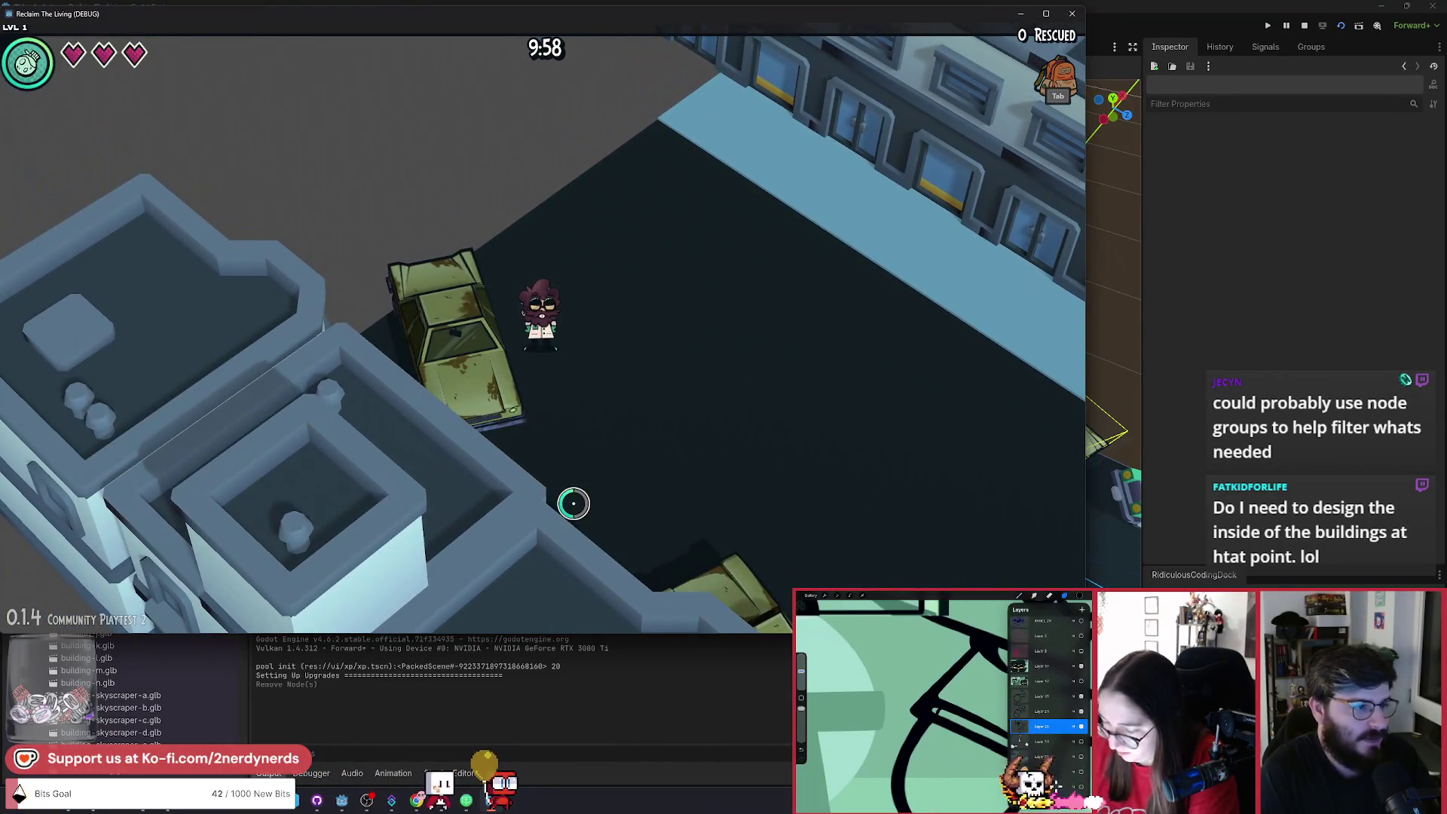
pyautogui.press('s')
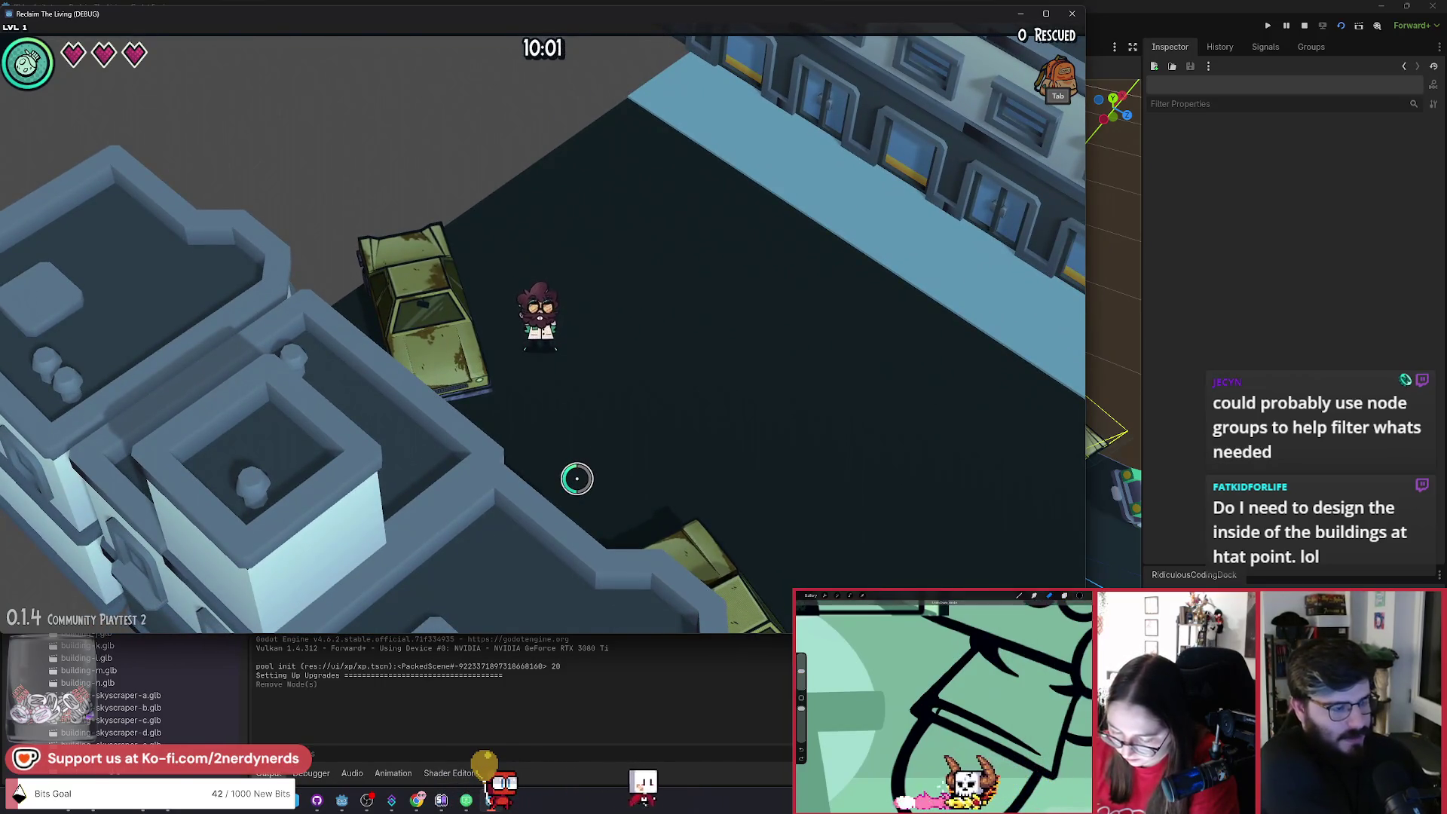
# Close the game with Alt+F4 and orbit the editor view over the street.
pyautogui.hotkey('alt', 'Tab')
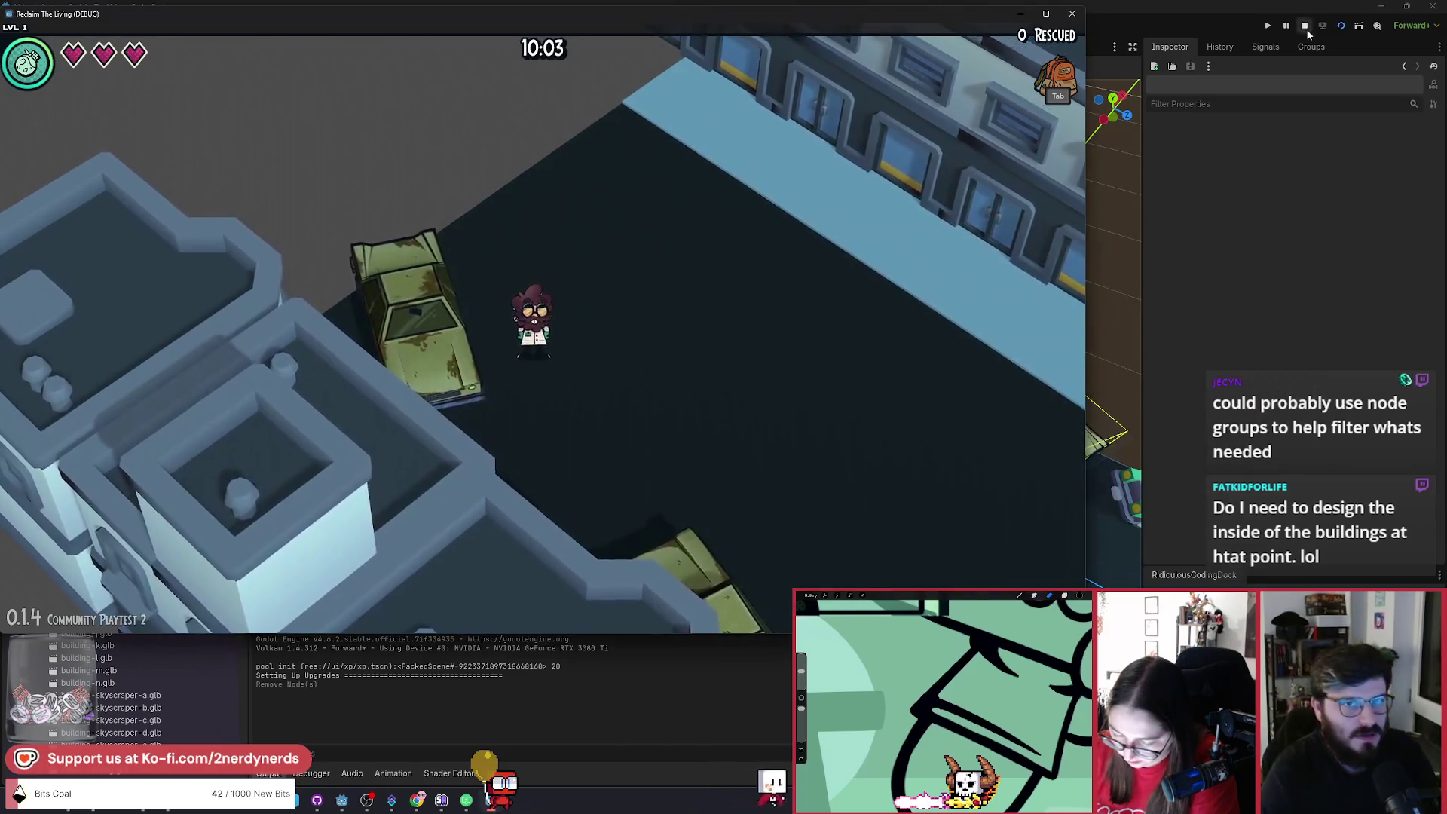
pyautogui.hotkey('alt', 'F4')
pyautogui.moveTo(583, 480); pyautogui.dragTo(512, 464)
# Select building-d5, preview the building-i.glb and building-h.glb imports, and drop building-h into the street.
pyautogui.click(648, 429)
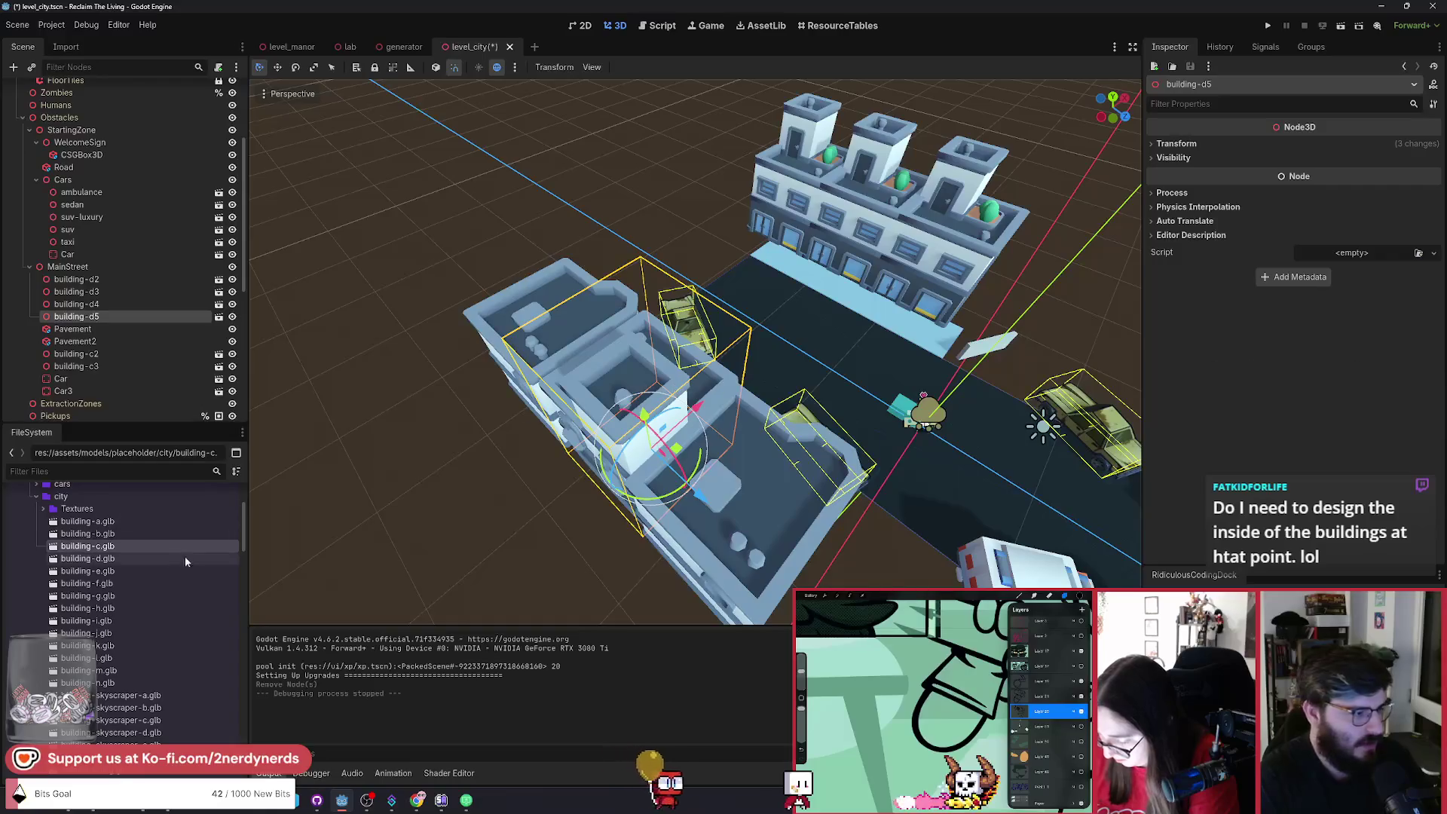
pyautogui.doubleClick(119, 621)
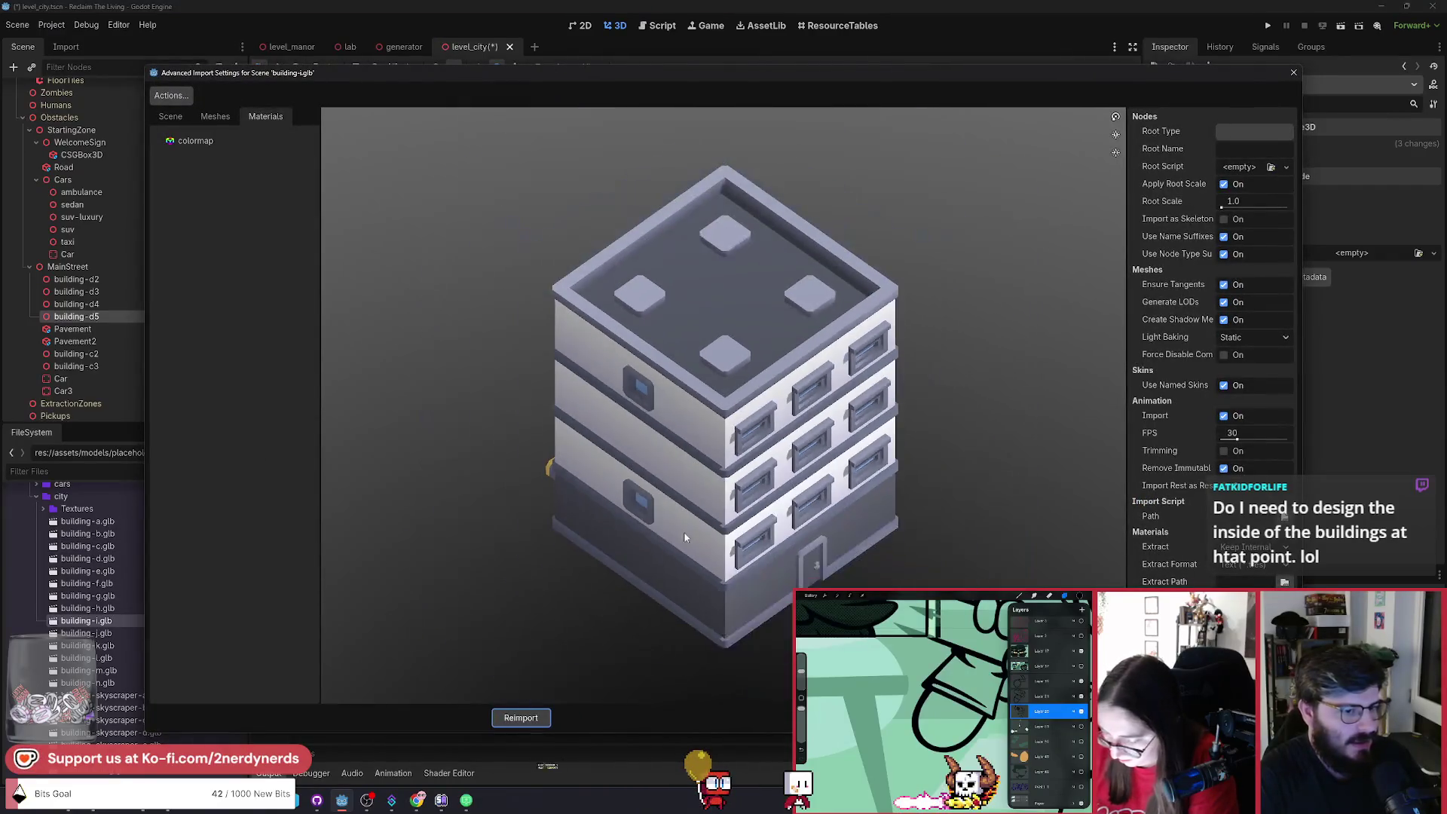
pyautogui.press('Escape')
pyautogui.doubleClick(88, 608)
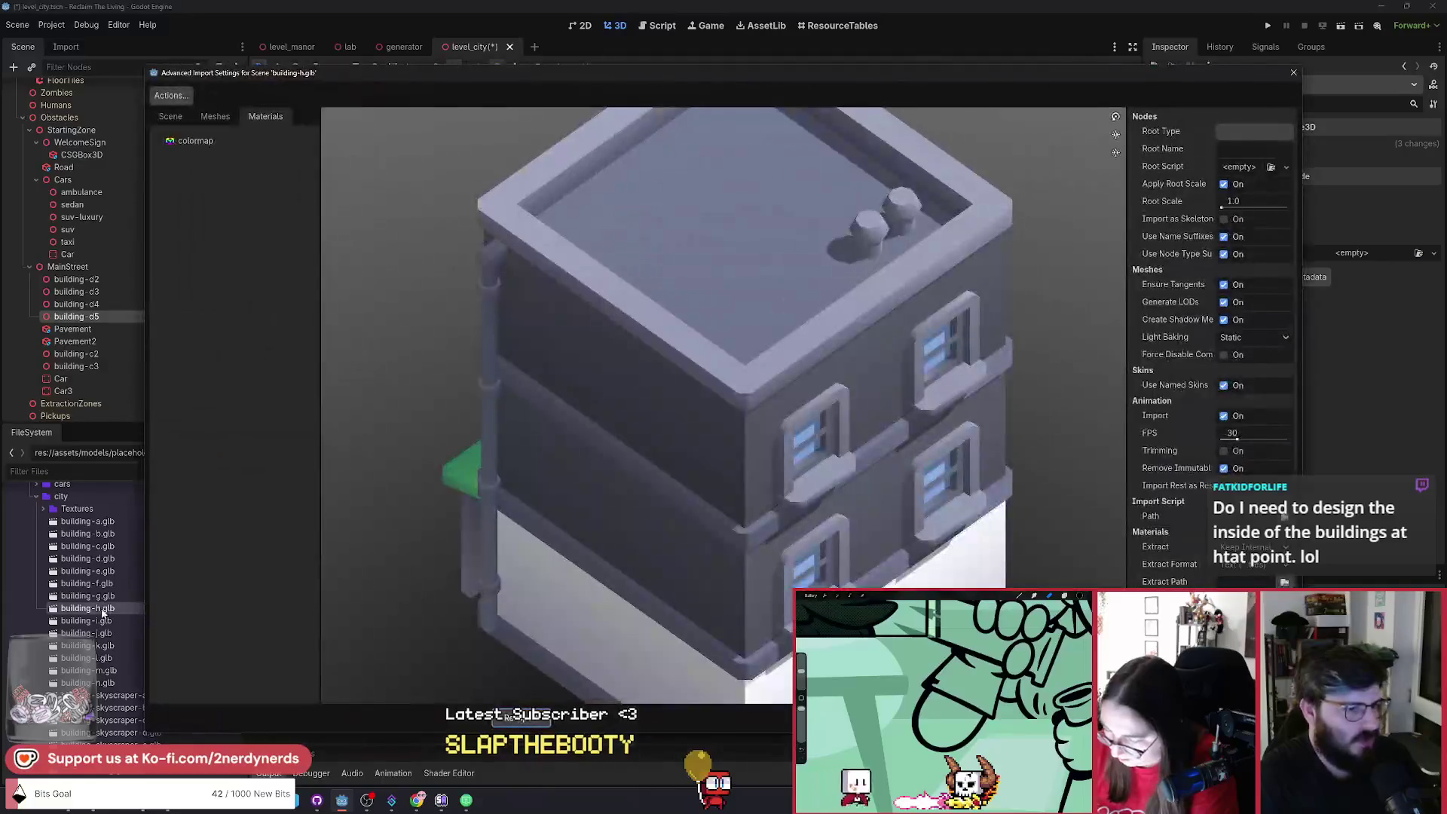
pyautogui.scroll(-5, 536, 508)
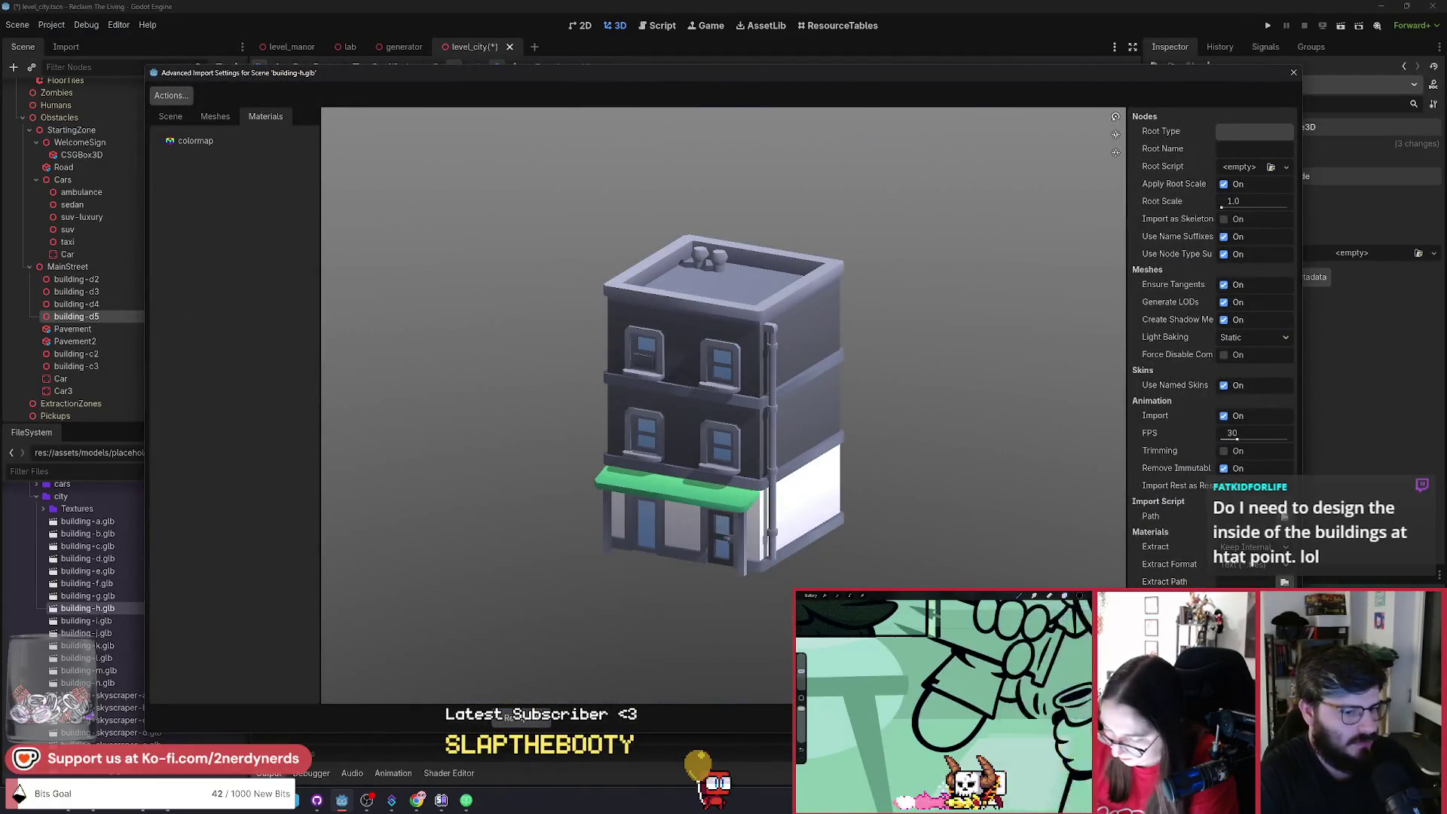
pyautogui.press('Escape')
pyautogui.moveTo(99, 610)
pyautogui.mouseDown()
pyautogui.moveTo(297, 546)
pyautogui.moveTo(581, 510)
pyautogui.moveTo(585, 531)
pyautogui.mouseUp()
# Scale building-h2 to 10 and toggle neighbouring street buildings' visibility off and on.
pyautogui.click(1189, 144)
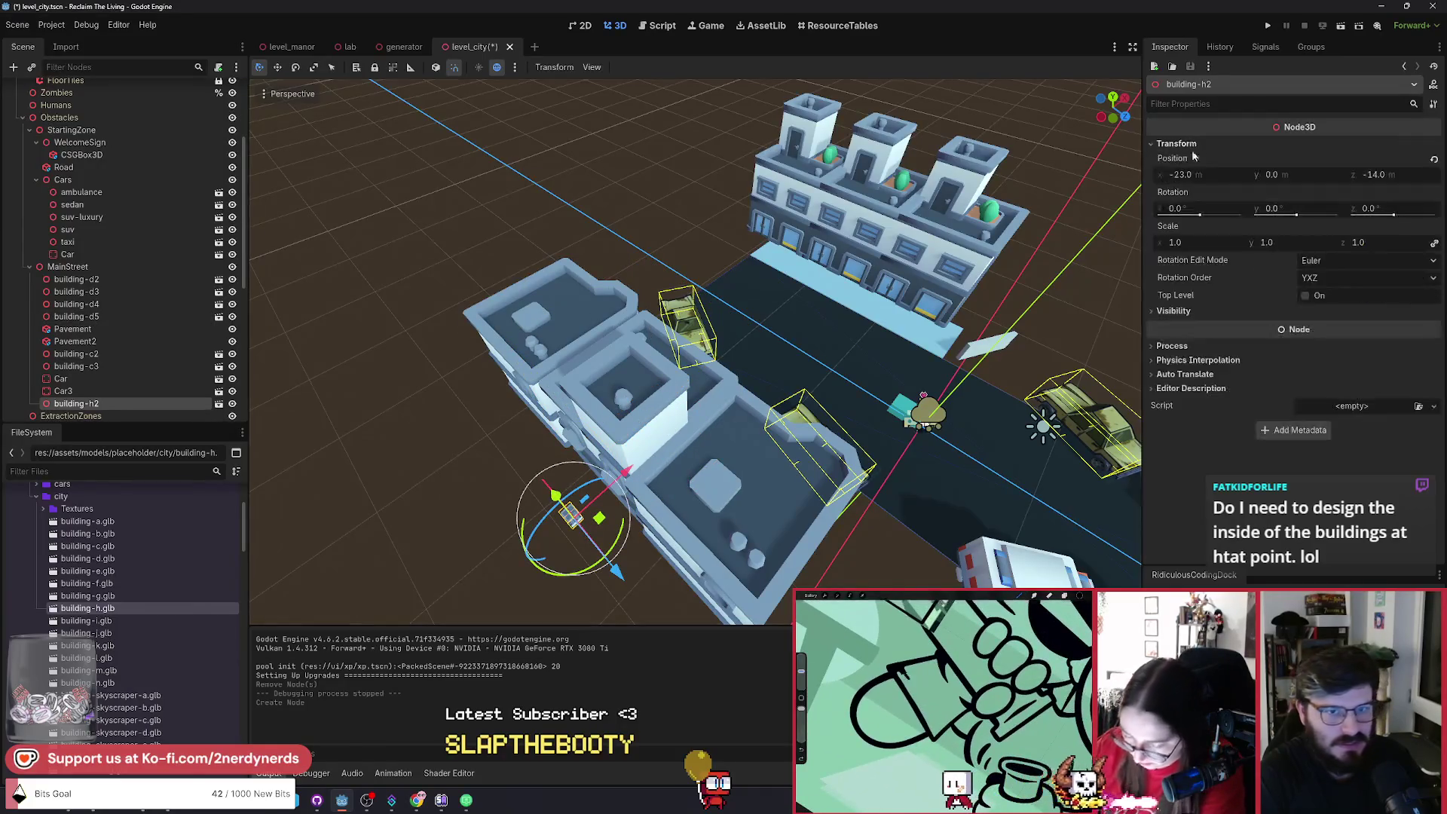
pyautogui.write('10')
pyautogui.press('Return')
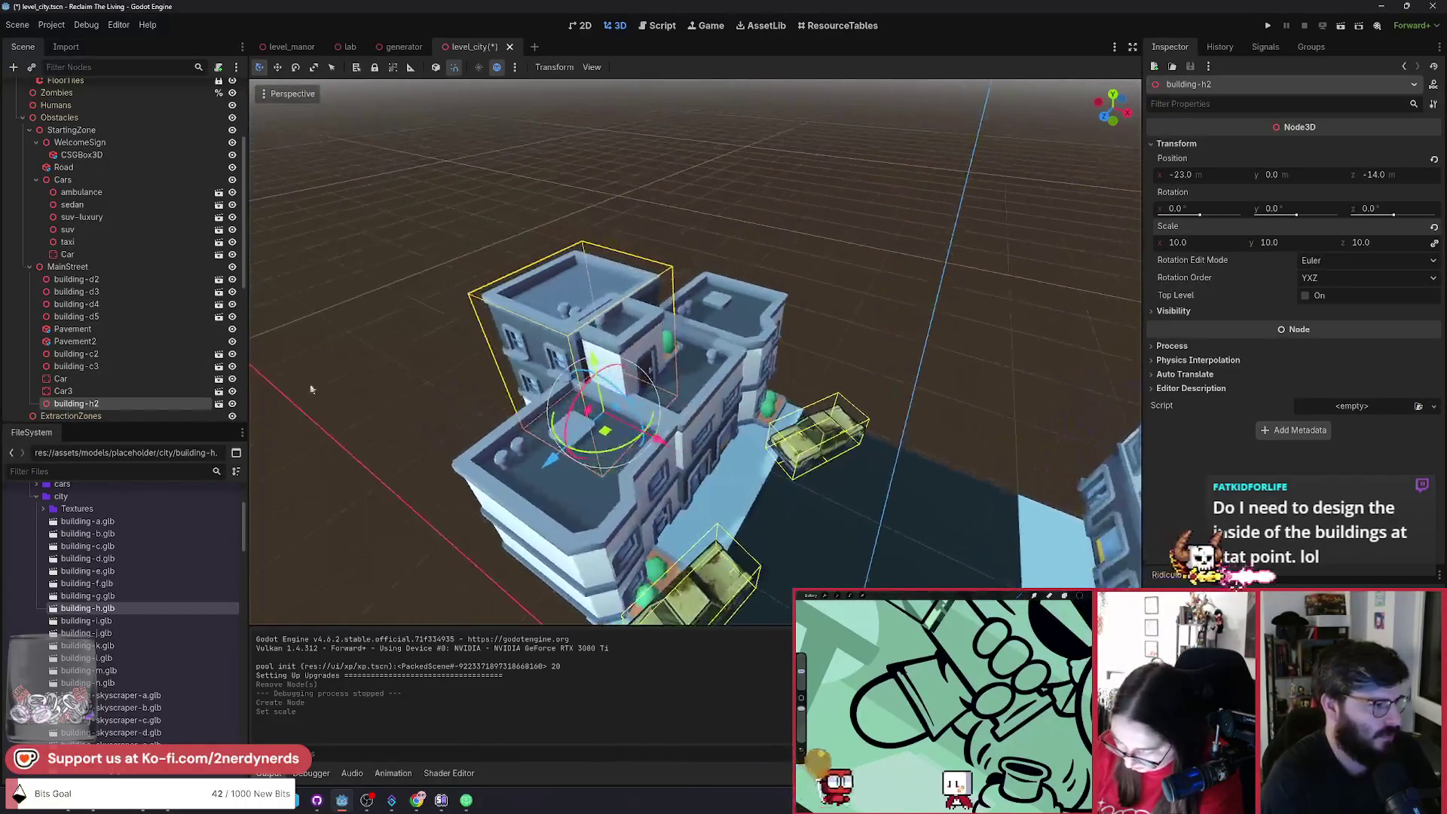
pyautogui.click(232, 353)
pyautogui.click(232, 354)
pyautogui.doubleClick(232, 365)
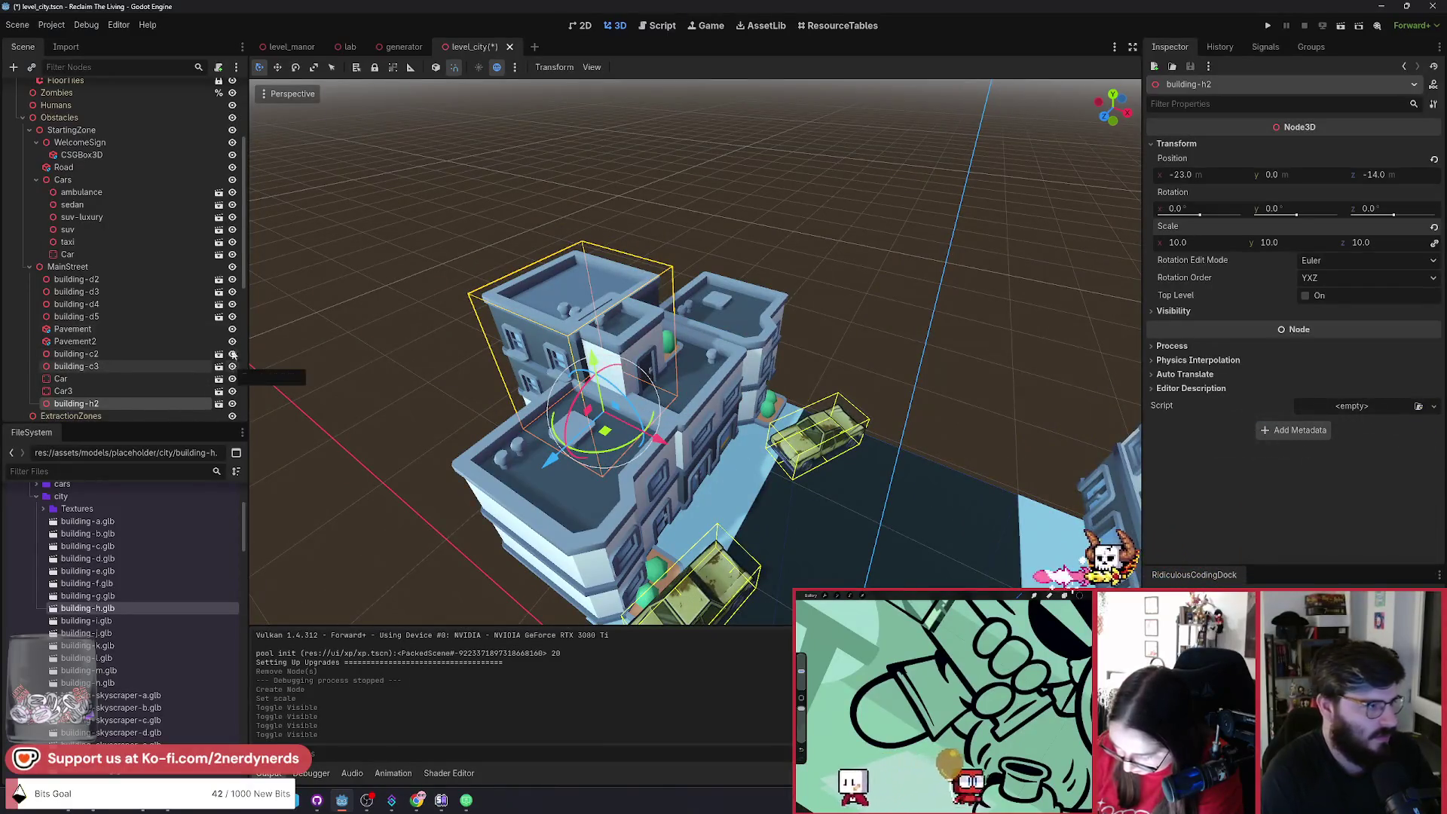
pyautogui.doubleClick(232, 303)
pyautogui.click(232, 316)
pyautogui.click(232, 317)
pyautogui.click(232, 317)
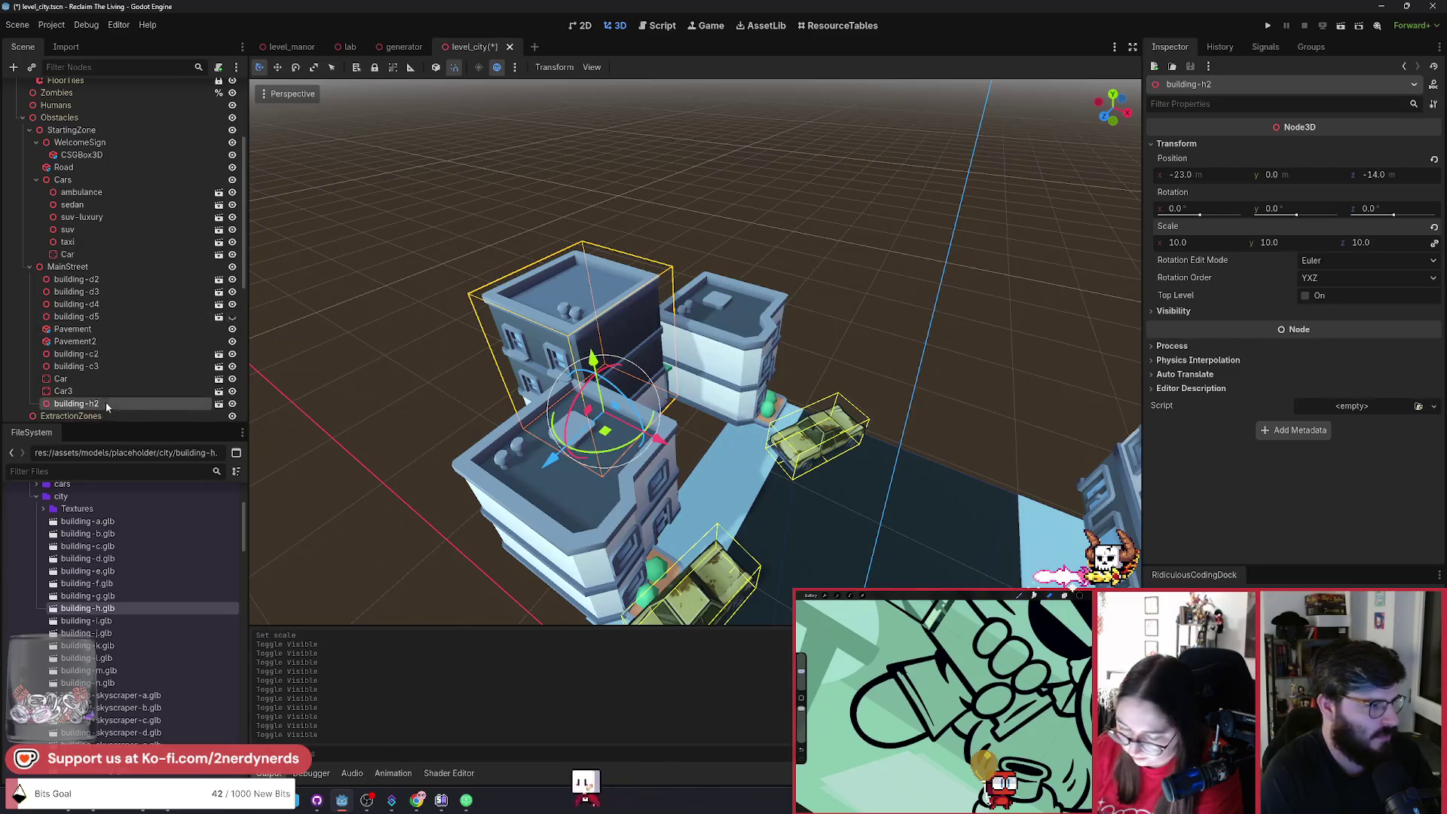
# Rotate building-h2 to -90° and move it to -16, 0, -14.454, then save and run.
pyautogui.moveTo(612, 457); pyautogui.dragTo(765, 396)
pyautogui.moveTo(605, 435); pyautogui.dragTo(676, 471)
pyautogui.scroll(3, 775, 476)
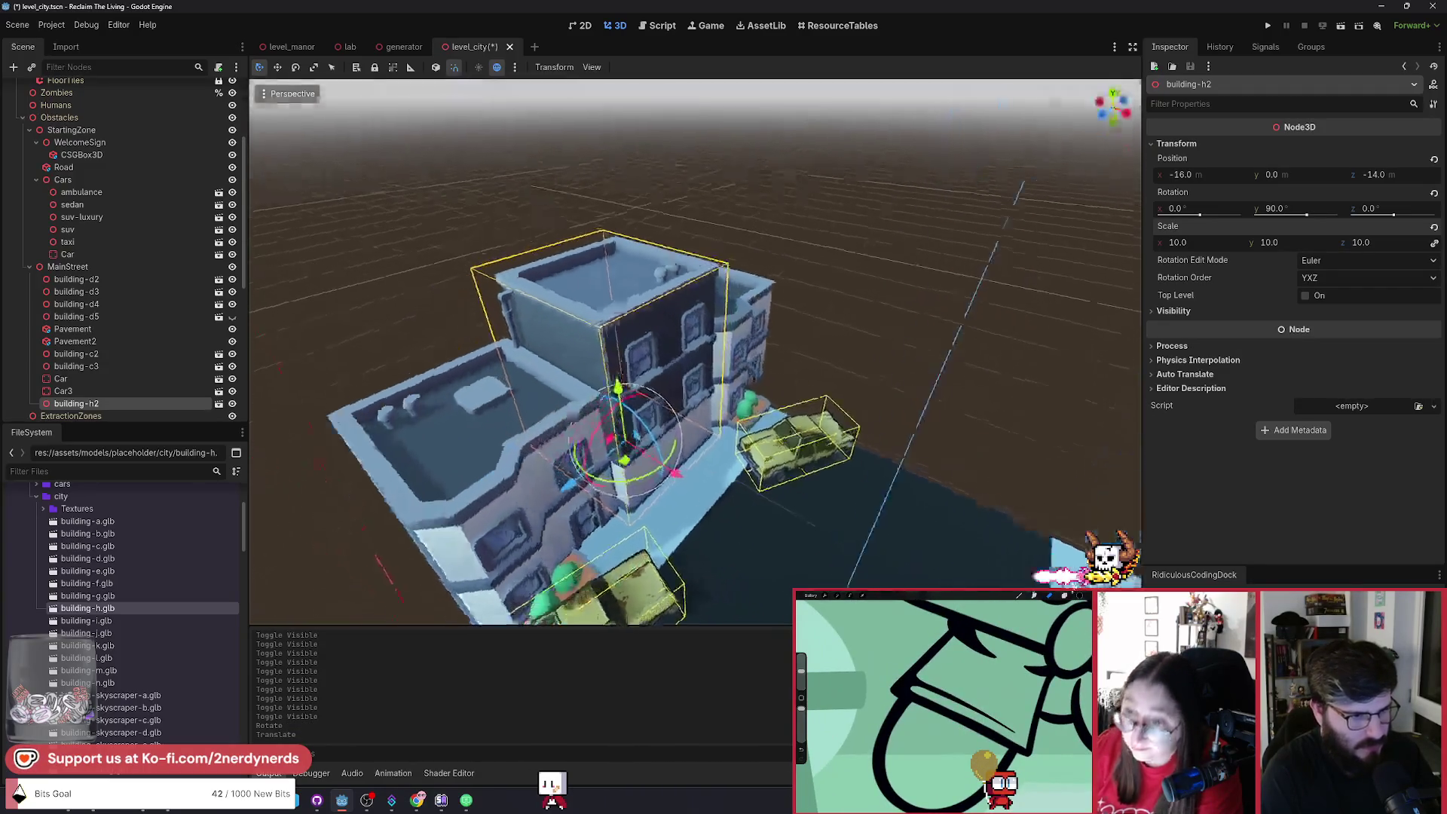
pyautogui.moveTo(682, 461)
pyautogui.mouseDown()
pyautogui.moveTo(807, 402)
pyautogui.moveTo(783, 362)
pyautogui.moveTo(739, 339)
pyautogui.moveTo(751, 426)
pyautogui.mouseUp()
pyautogui.scroll(3, 738, 339)
pyautogui.moveTo(660, 403)
pyautogui.mouseDown()
pyautogui.moveTo(675, 405)
pyautogui.moveTo(620, 398)
pyautogui.mouseUp()
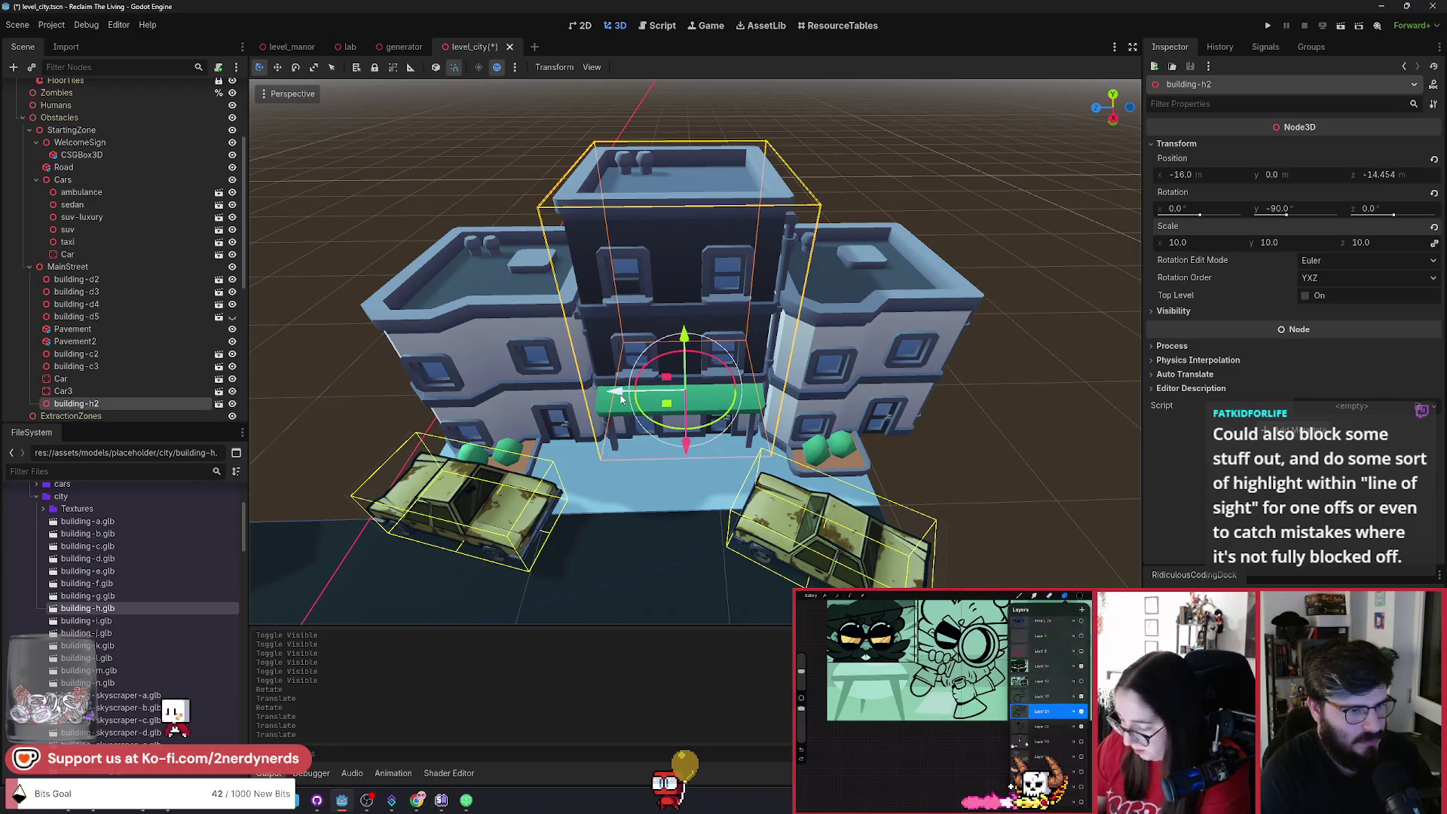
pyautogui.hotkey('ctrl', 's')
pyautogui.click(1339, 32)
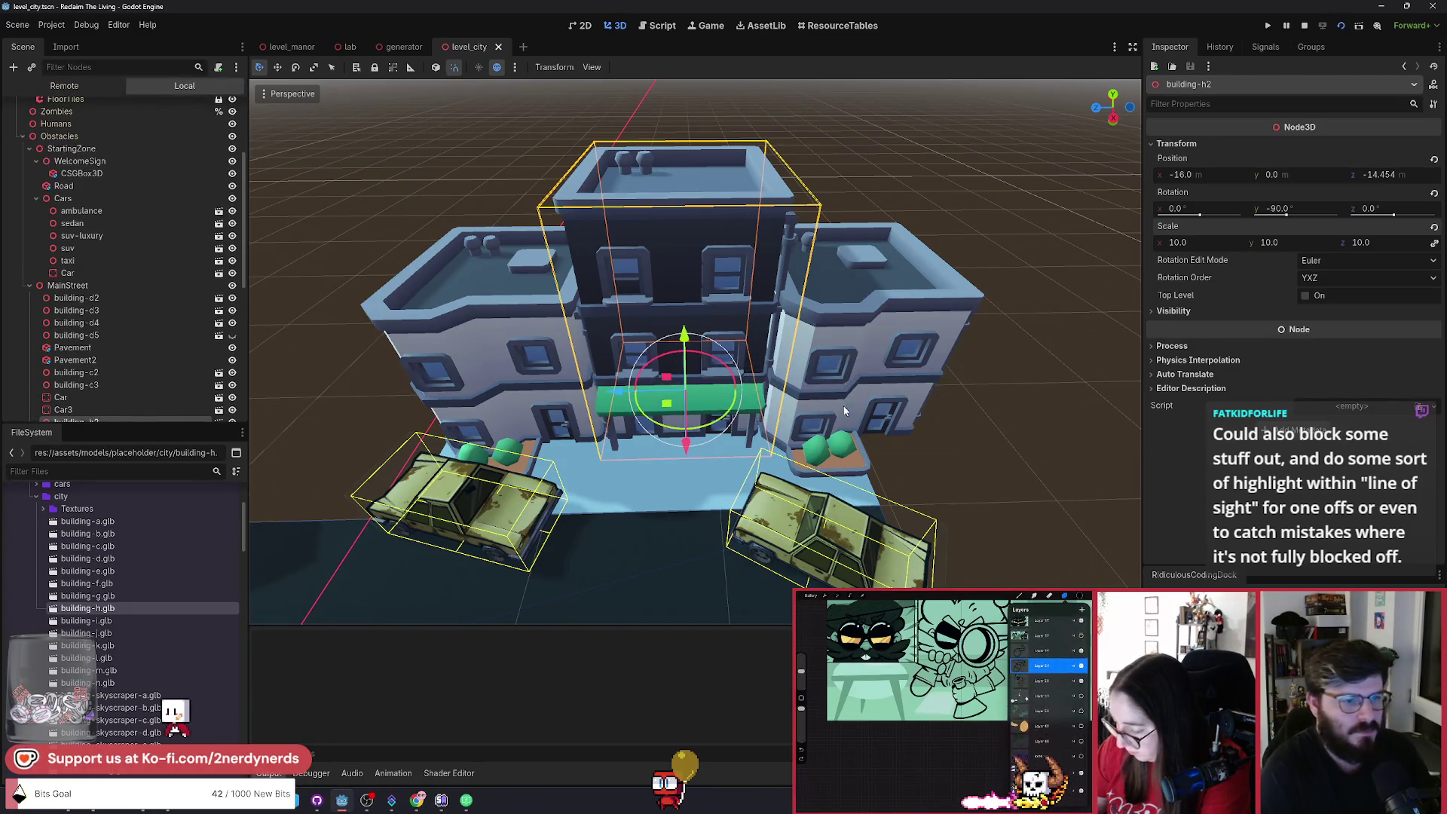
# Stop the running game, duplicate the Car as Car2 and drag it up the street.
pyautogui.click(1304, 25)
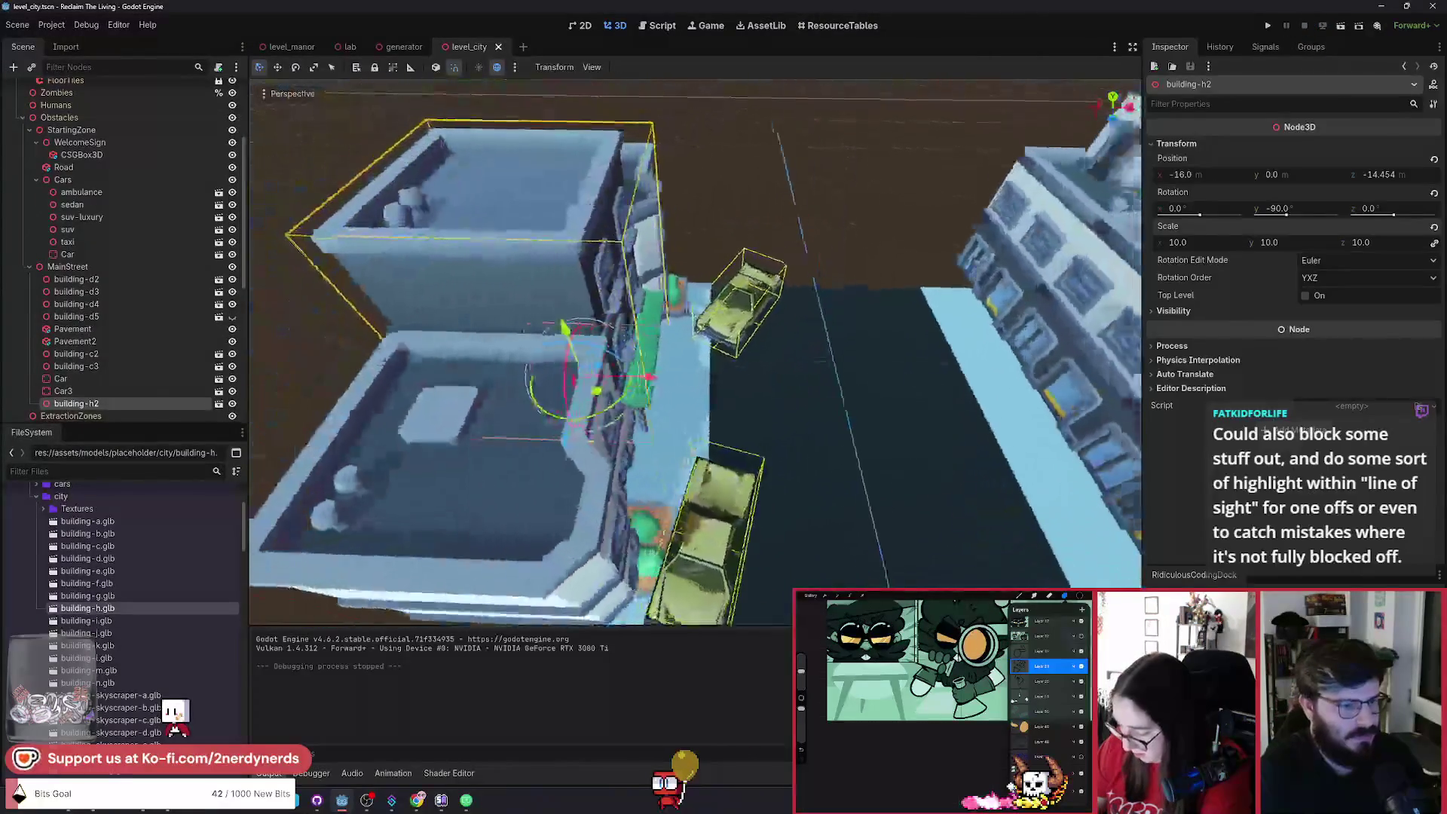
pyautogui.click(698, 532)
pyautogui.hotkey('ctrl', 'd')
pyautogui.moveTo(725, 592)
pyautogui.mouseDown()
pyautogui.moveTo(707, 444)
pyautogui.moveTo(723, 430)
pyautogui.mouseUp()
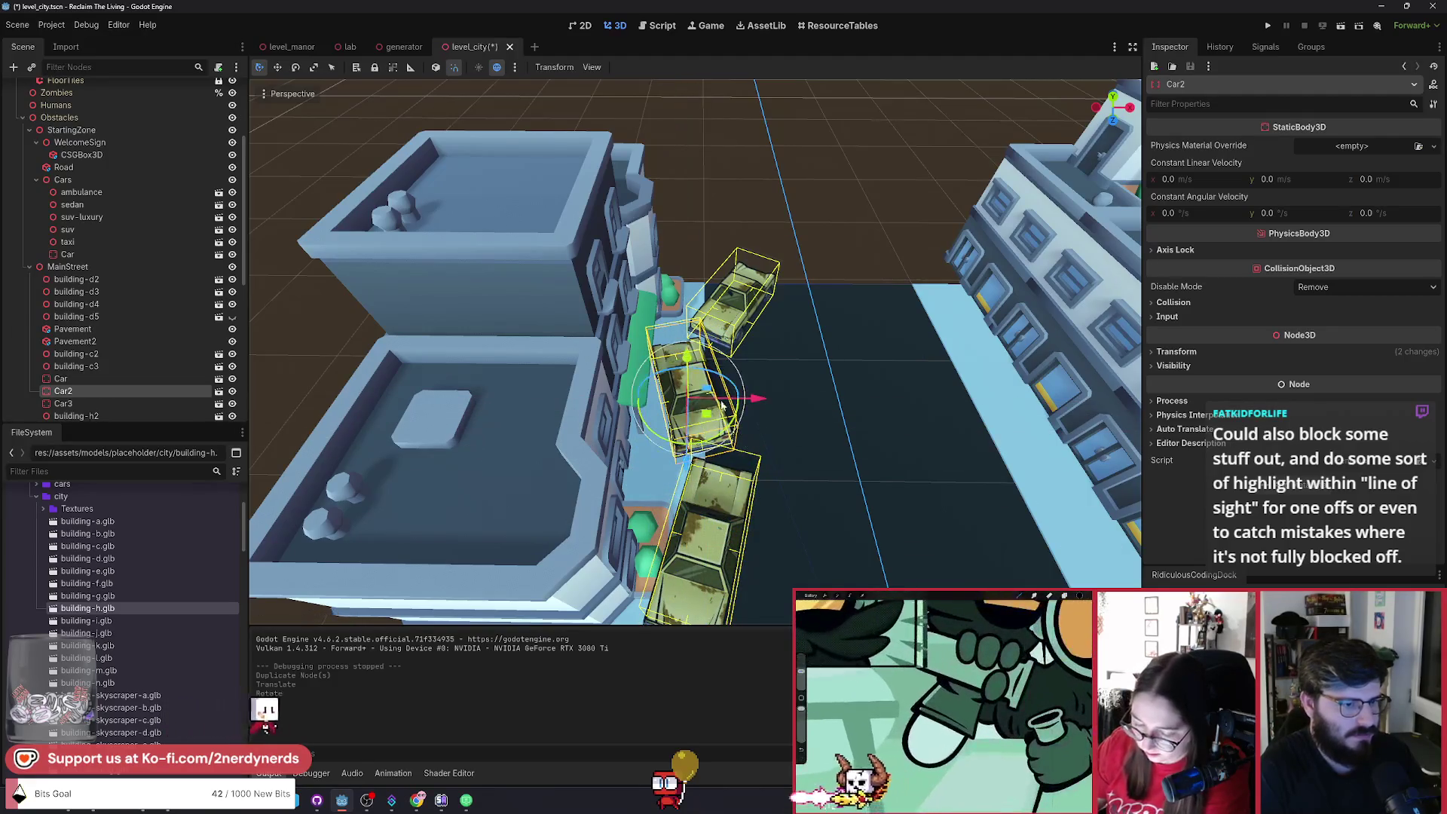
# Rotate Car2 at an angle, fit it into the gap beside building-h2, and save the scene.
pyautogui.scroll(2, 724, 430)
pyautogui.scroll(1, 746, 415)
pyautogui.moveTo(690, 384); pyautogui.dragTo(689, 390)
pyautogui.press('r')
pyautogui.click(691, 413)
pyautogui.moveTo(664, 332); pyautogui.dragTo(678, 388)
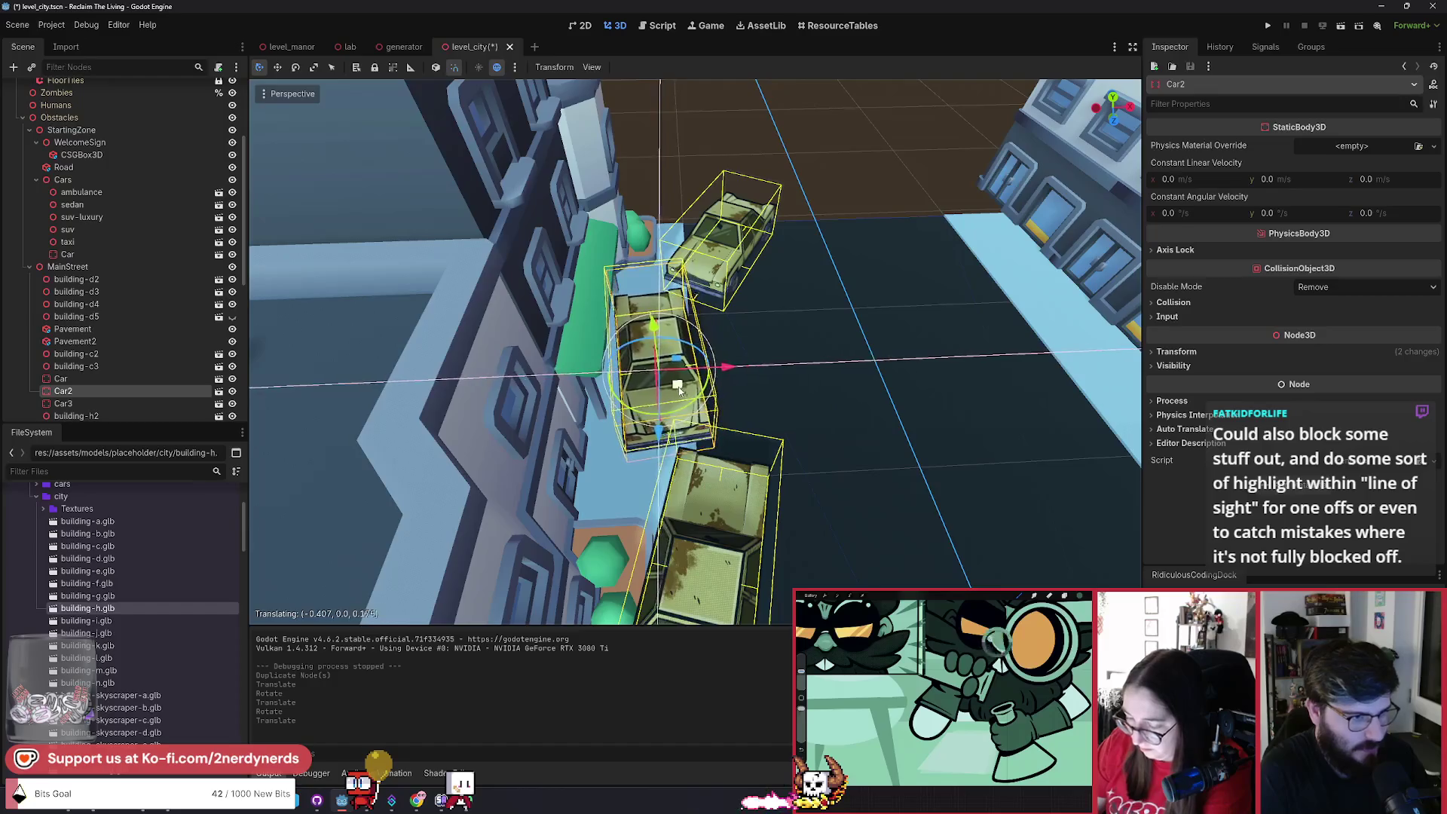
pyautogui.scroll(-5, 617, 155)
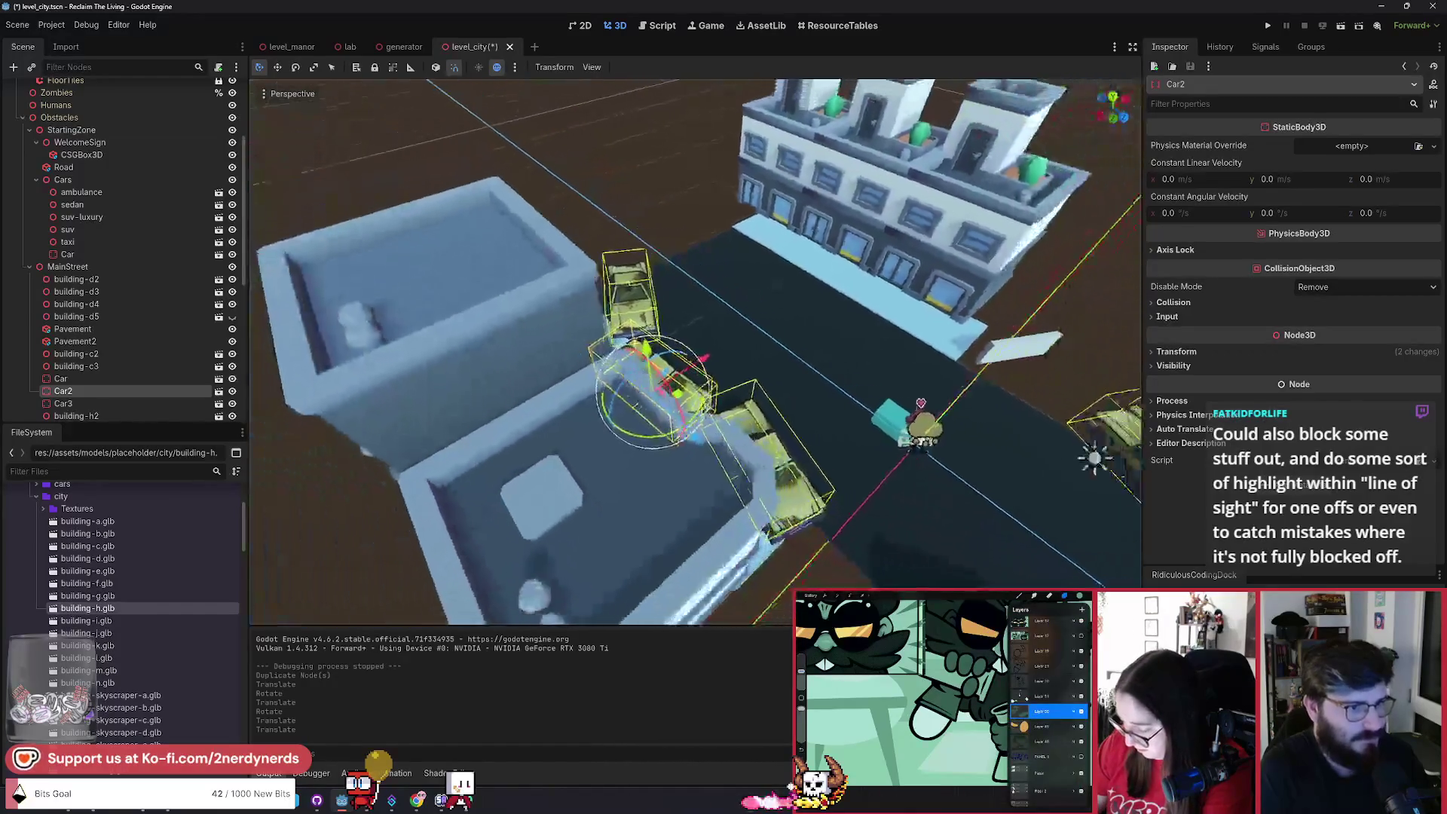
pyautogui.hotkey('ctrl', 's')
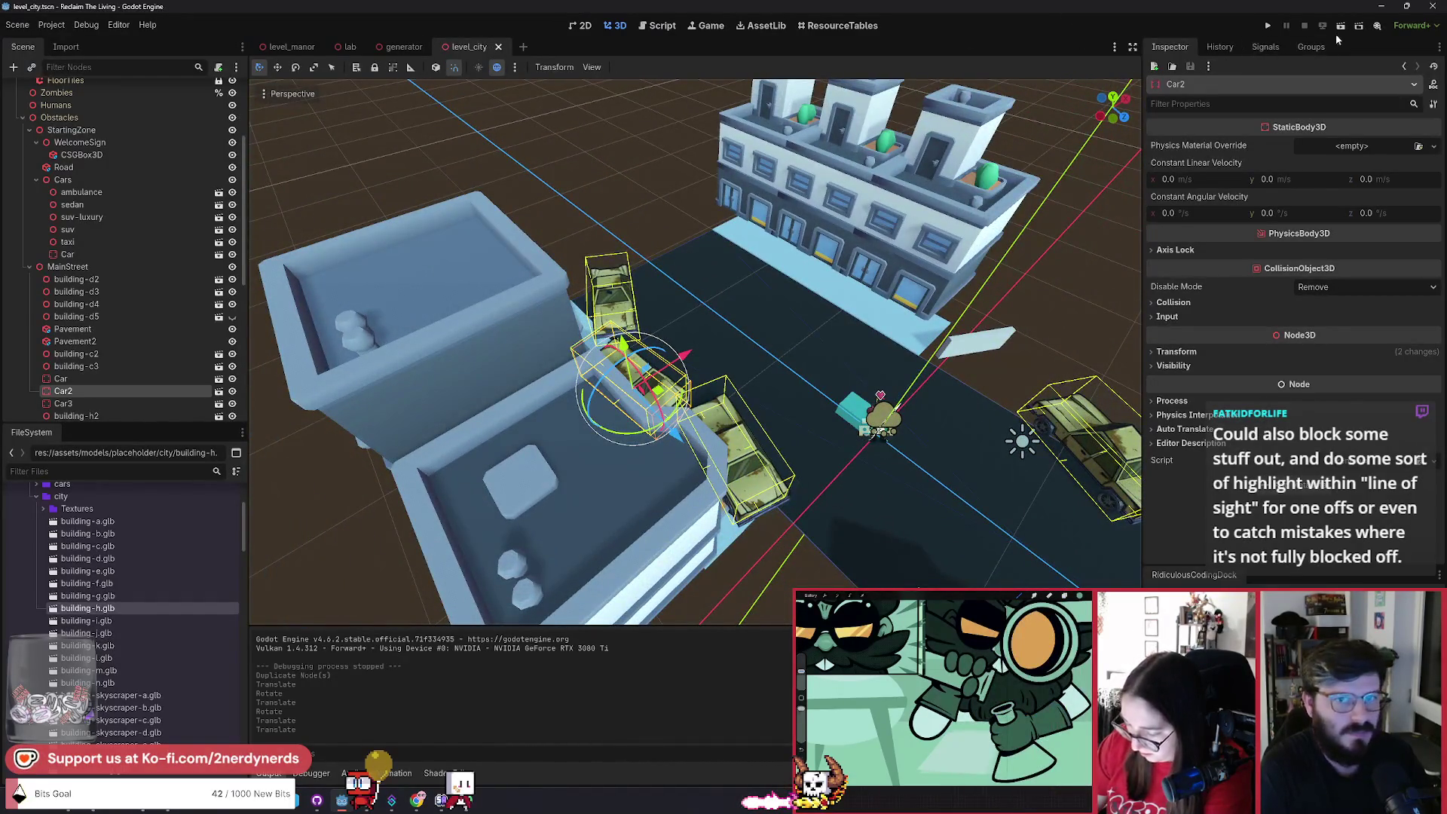
# Playtest the city level with the Dart Gun, walking the player past the cars, then return to the editor.
pyautogui.click(1340, 26)
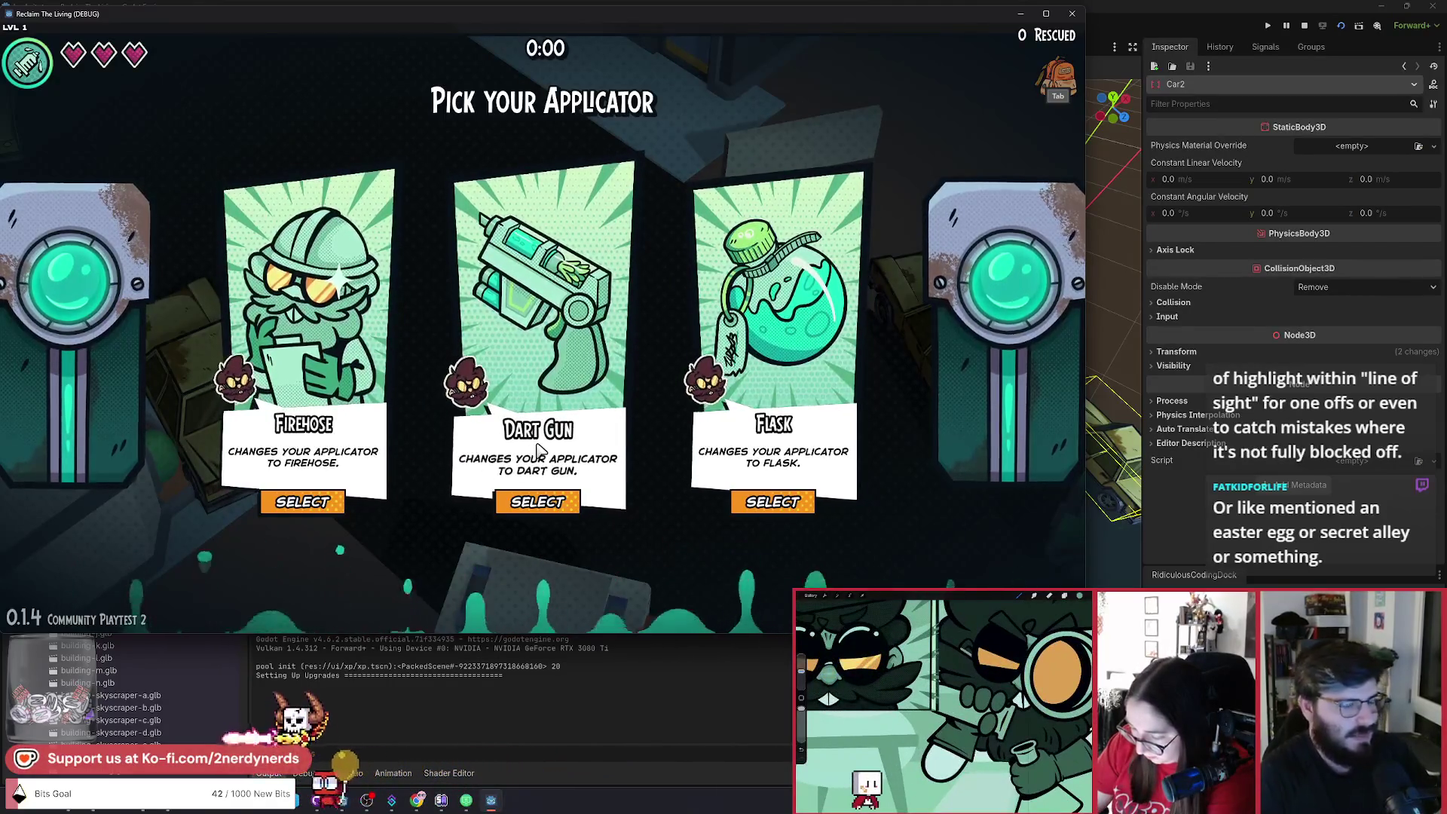
pyautogui.click(556, 501)
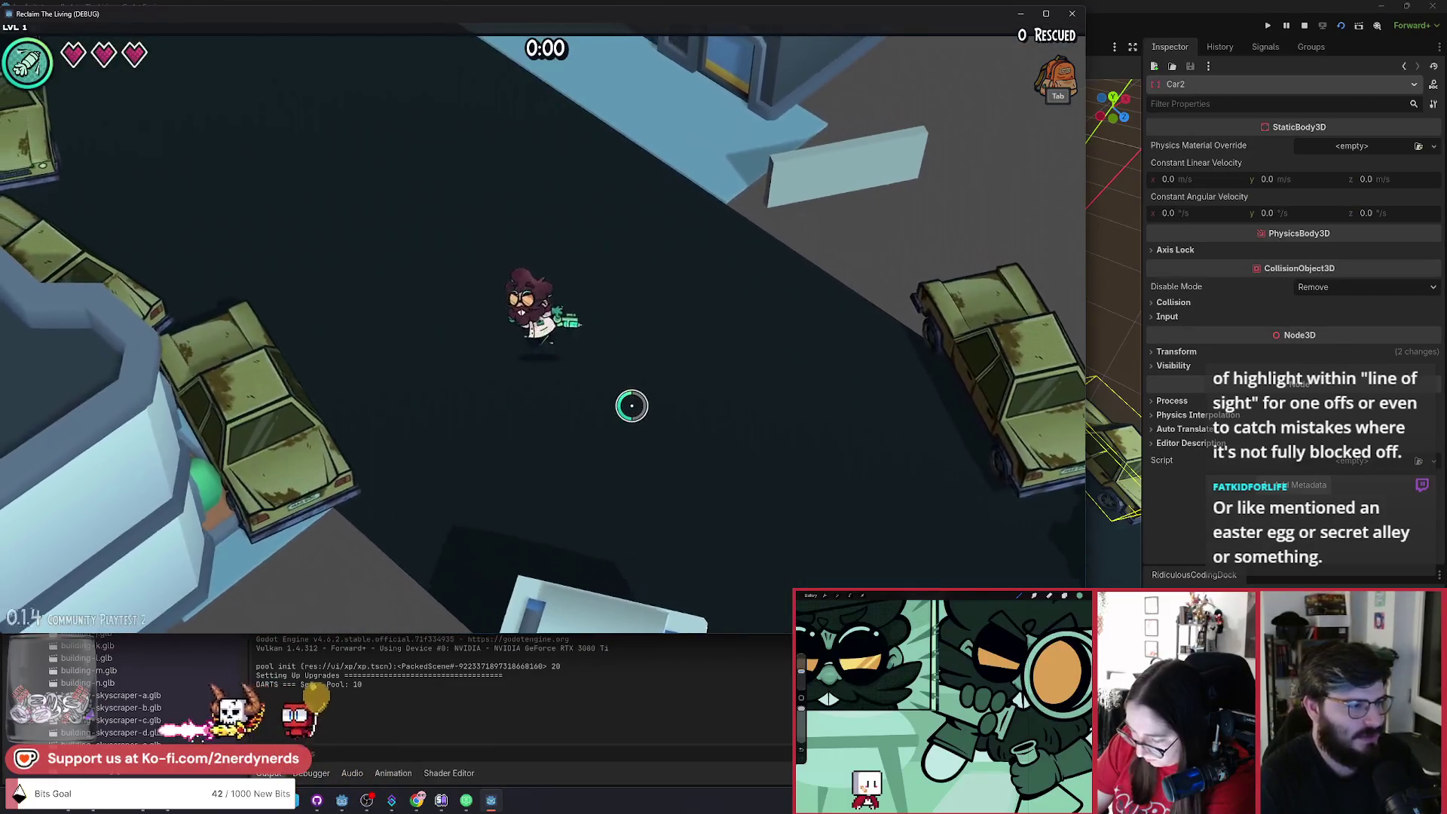
pyautogui.press('a')
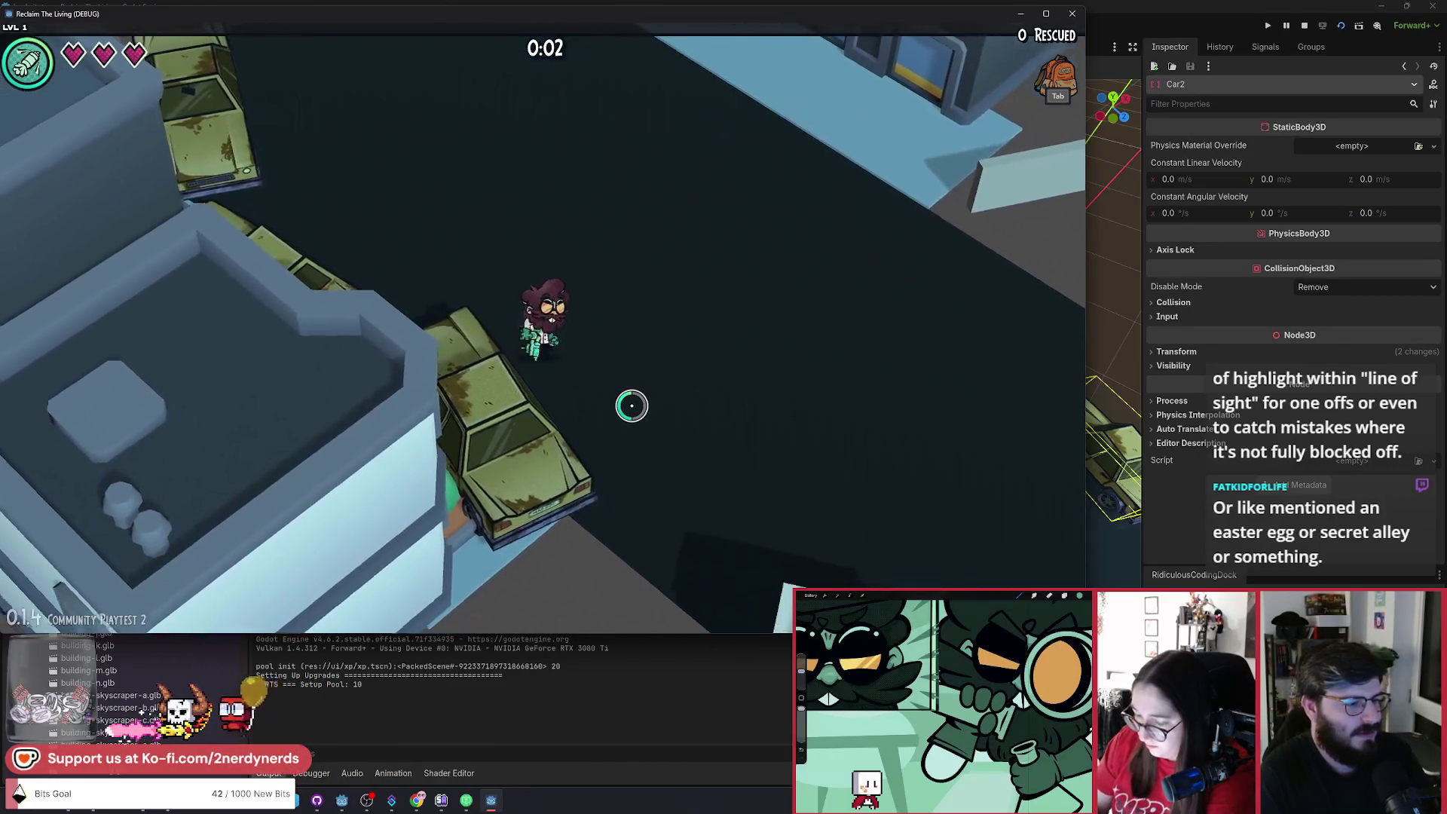
pyautogui.press('s')
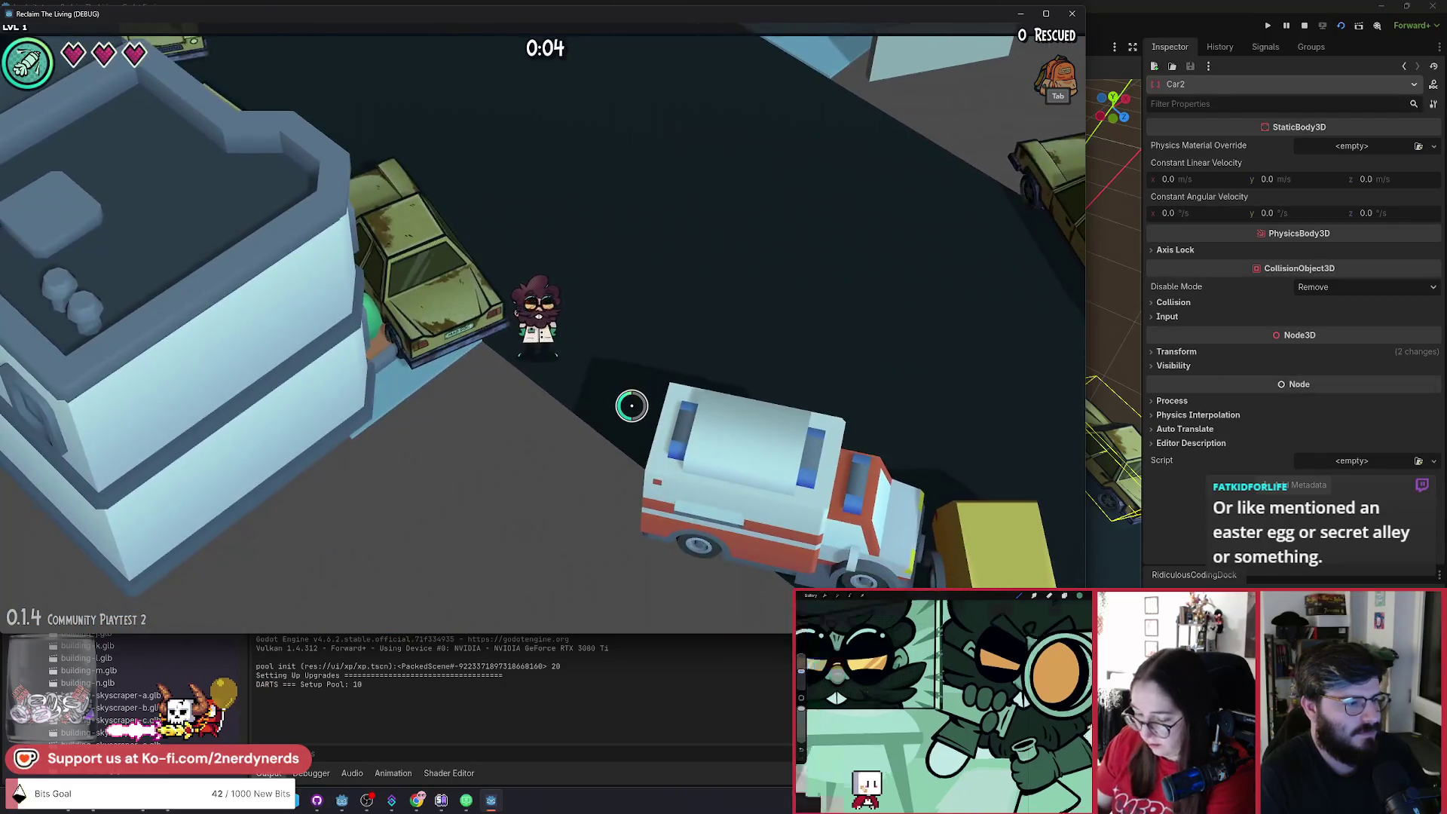
pyautogui.press('a')
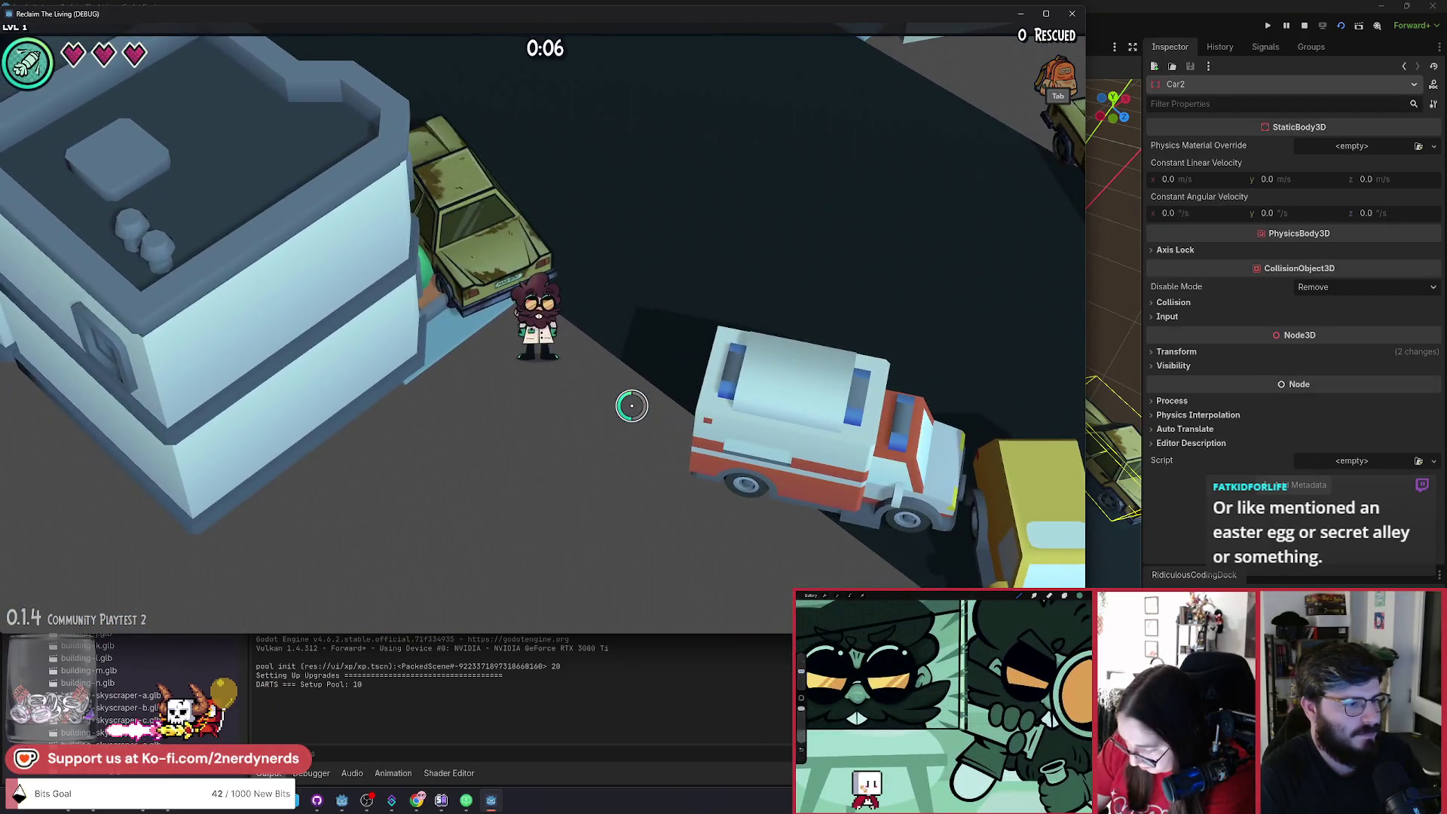
pyautogui.press('a')
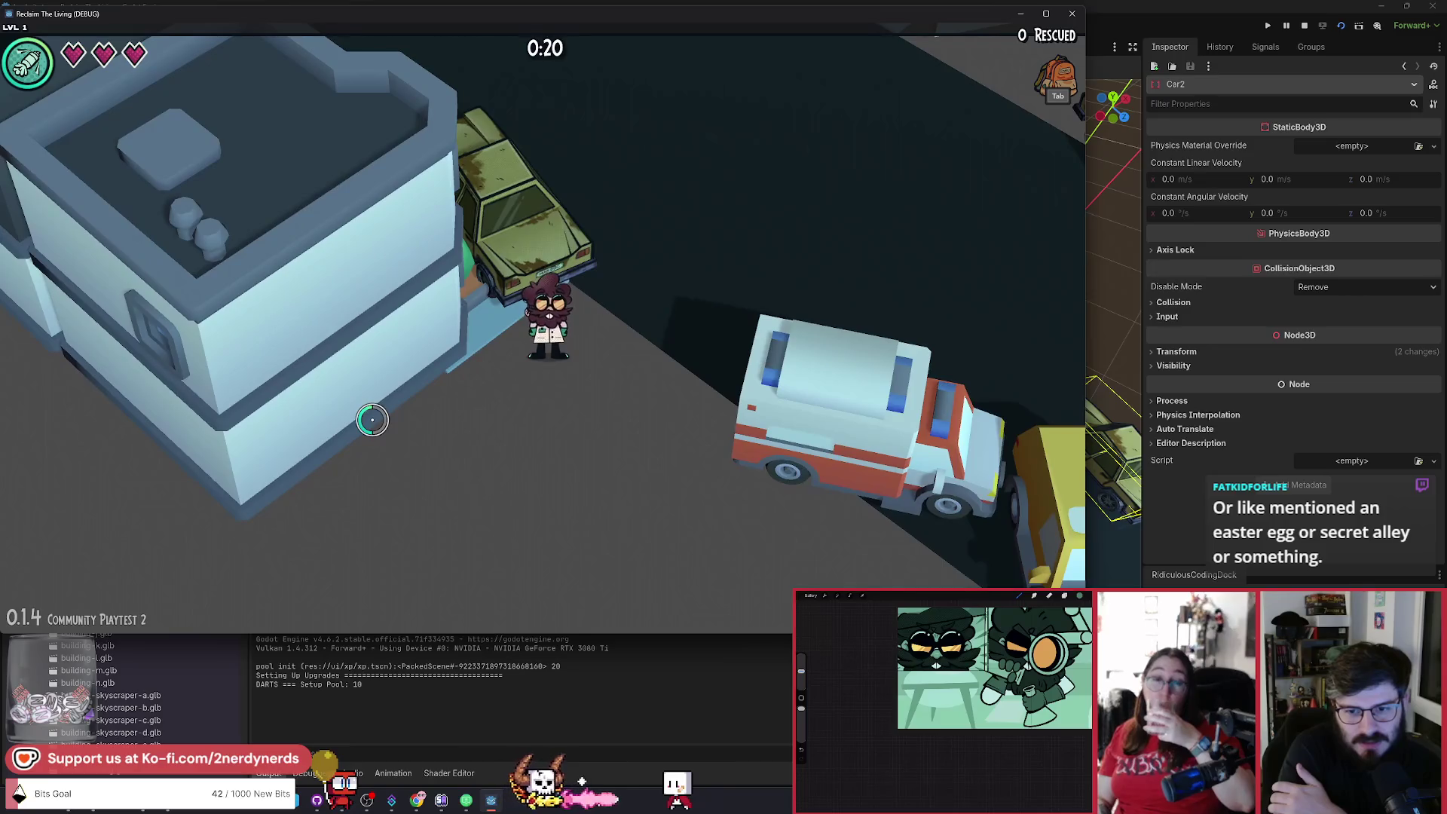
pyautogui.hotkey('alt', 'Tab')
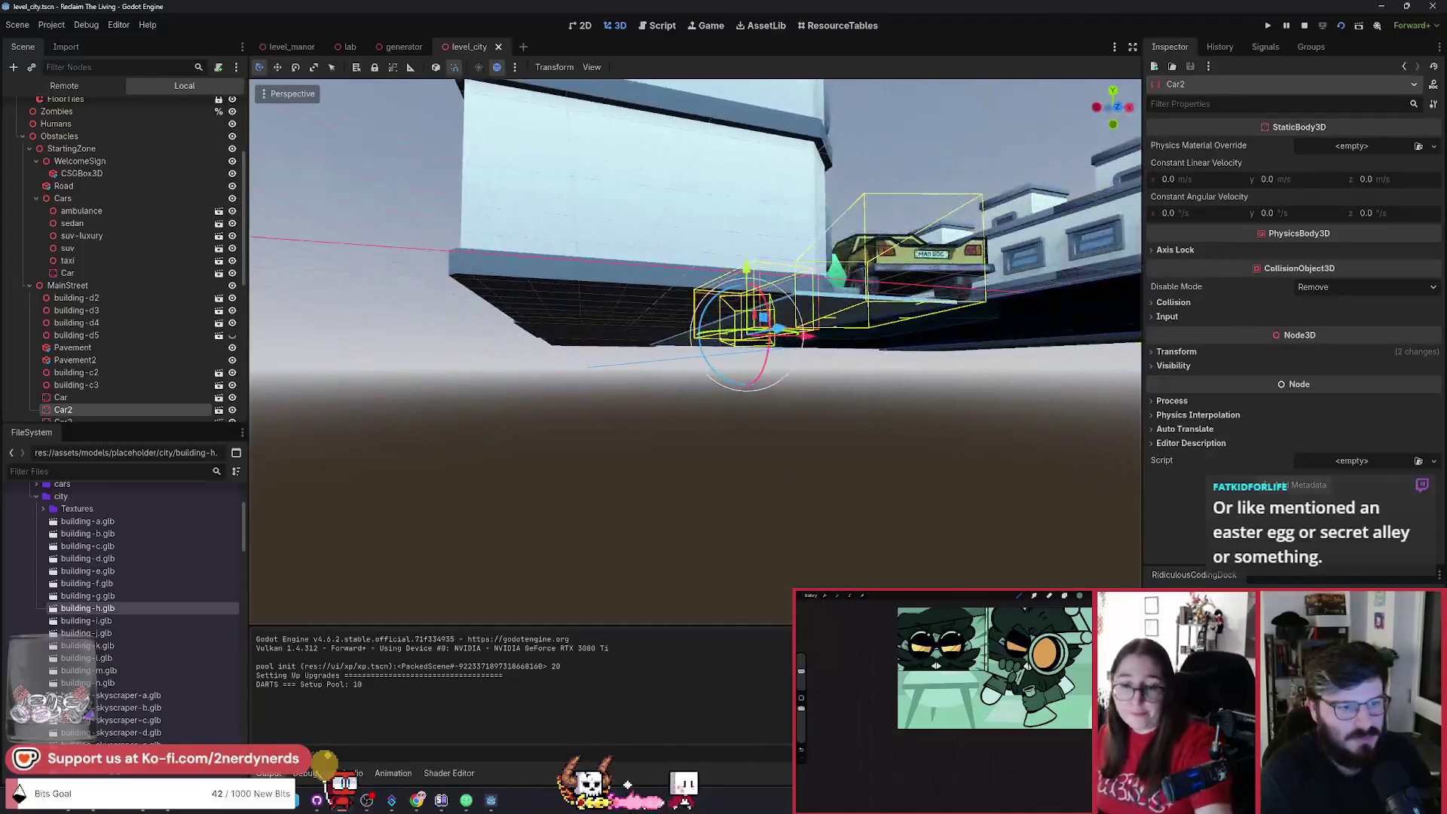
# Select building-c2 in the Scene tree, then bring the running game window back to front.
pyautogui.click(618, 218)
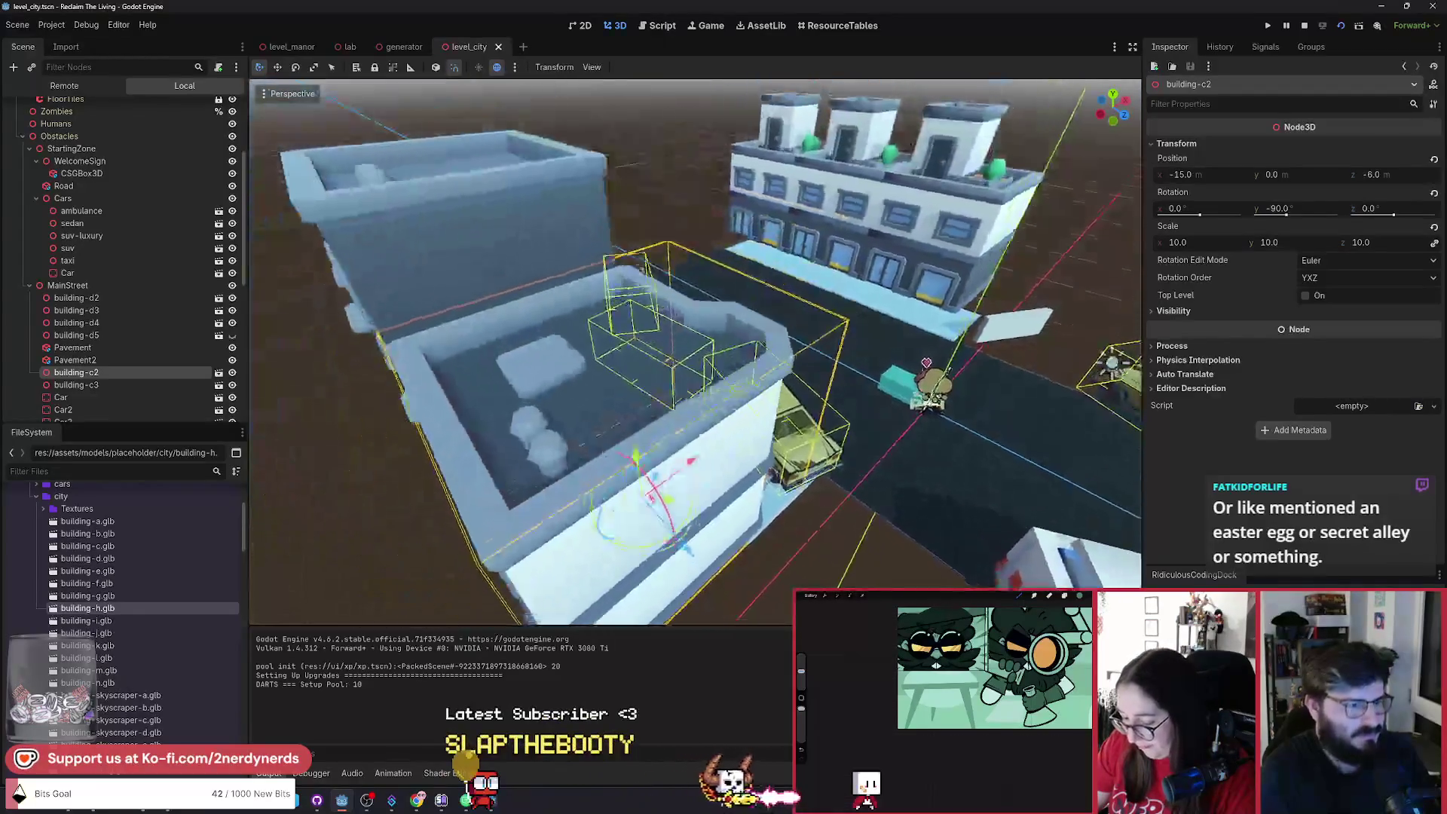
pyautogui.hotkey('alt', 'Tab')
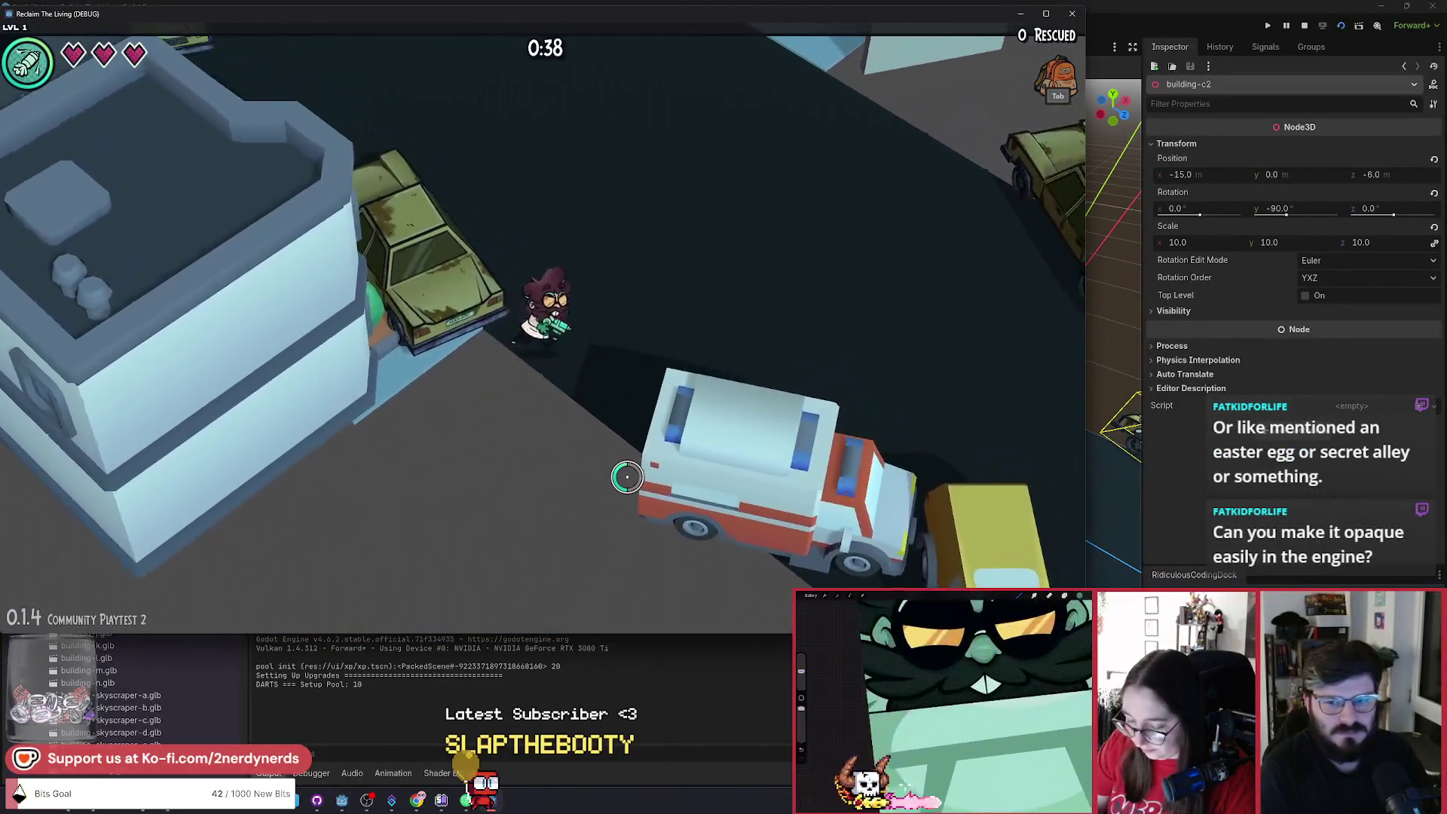
# Walk the player up, down, left and right along the parked cars and building edge, then stop with F8.
pyautogui.press('w')
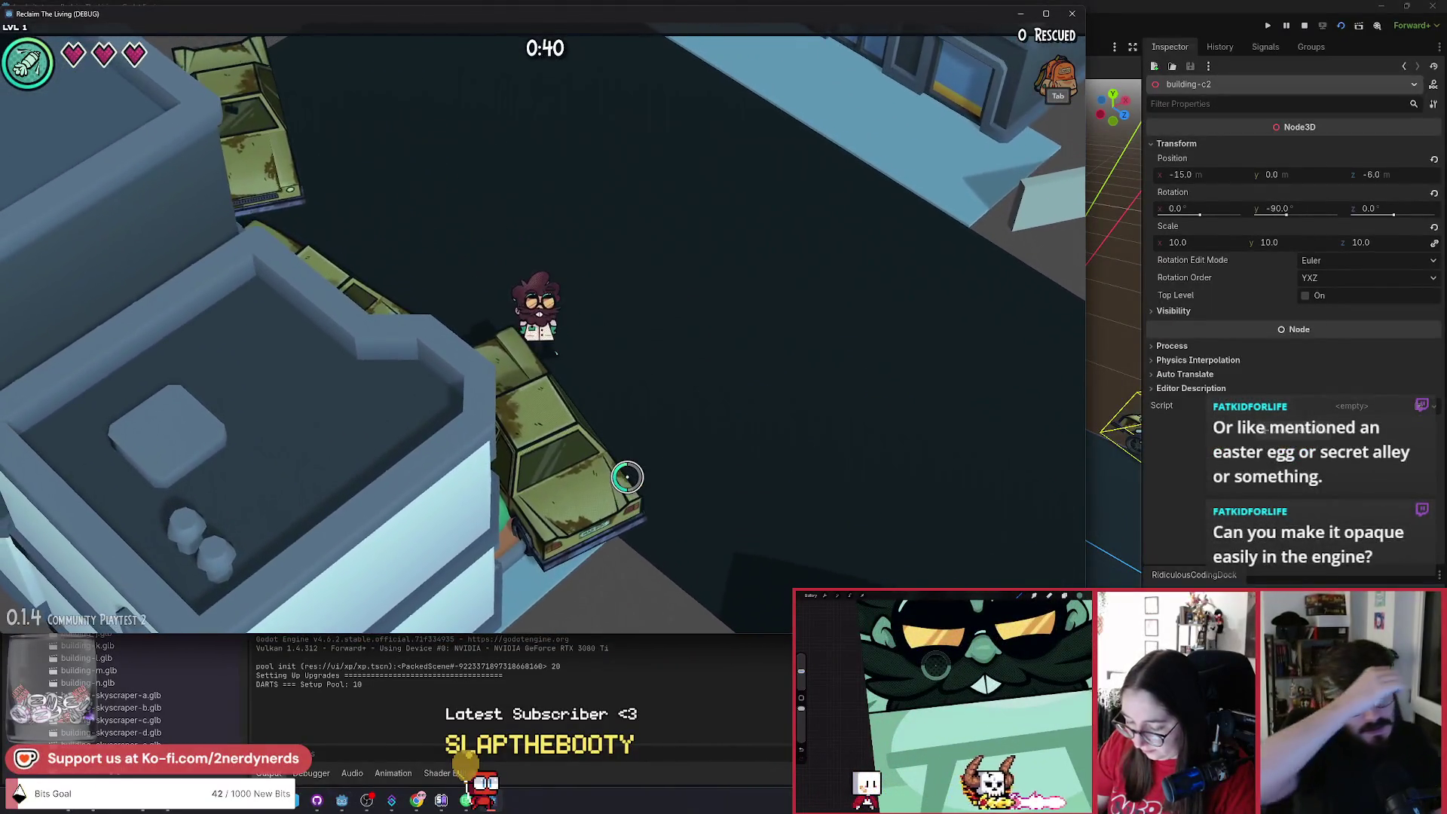
pyautogui.press('s')
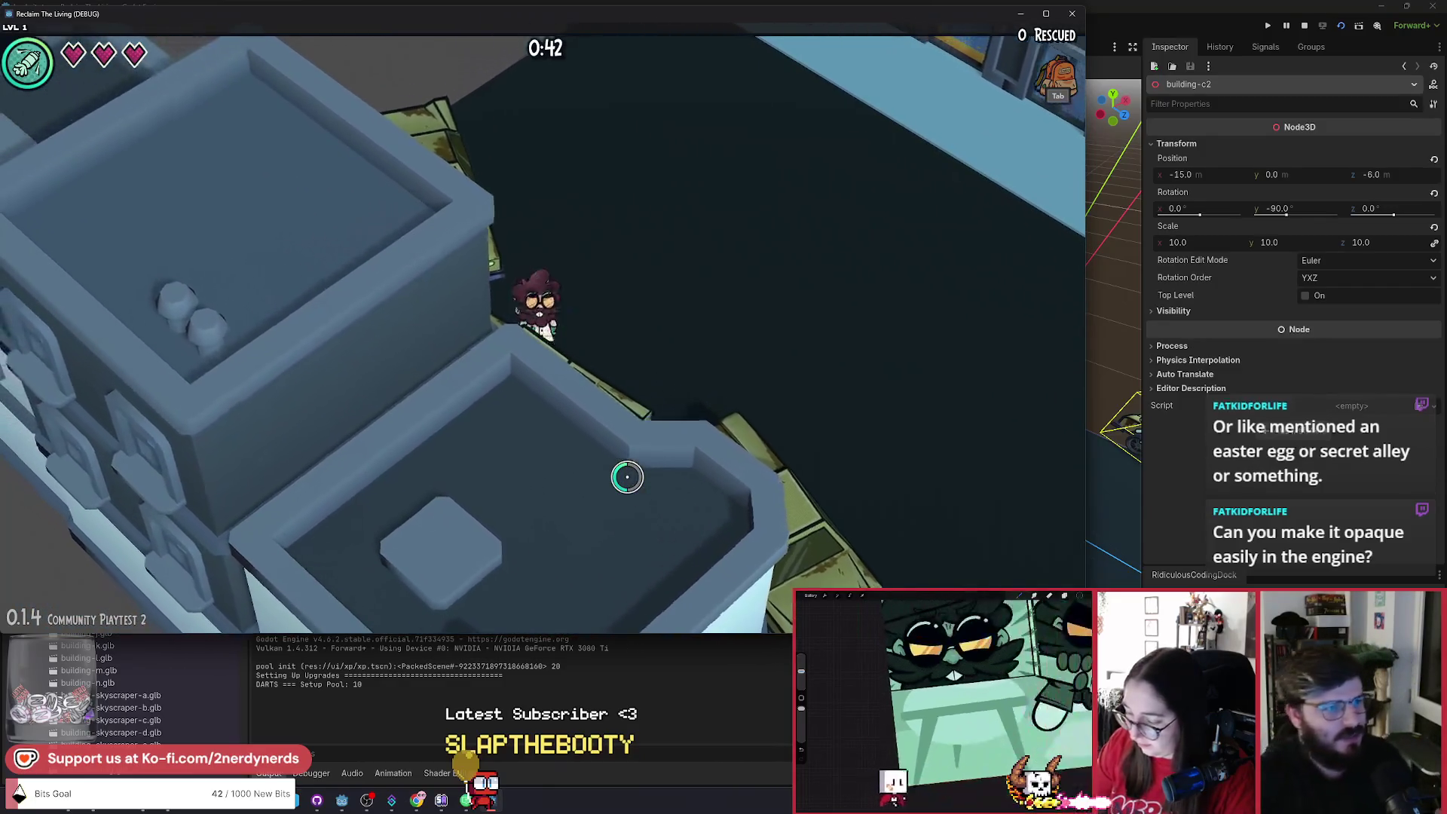
pyautogui.press('s')
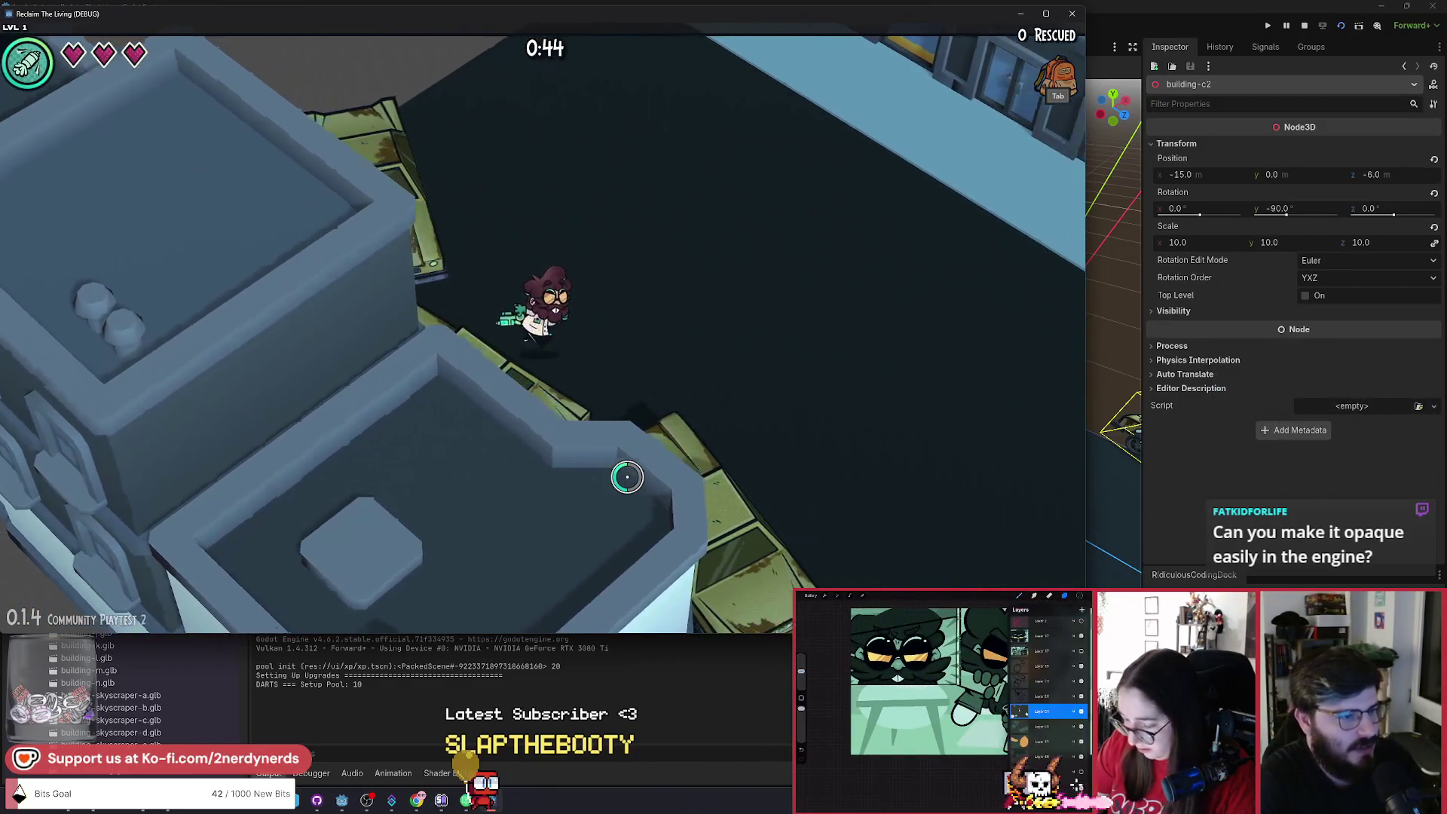
pyautogui.press('s')
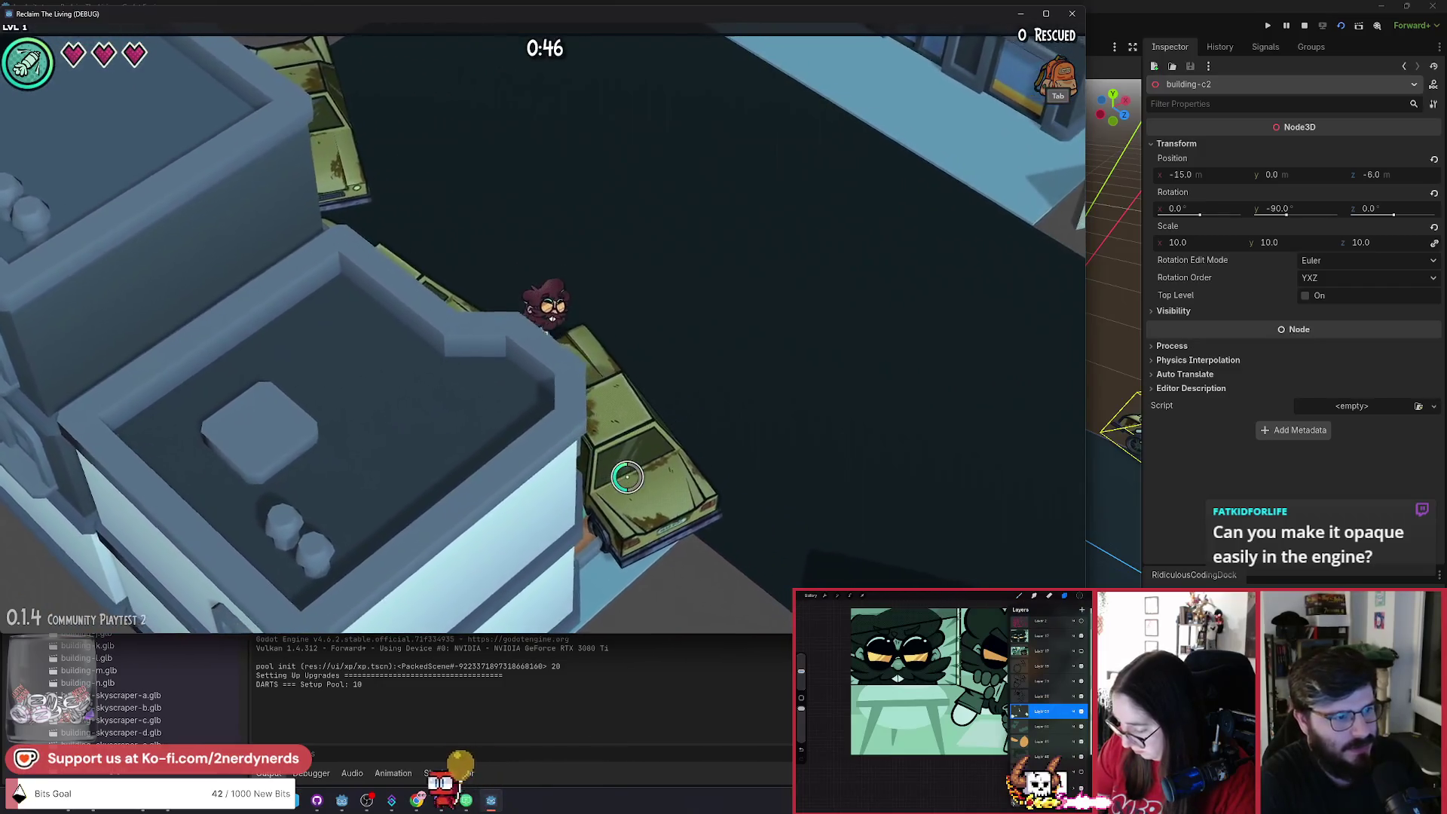
pyautogui.press('w')
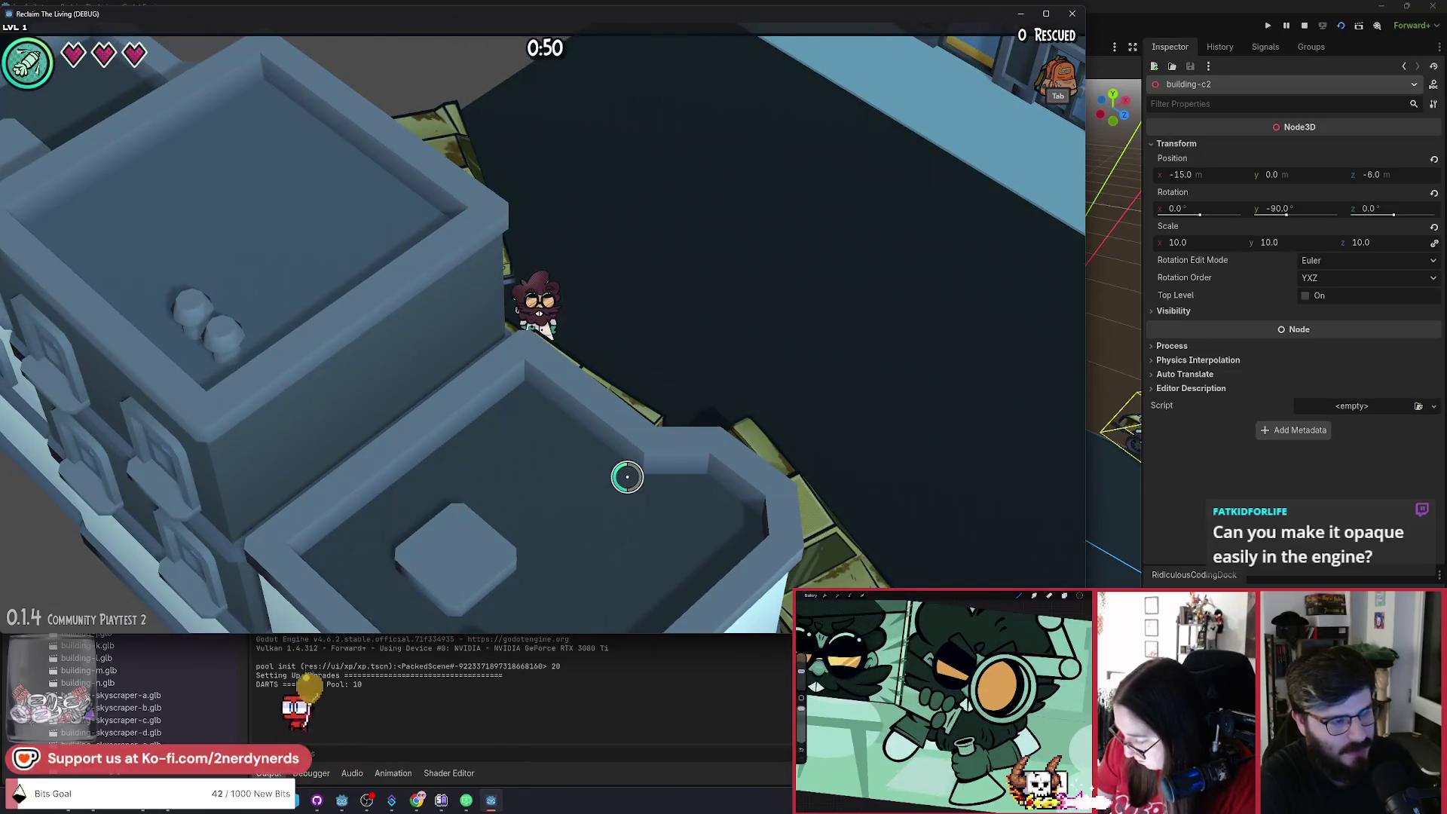
pyautogui.press('s')
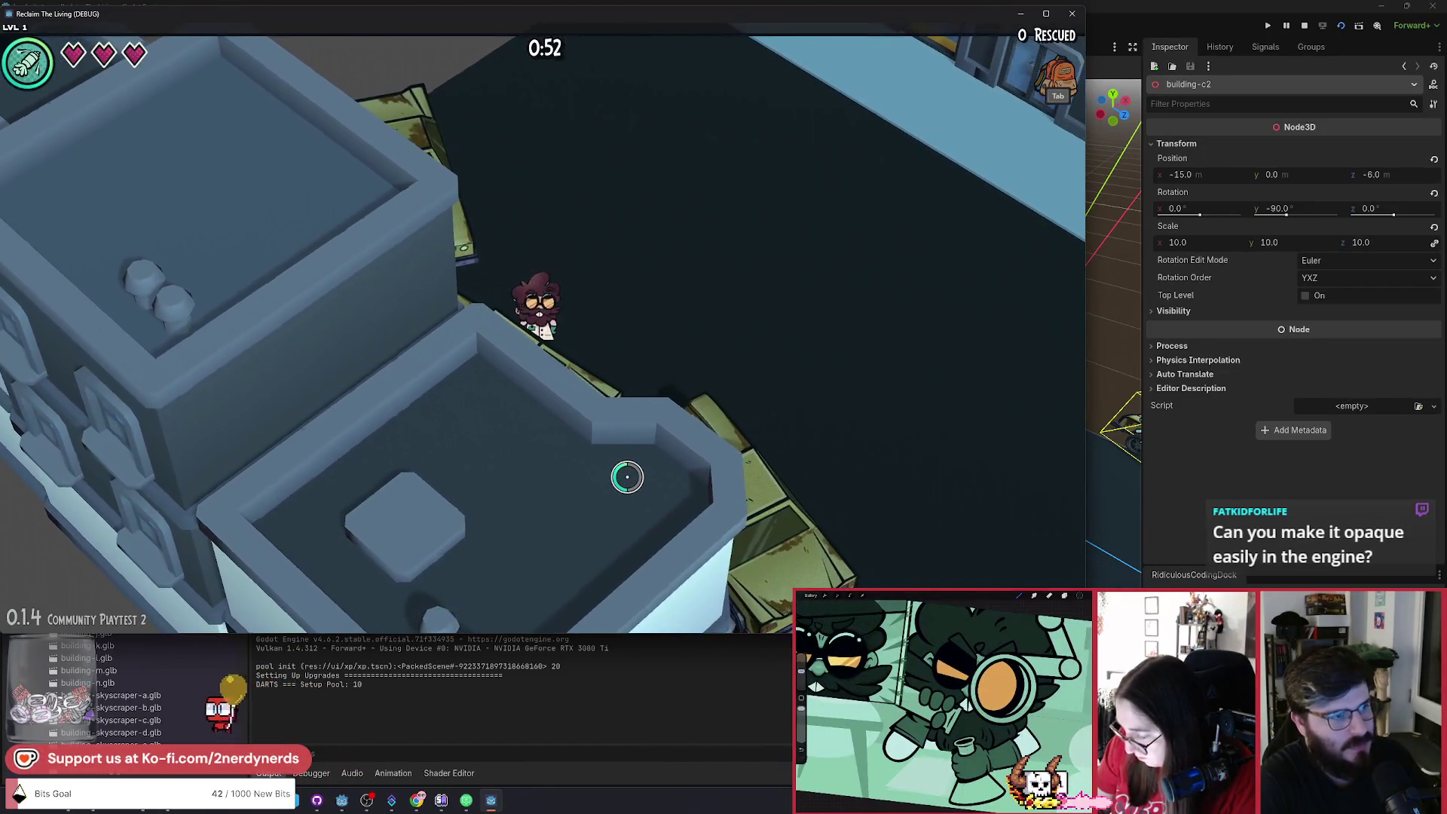
pyautogui.press('d')
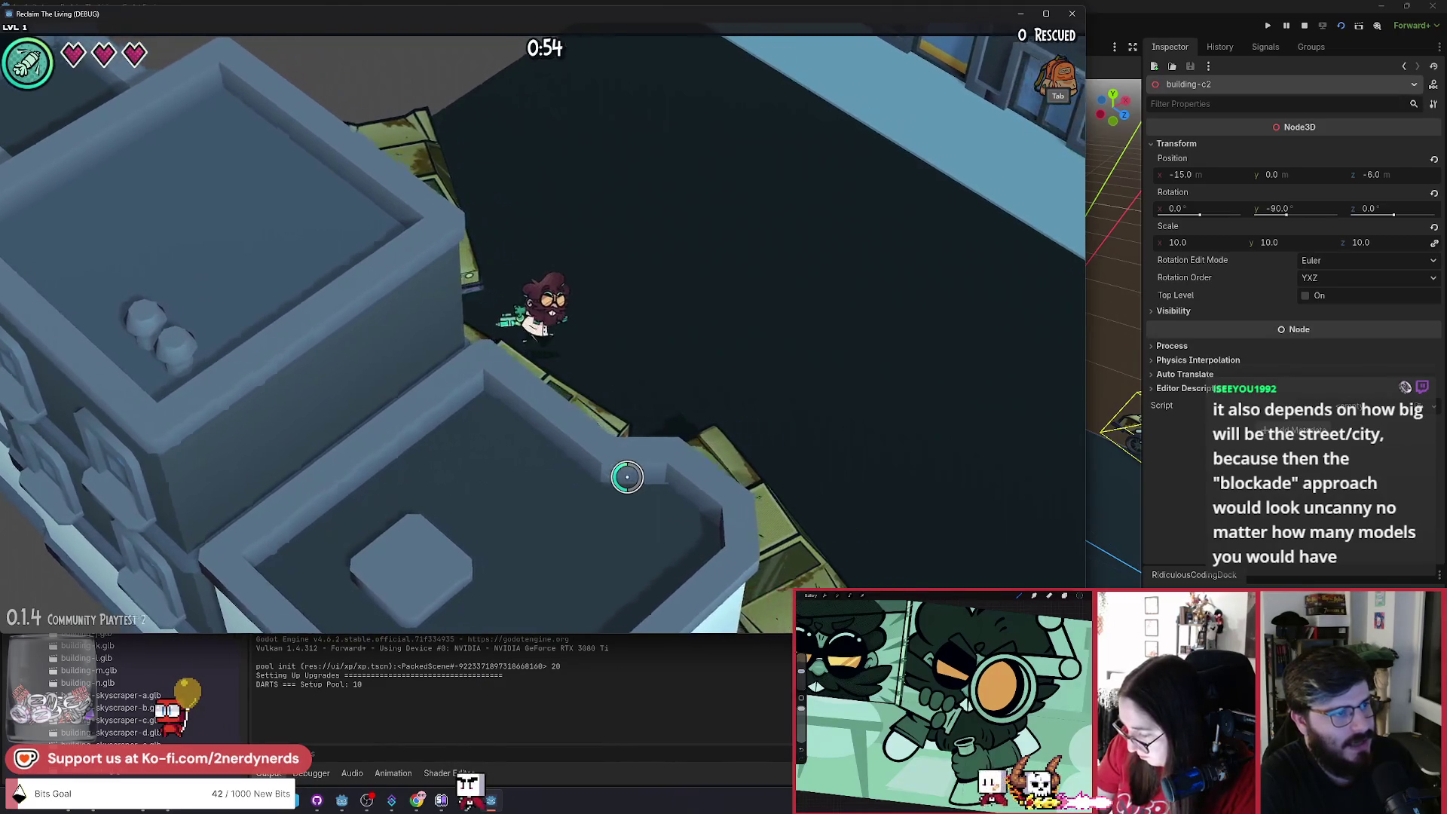
pyautogui.press('a')
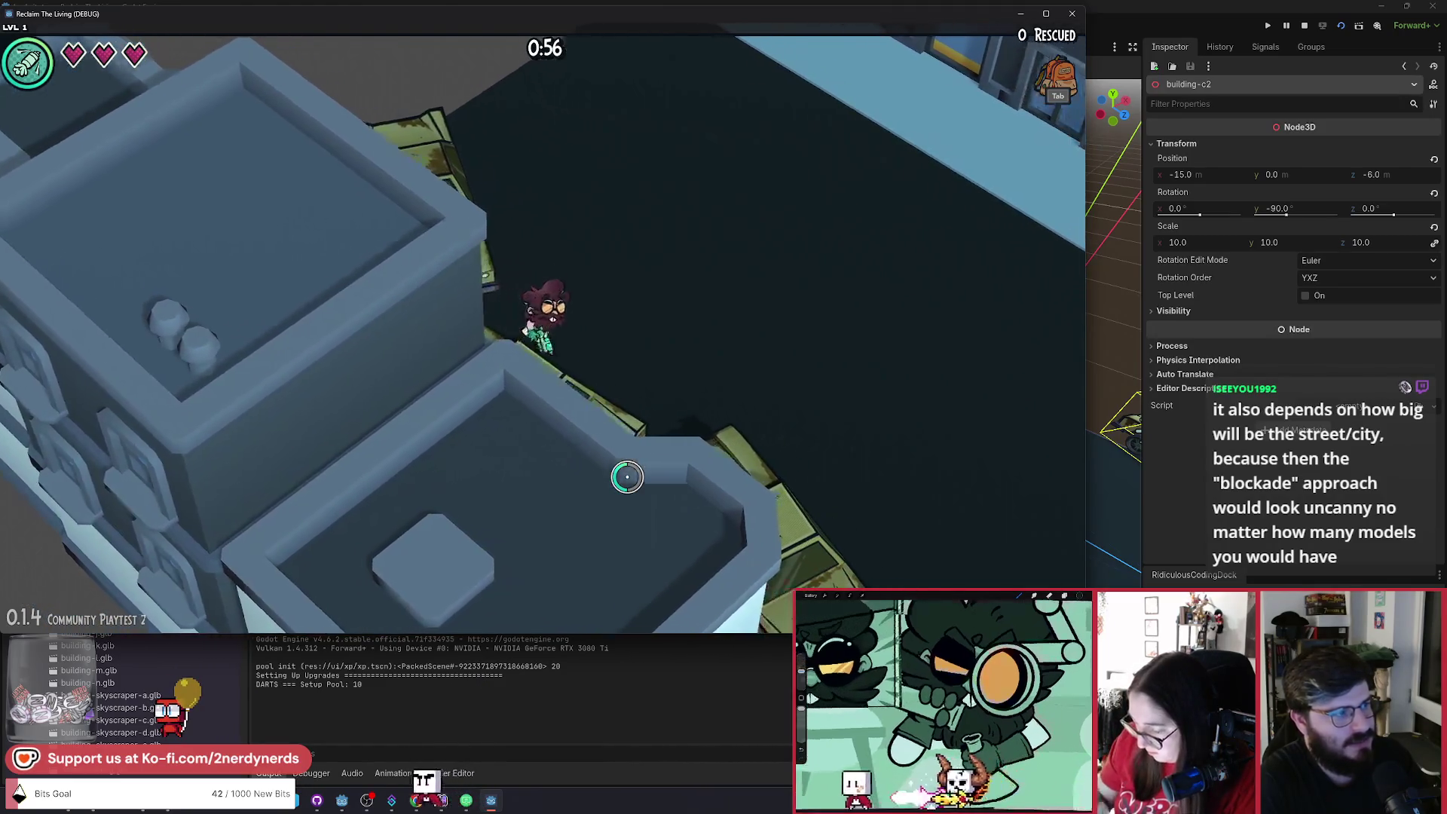
pyautogui.press('F8')
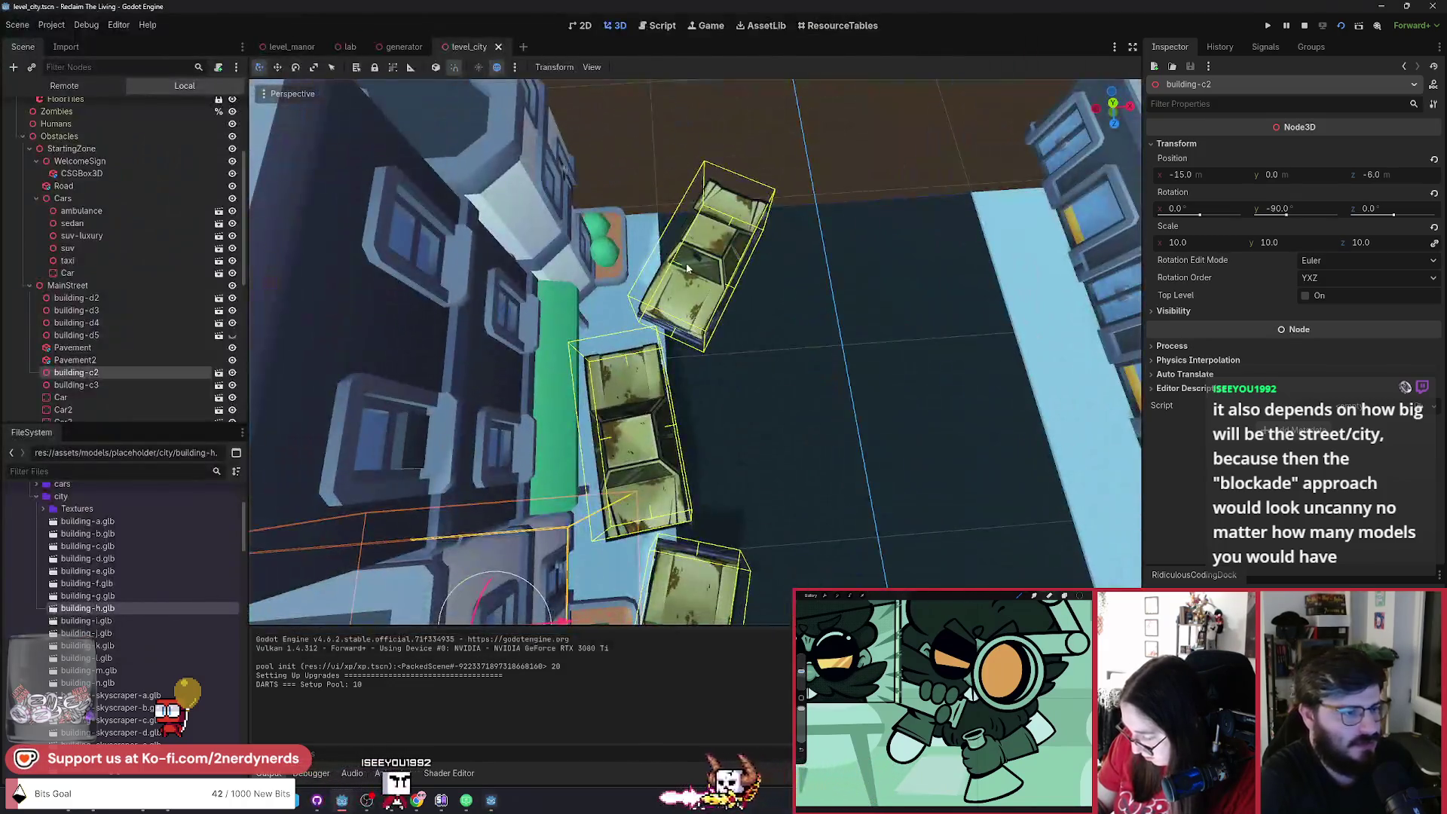
# Rotate Car3 so it lines up straight with the street.
pyautogui.click(715, 271)
pyautogui.press('r')
pyautogui.press('Escape')
pyautogui.press('r')
pyautogui.click(740, 310)
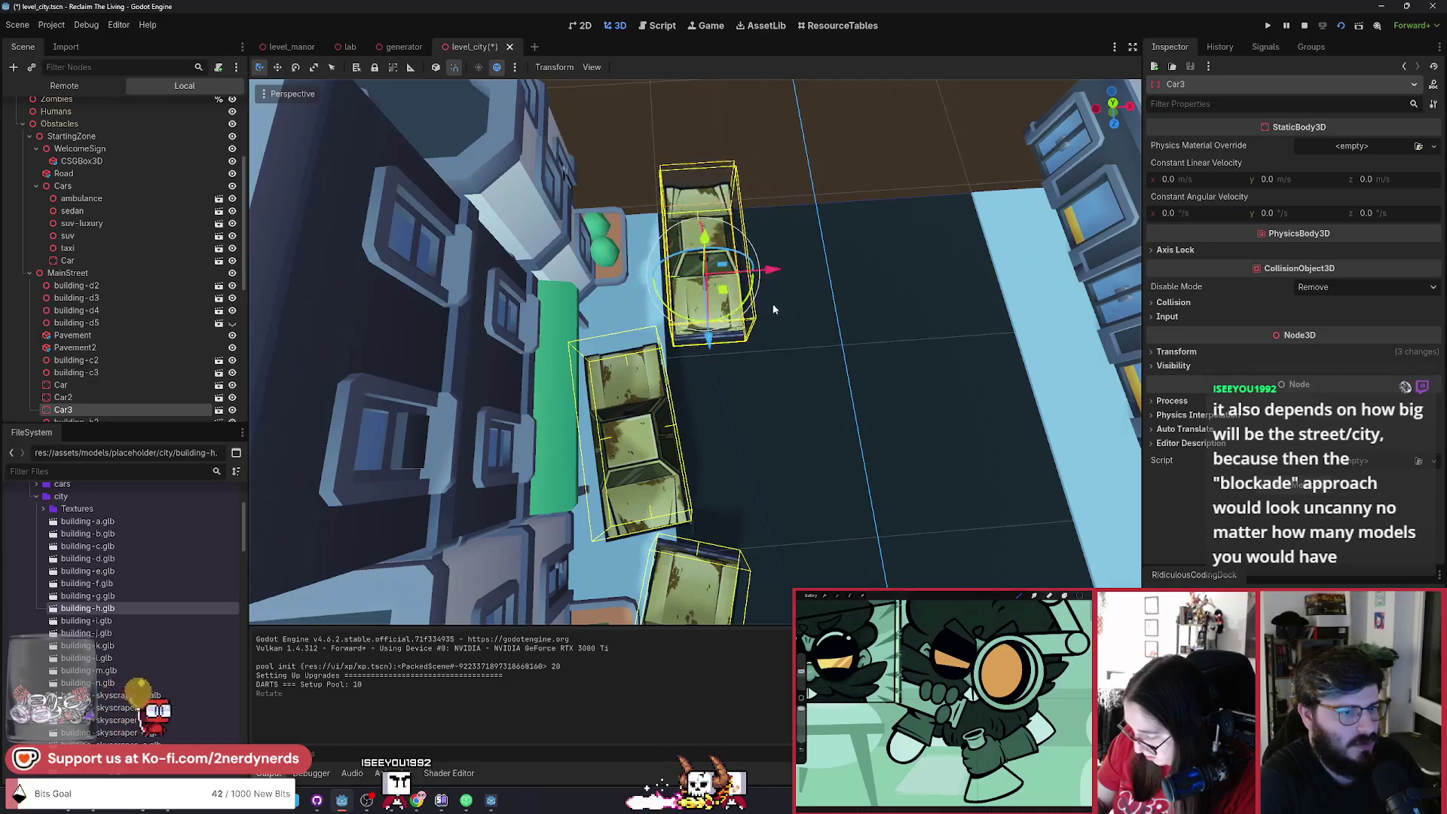
# Shift Car3 left into the car row, then launch the scene with F6 and walk left.
pyautogui.press('g')
pyautogui.click(729, 297)
pyautogui.press('F6')
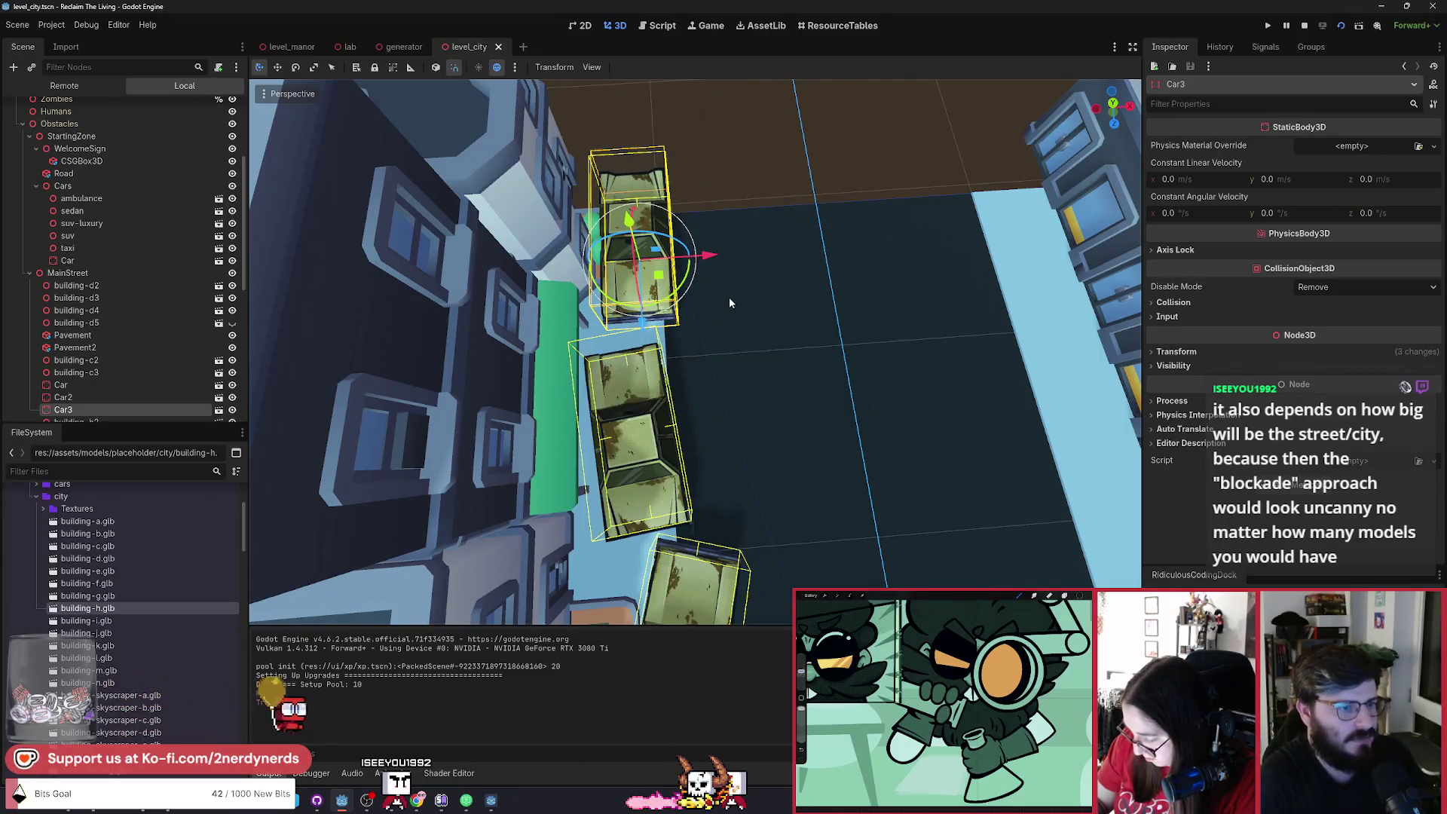
pyautogui.press('a')
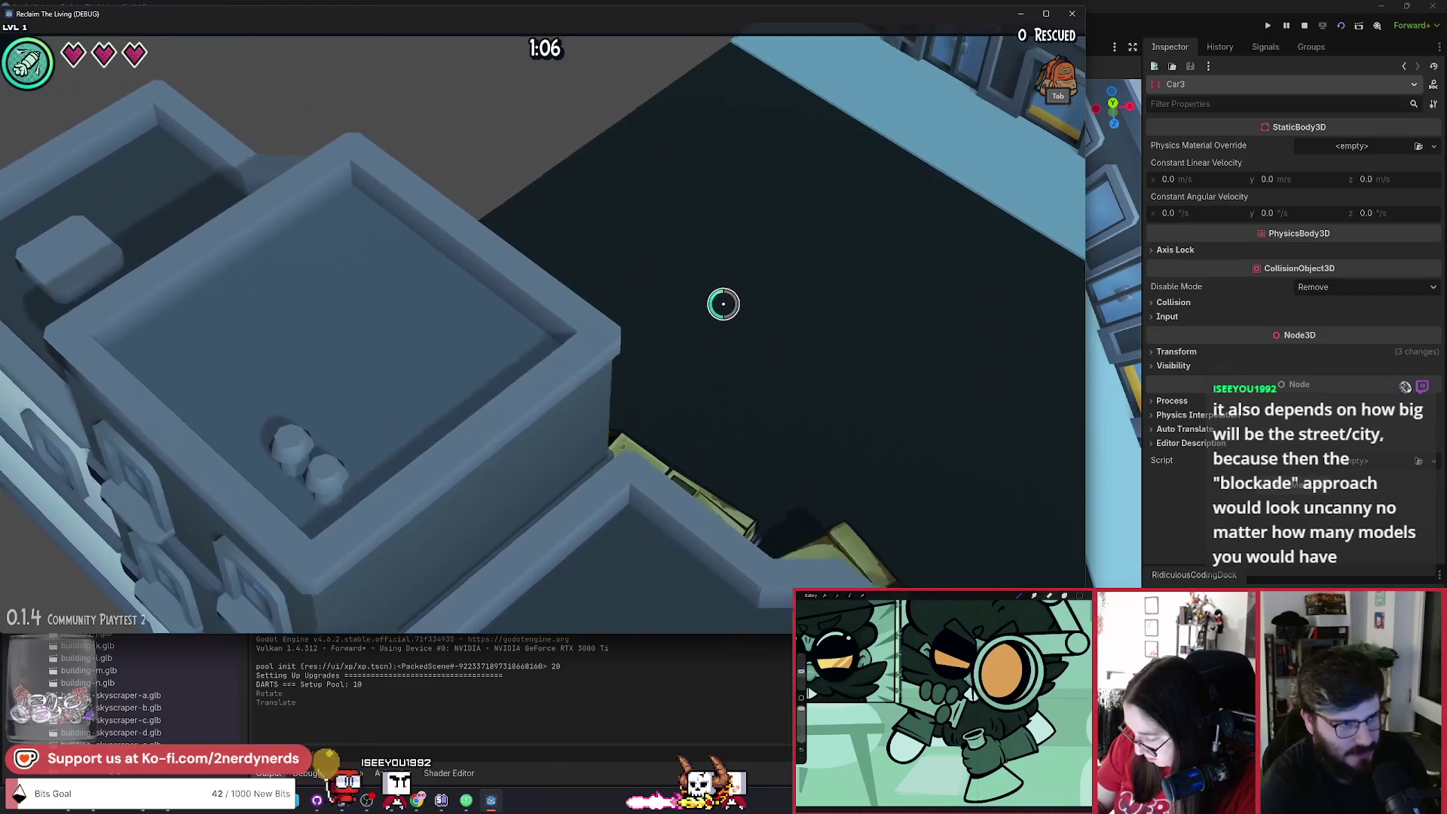
pyautogui.press('s')
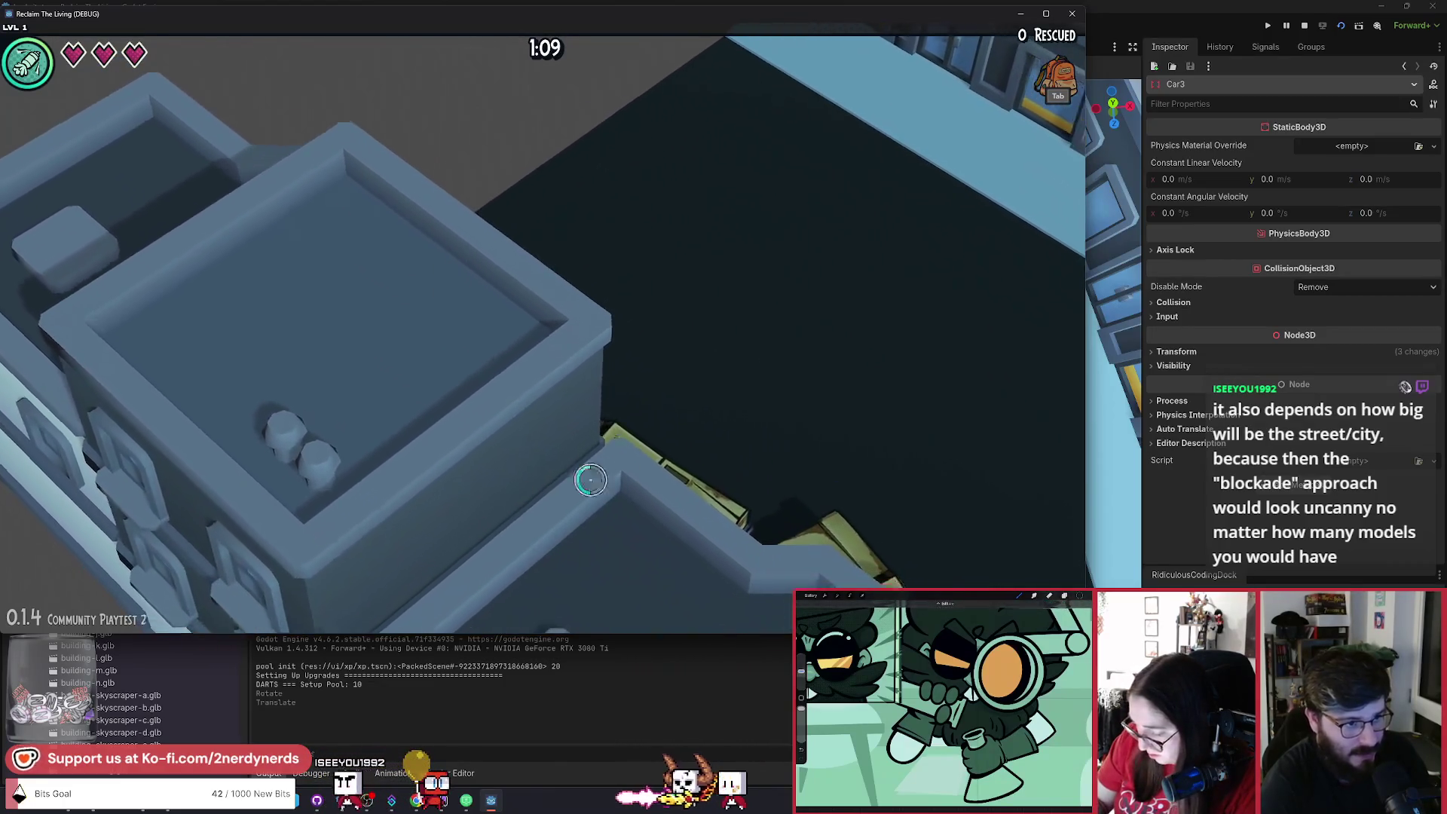
pyautogui.press('s')
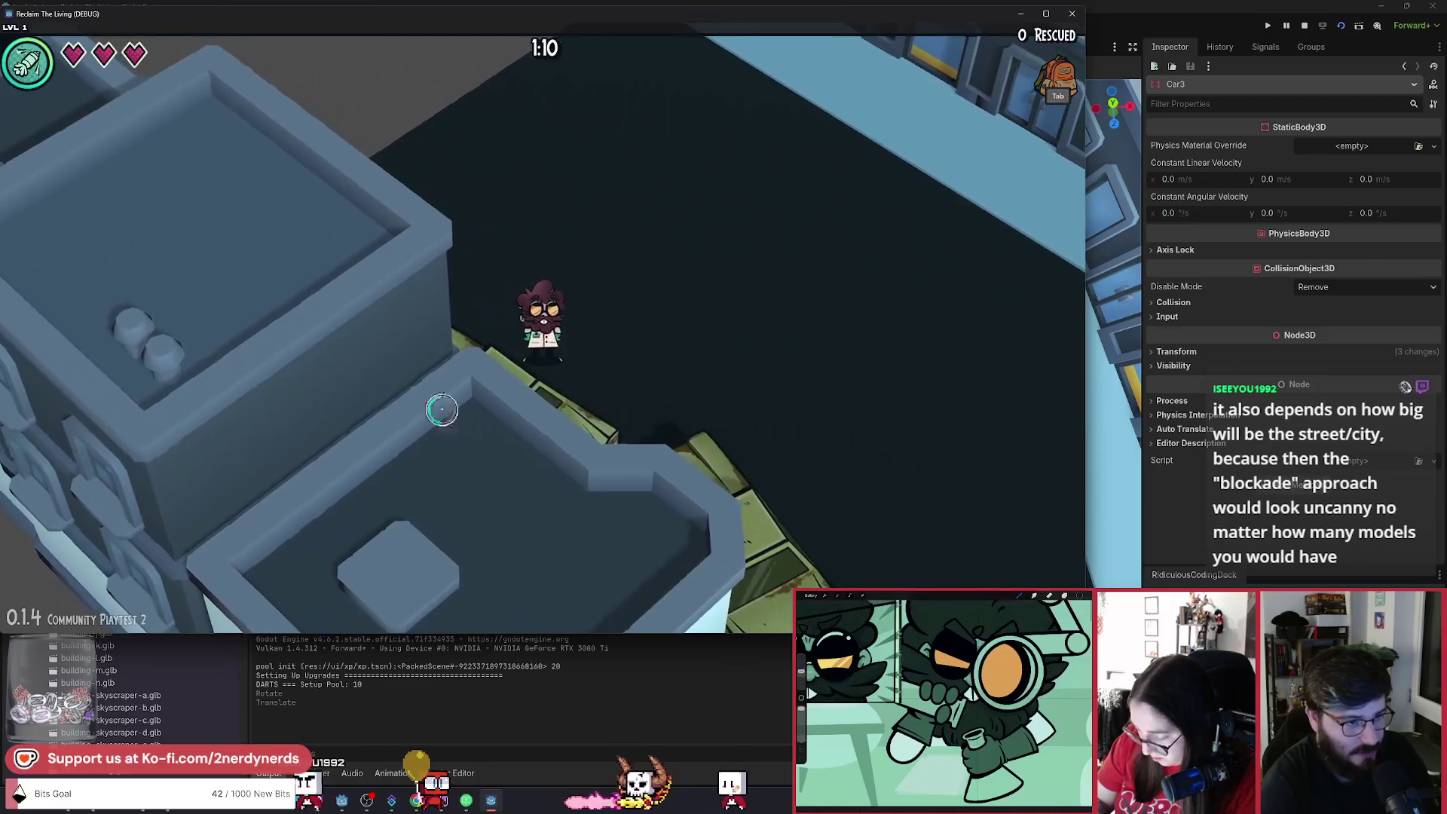
pyautogui.press('s')
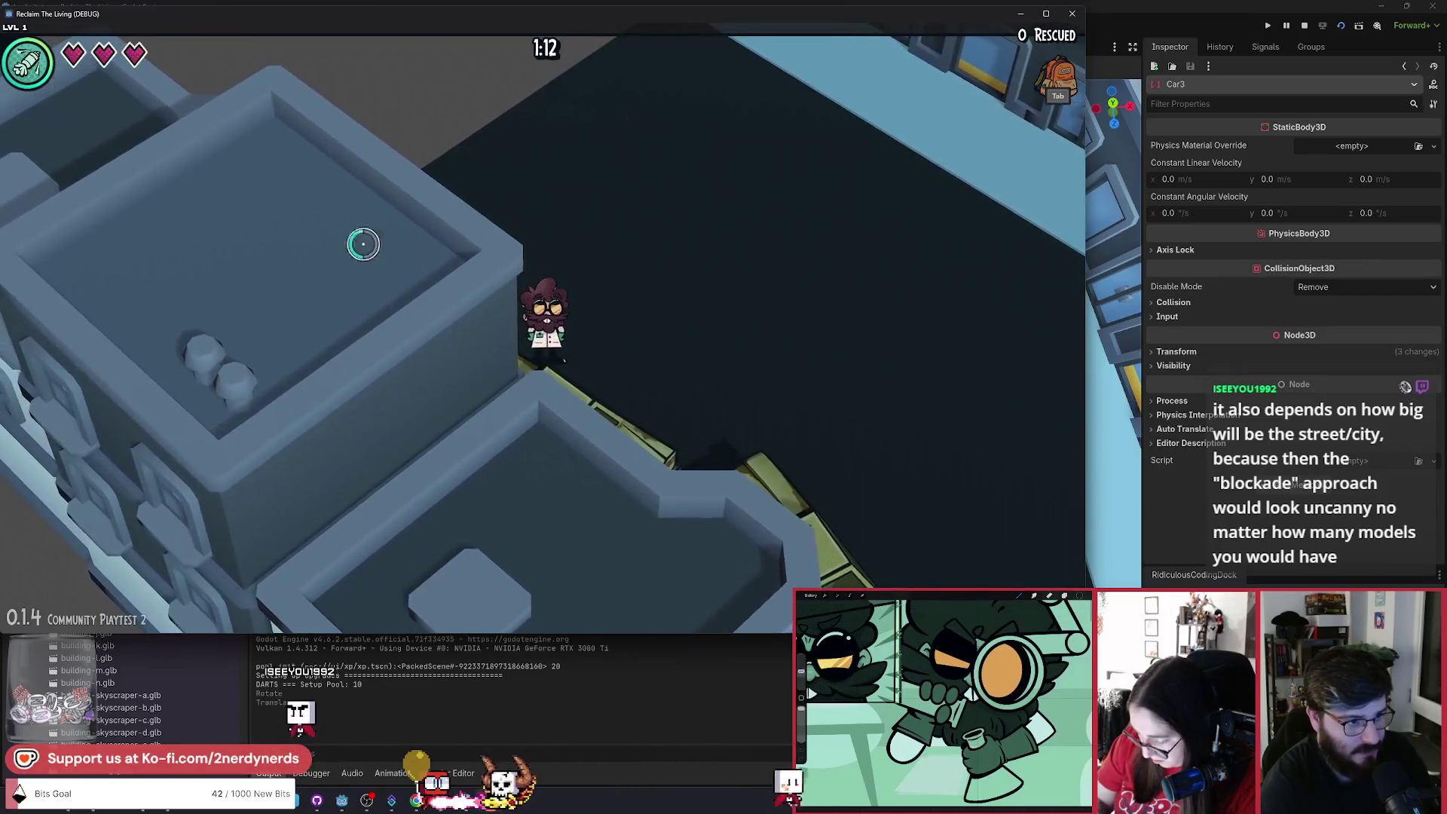
pyautogui.press('a')
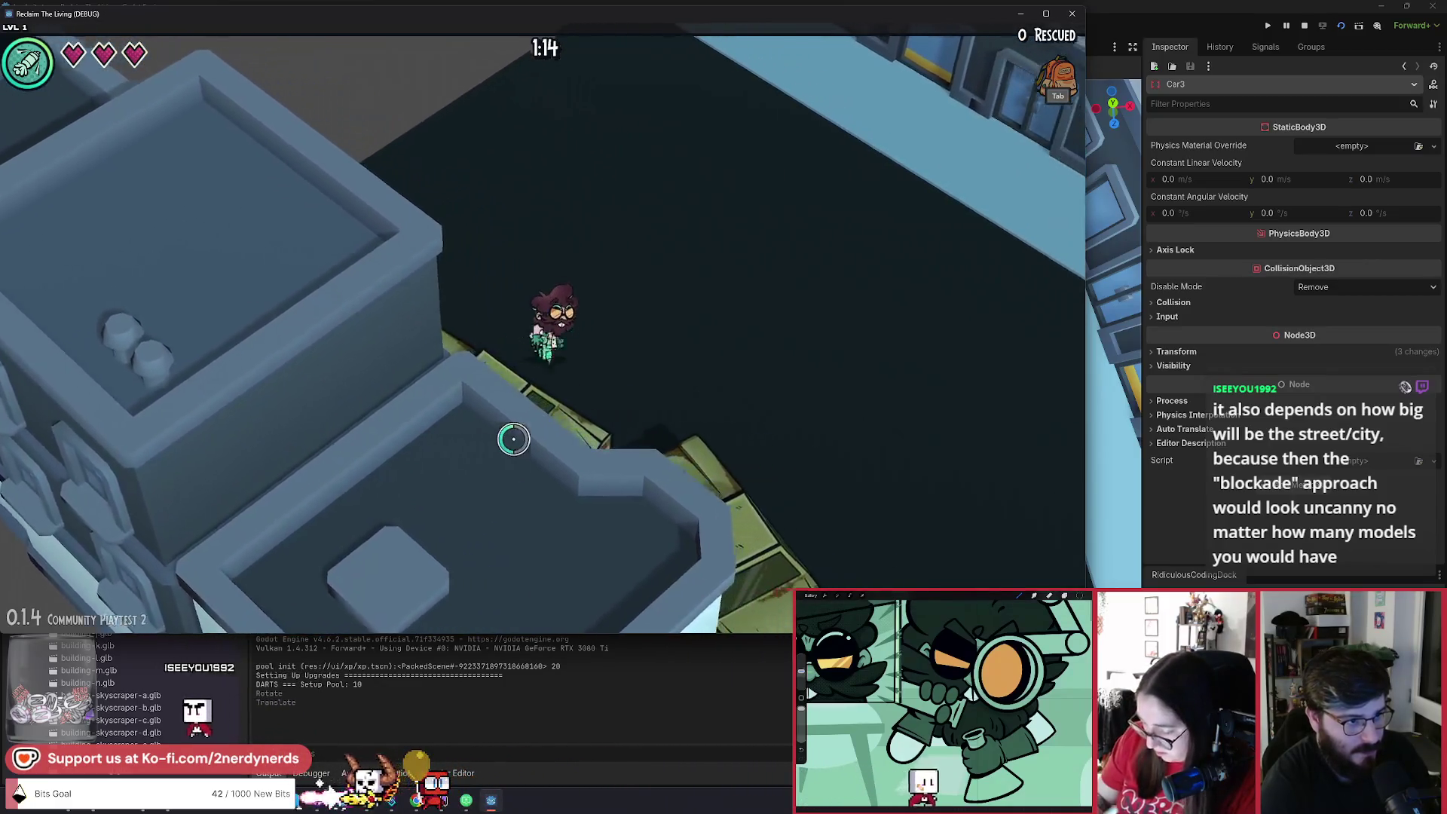
pyautogui.press('d')
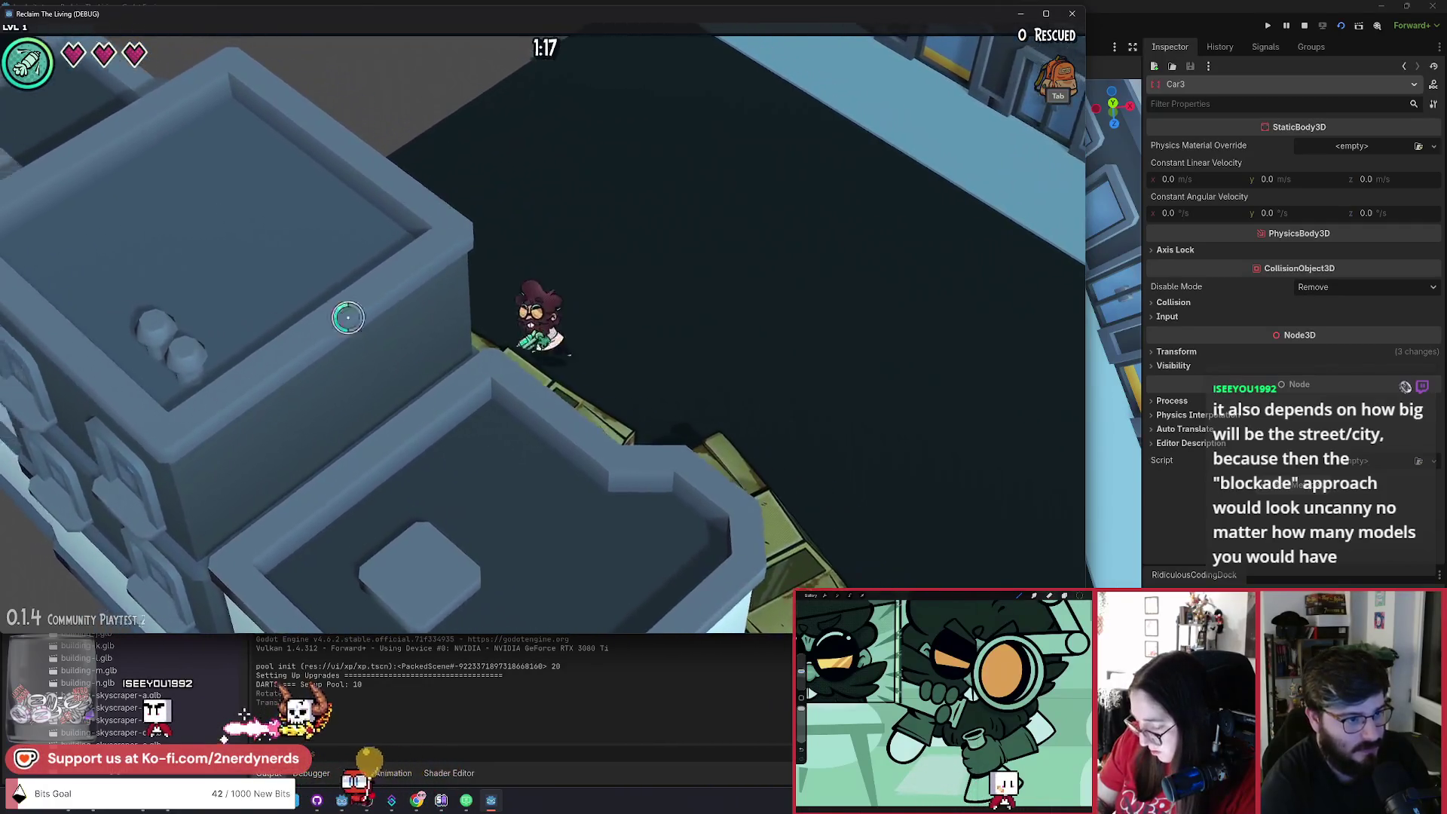
pyautogui.press('a')
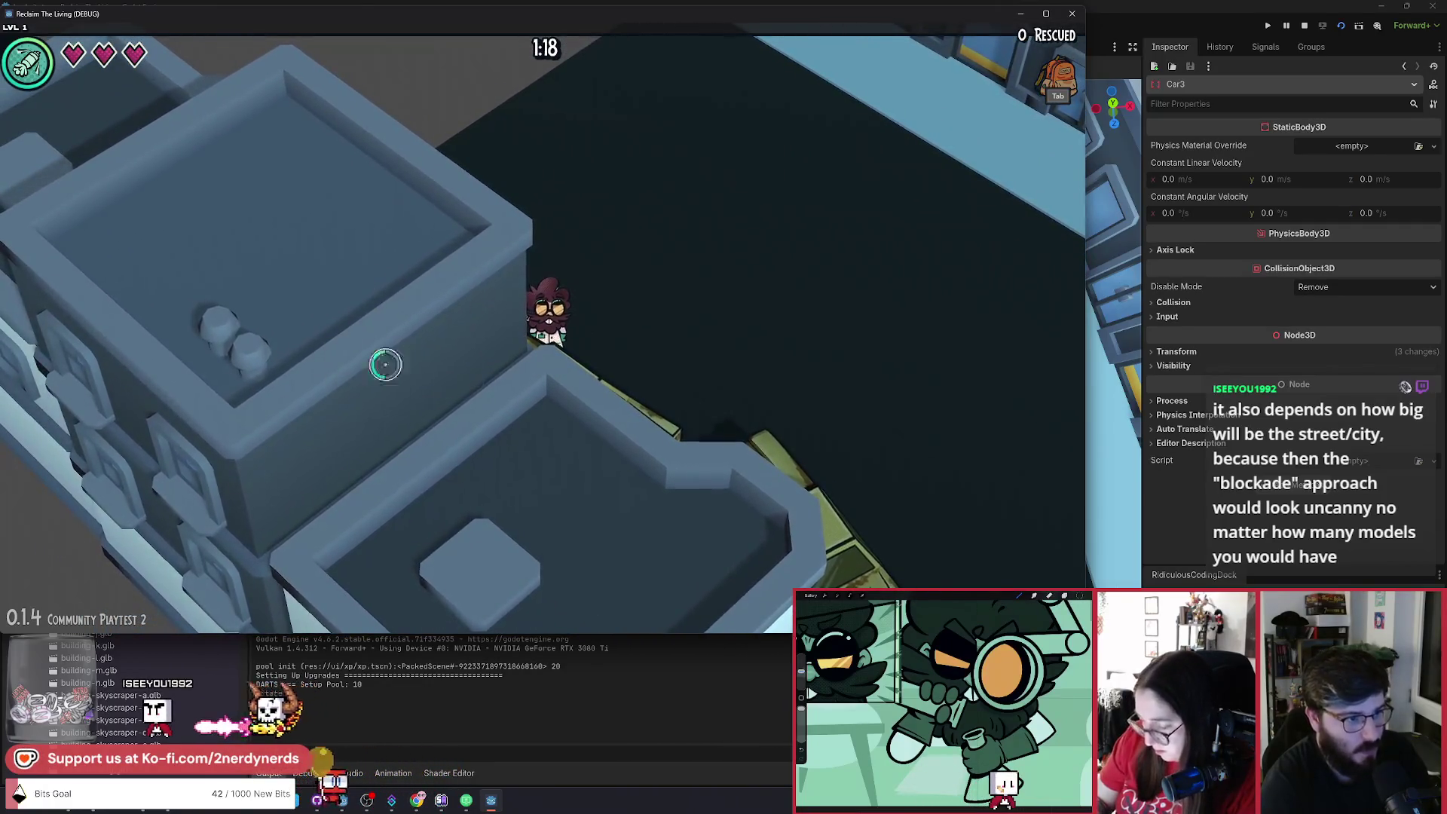
pyautogui.press('a')
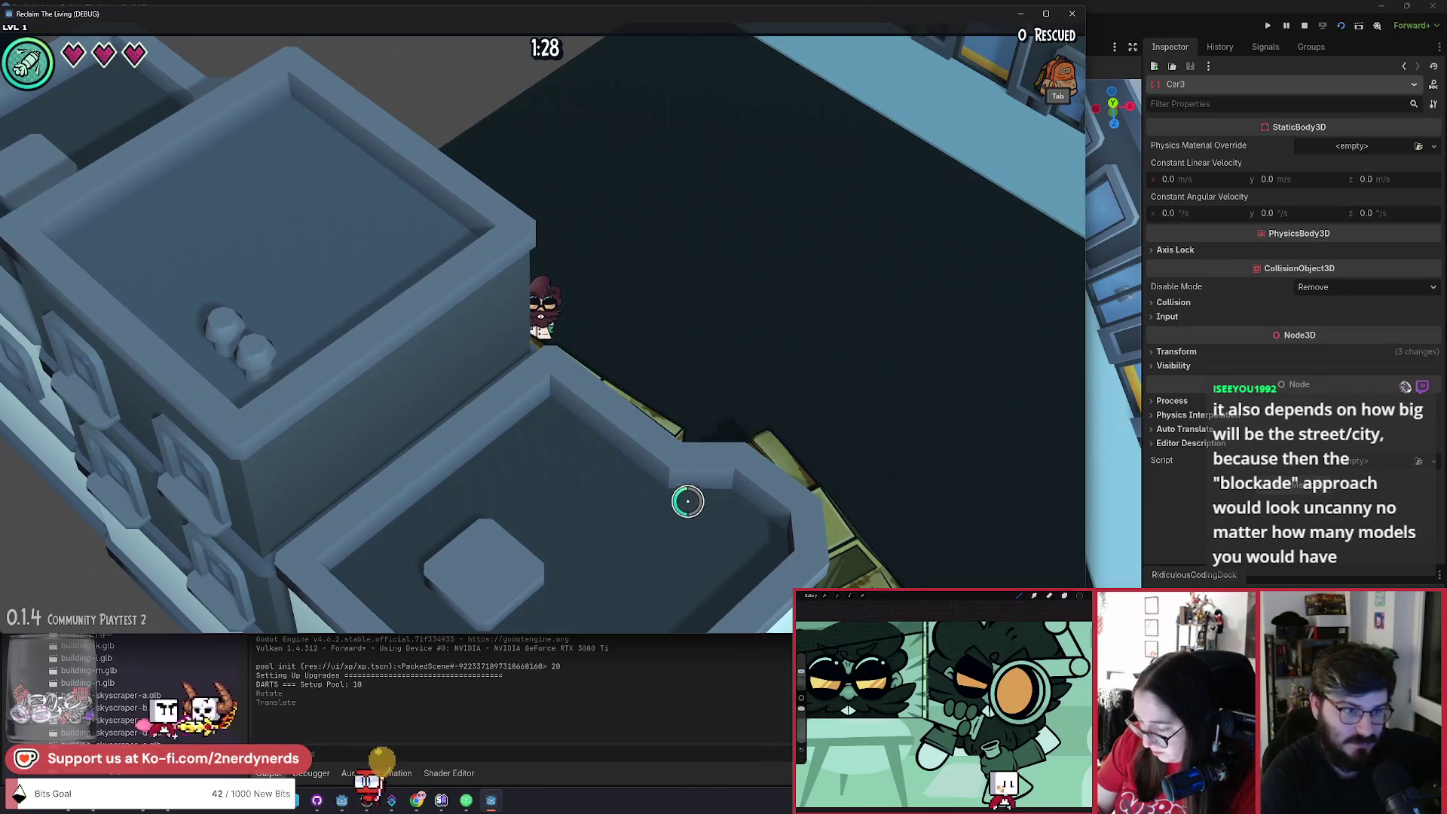
pyautogui.press('w')
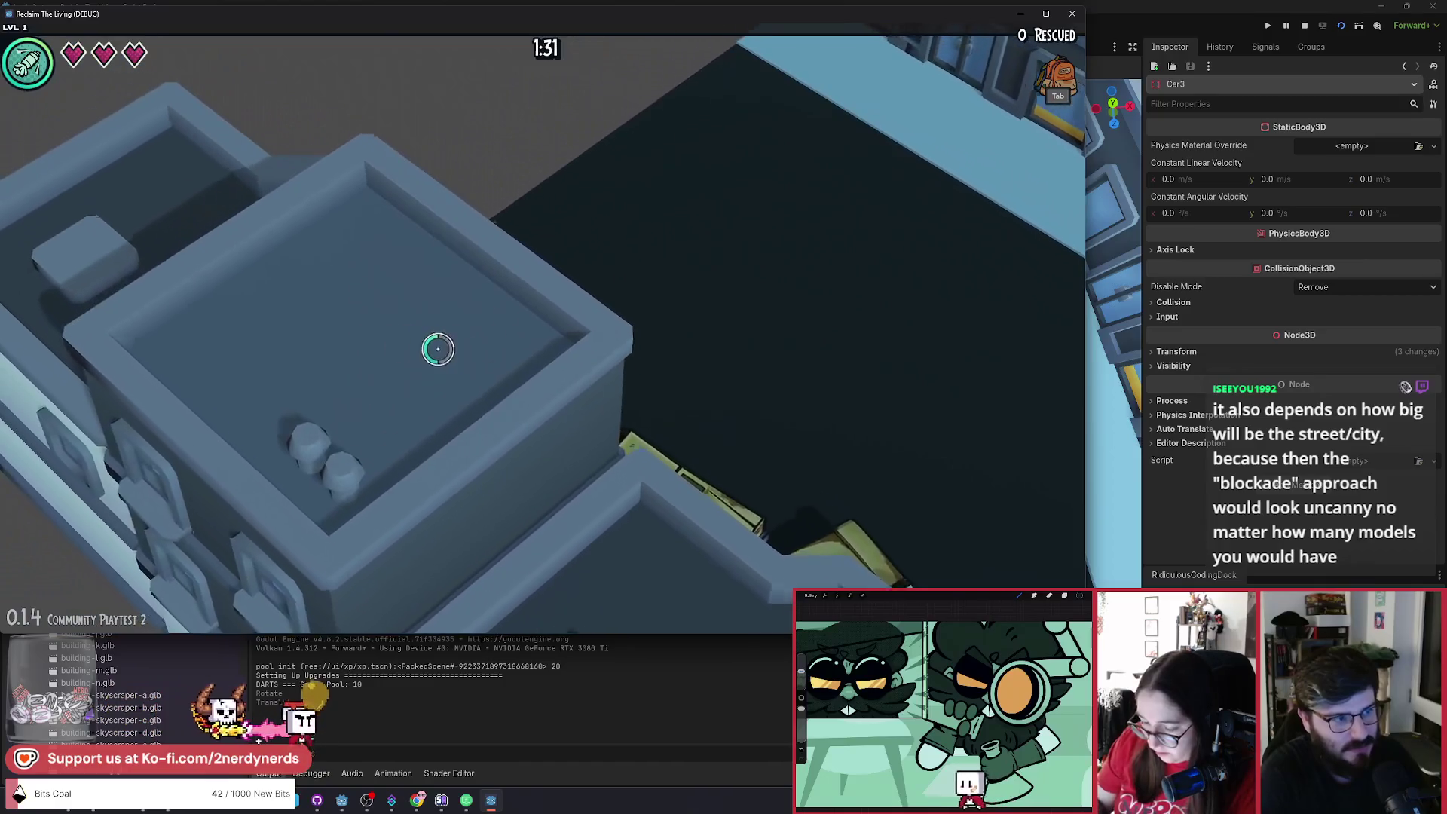
pyautogui.press('w')
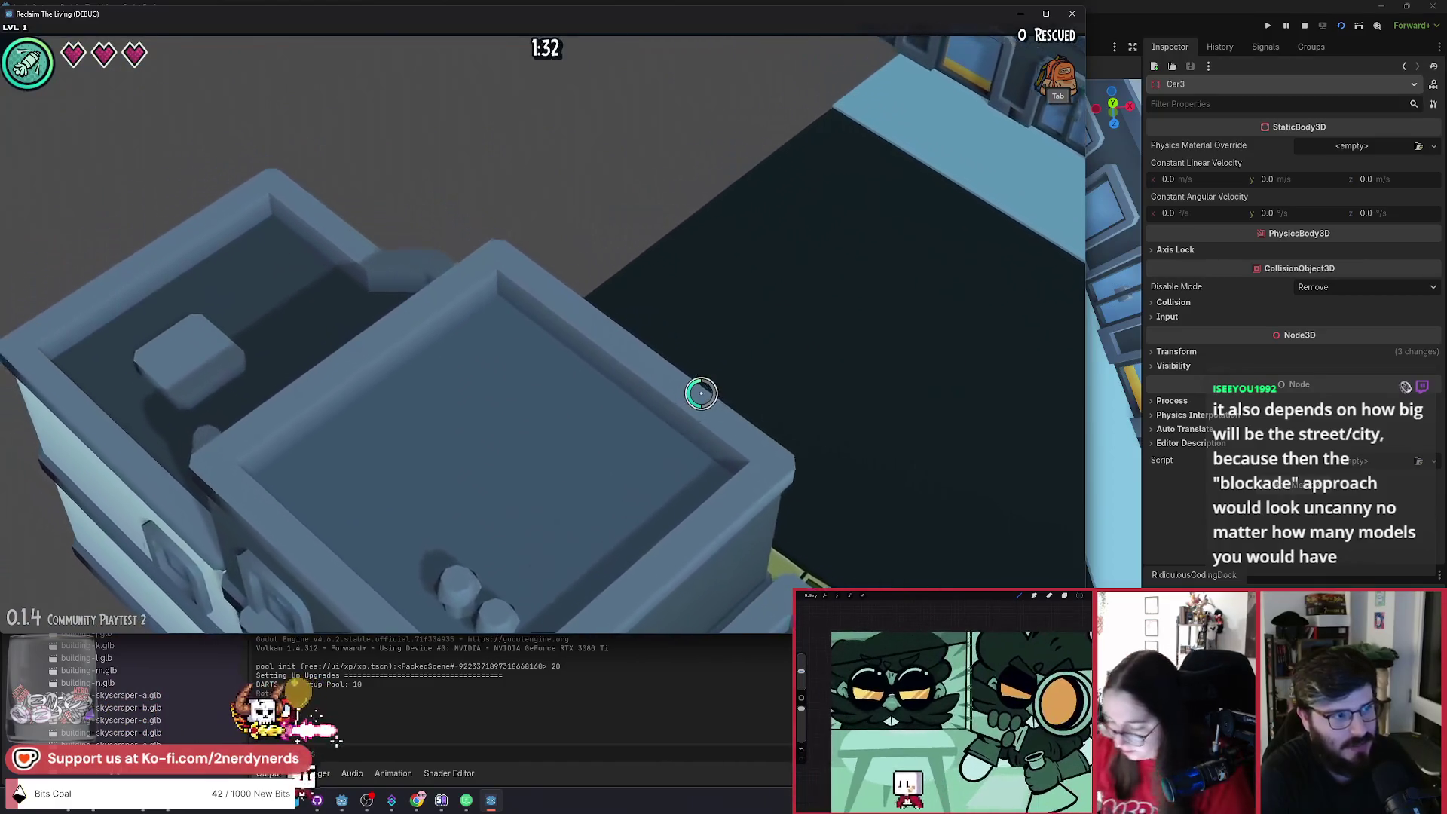
pyautogui.press('w')
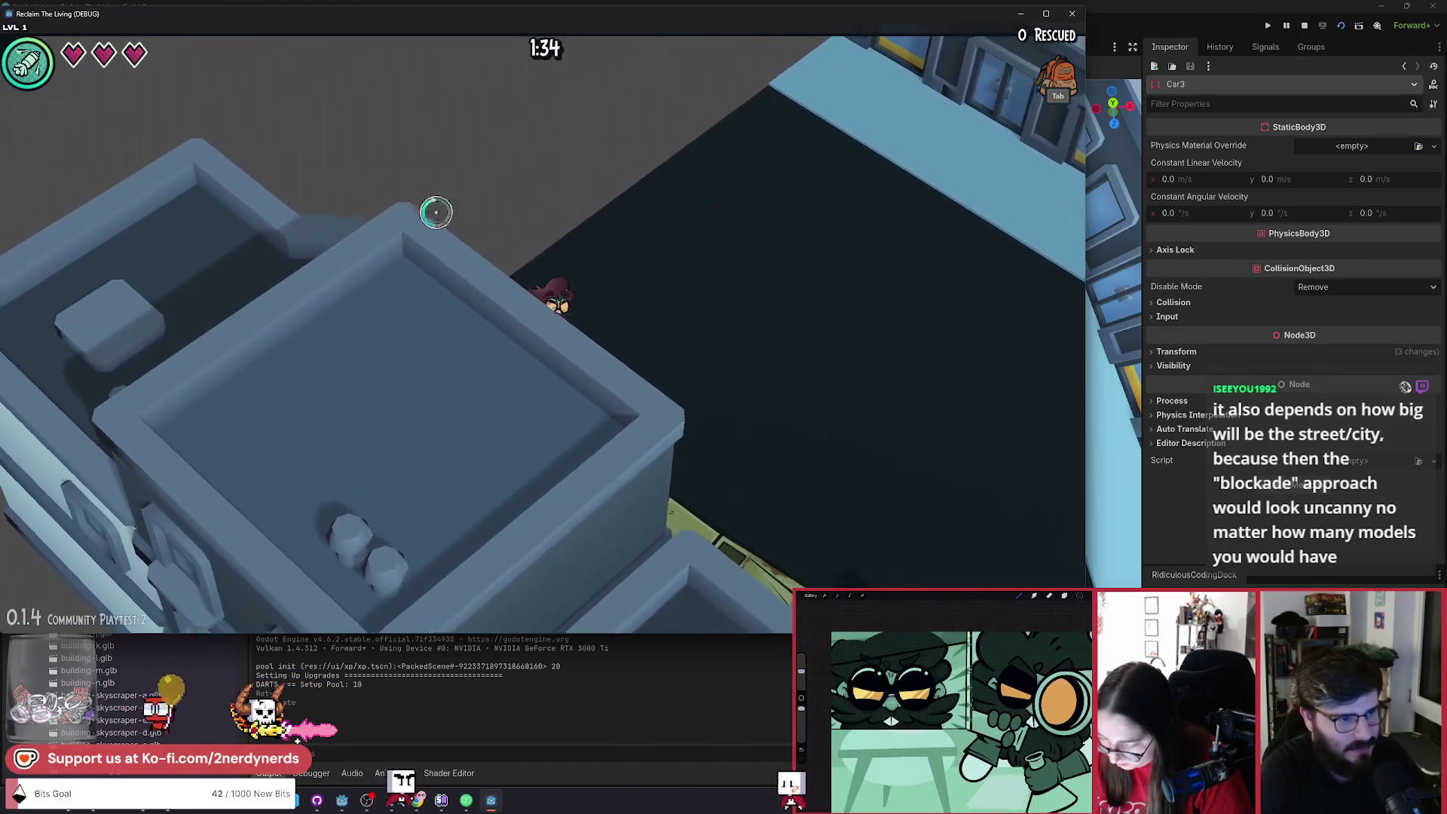
pyautogui.press('s')
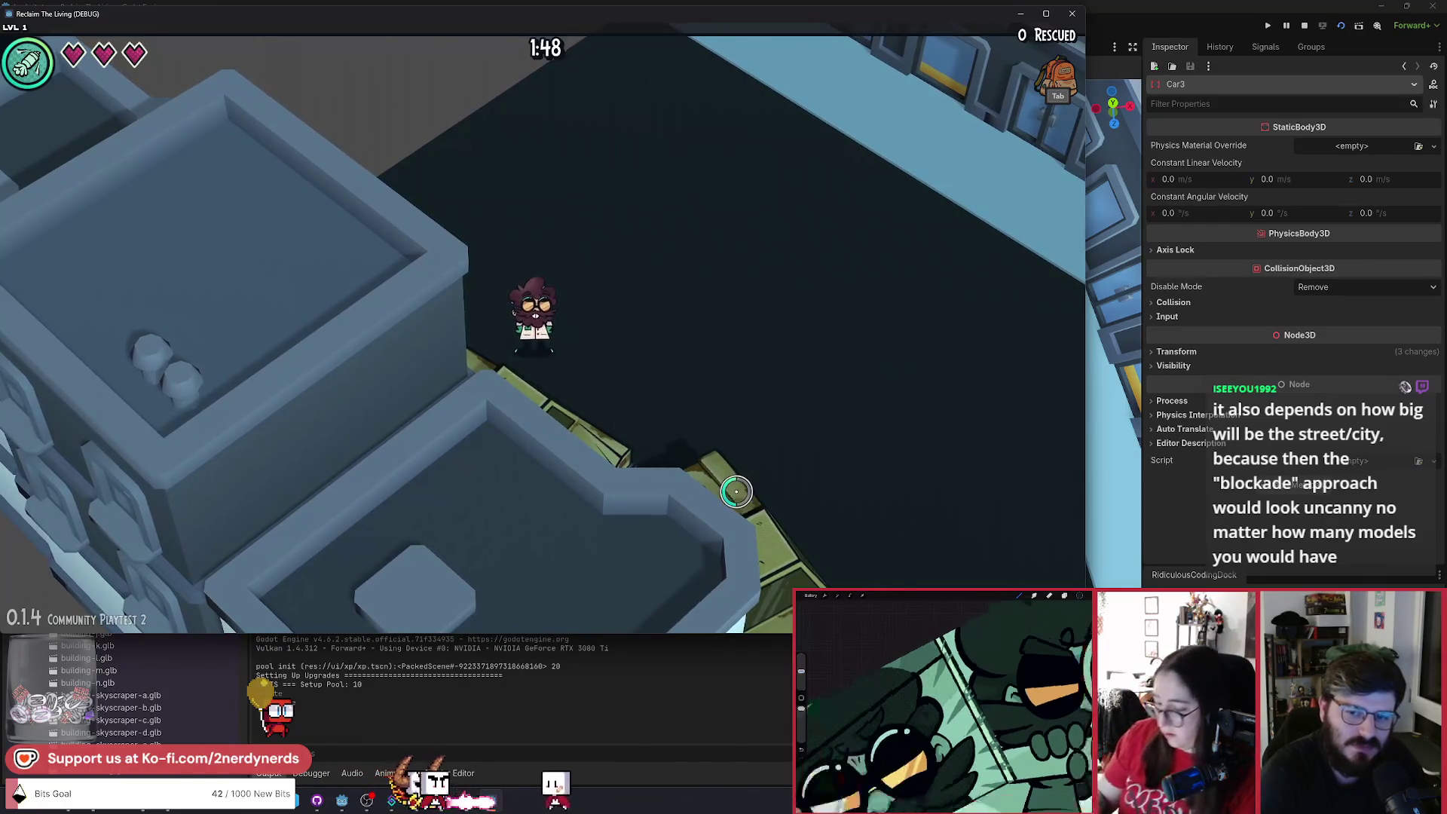
pyautogui.press('w')
pyautogui.press('w')
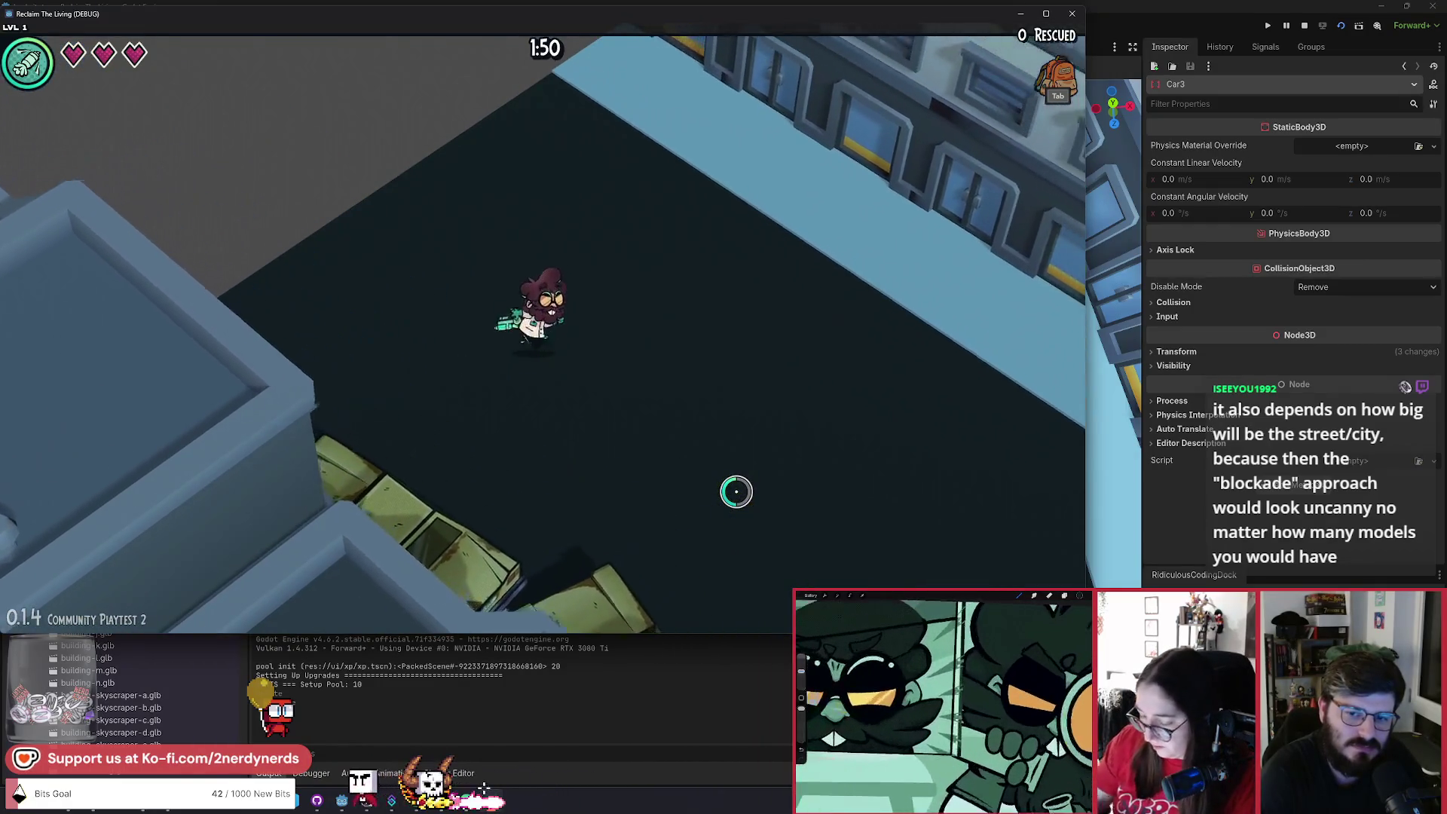
pyautogui.press('a')
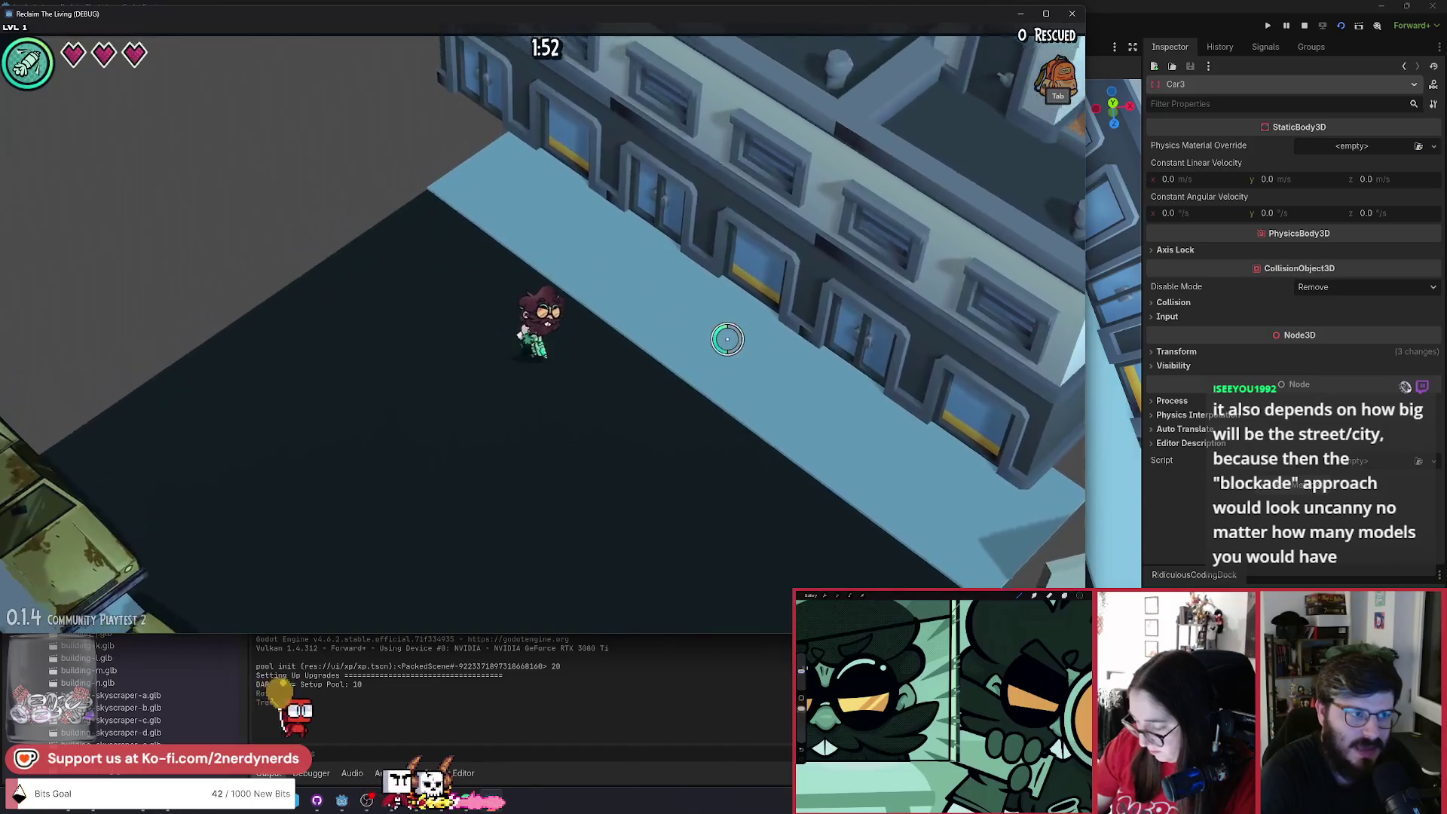
pyautogui.press('a')
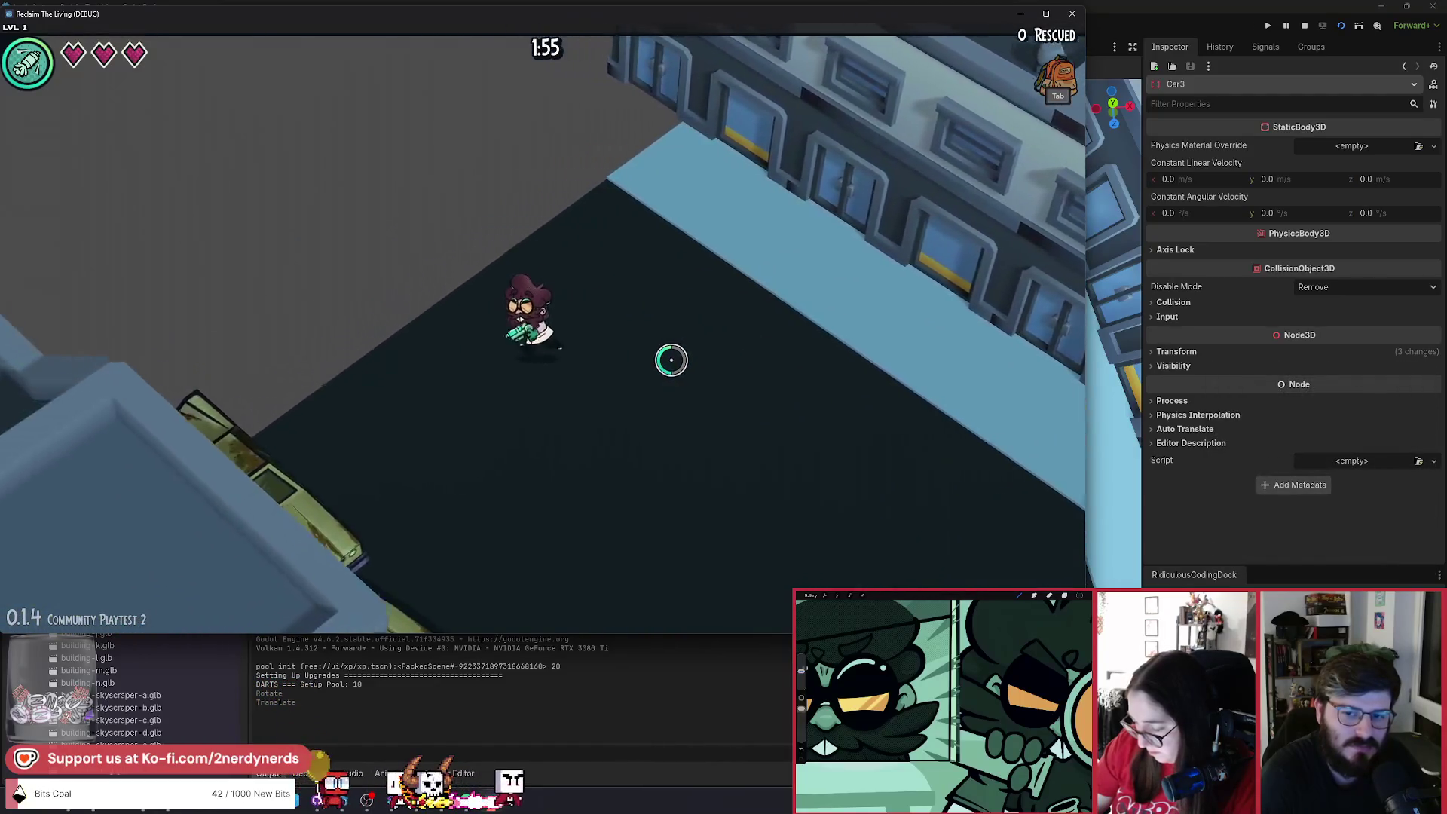
pyautogui.press('d')
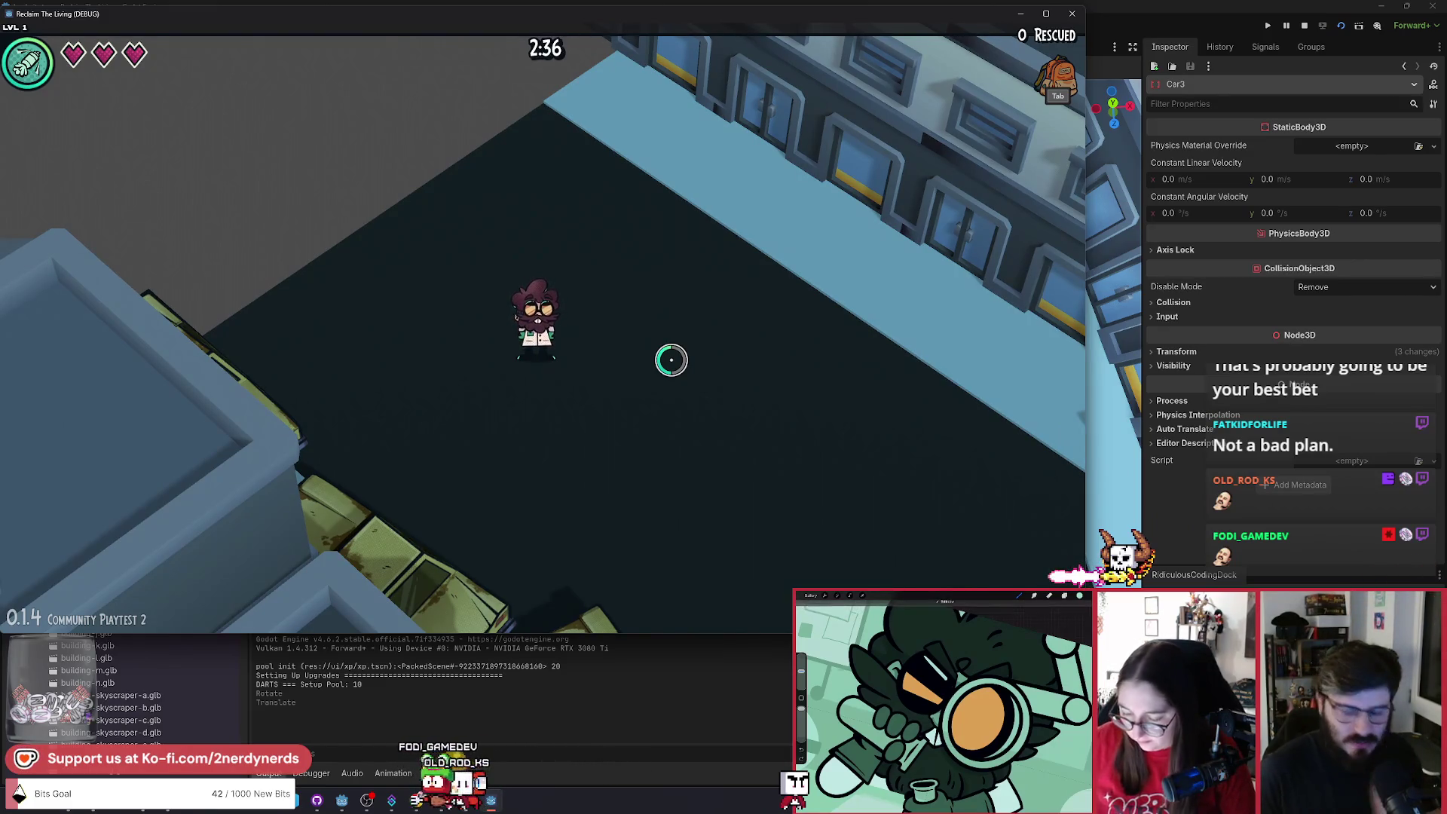
pyautogui.press('a')
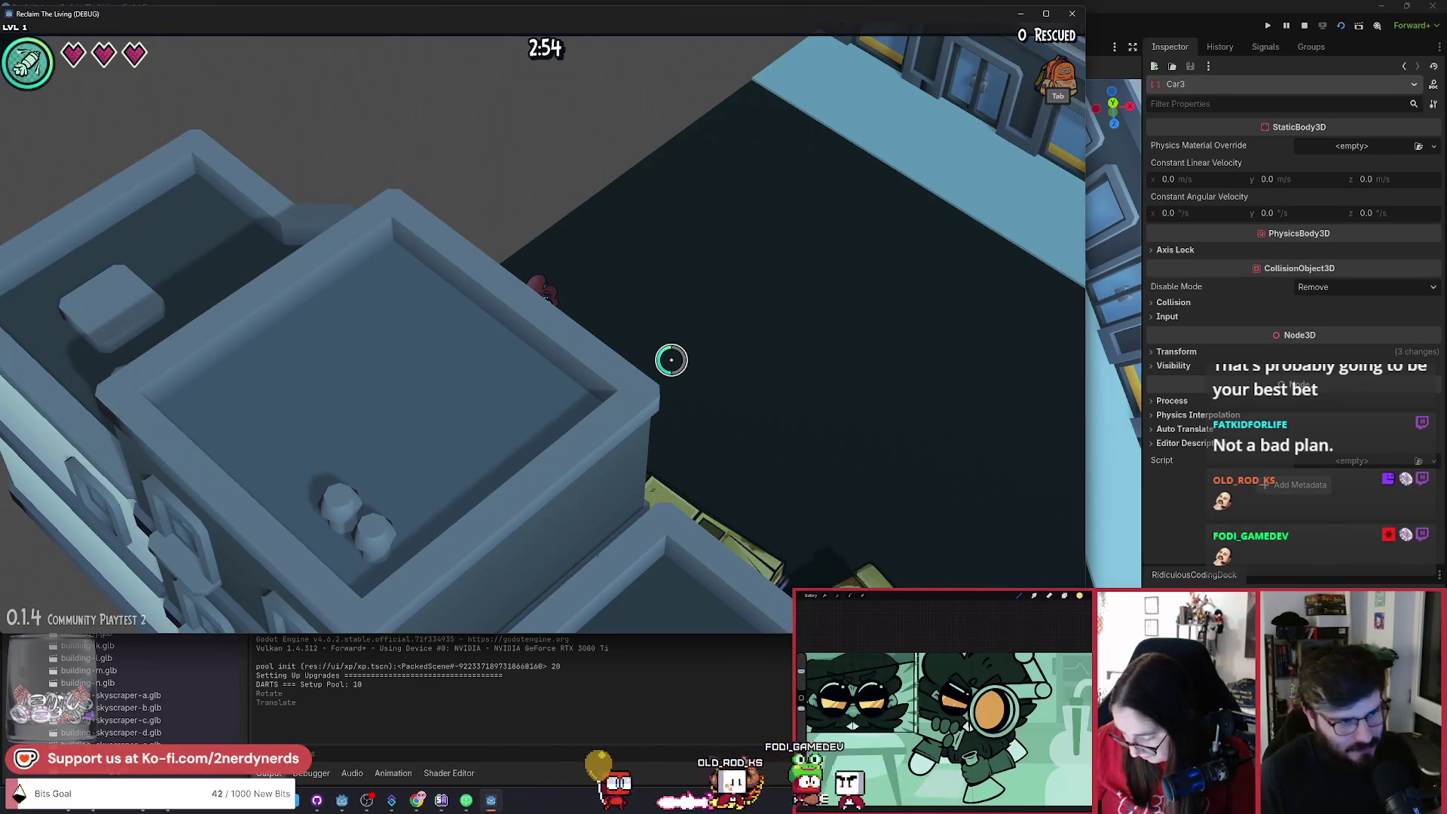
pyautogui.press('d')
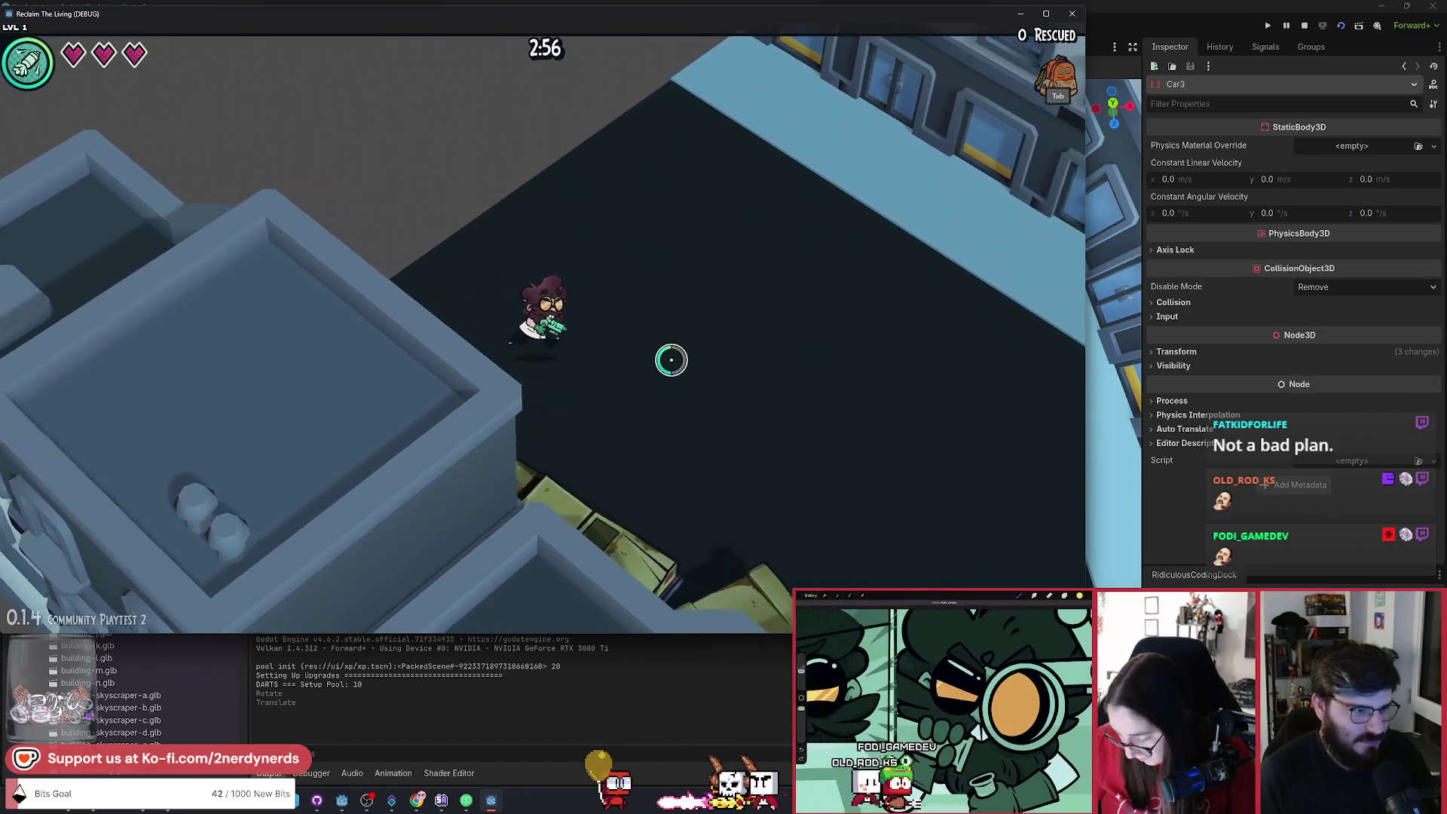
pyautogui.press('d')
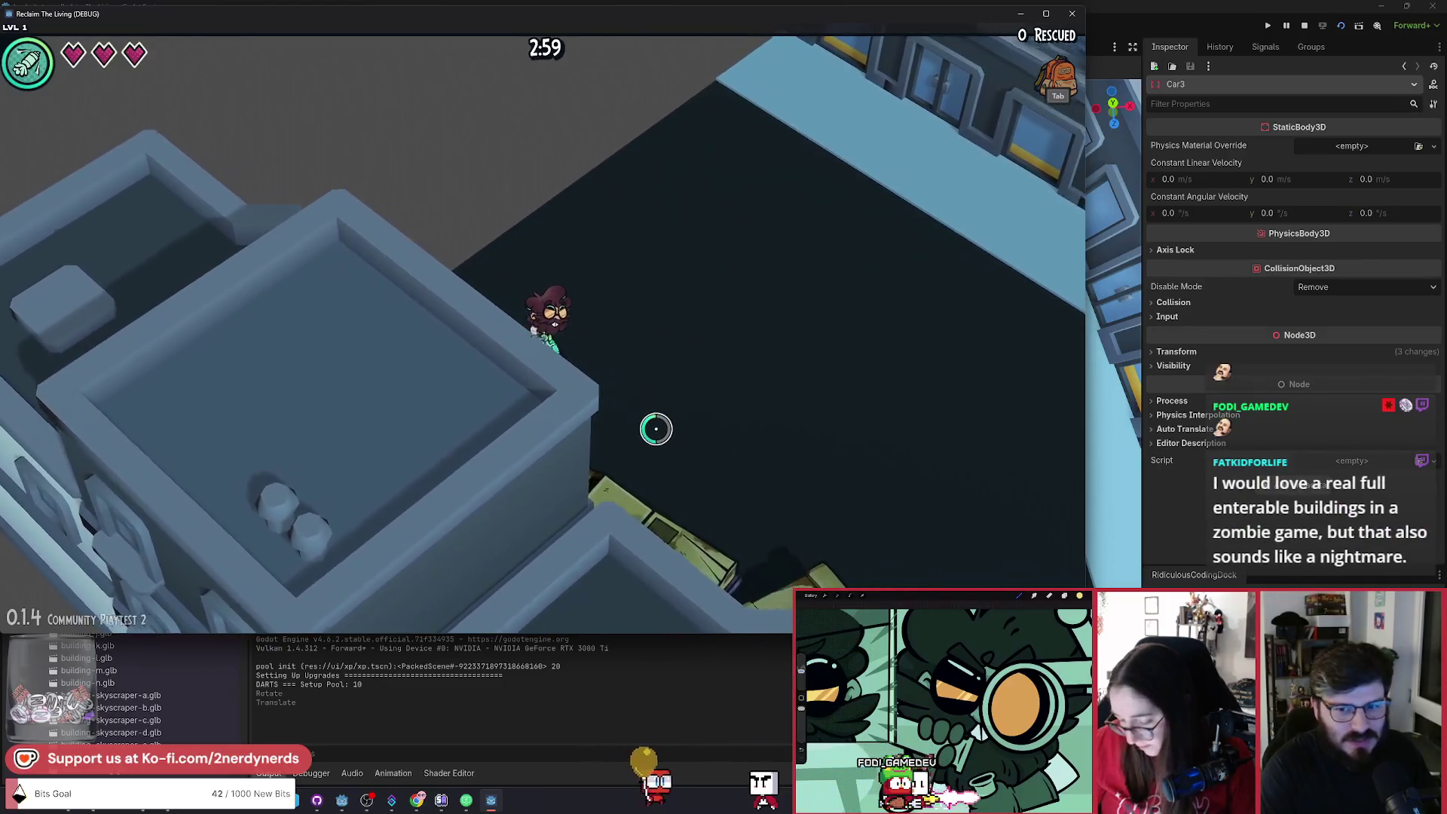
pyautogui.press('d')
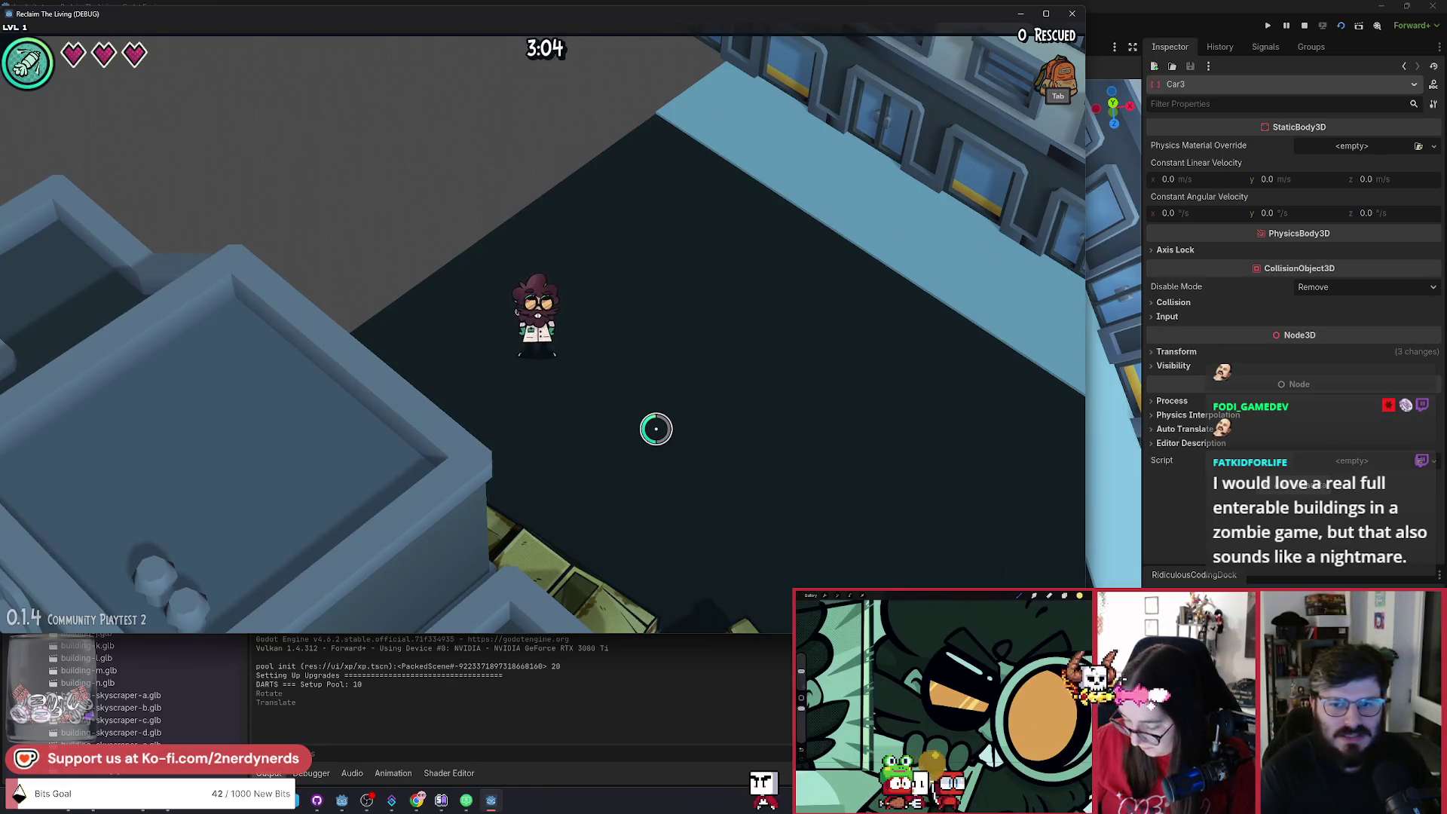
pyautogui.press('d')
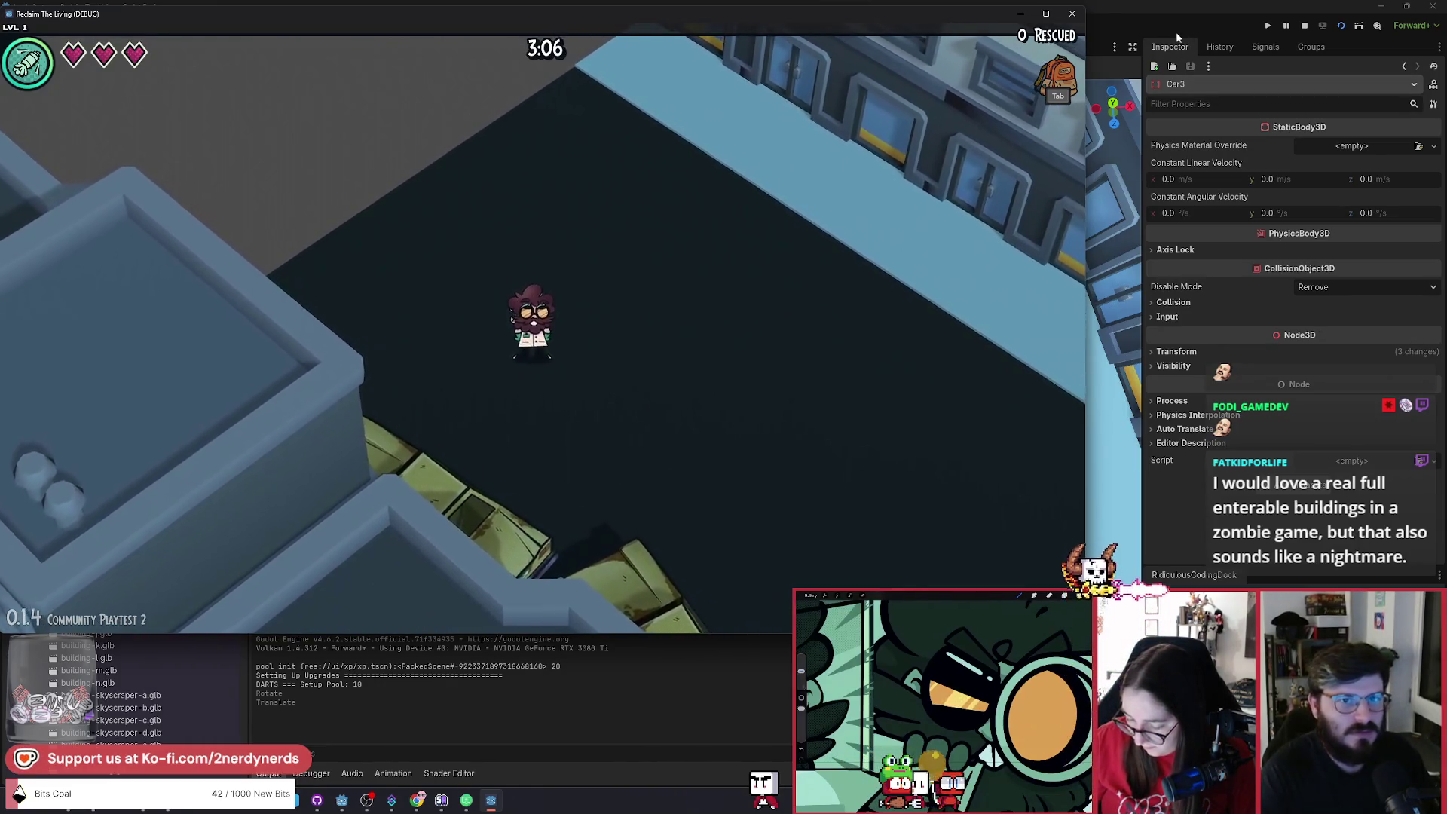
# Back in the editor, select building-h2 and turn on Editable Children.
pyautogui.hotkey('alt', 'Tab')
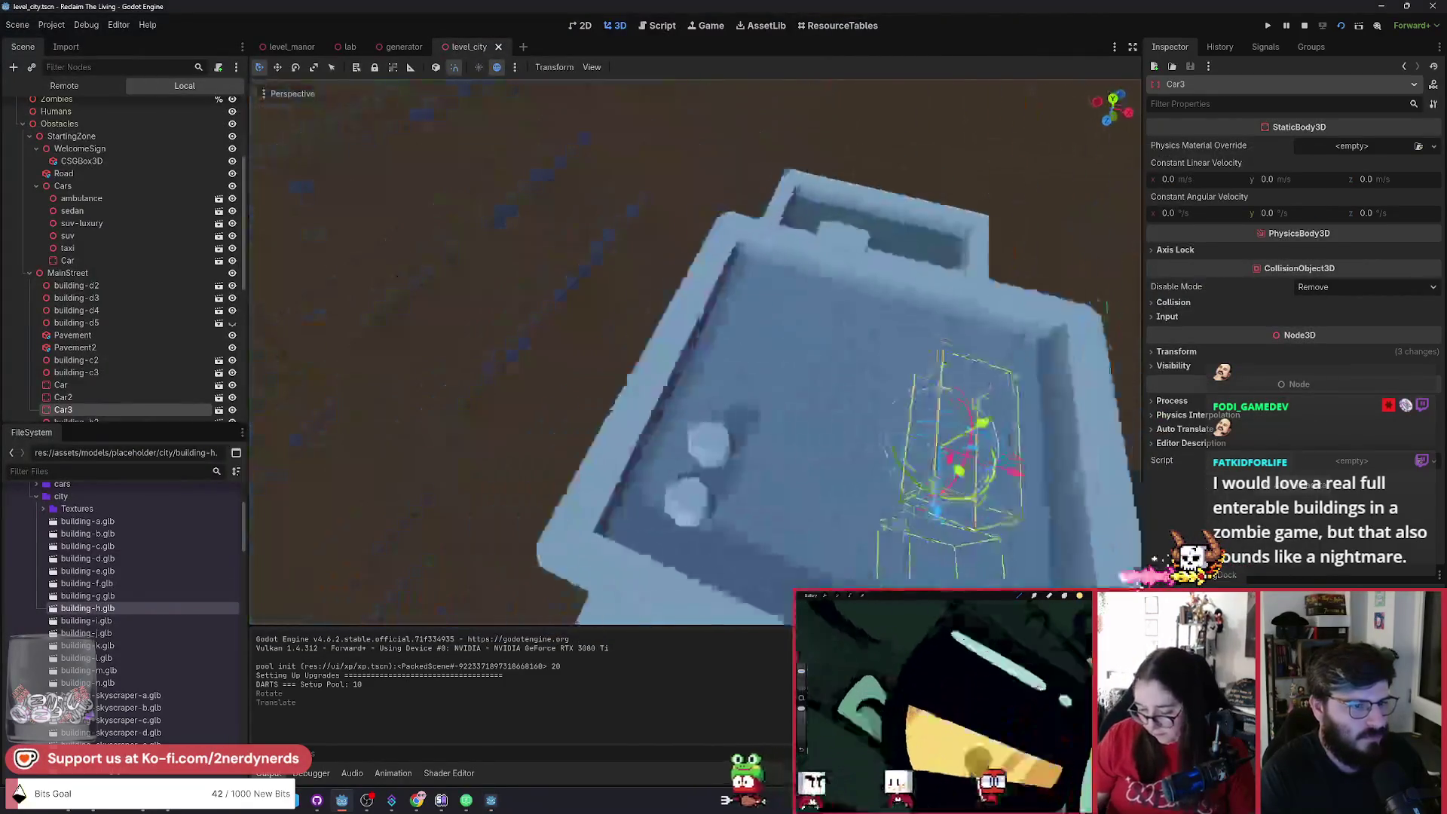
pyautogui.scroll(-5, 625, 443)
pyautogui.click(626, 443)
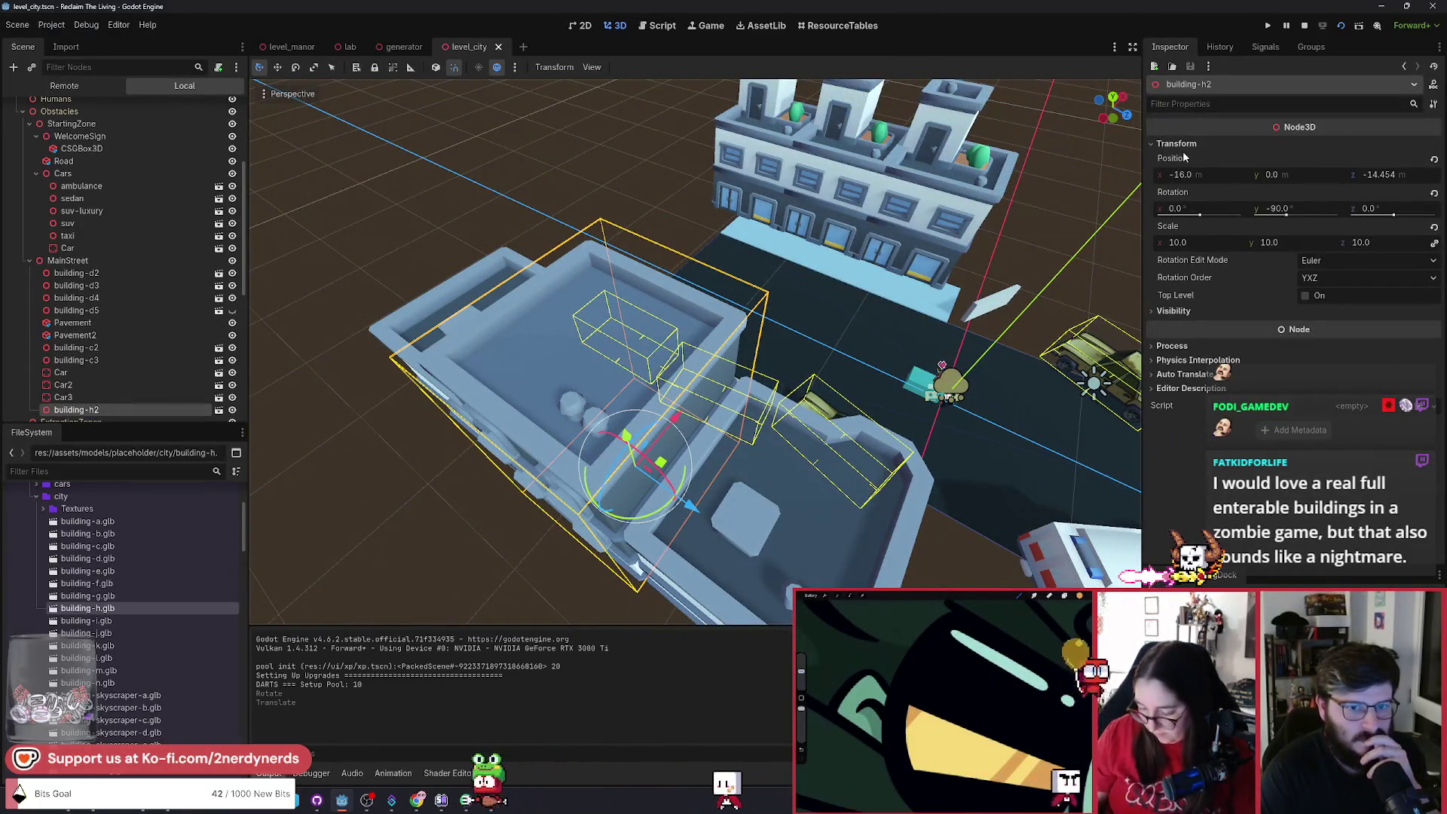
pyautogui.scroll(-3, 161, 379)
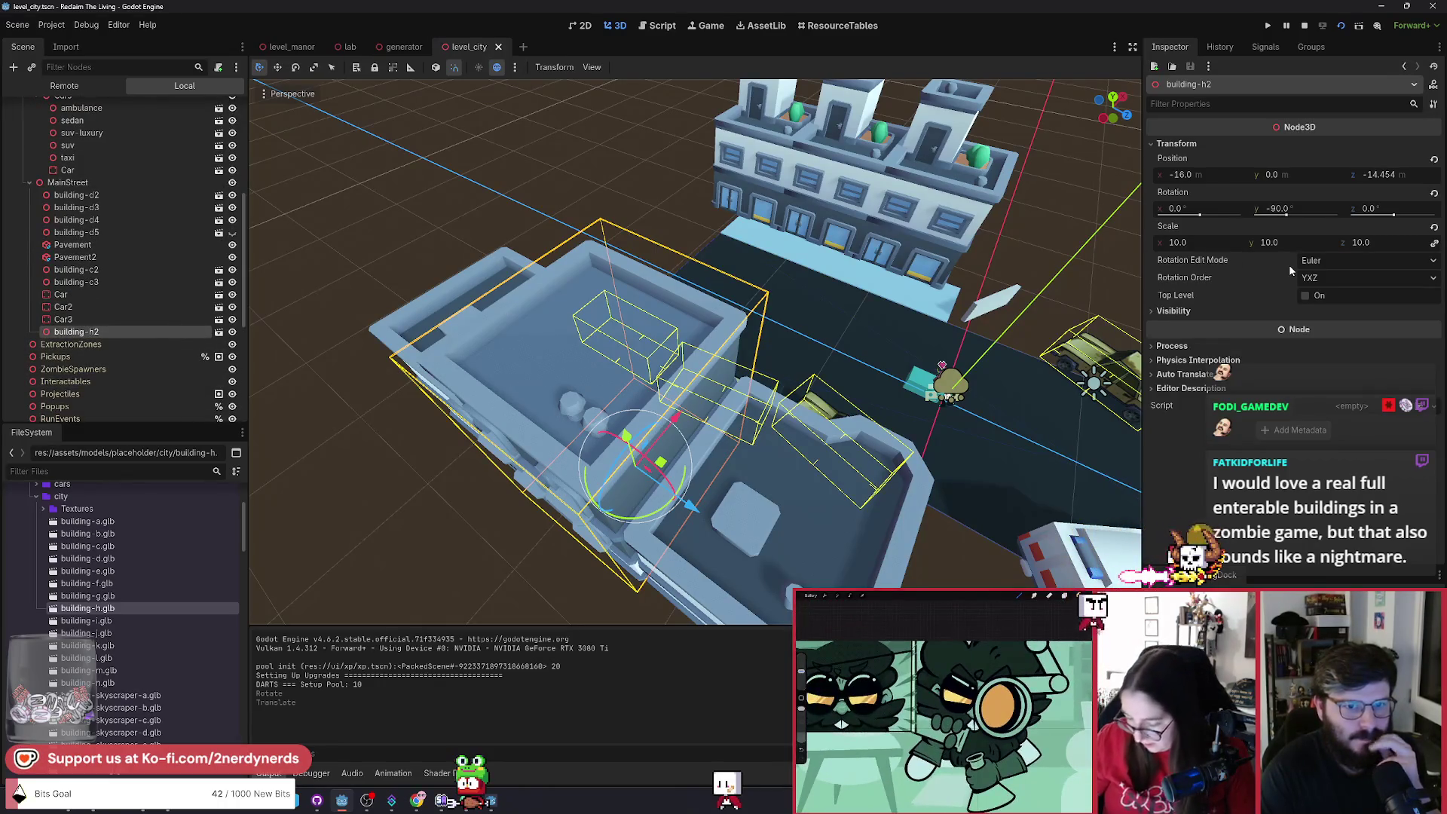
pyautogui.rightClick(66, 333)
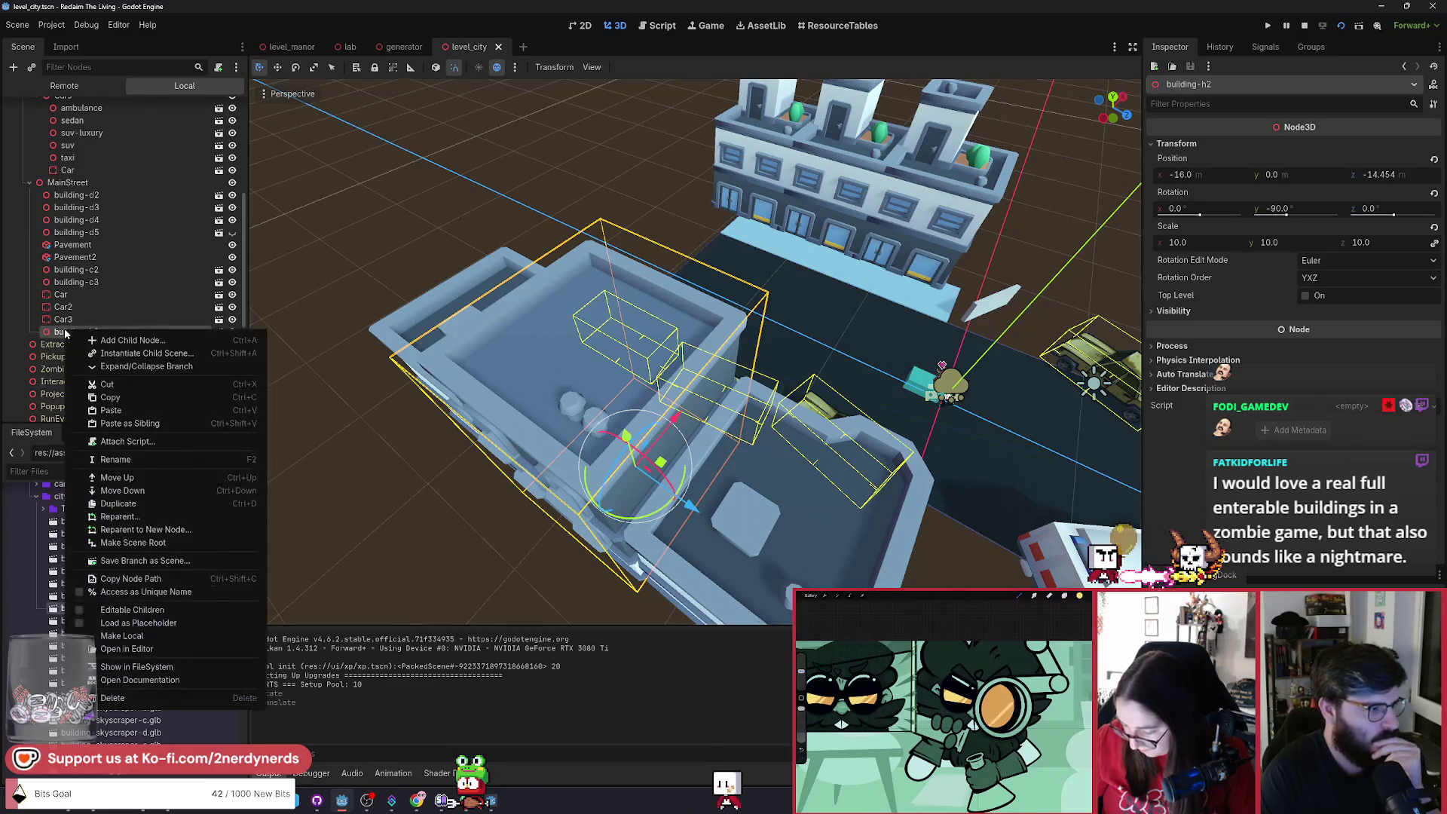
pyautogui.click(59, 355)
pyautogui.rightClick(73, 334)
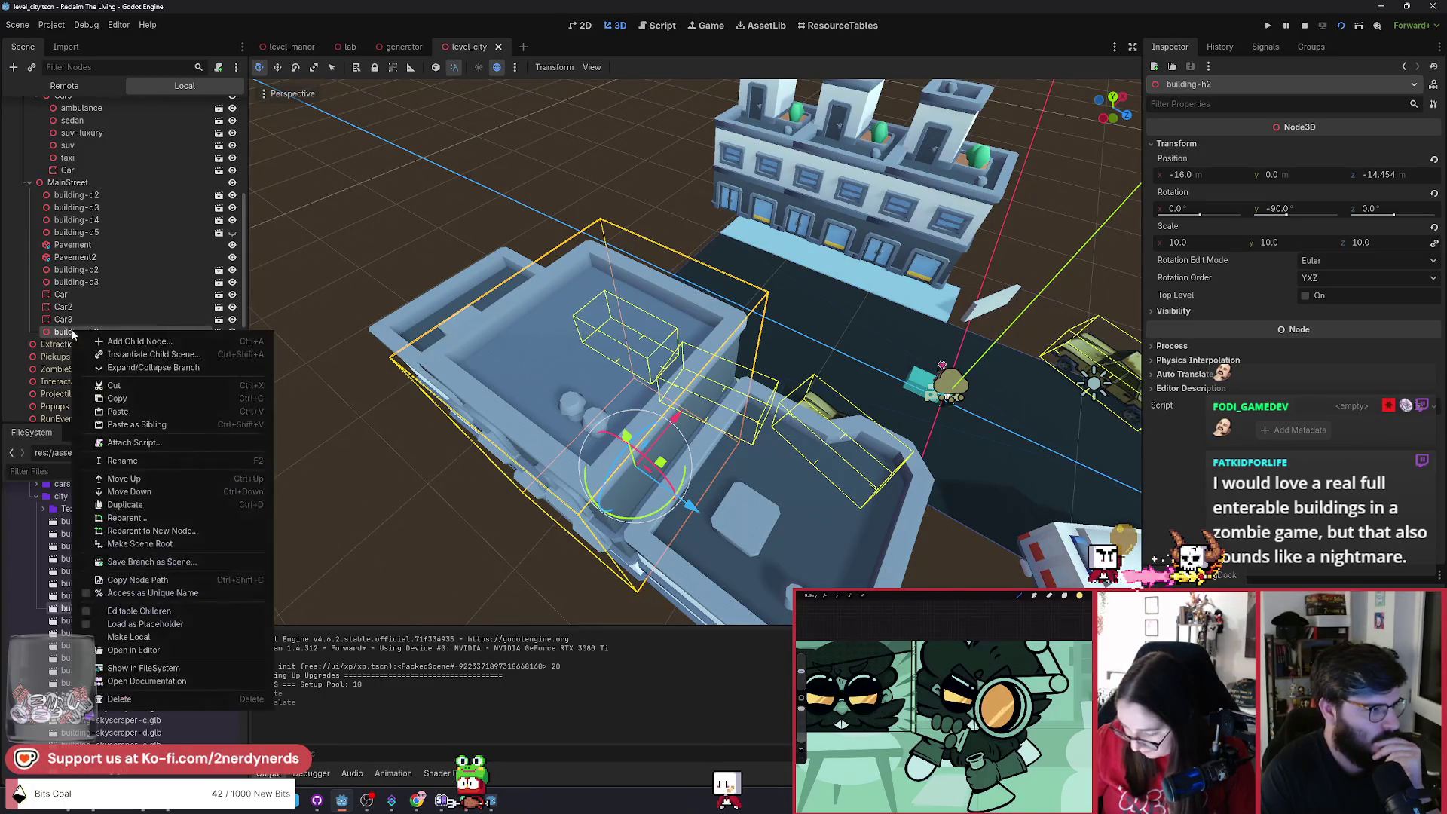
pyautogui.click(98, 612)
# Select the building-h mesh child and inspect its Mesh, Surface 0 and geometry settings.
pyautogui.click(98, 345)
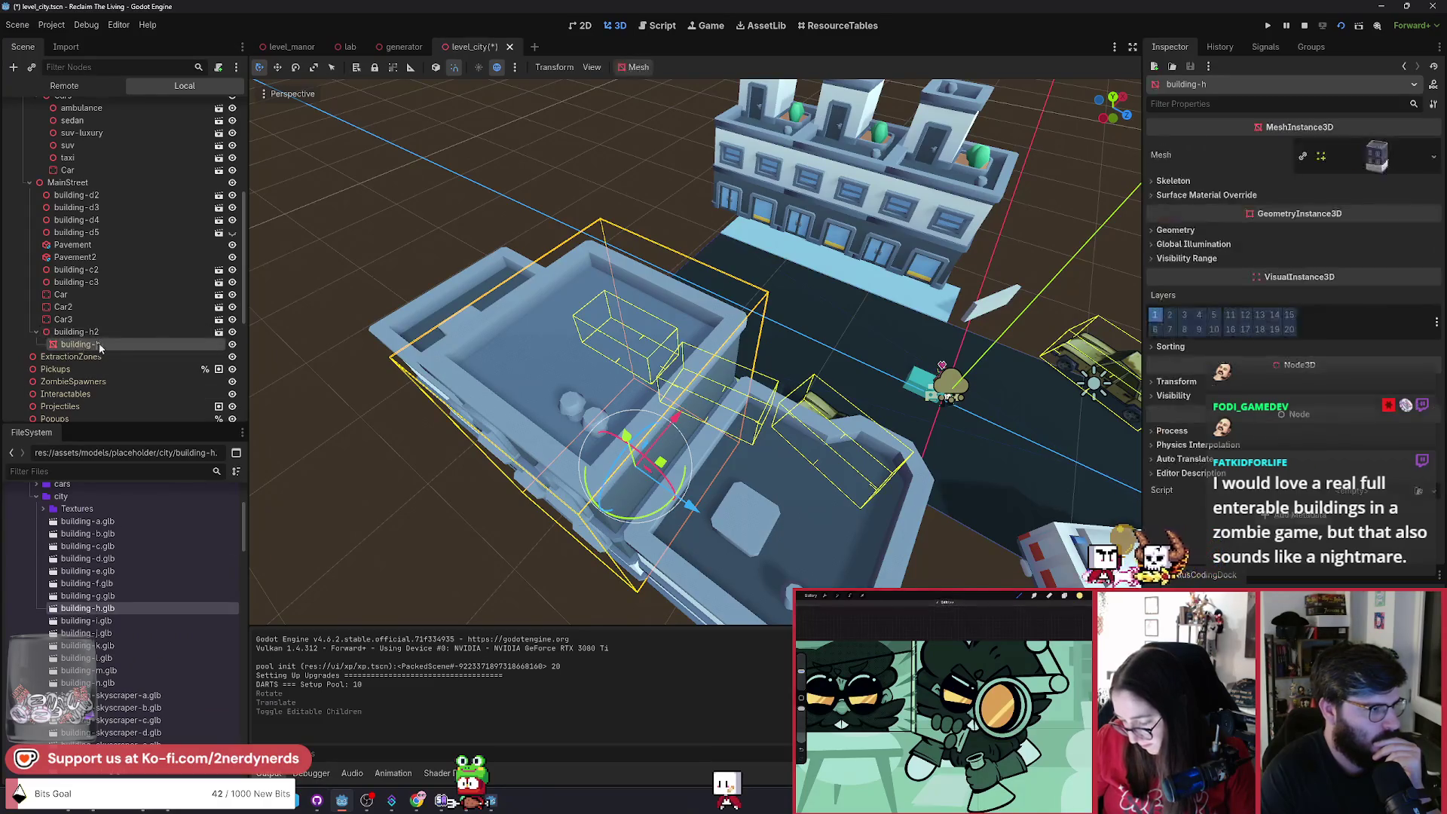
pyautogui.click(1379, 156)
pyautogui.click(1196, 380)
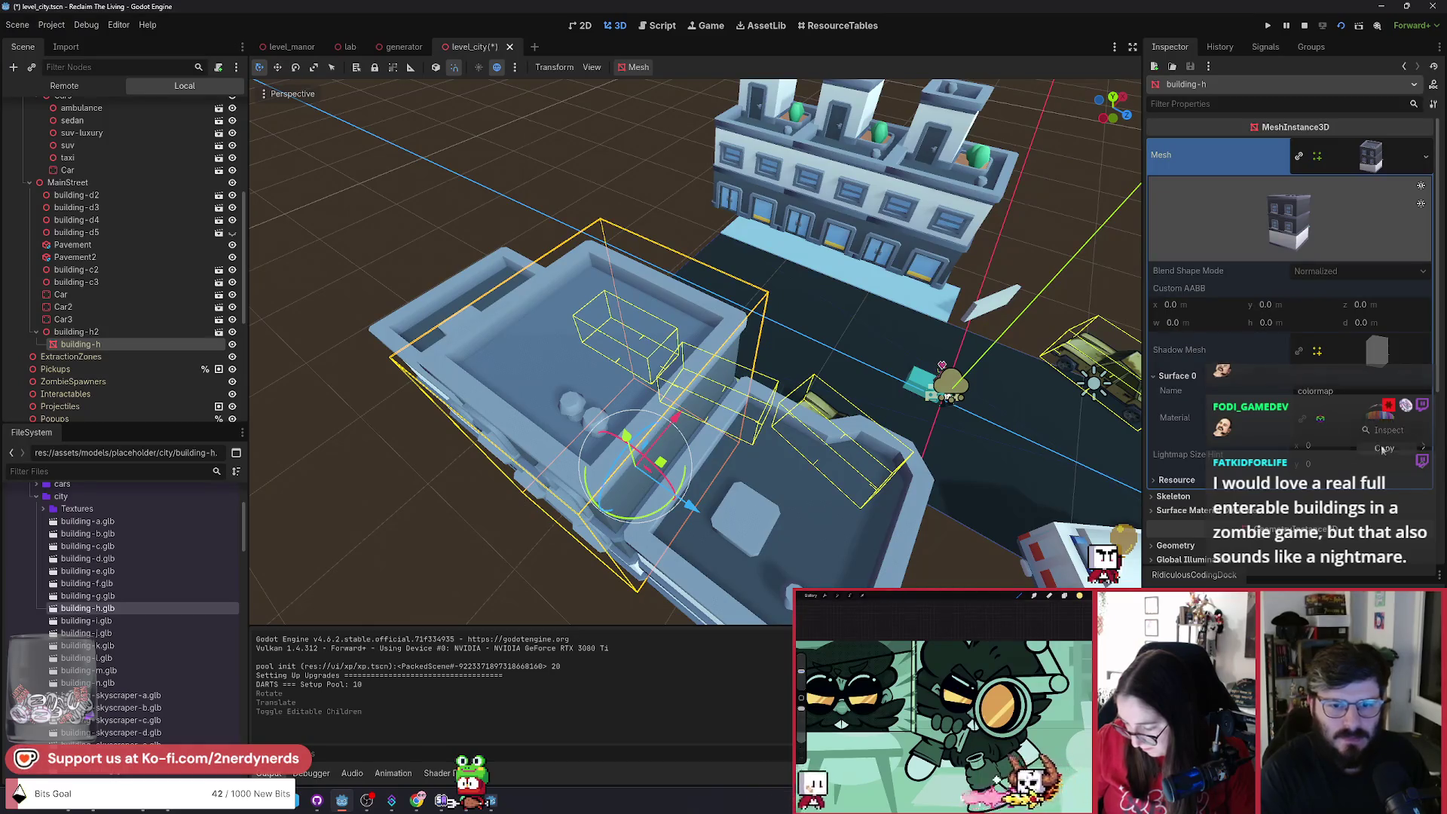
pyautogui.click(1371, 157)
pyautogui.click(1176, 230)
# Make building-h's materials unique and give its material override Alpha transparency.
pyautogui.click(1356, 245)
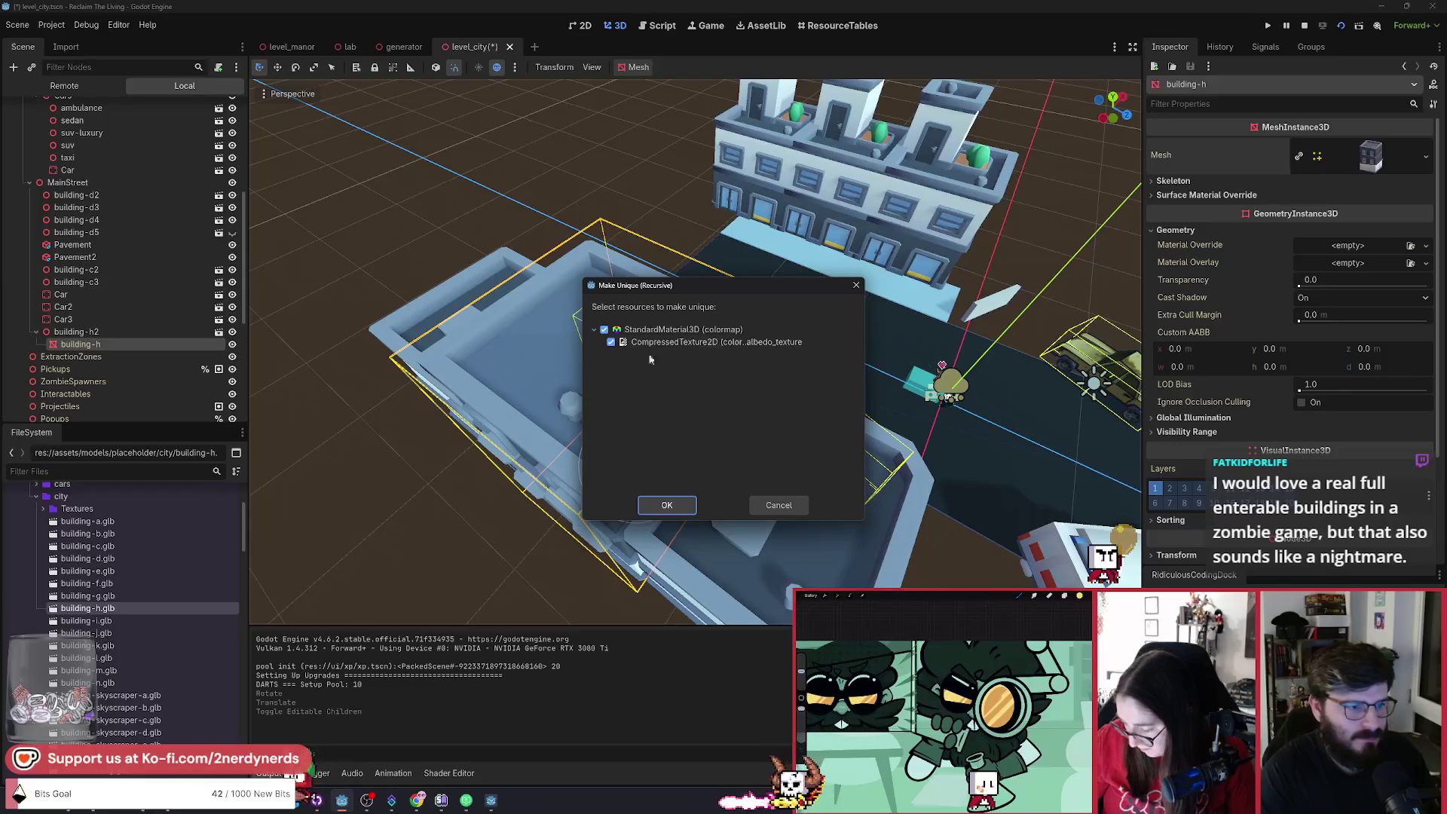
pyautogui.click(667, 504)
pyautogui.click(1354, 260)
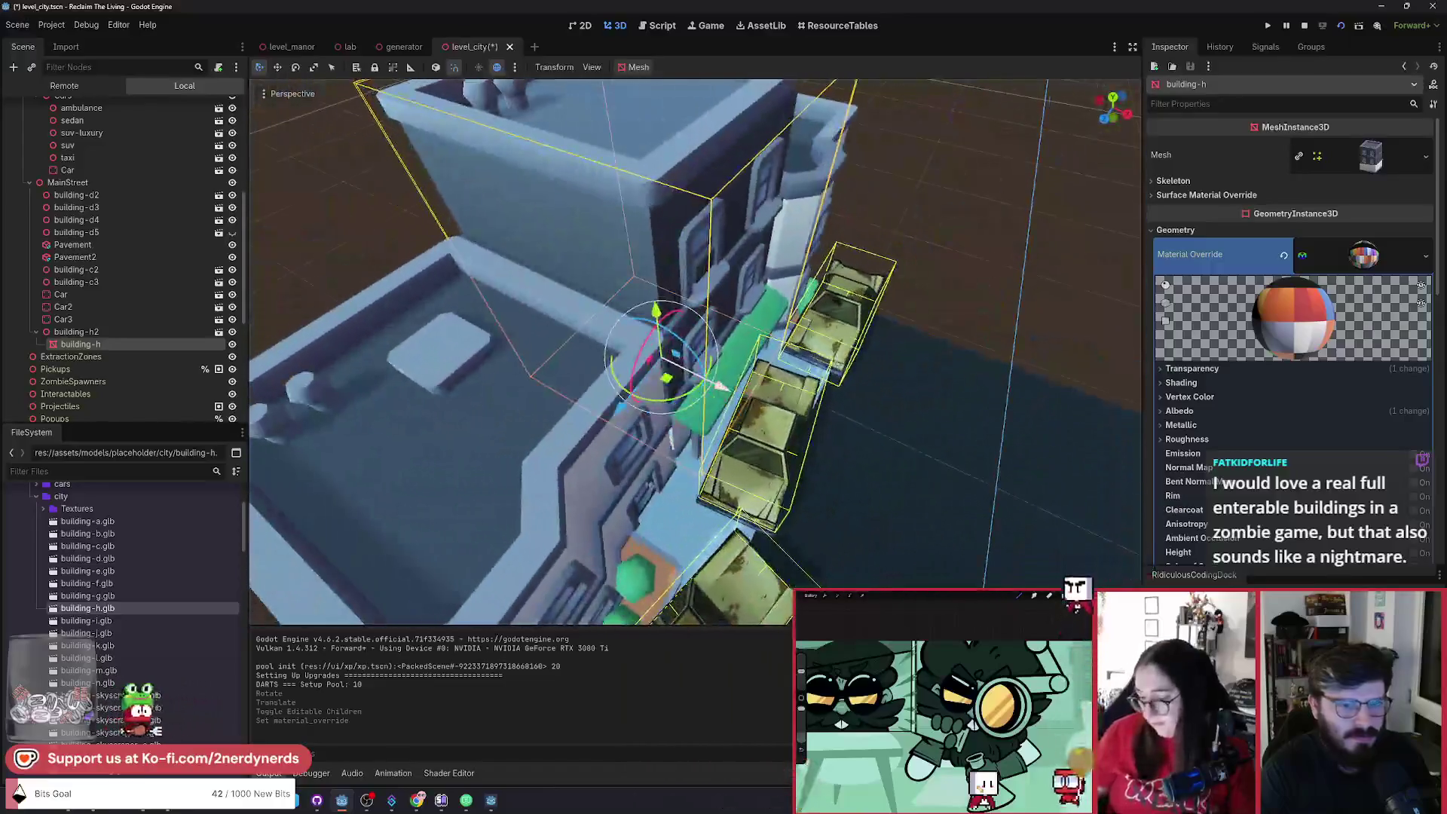
pyautogui.scroll(-3, 1311, 360)
pyautogui.click(1191, 258)
pyautogui.click(1361, 273)
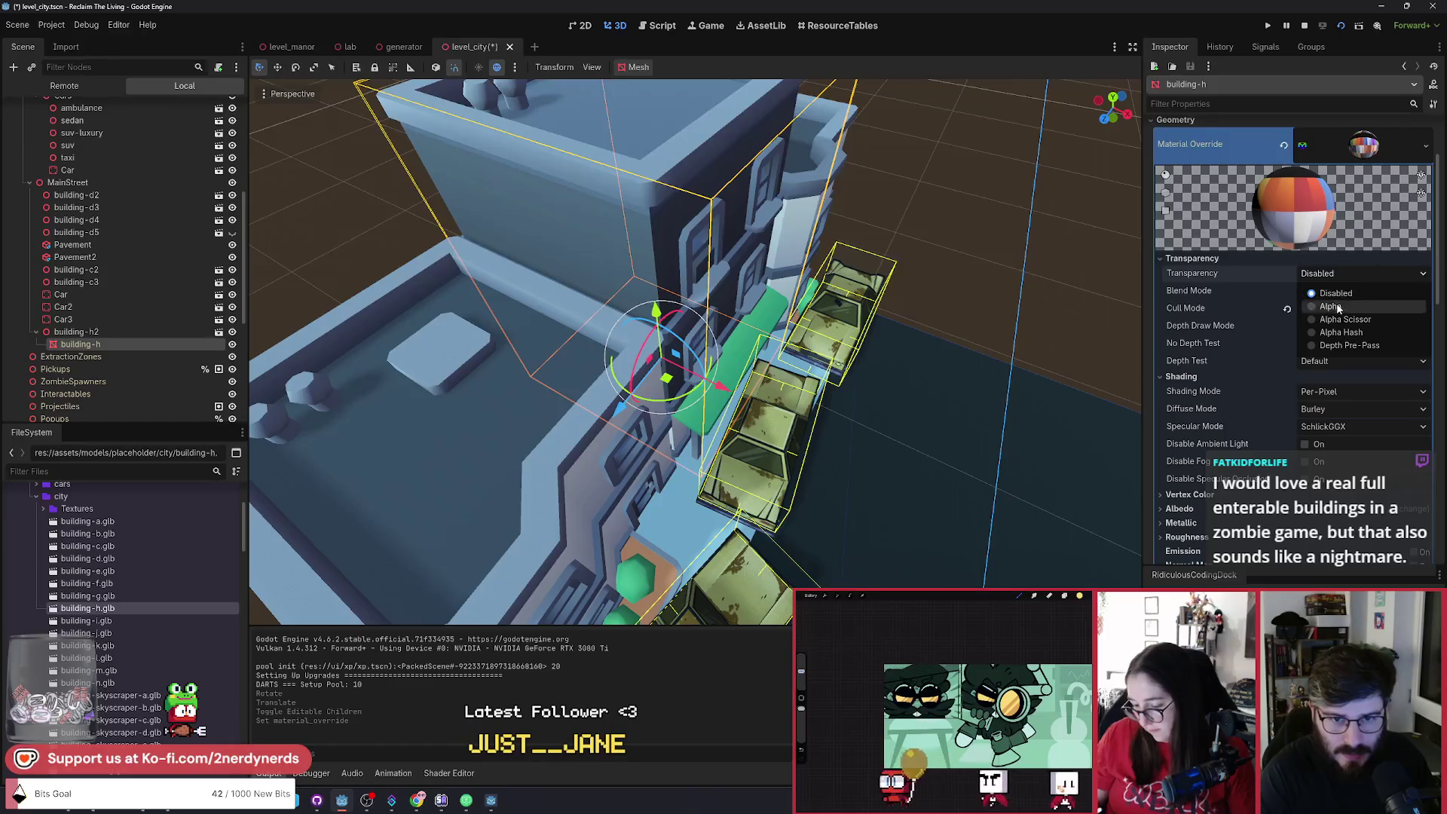
pyautogui.press('Escape')
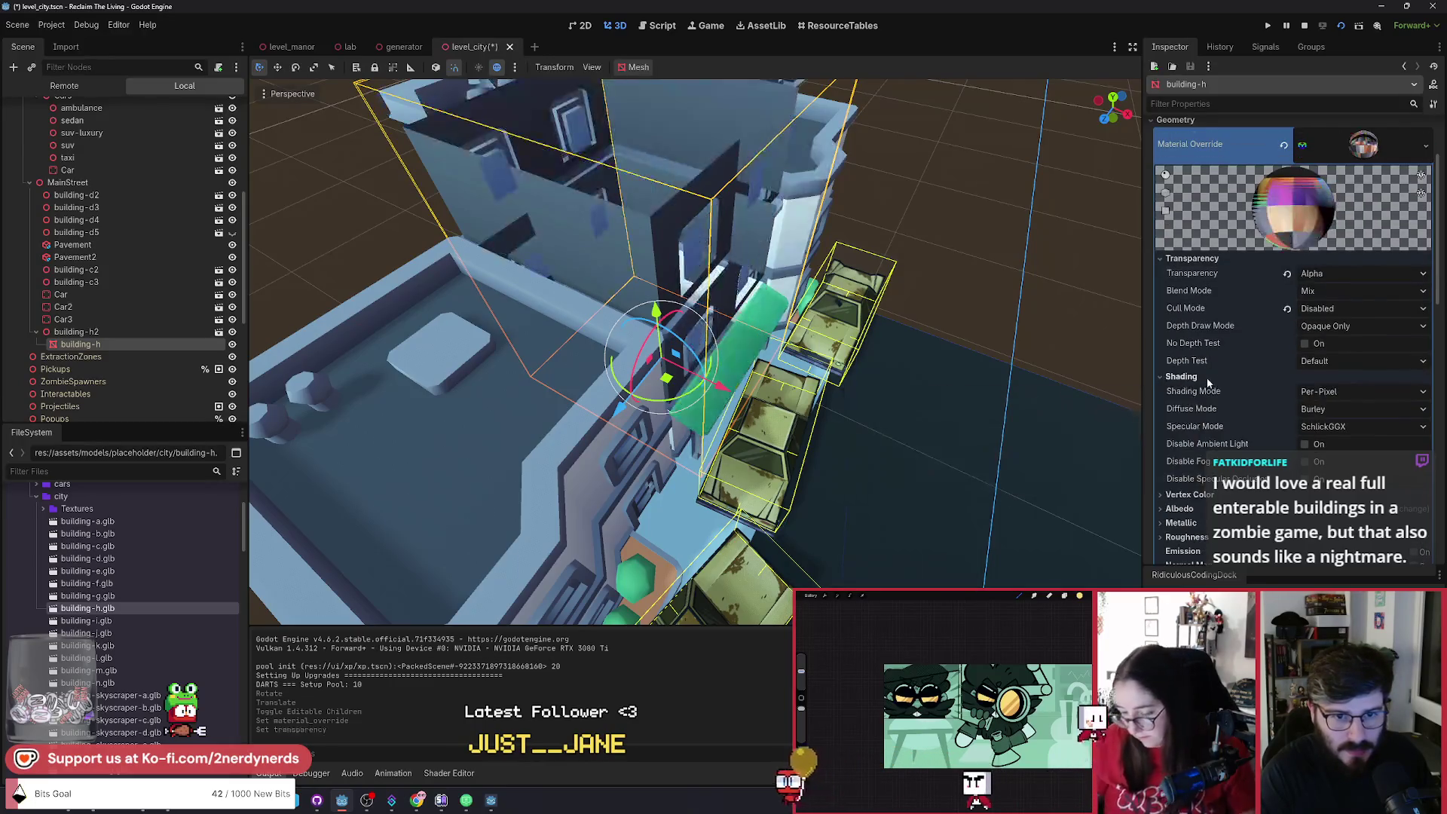
# Try Back and Front cull modes, settling on Cull Mode Disabled.
pyautogui.moveTo(1061, 343)
pyautogui.mouseDown()
pyautogui.moveTo(791, 334)
pyautogui.moveTo(988, 330)
pyautogui.mouseUp()
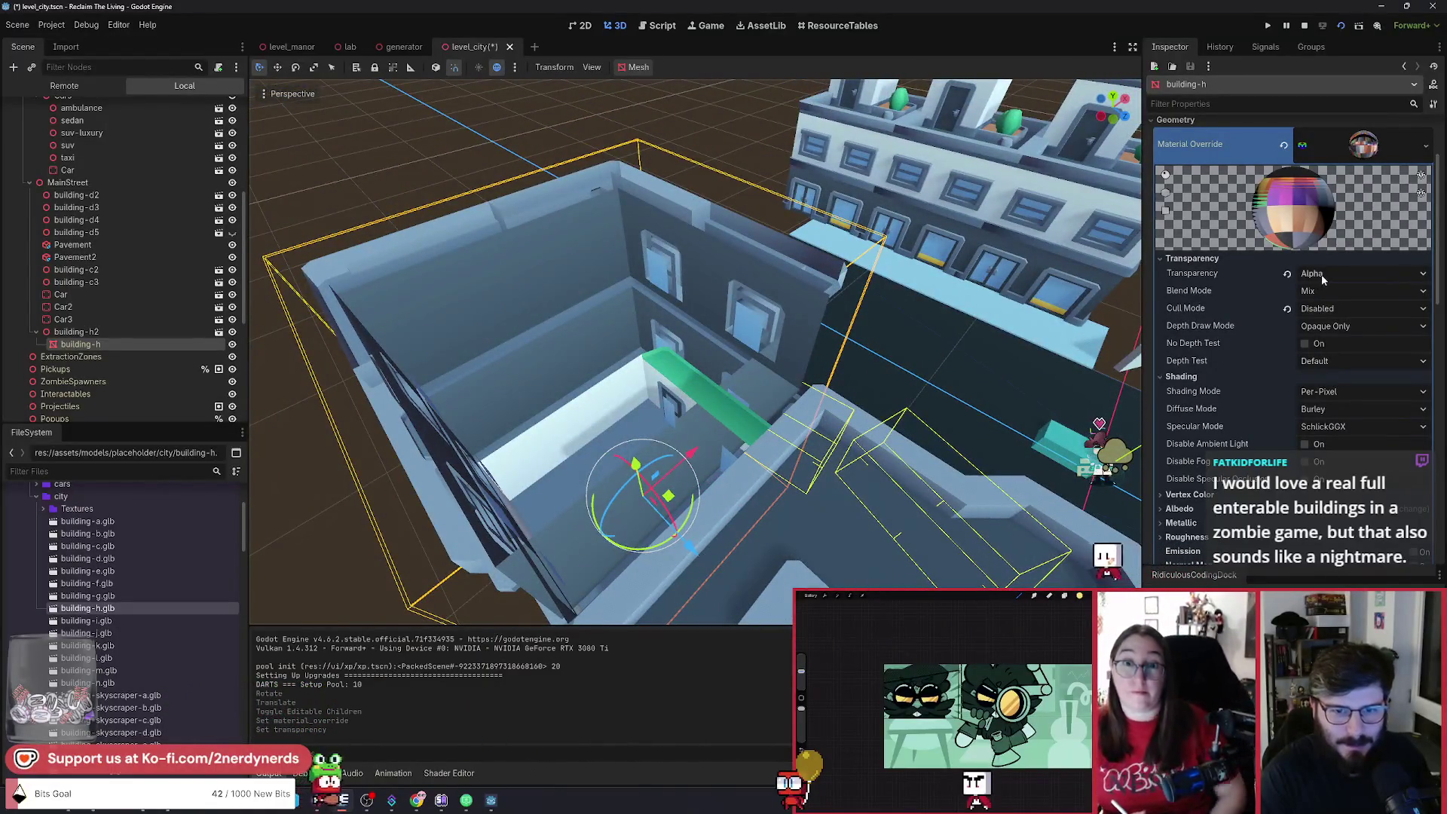
pyautogui.click(1333, 311)
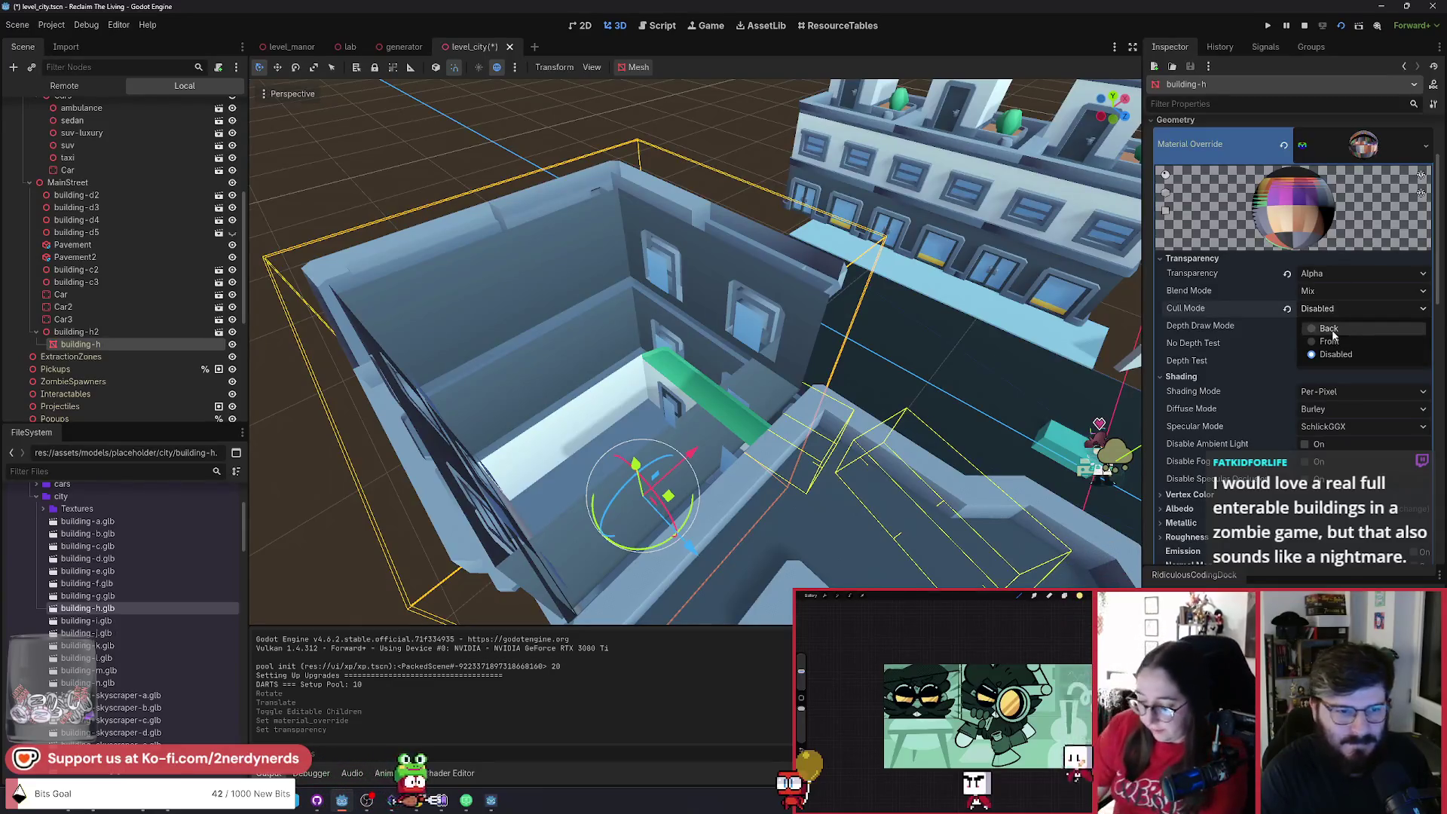
pyautogui.click(1330, 328)
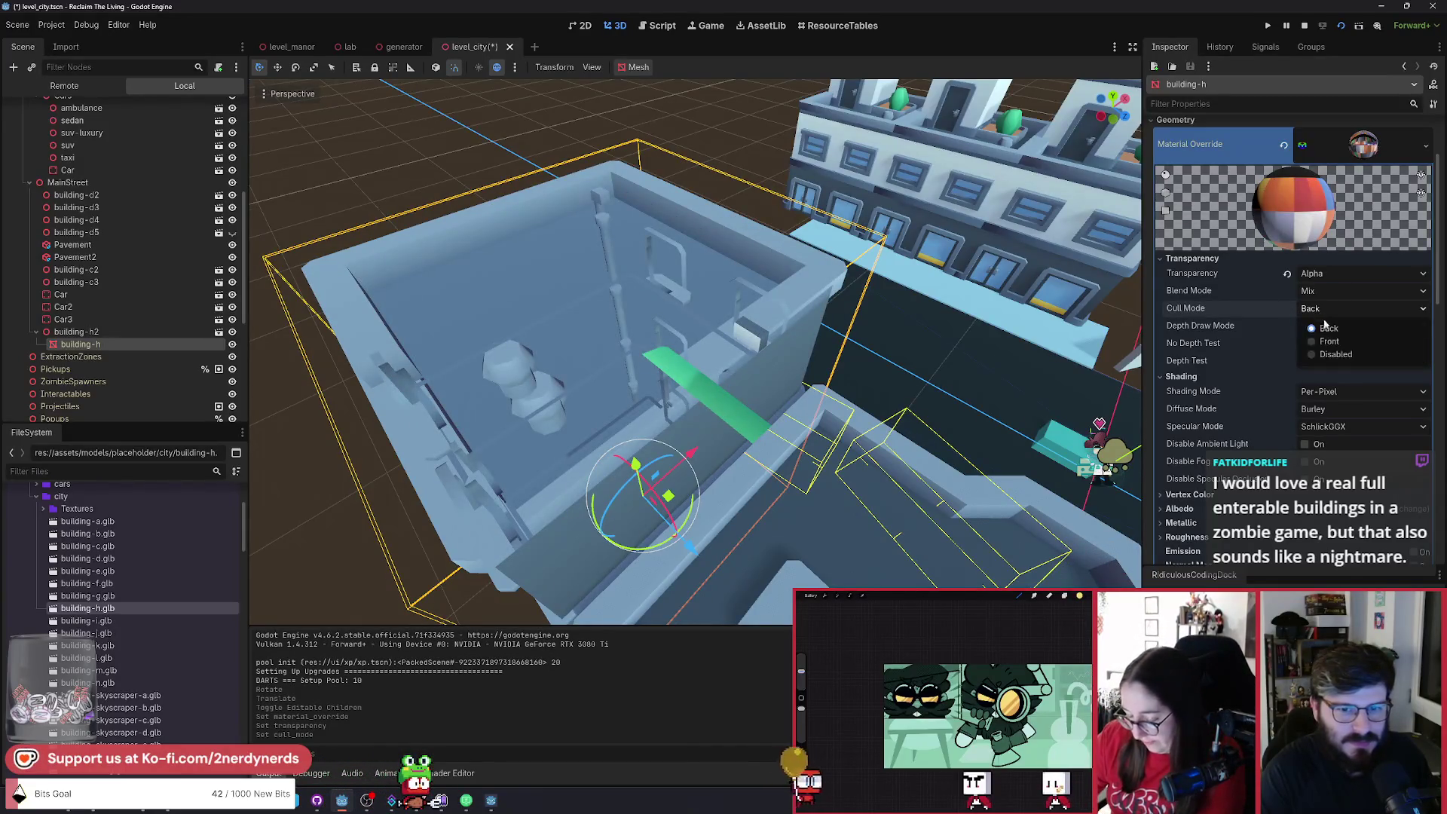
pyautogui.click(1329, 342)
pyautogui.click(1327, 307)
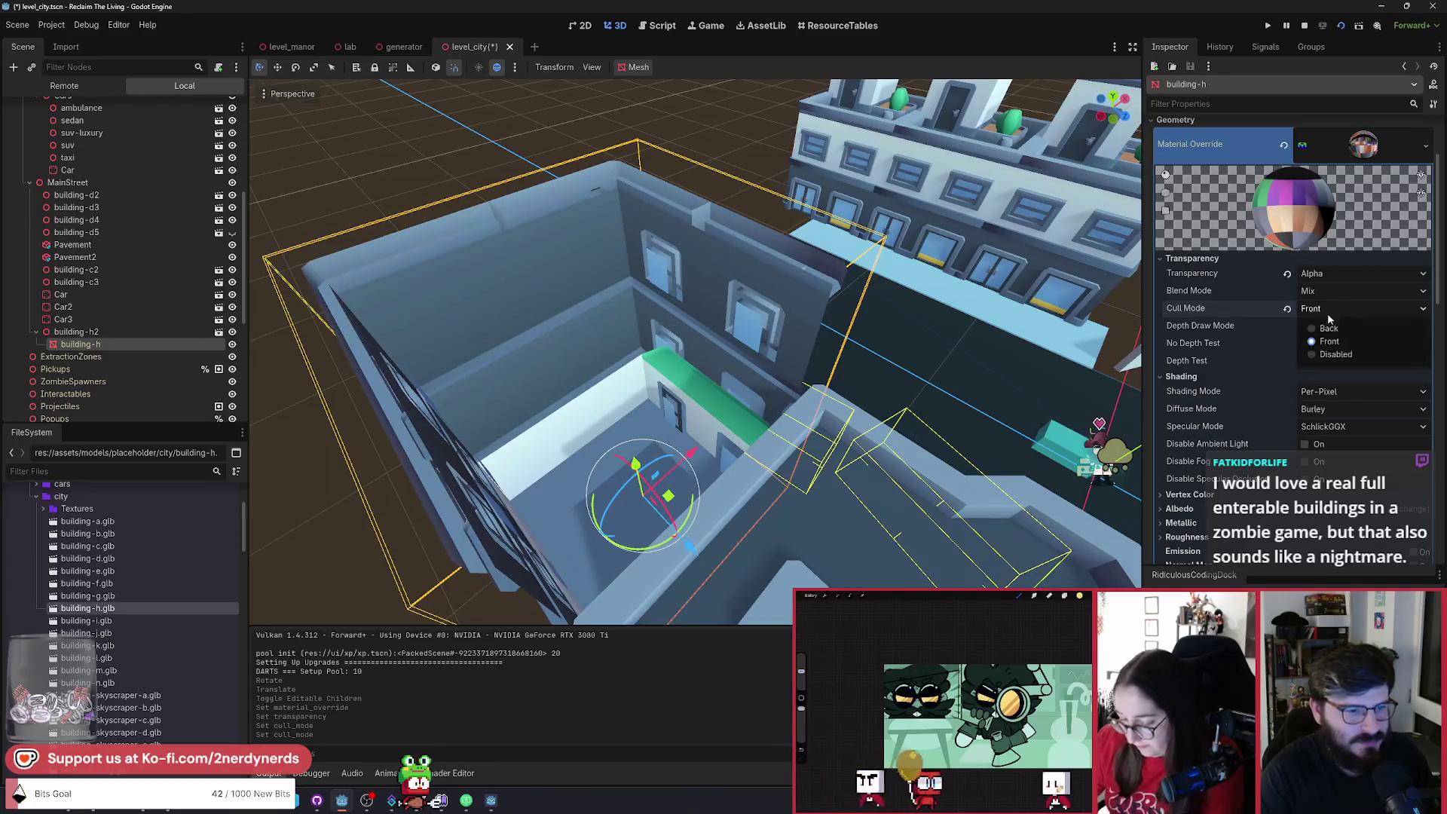
pyautogui.click(1335, 357)
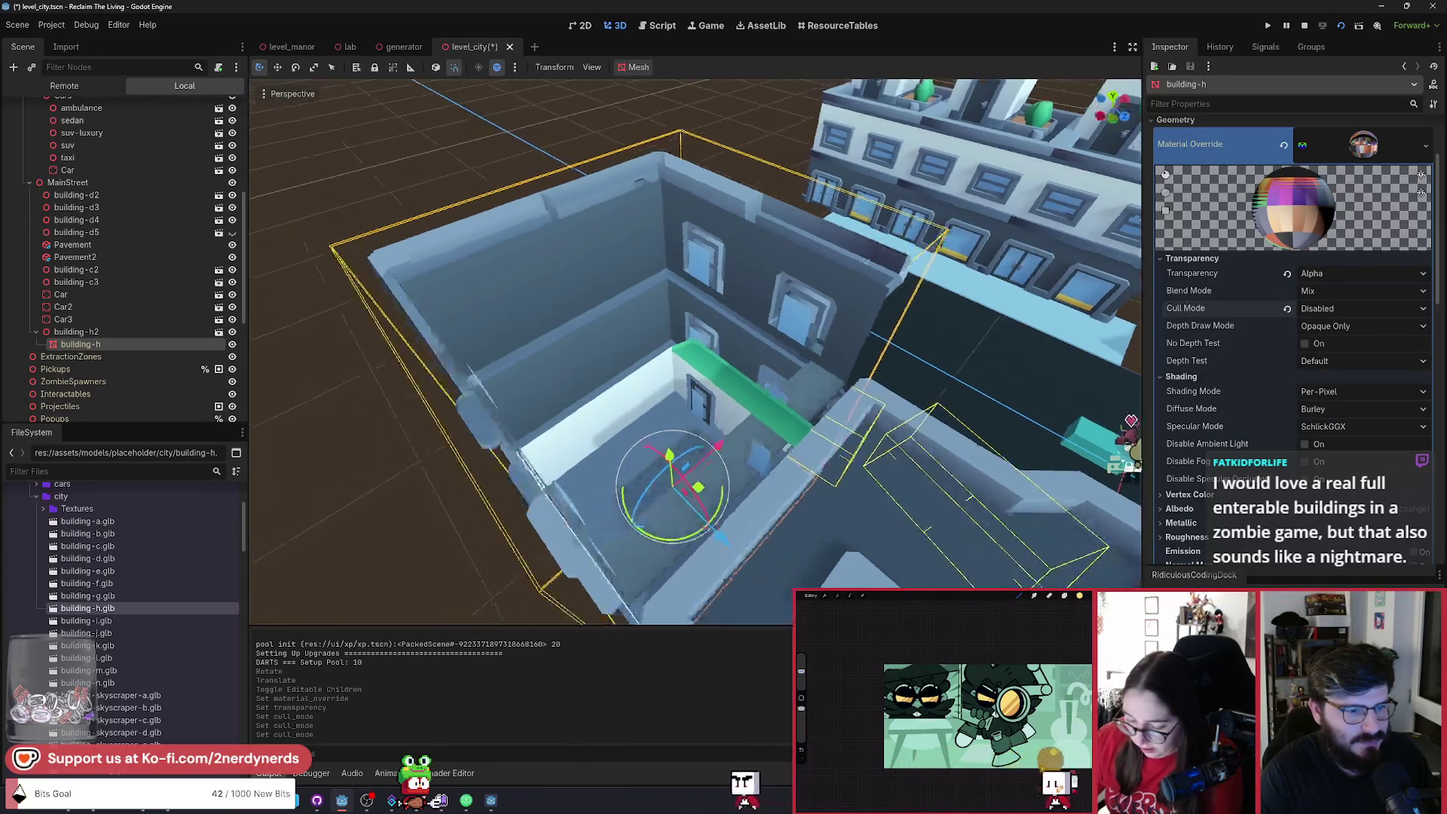
# Set the albedo colour's alpha to 0 and save the city scene.
pyautogui.click(1179, 508)
pyautogui.scroll(-3, 1206, 467)
pyautogui.click(1320, 359)
pyautogui.moveTo(1379, 624); pyautogui.dragTo(1294, 624)
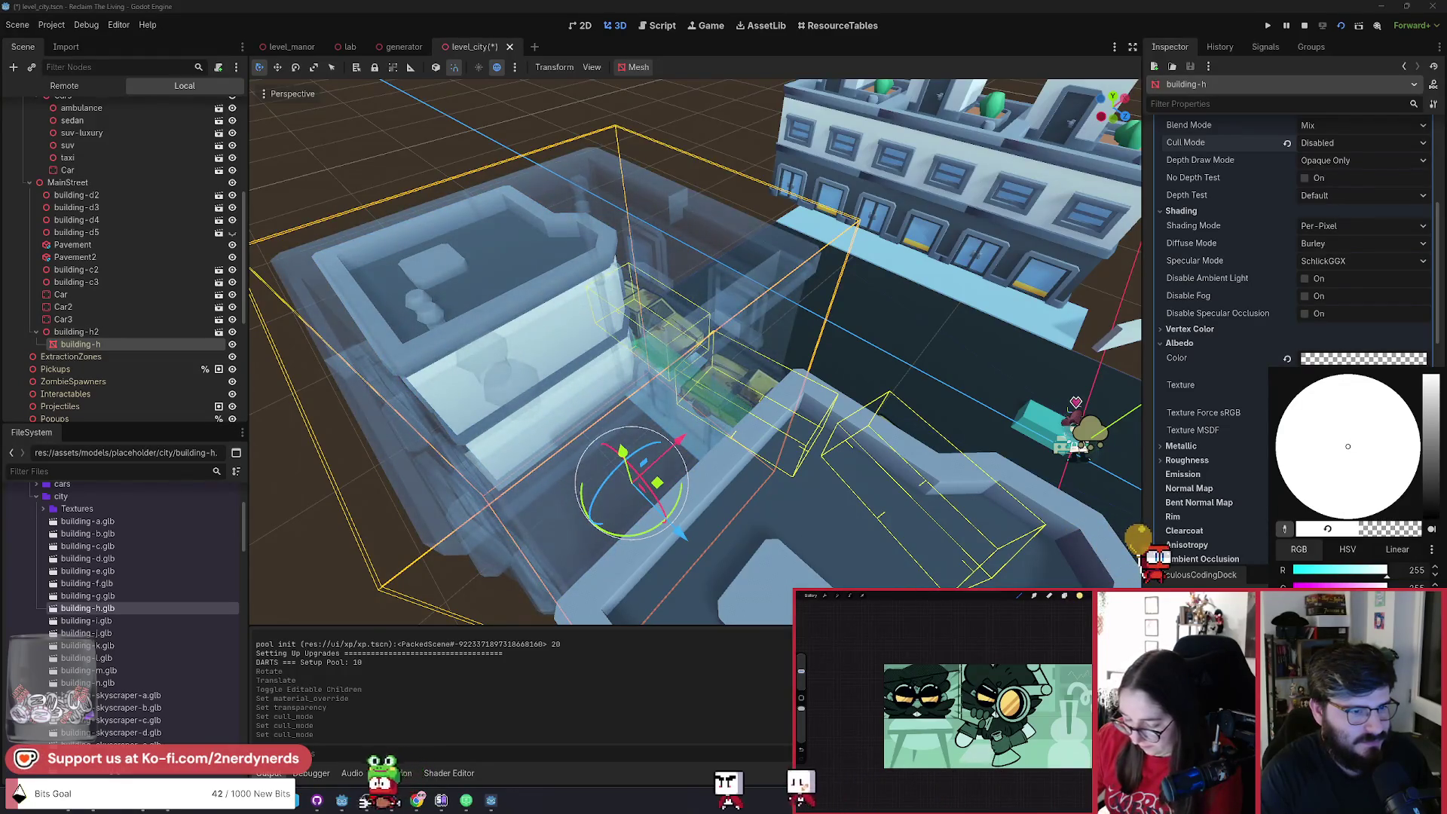
pyautogui.hotkey('ctrl', 's')
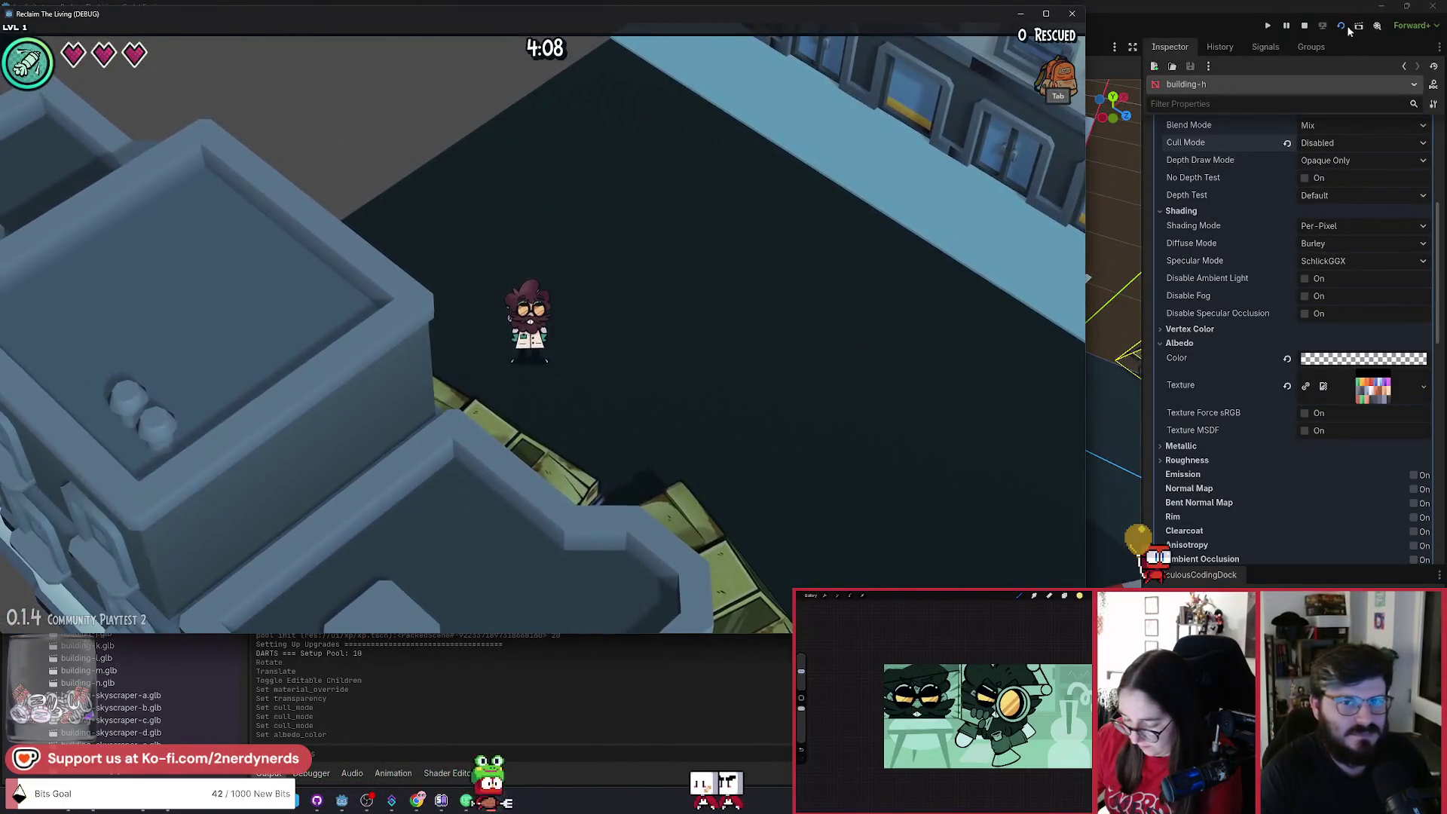
# Relaunch the game with the Firehose and walk the character up and left past the cars.
pyautogui.click(1342, 26)
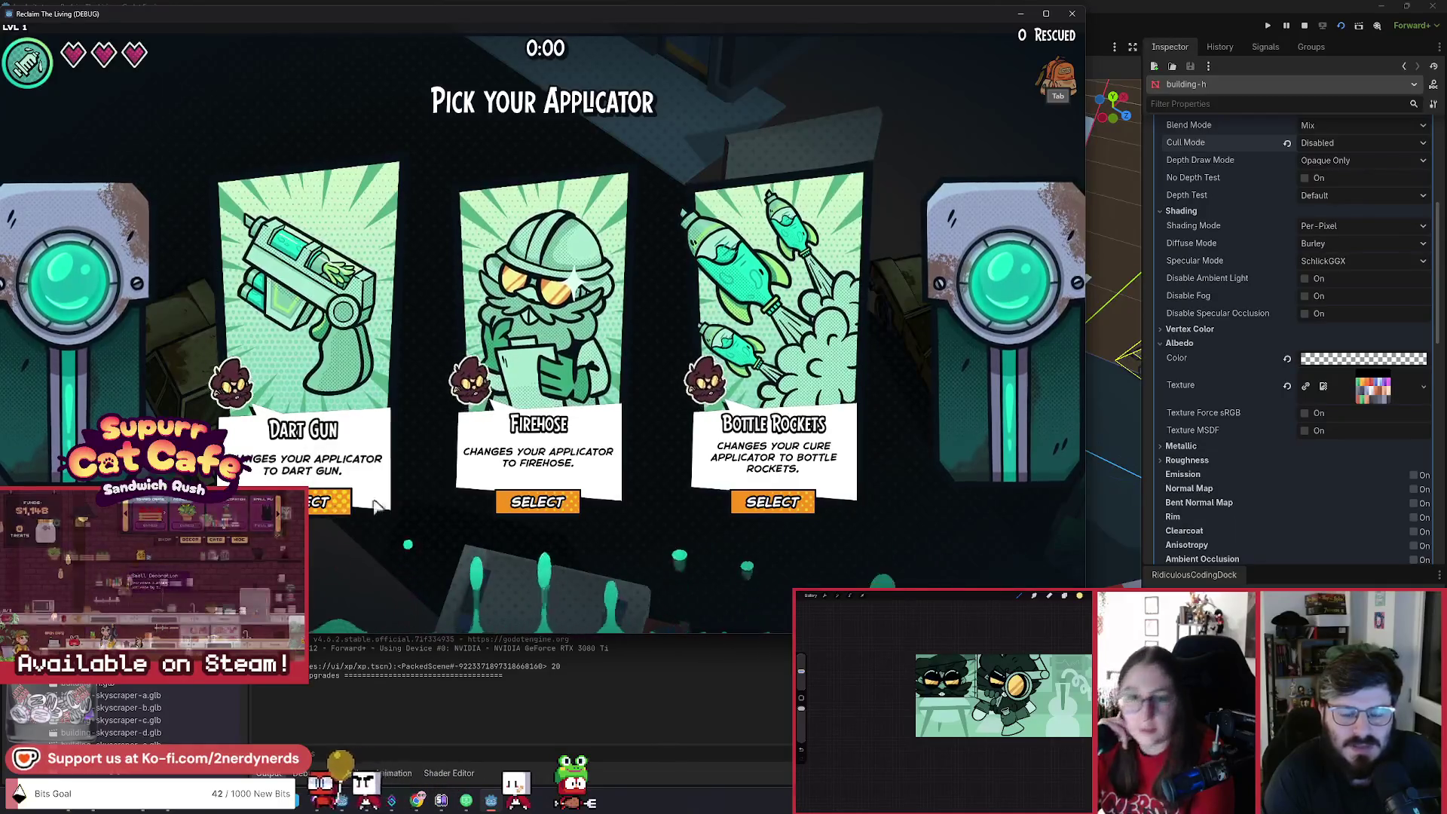
pyautogui.click(574, 281)
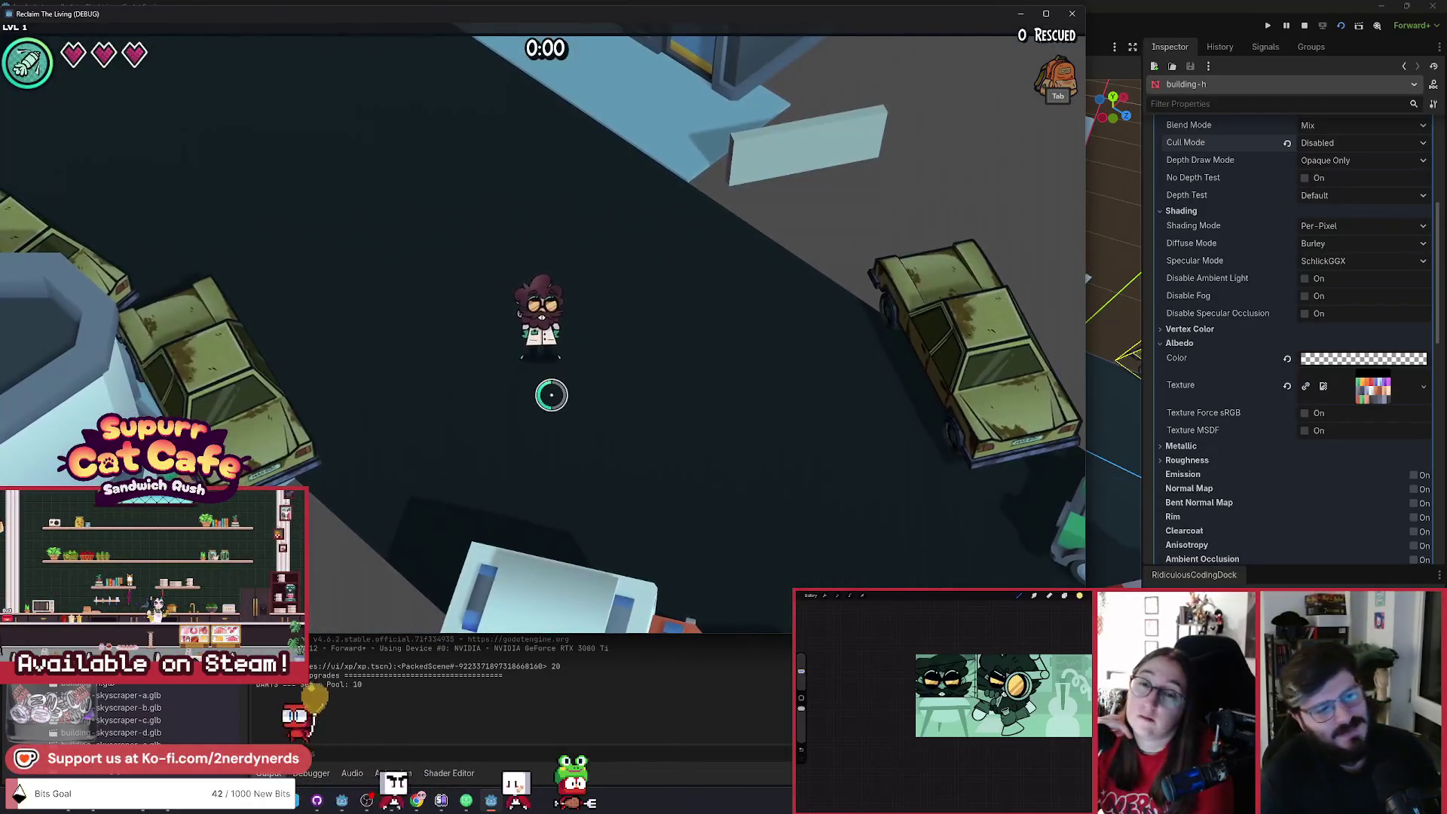
pyautogui.press('w')
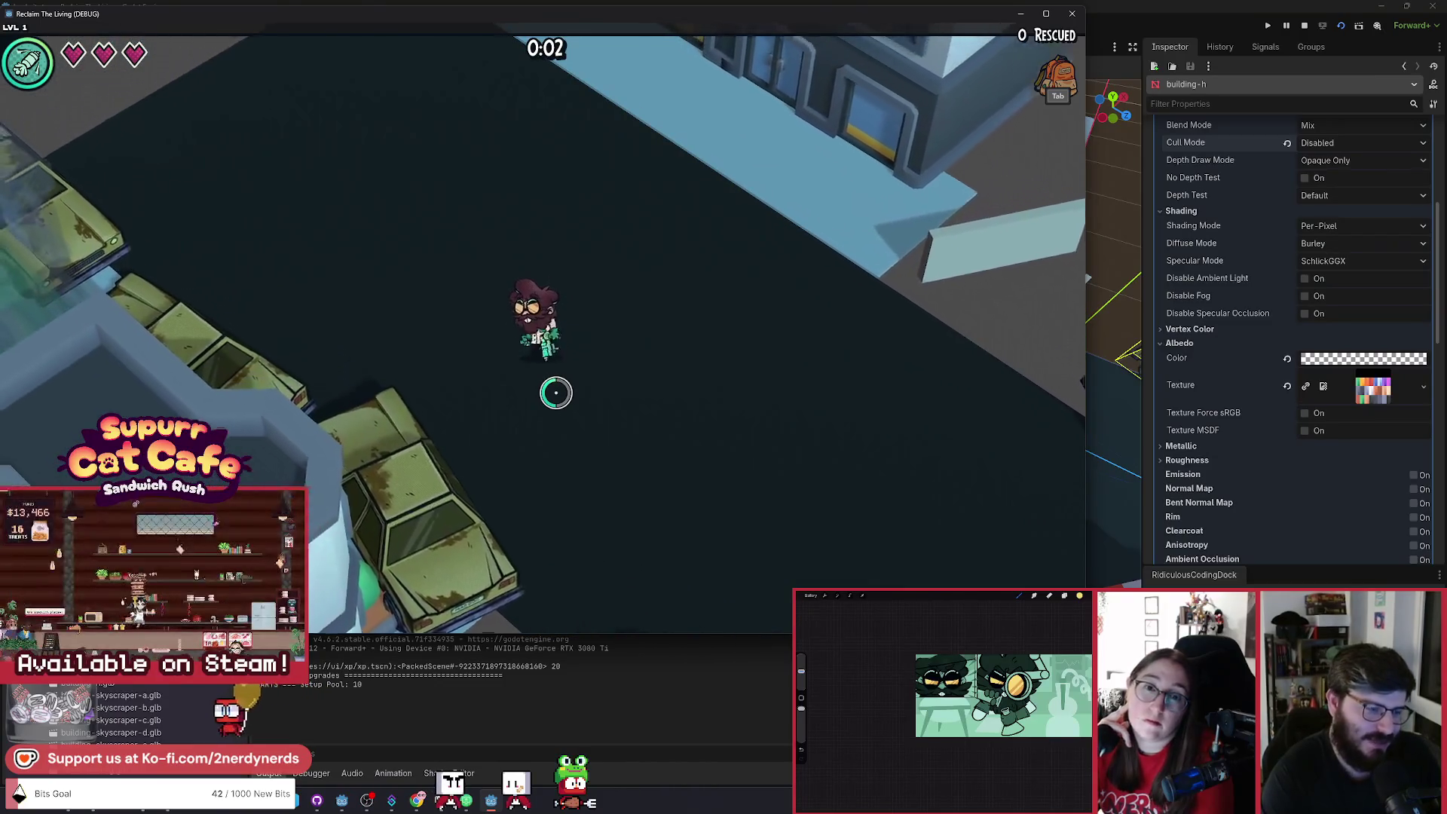
pyautogui.press('a')
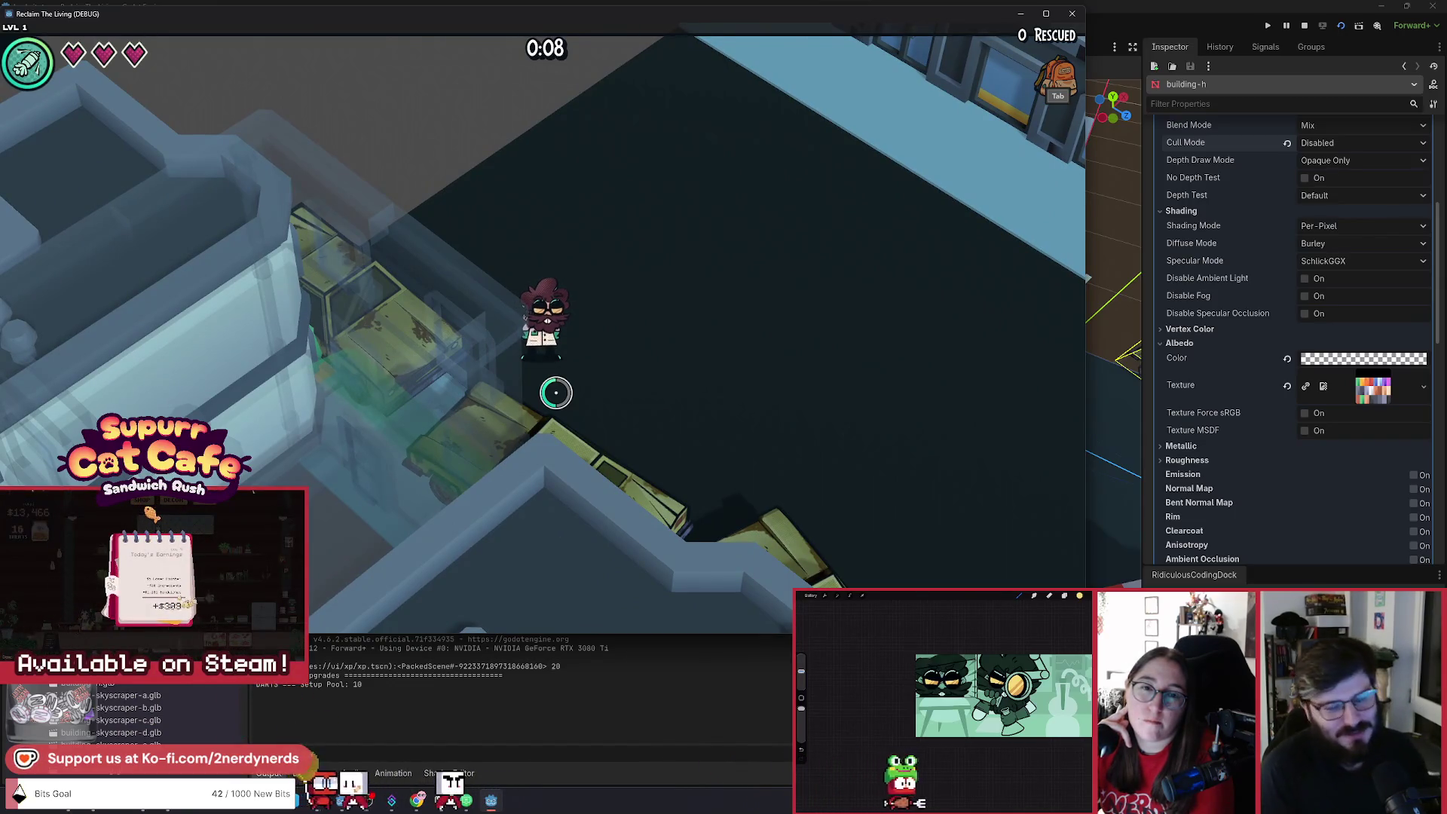
pyautogui.press('a')
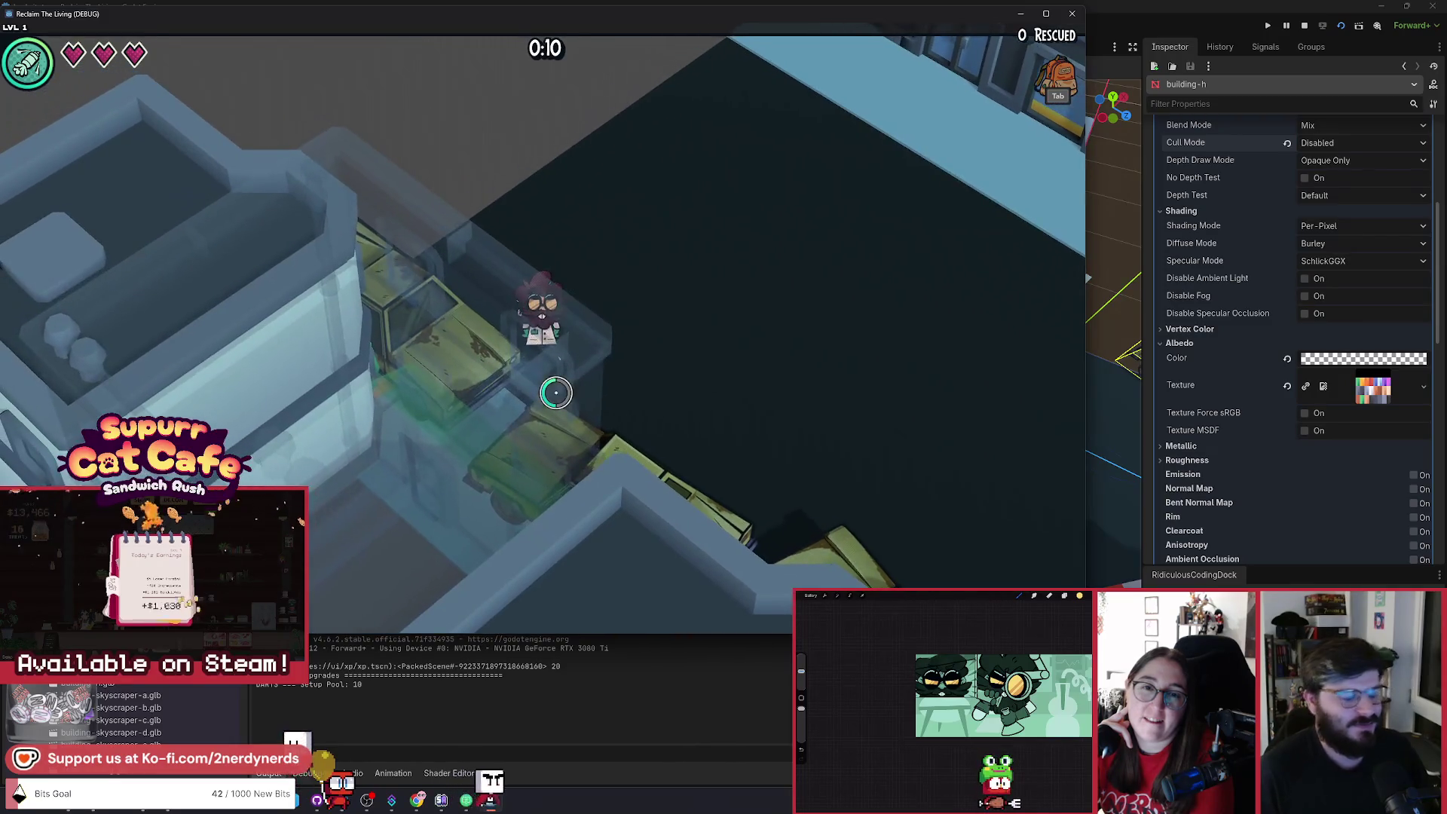
# Walk right and up toward the building, open the debug cheat panel, then return to the editor.
pyautogui.press('d')
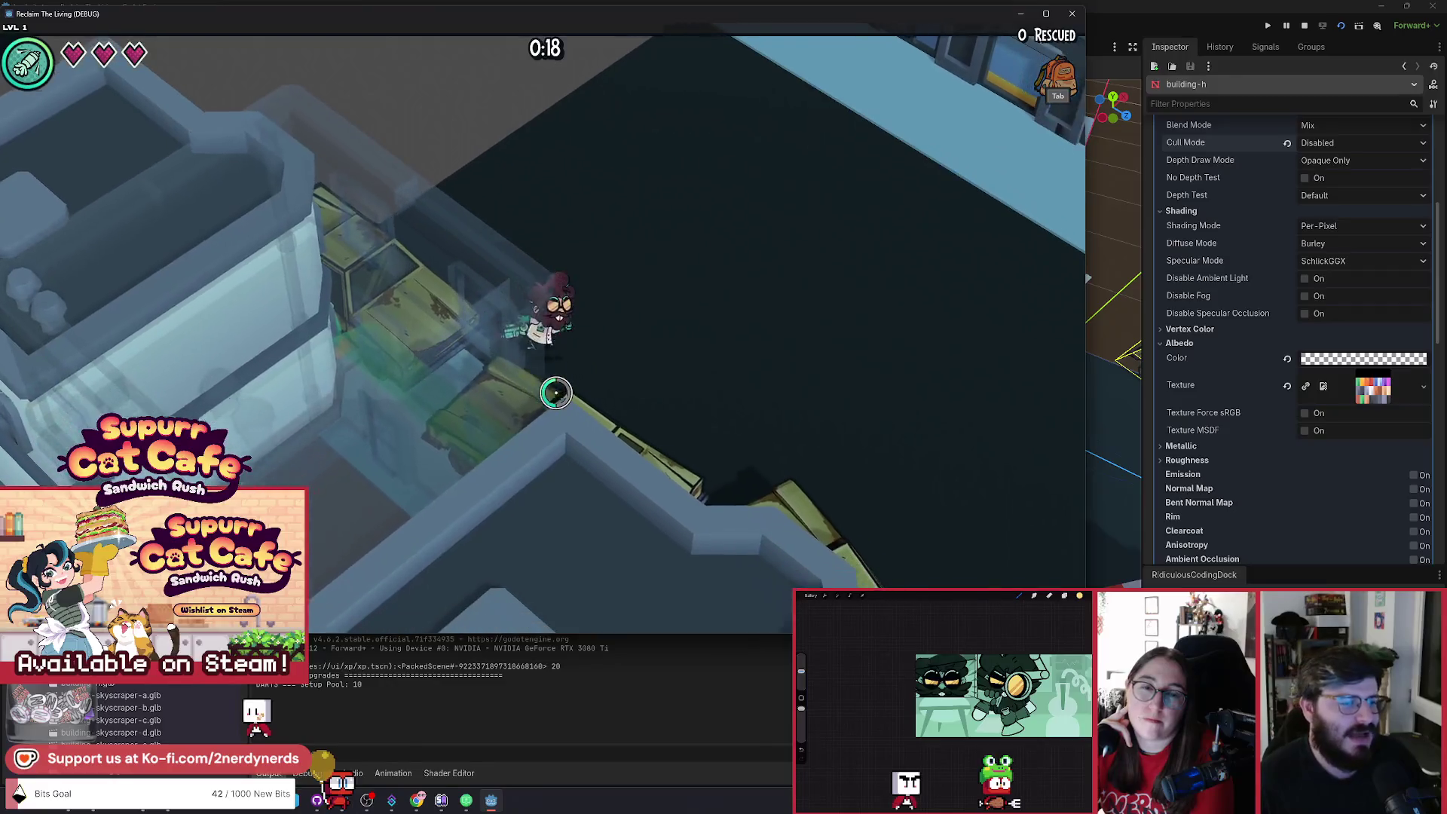
pyautogui.press('w')
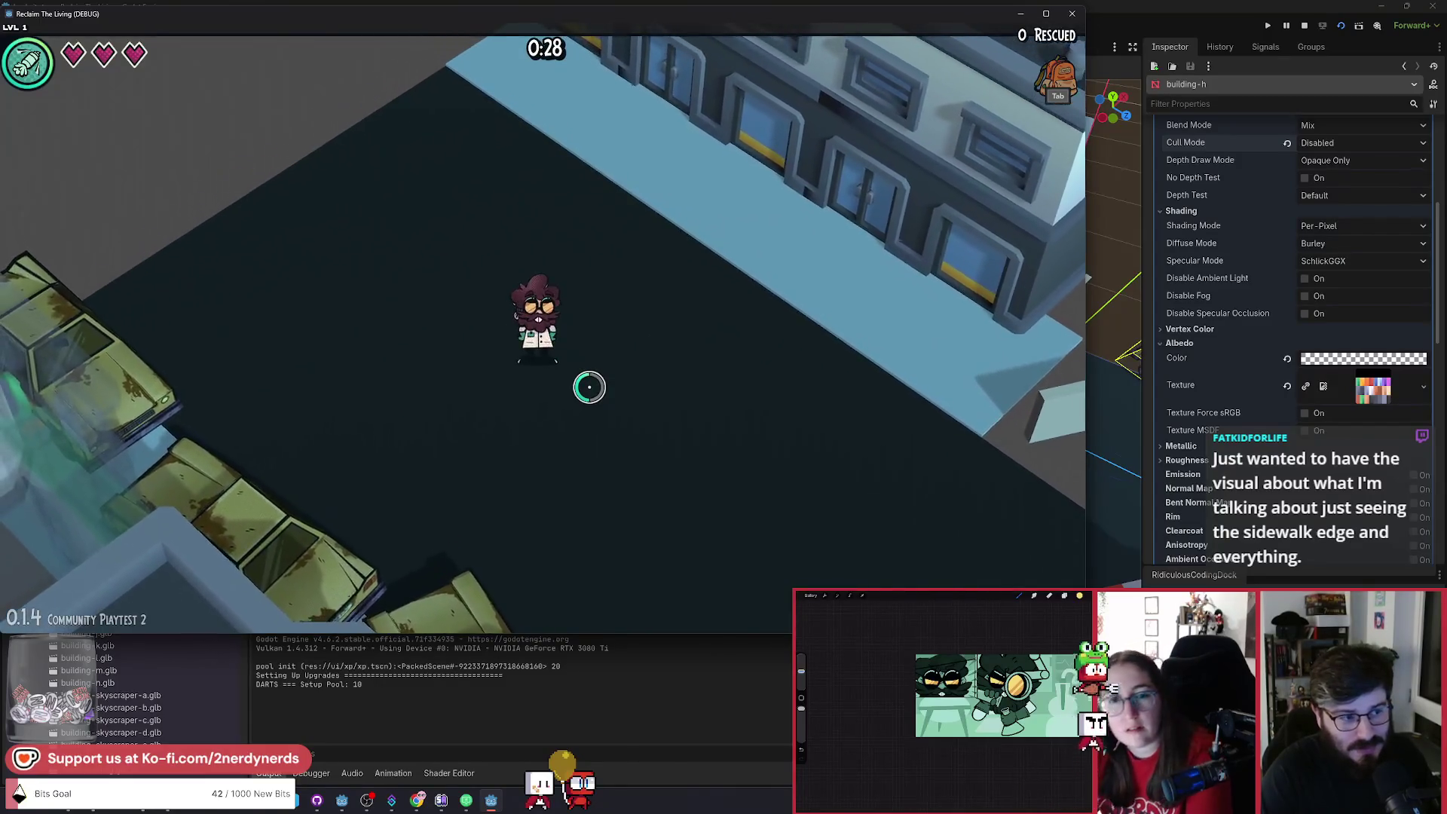
pyautogui.press('`')
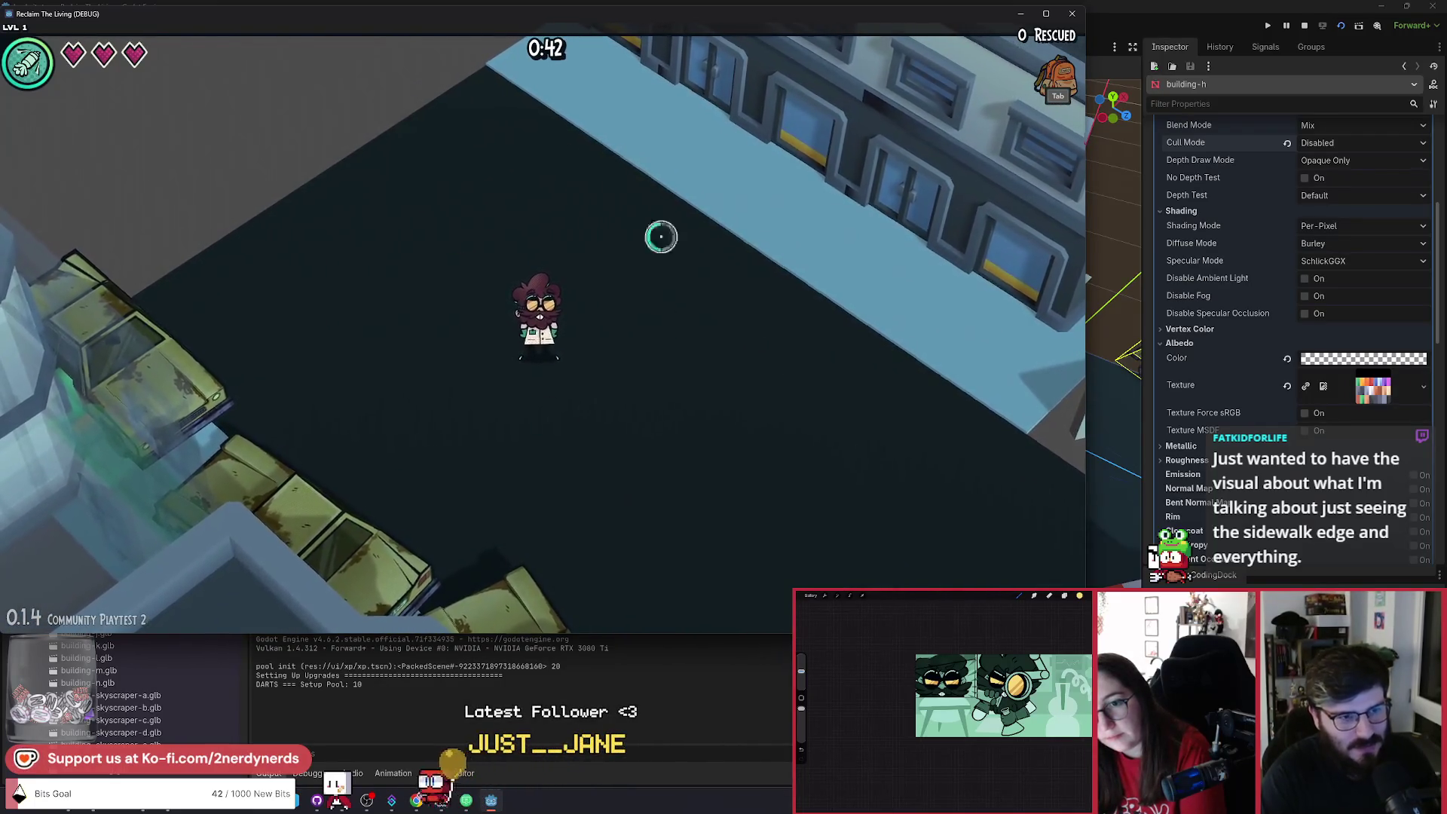
pyautogui.hotkey('alt', 'Tab')
pyautogui.click(577, 191)
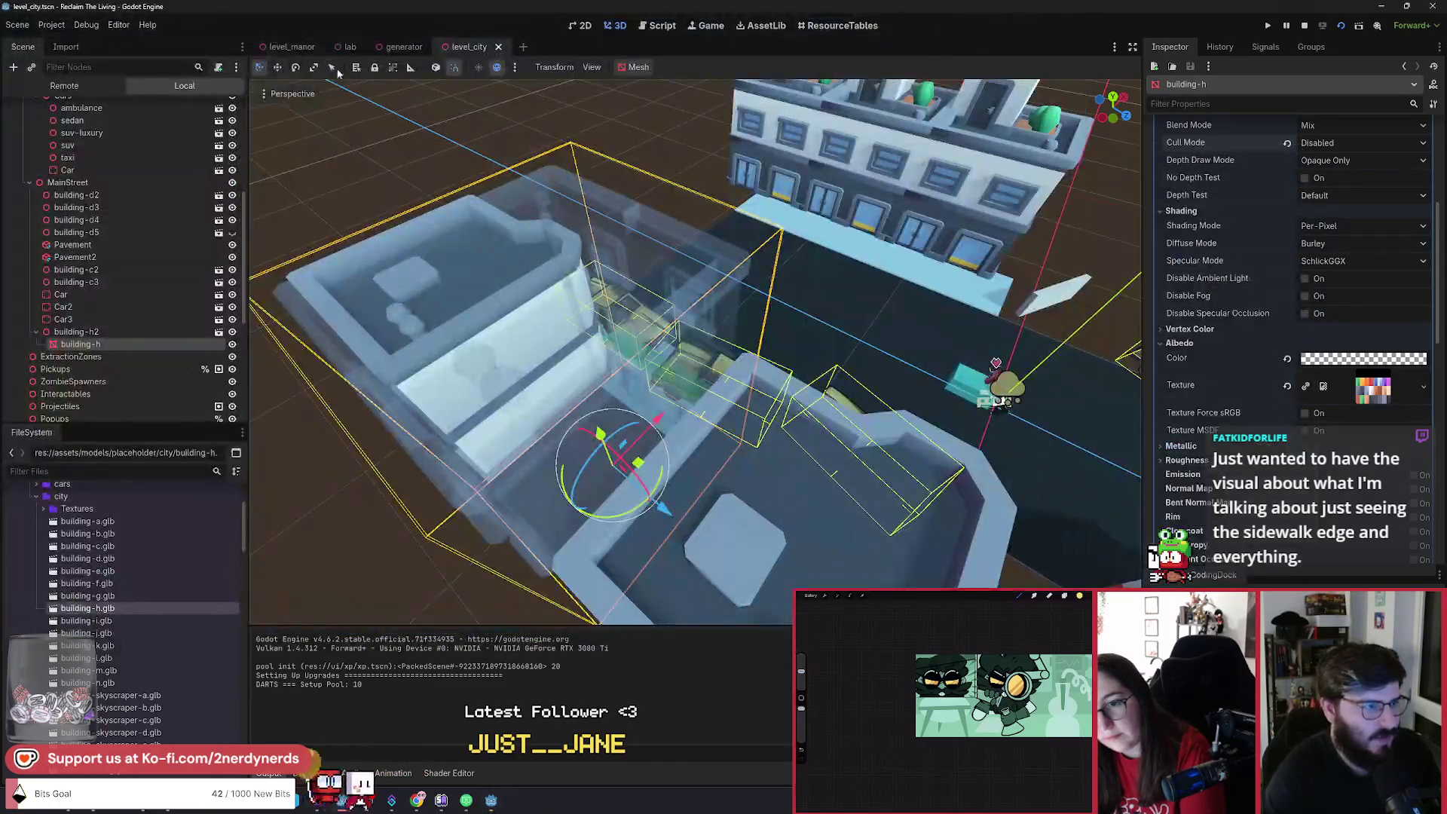
# Open the level_manor scene and zoom around its hedge maze.
pyautogui.click(287, 48)
pyautogui.scroll(5, 694, 351)
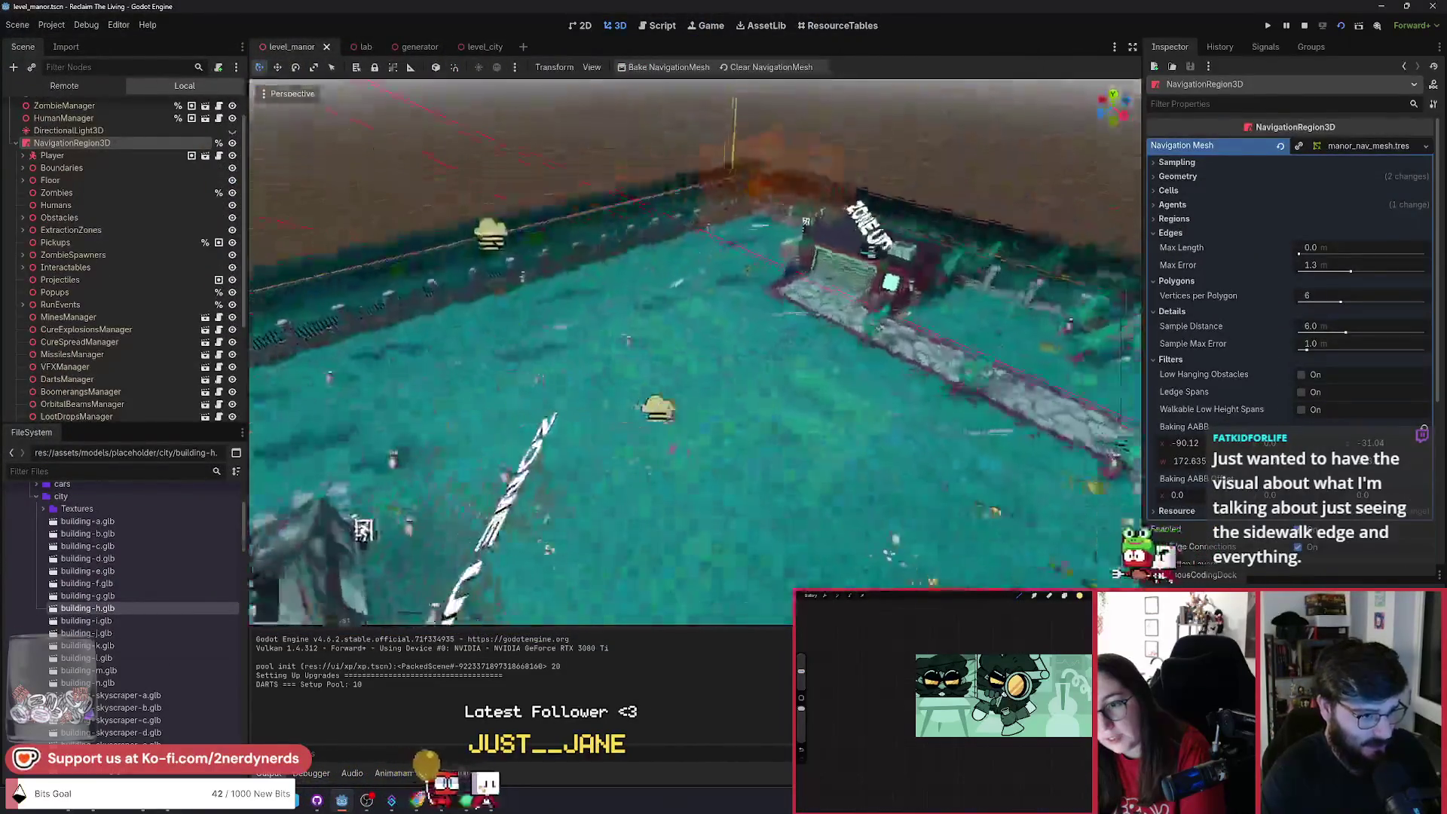
pyautogui.scroll(-3, 695, 351)
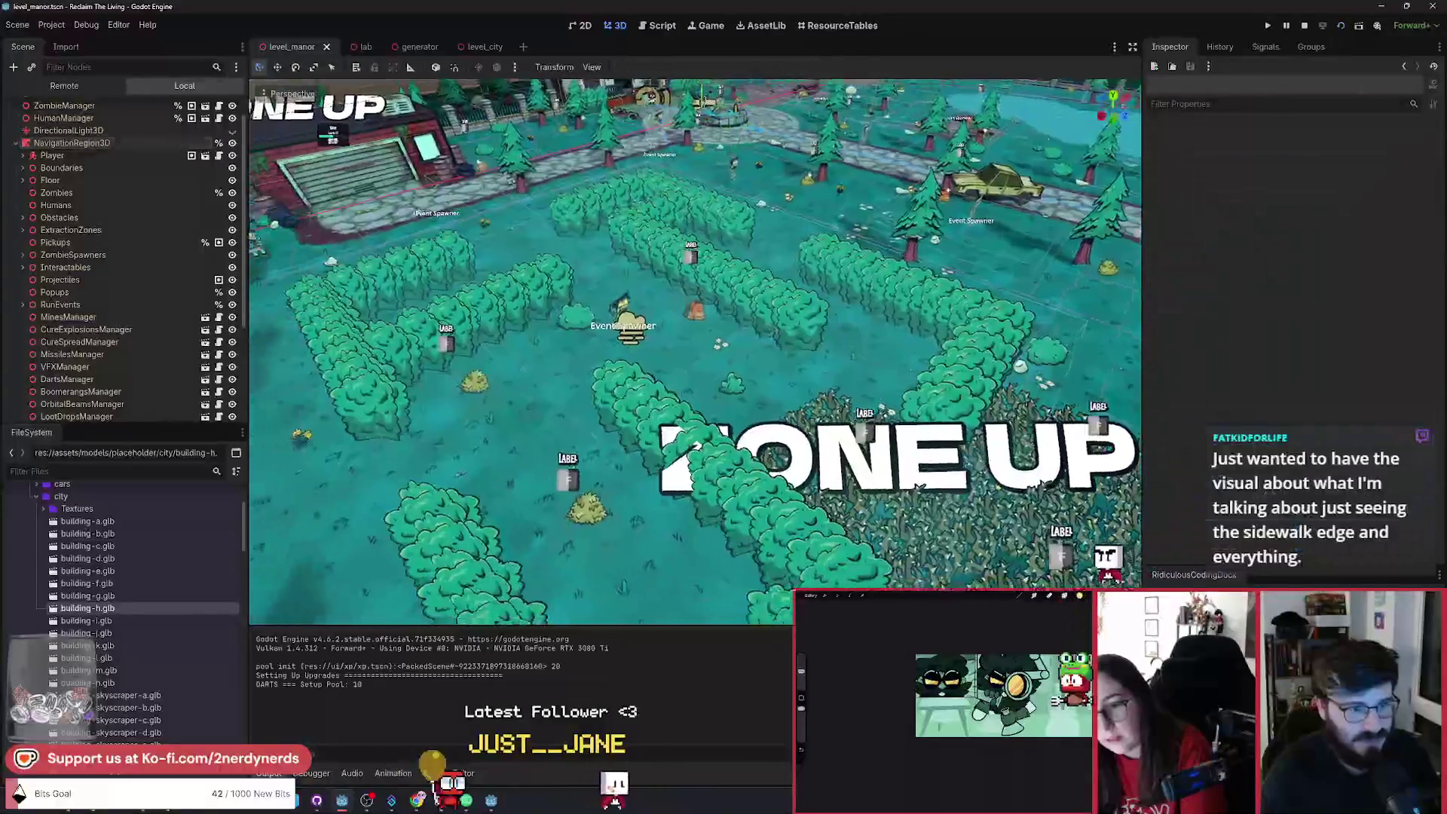
pyautogui.scroll(-2, 695, 351)
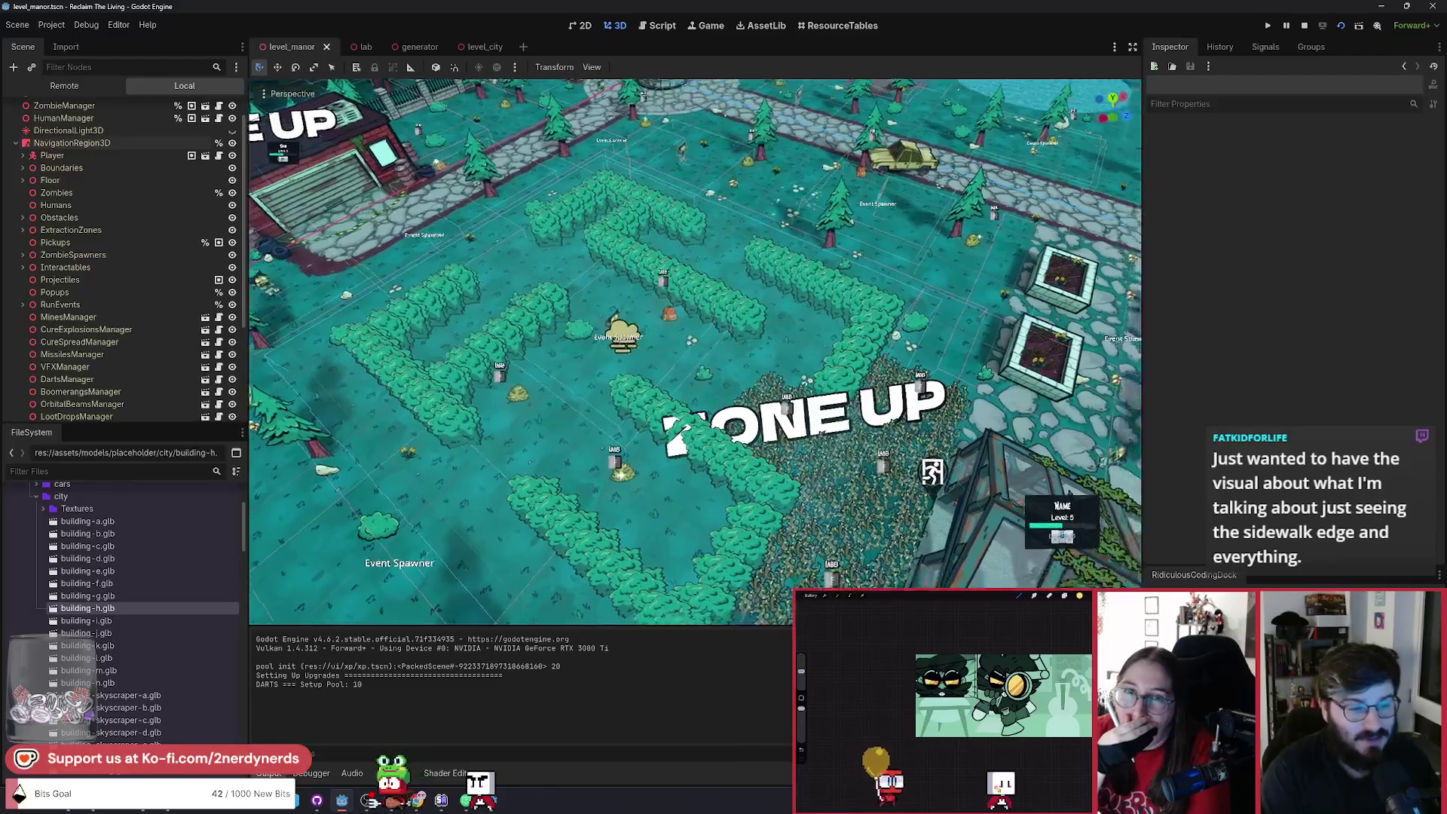
pyautogui.scroll(5, 702, 383)
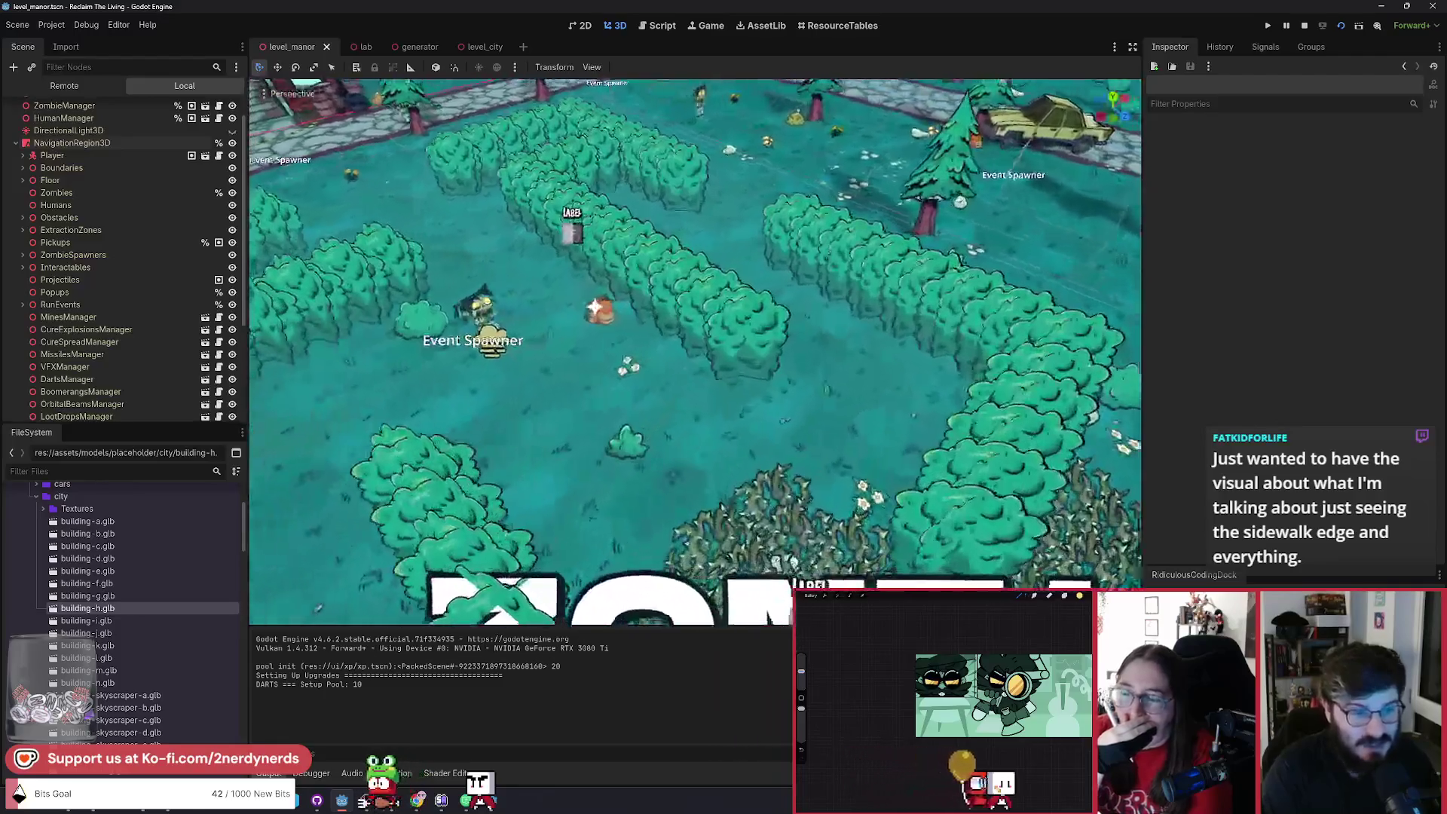
# Fly and orbit to a top-down view of the hedge maze, then switch back to level_city.
pyautogui.press('a')
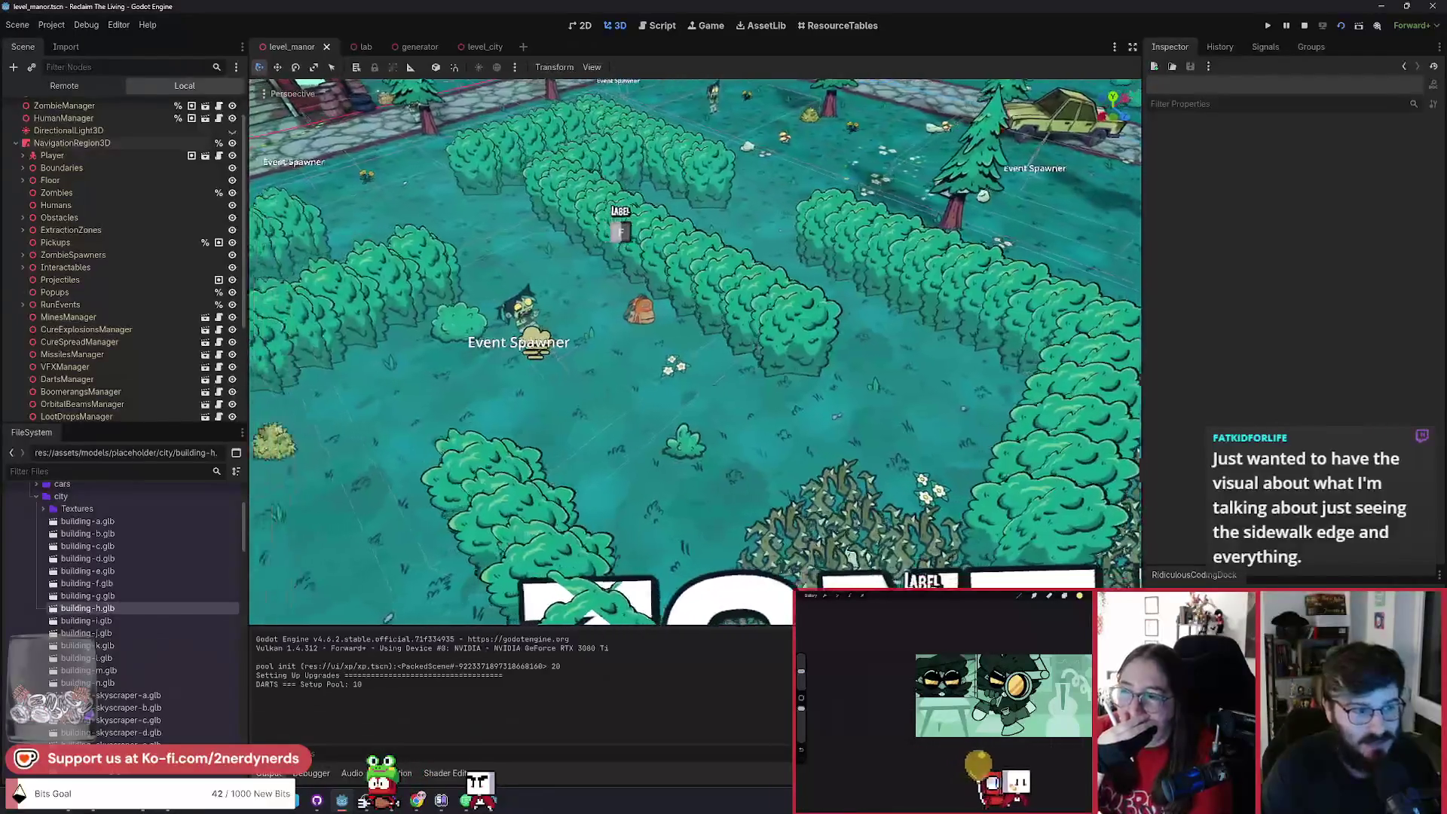
pyautogui.press('s')
pyautogui.press('a')
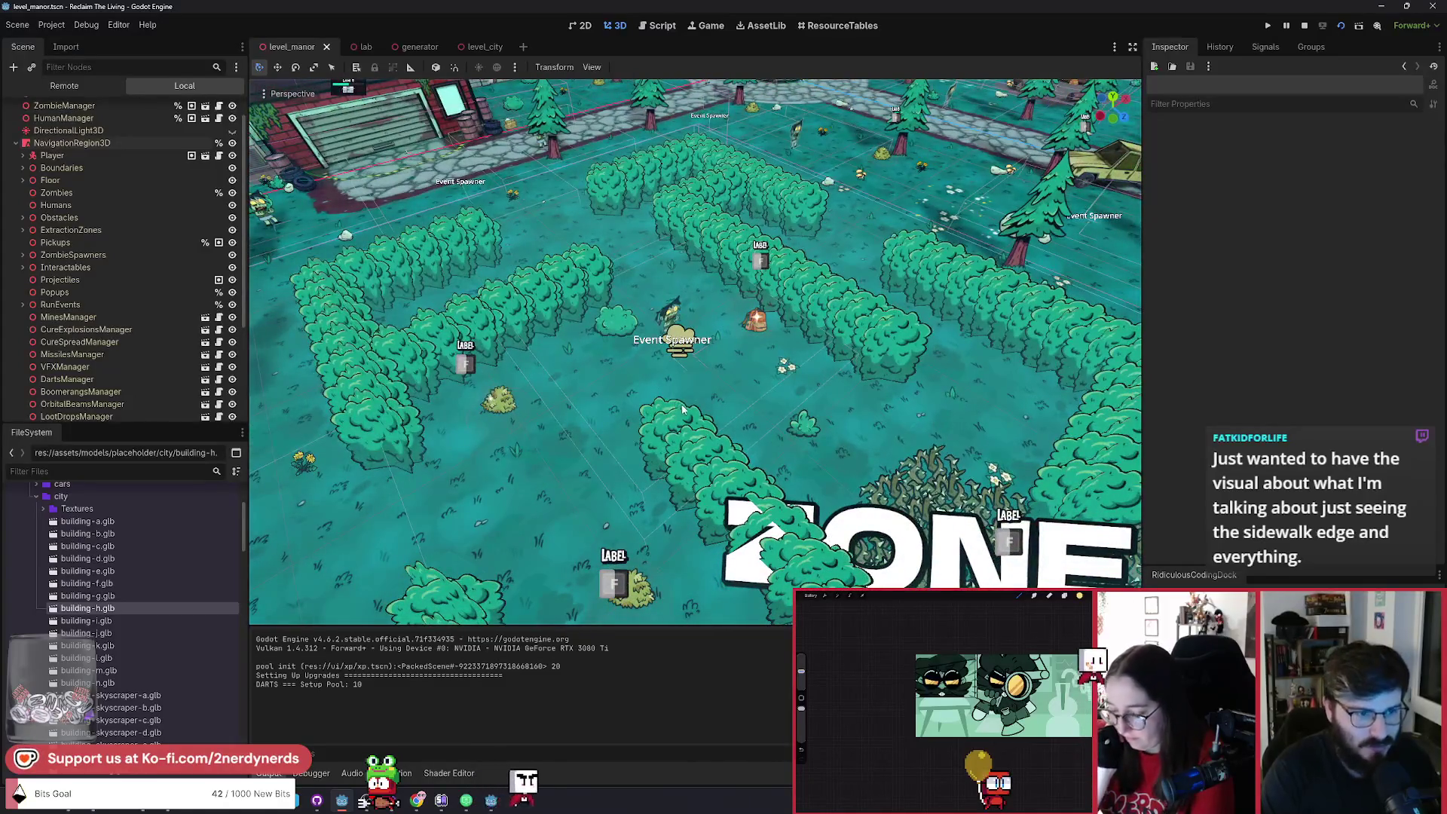
pyautogui.press('s')
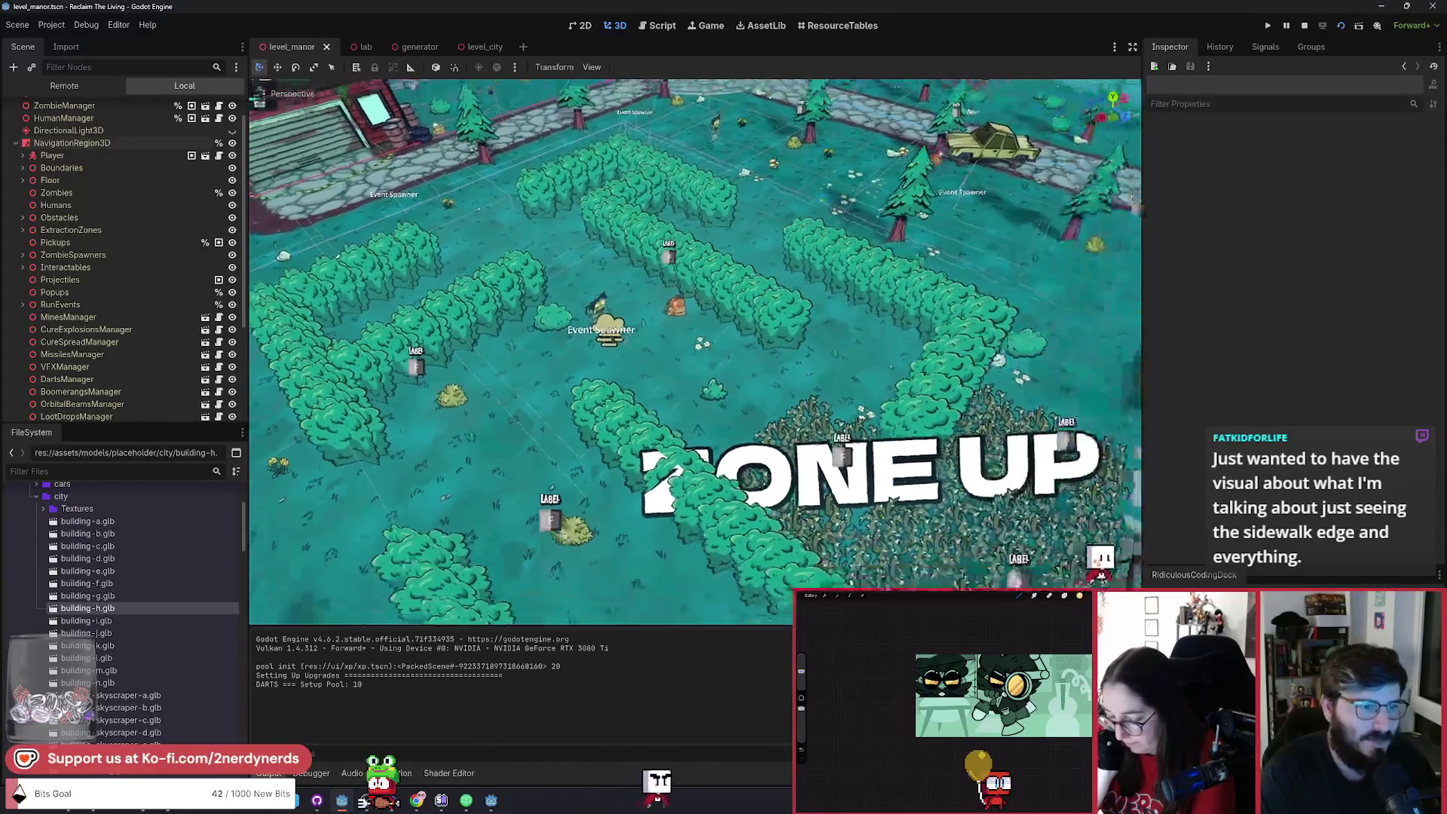
pyautogui.press('w')
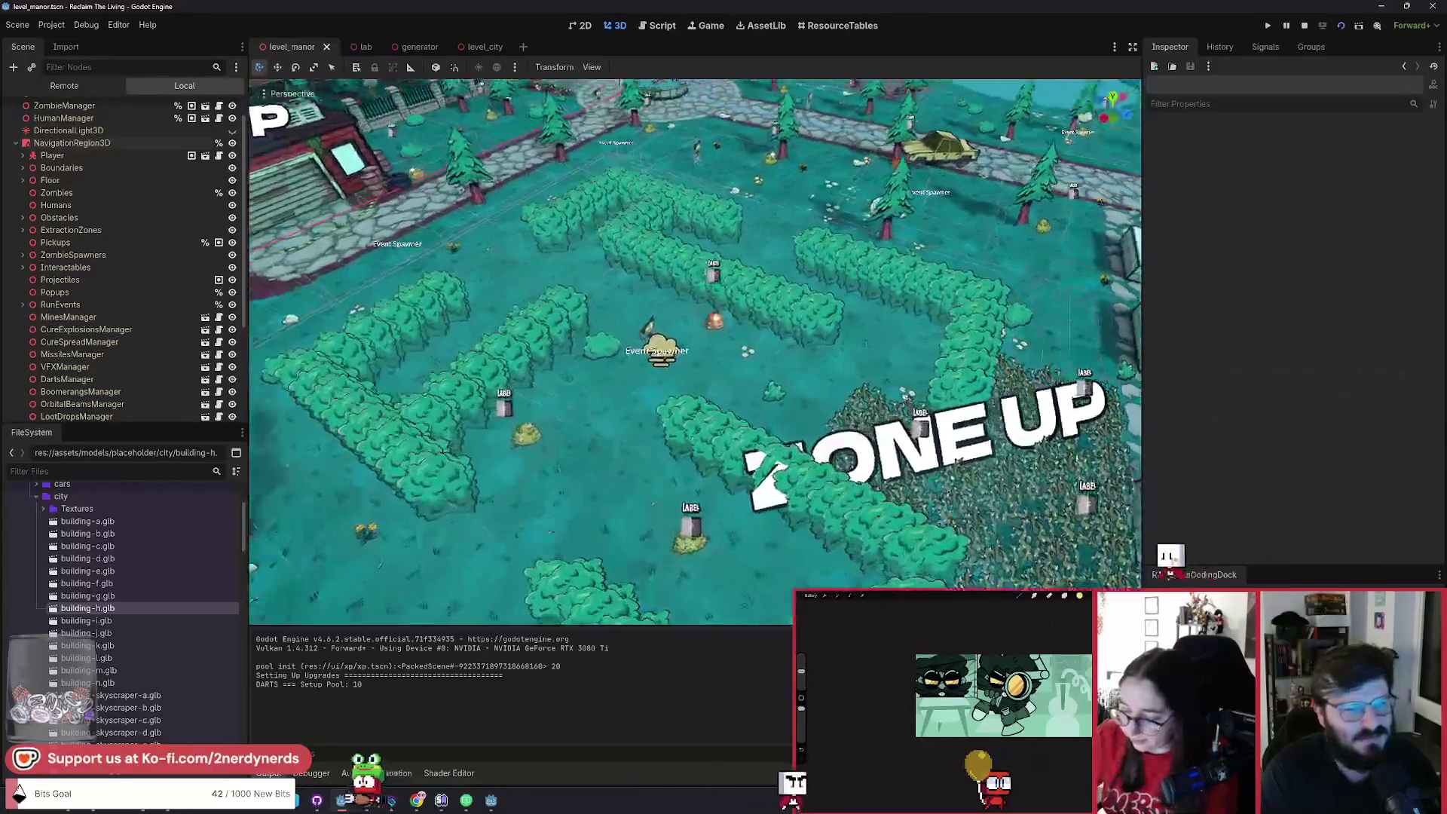
pyautogui.press('w')
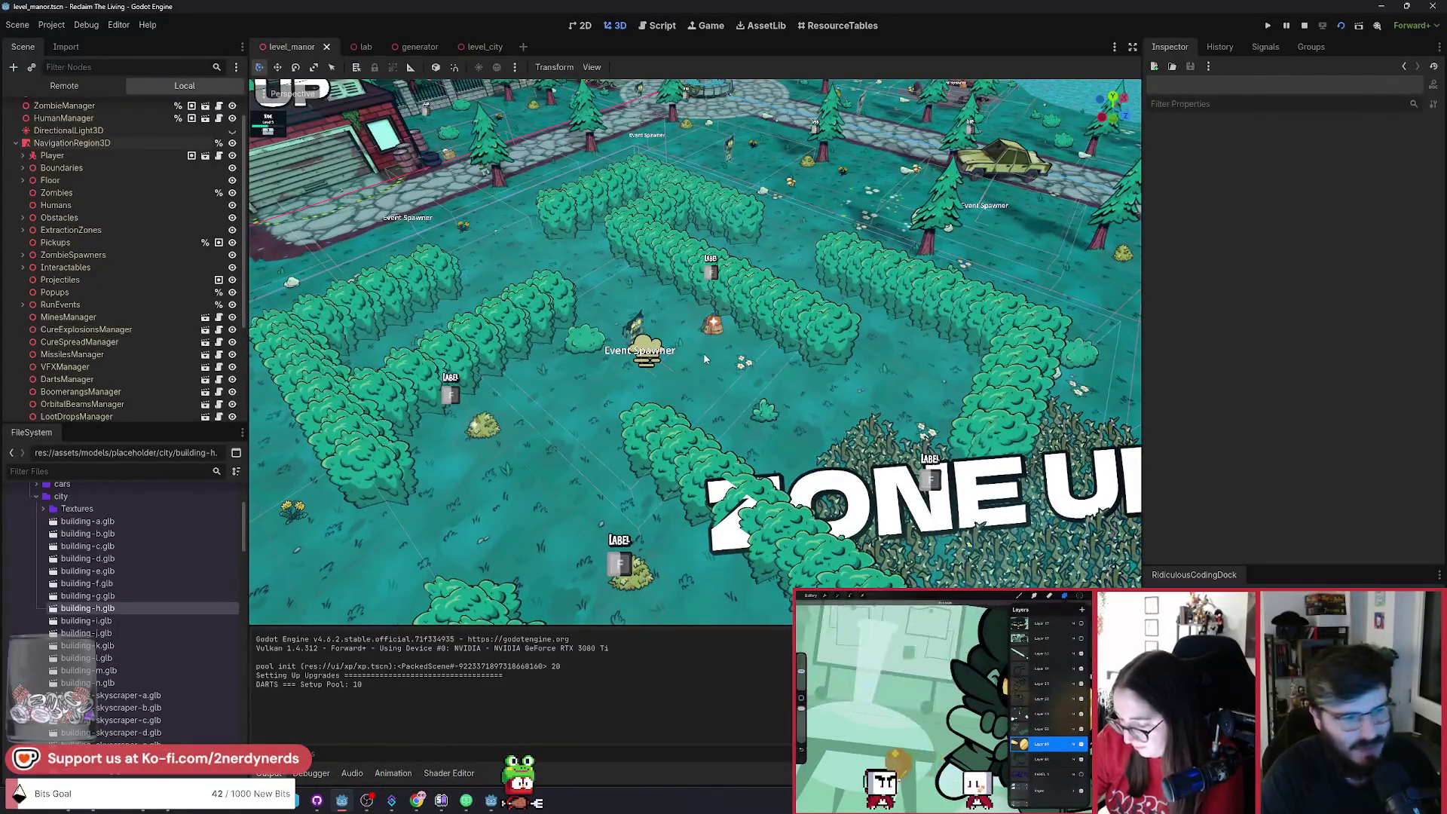
pyautogui.scroll(-3, 705, 356)
pyautogui.moveTo(705, 356)
pyautogui.mouseDown()
pyautogui.moveTo(704, 286)
pyautogui.moveTo(710, 352)
pyautogui.mouseUp()
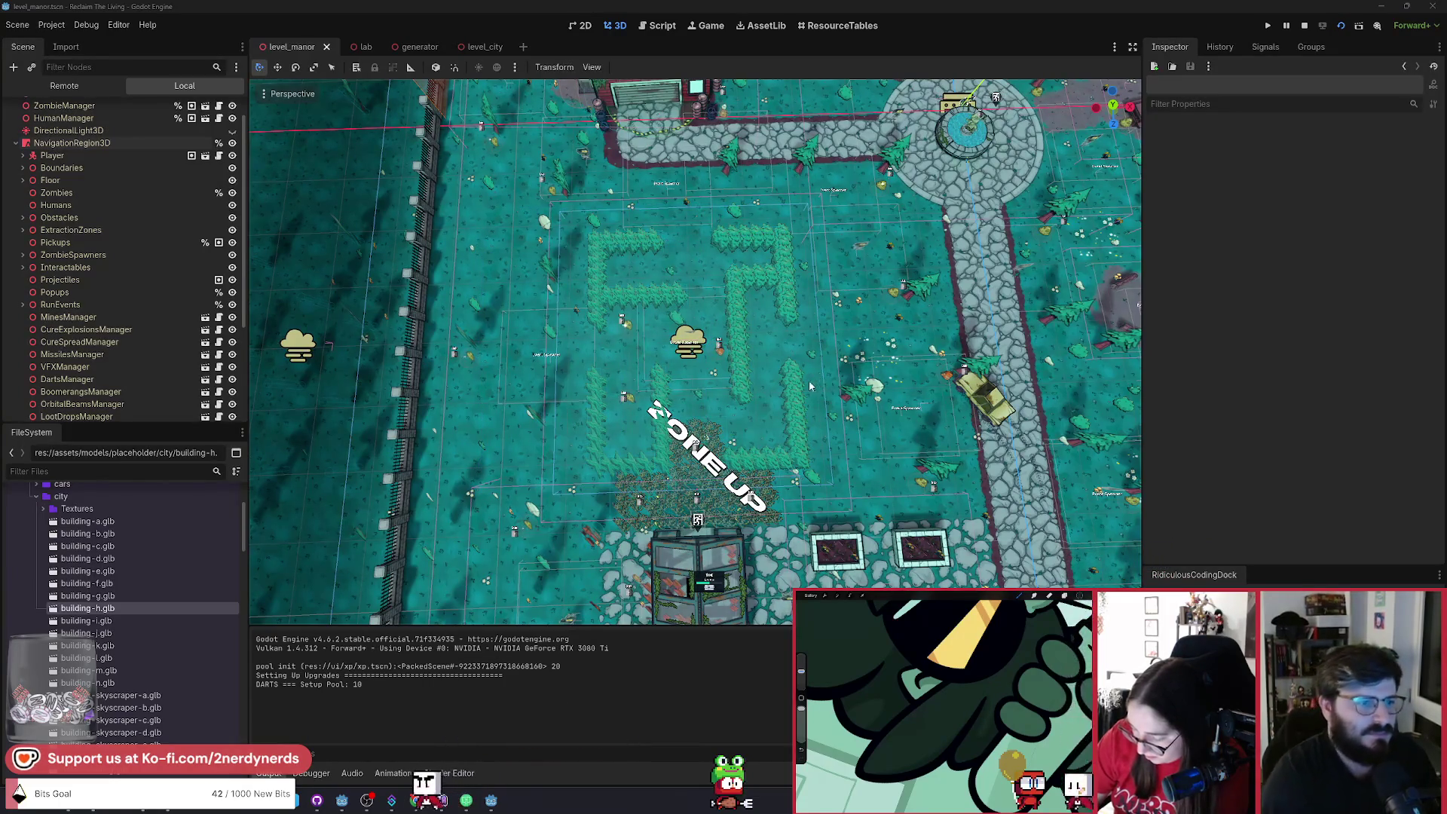
pyautogui.scroll(5, 655, 375)
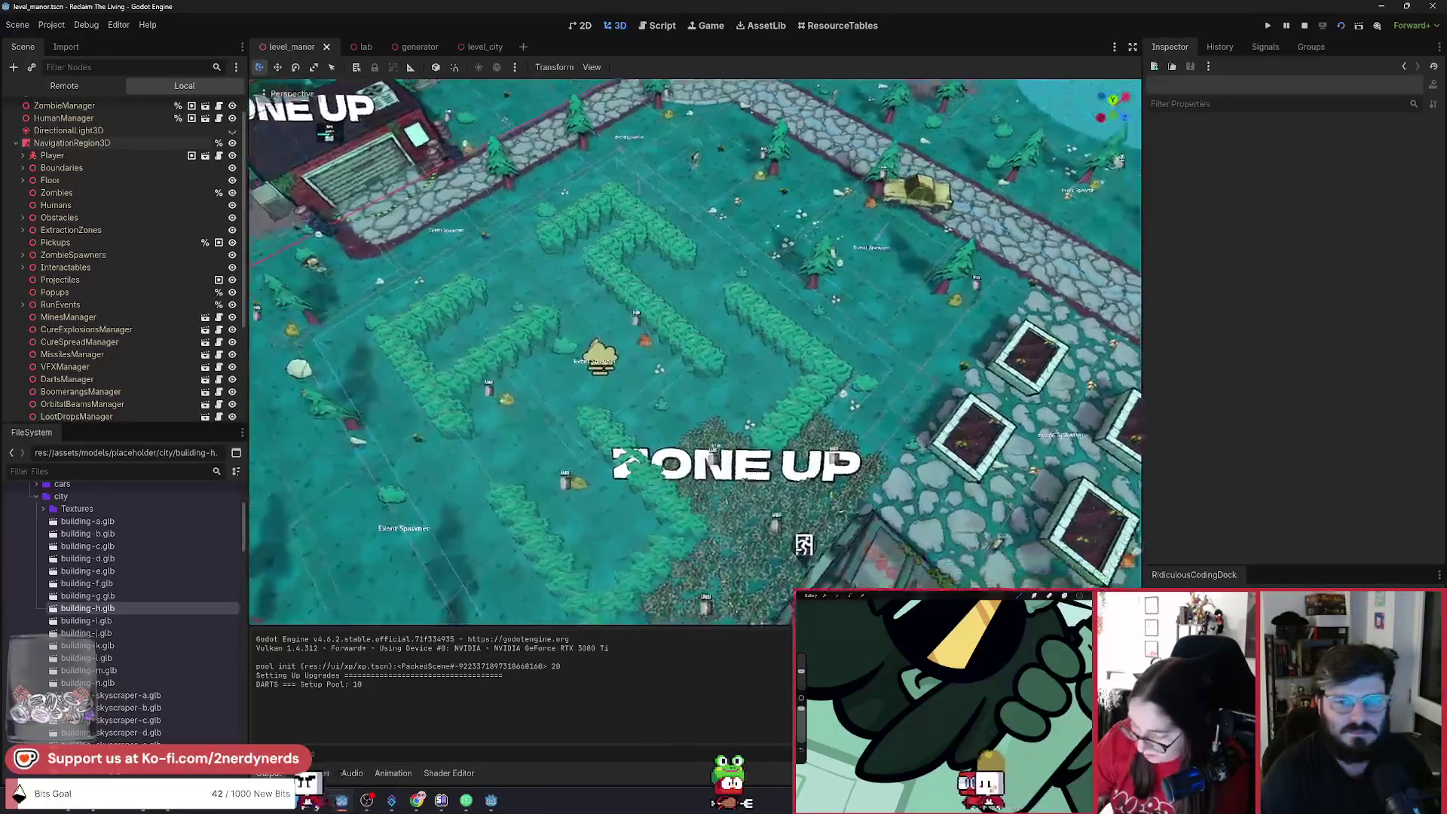
pyautogui.click(484, 48)
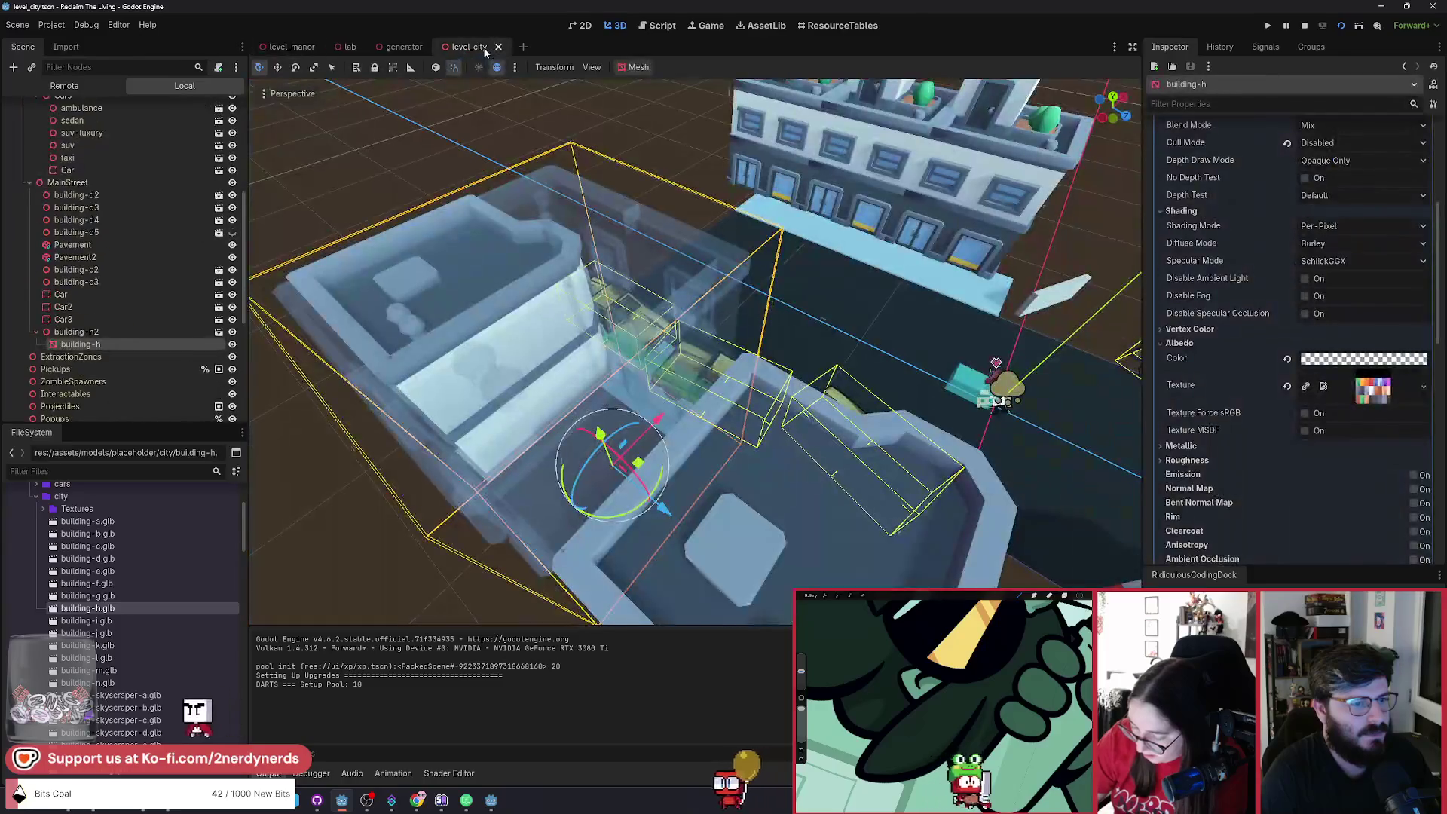
# Switch to the running 'Reclaim The Living (DEBUG)' game window.
pyautogui.scroll(-2, 655, 375)
pyautogui.hotkey('alt', 'Tab')
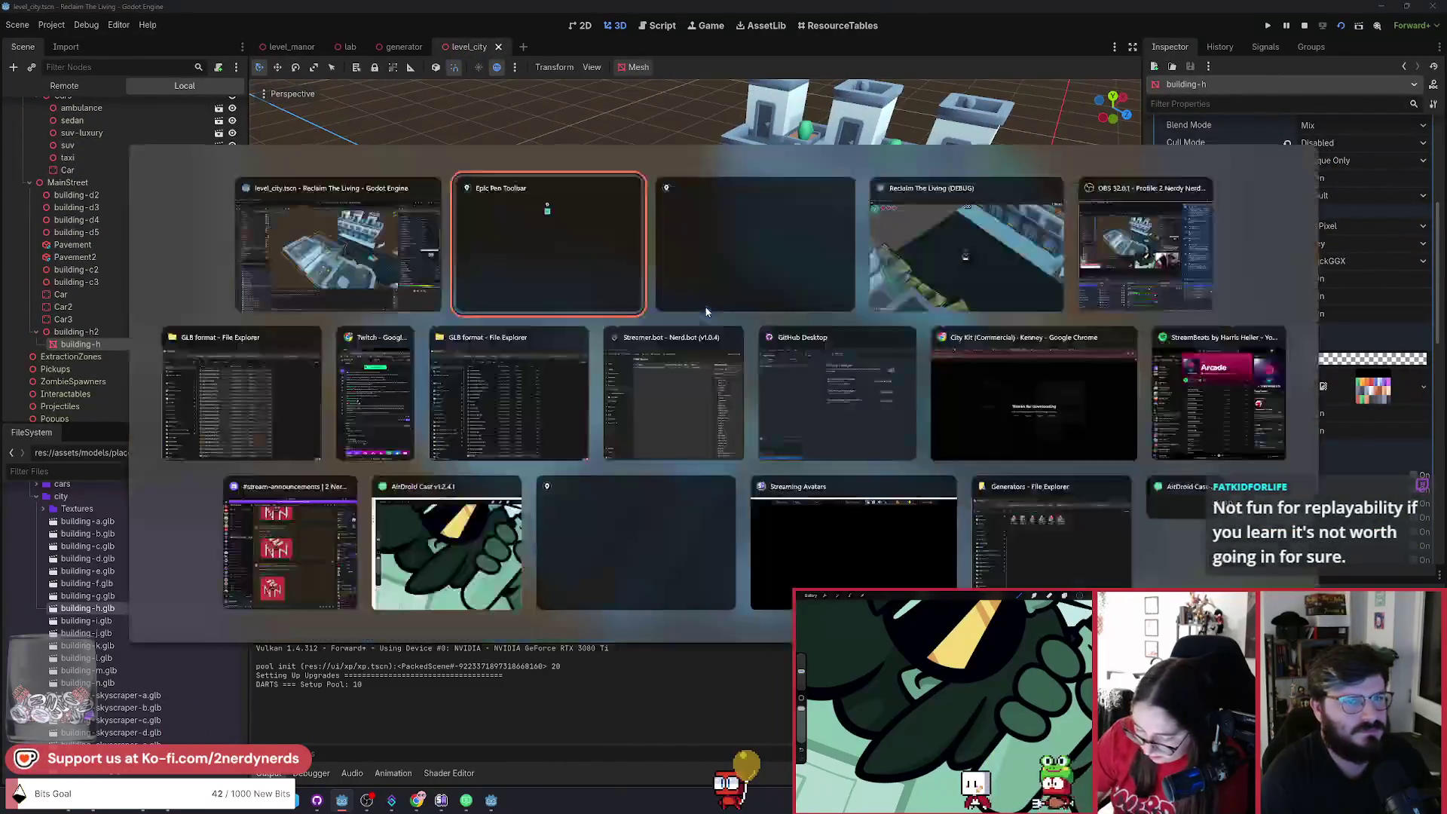
pyautogui.hotkey('alt', 'Tab')
pyautogui.press('Tab')
pyautogui.press('Tab')
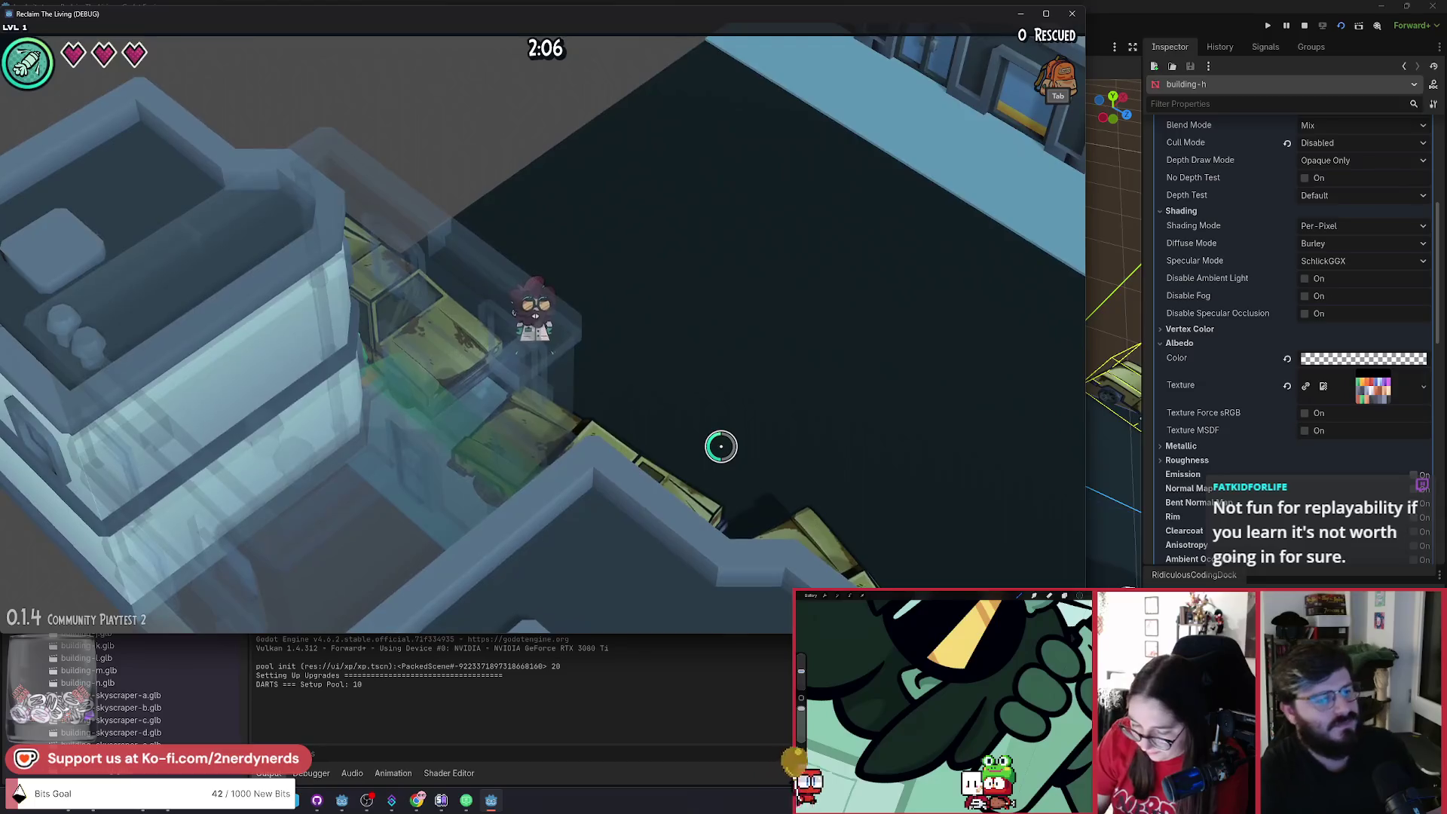
# Walk the character around the wrecked trucks at the start zone, ending facing the street.
pyautogui.hotkey('w', 'a')
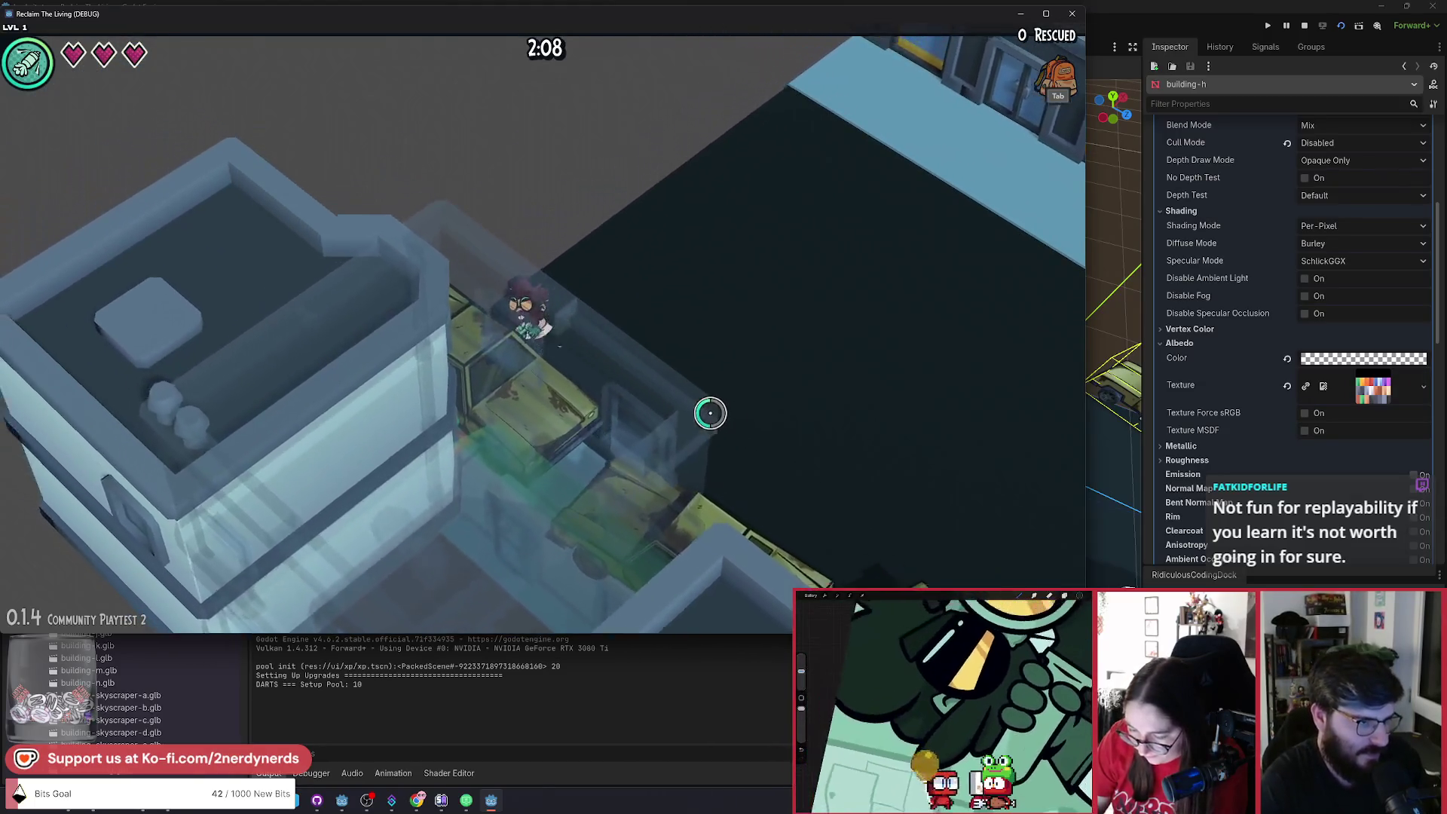
pyautogui.hotkey('s', 'd')
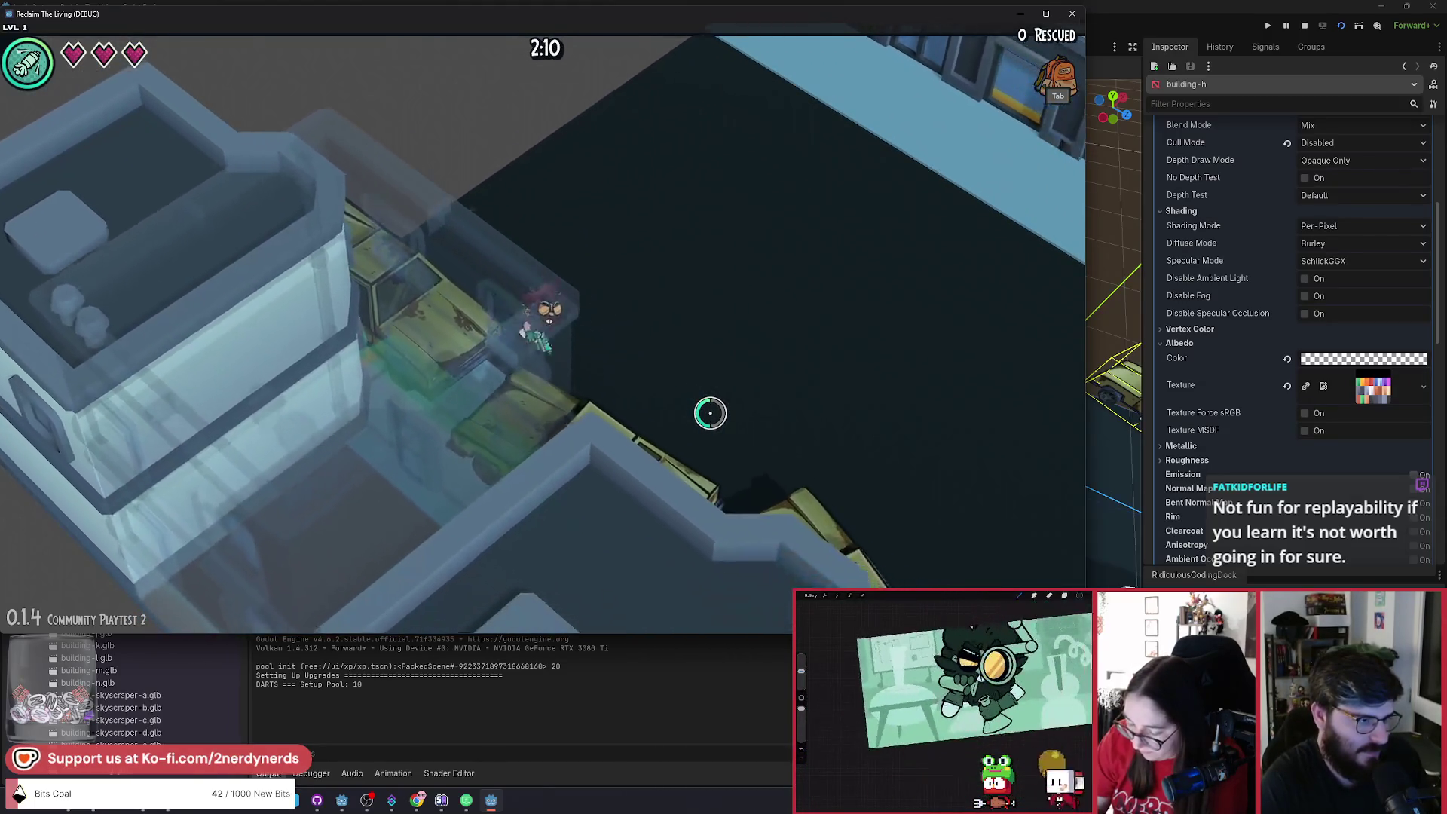
pyautogui.press('s')
pyautogui.hotkey('w', 'a')
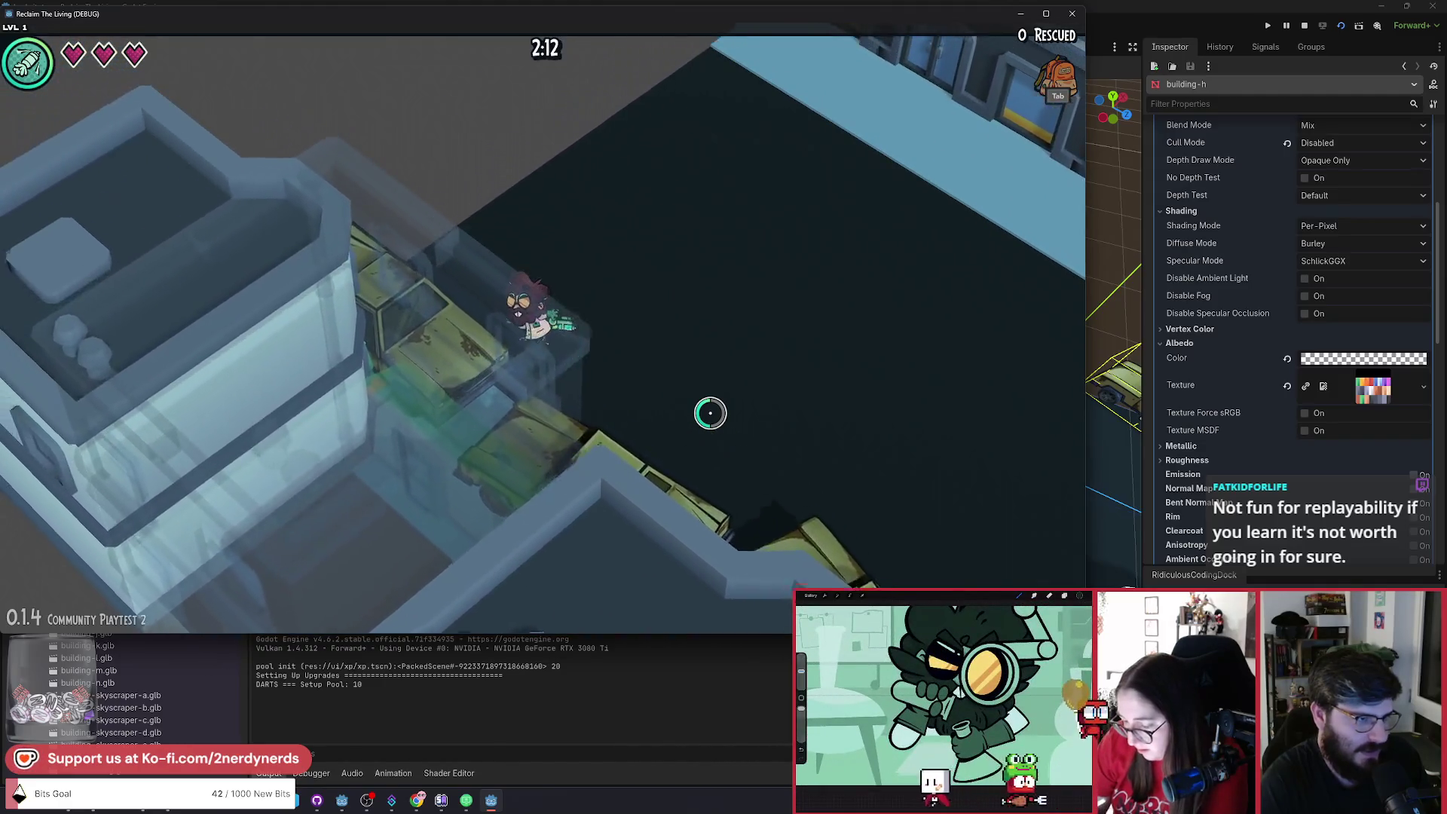
pyautogui.hotkey('s', 'd')
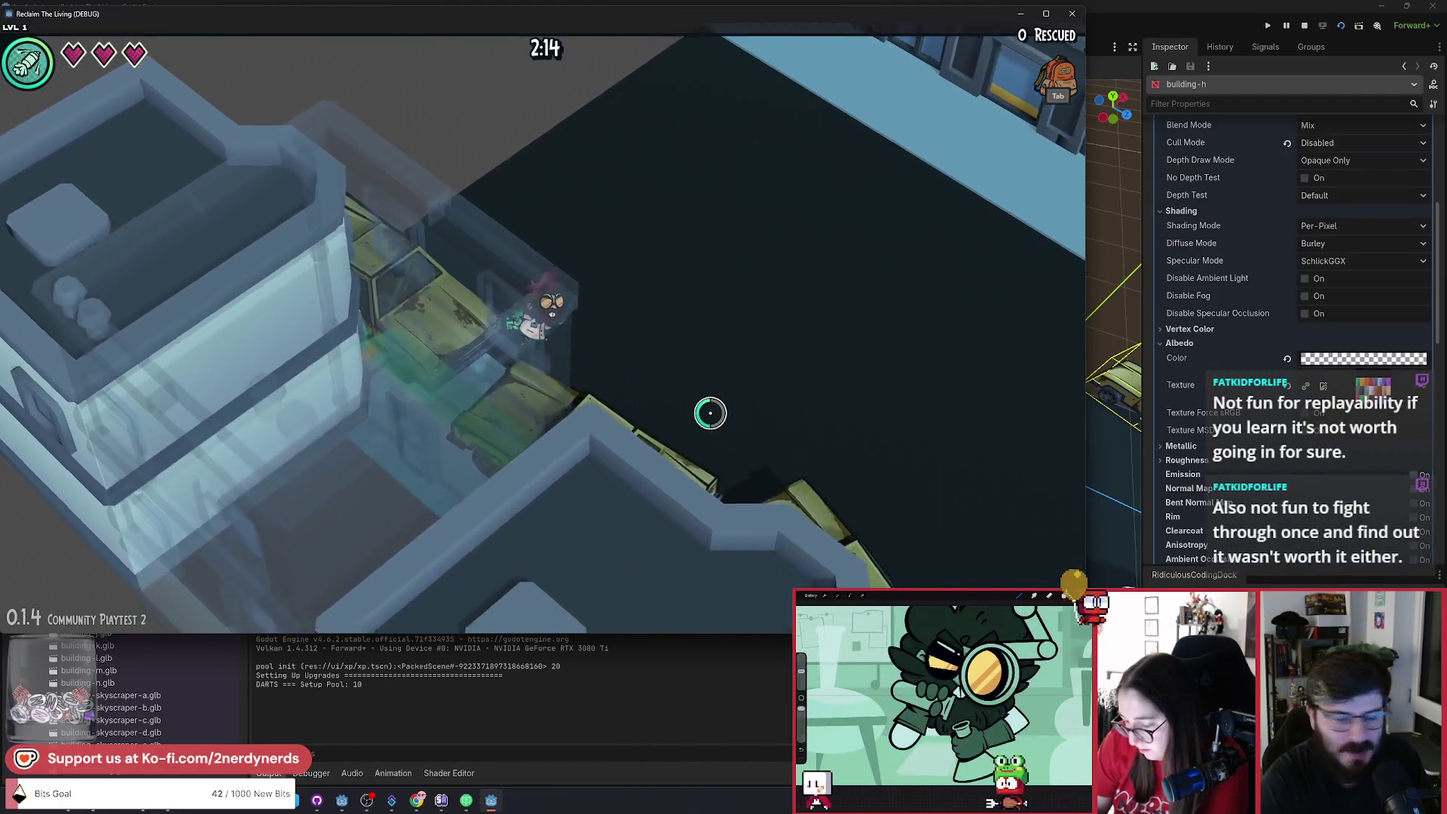
pyautogui.press('w')
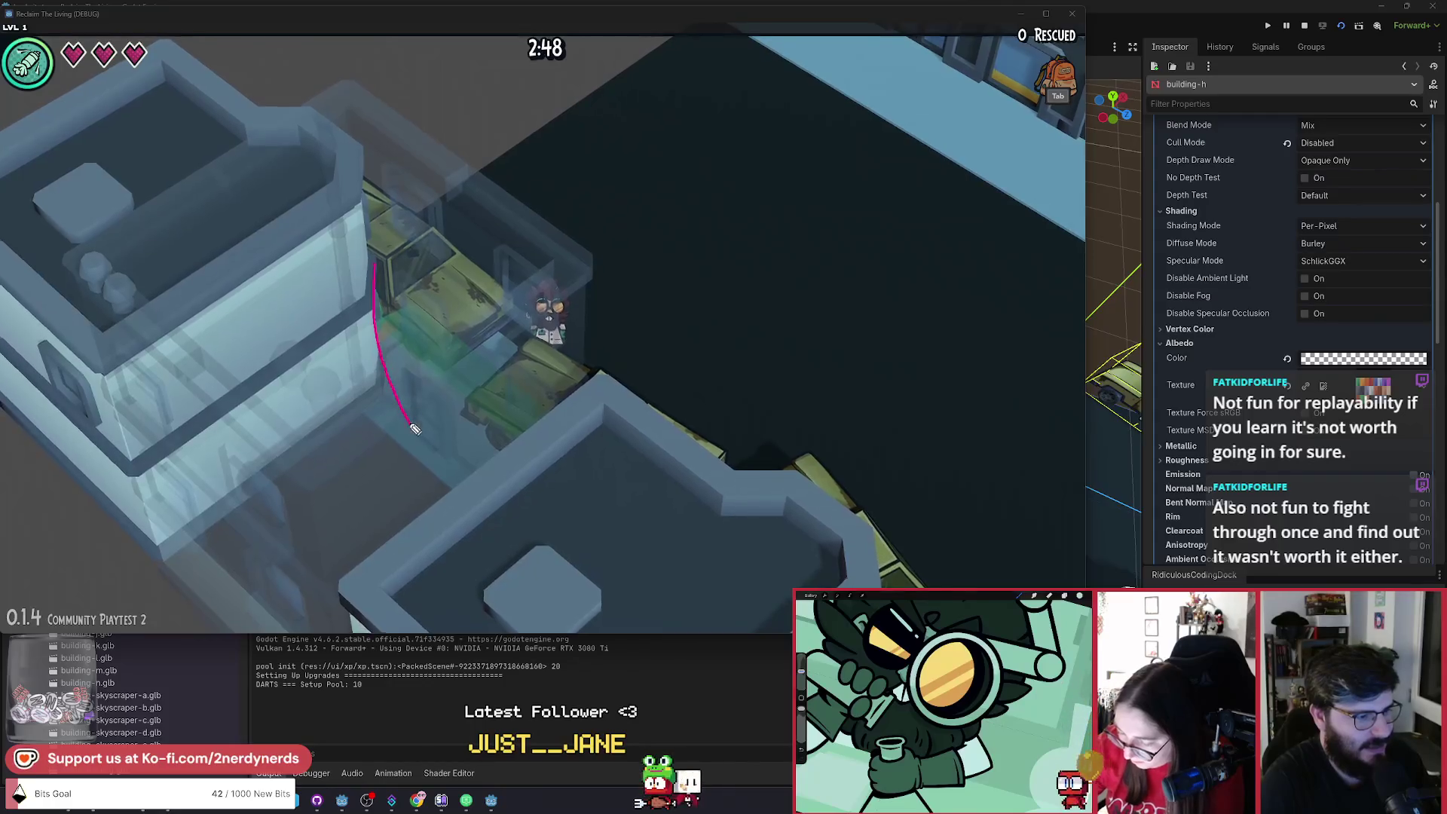
pyautogui.moveTo(462, 473)
pyautogui.mouseDown()
pyautogui.moveTo(613, 472)
pyautogui.moveTo(701, 445)
pyautogui.mouseUp()
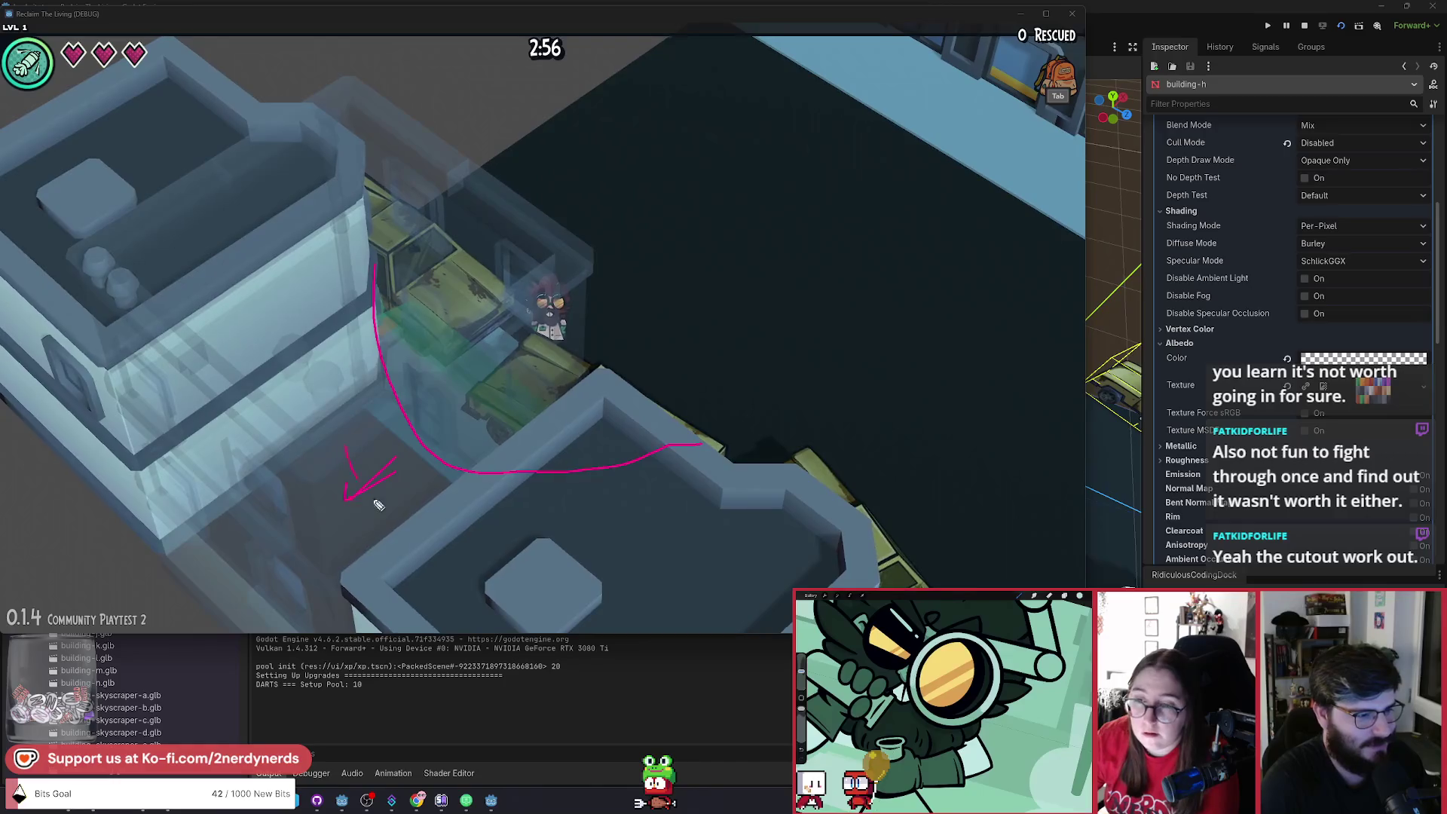
pyautogui.moveTo(524, 489)
pyautogui.mouseDown()
pyautogui.moveTo(507, 494)
pyautogui.moveTo(400, 419)
pyautogui.moveTo(453, 480)
pyautogui.moveTo(499, 495)
pyautogui.mouseUp()
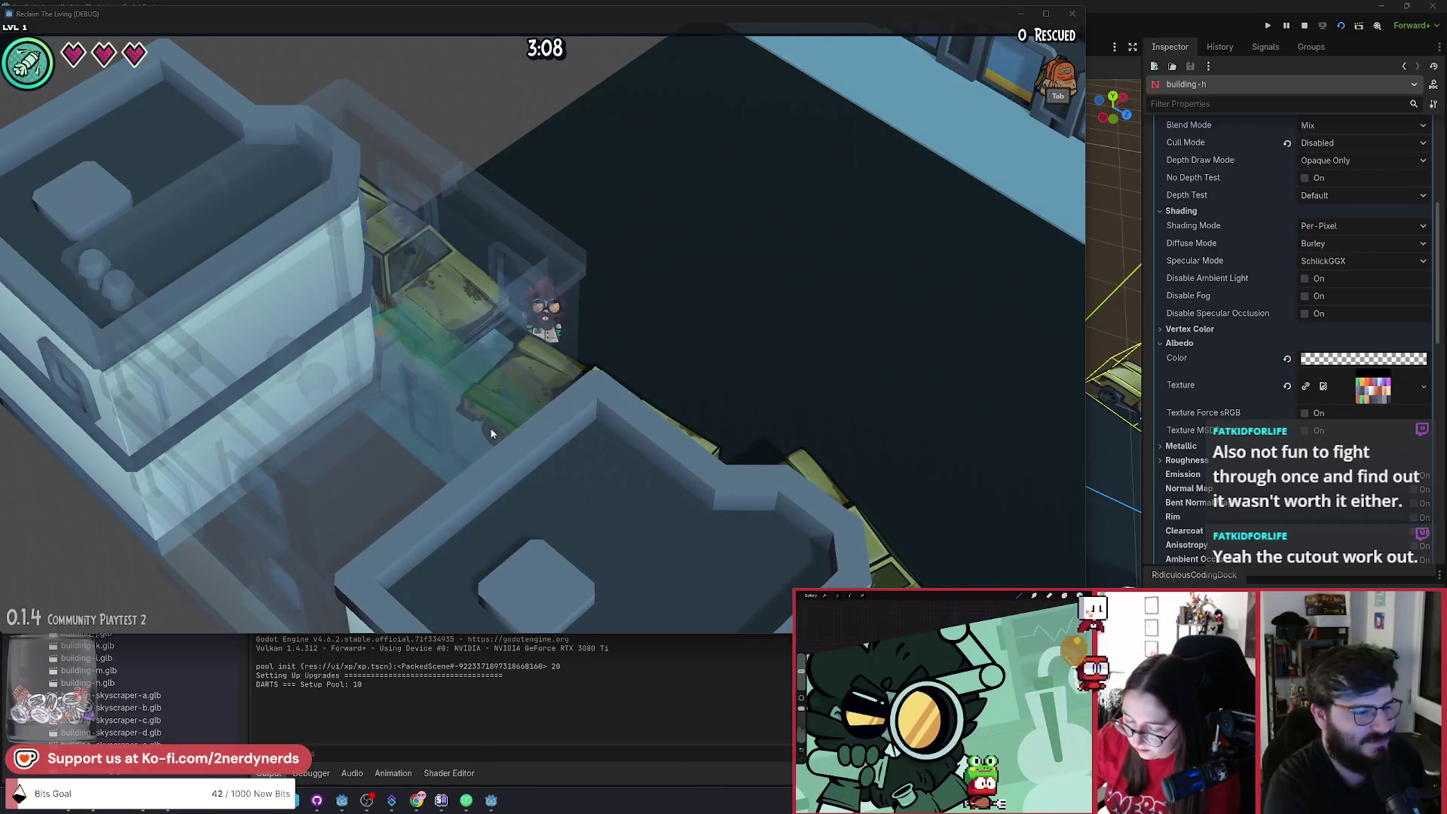
pyautogui.click(673, 304)
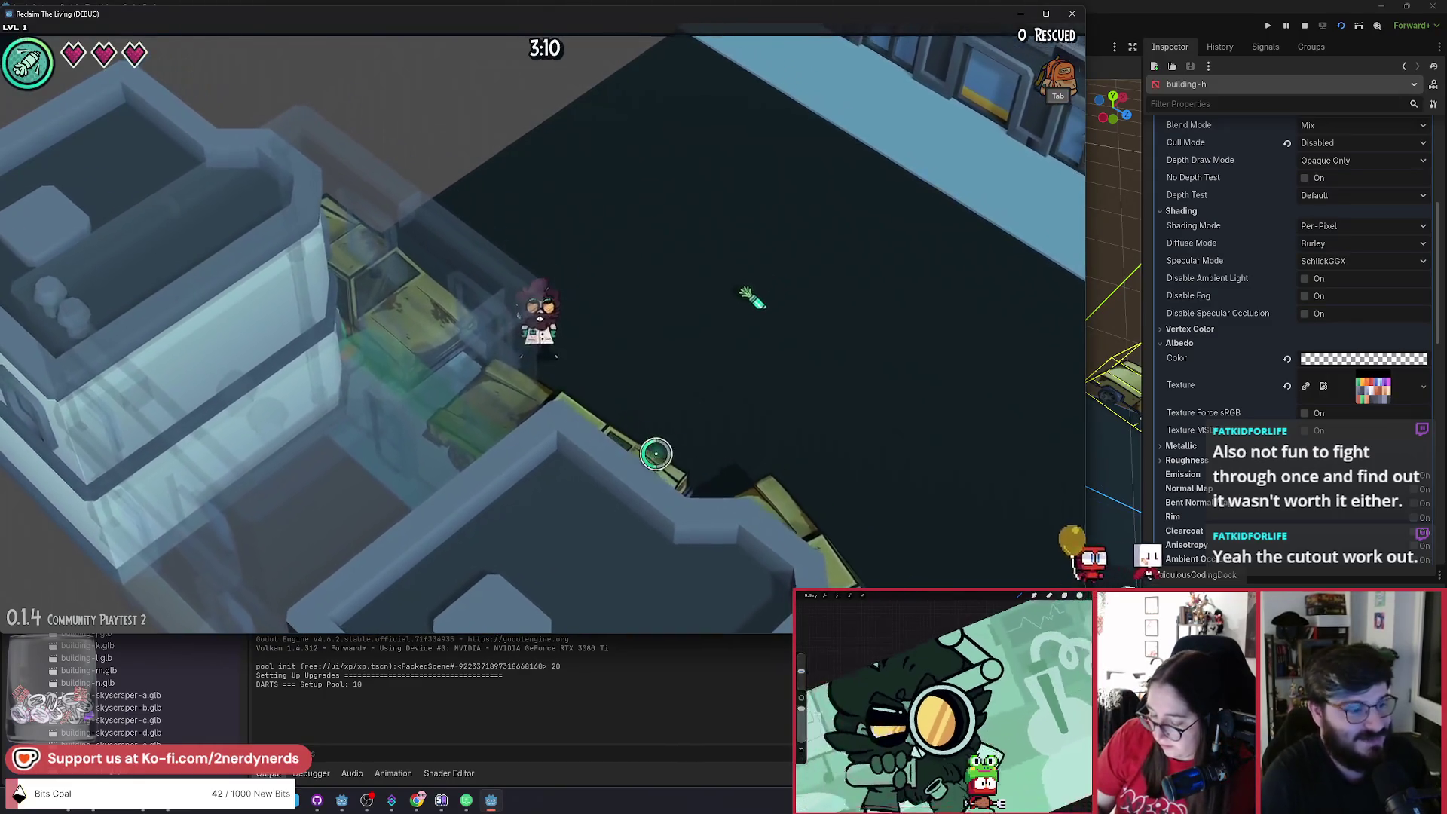
pyautogui.press('a')
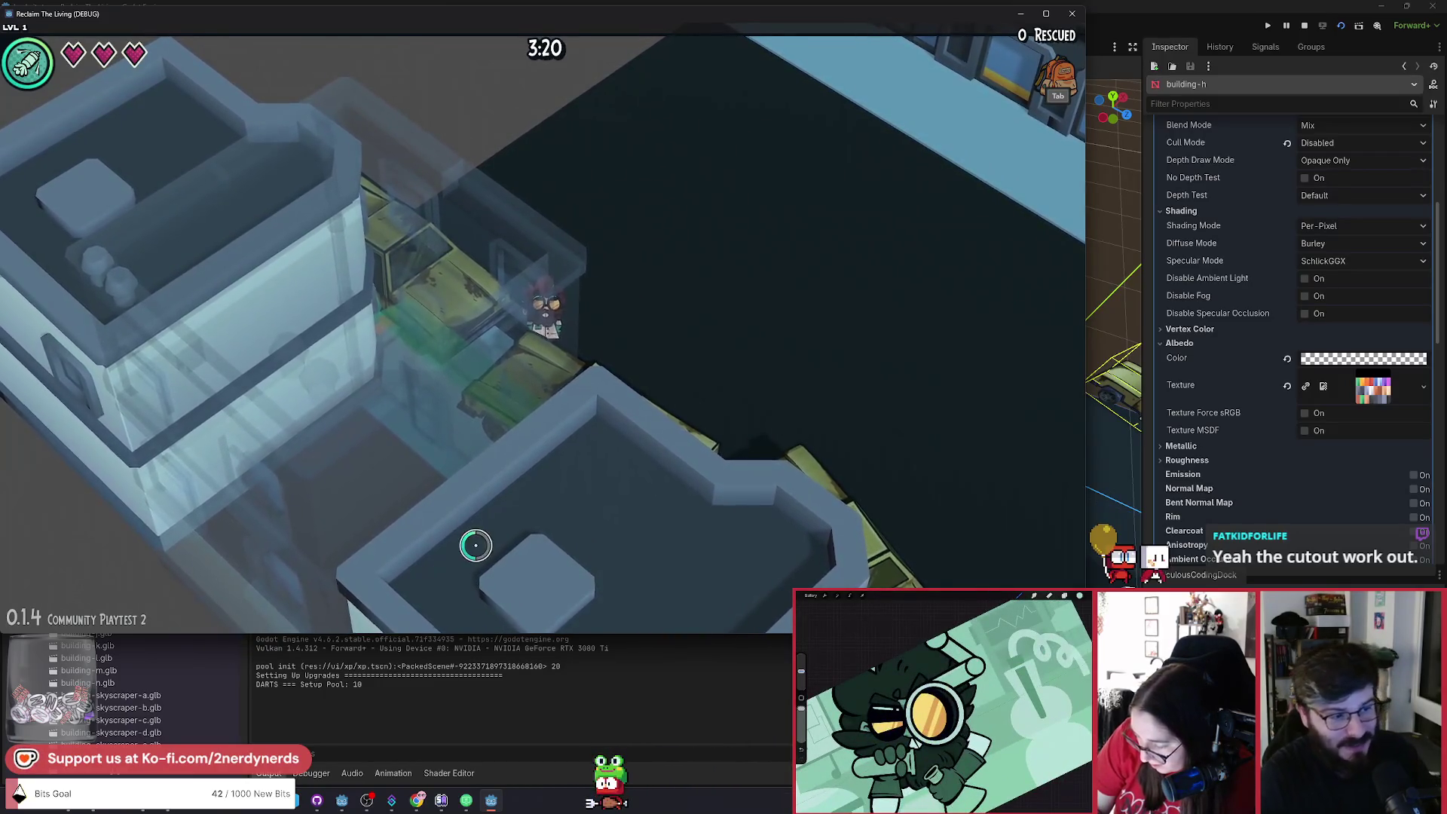
pyautogui.press('w')
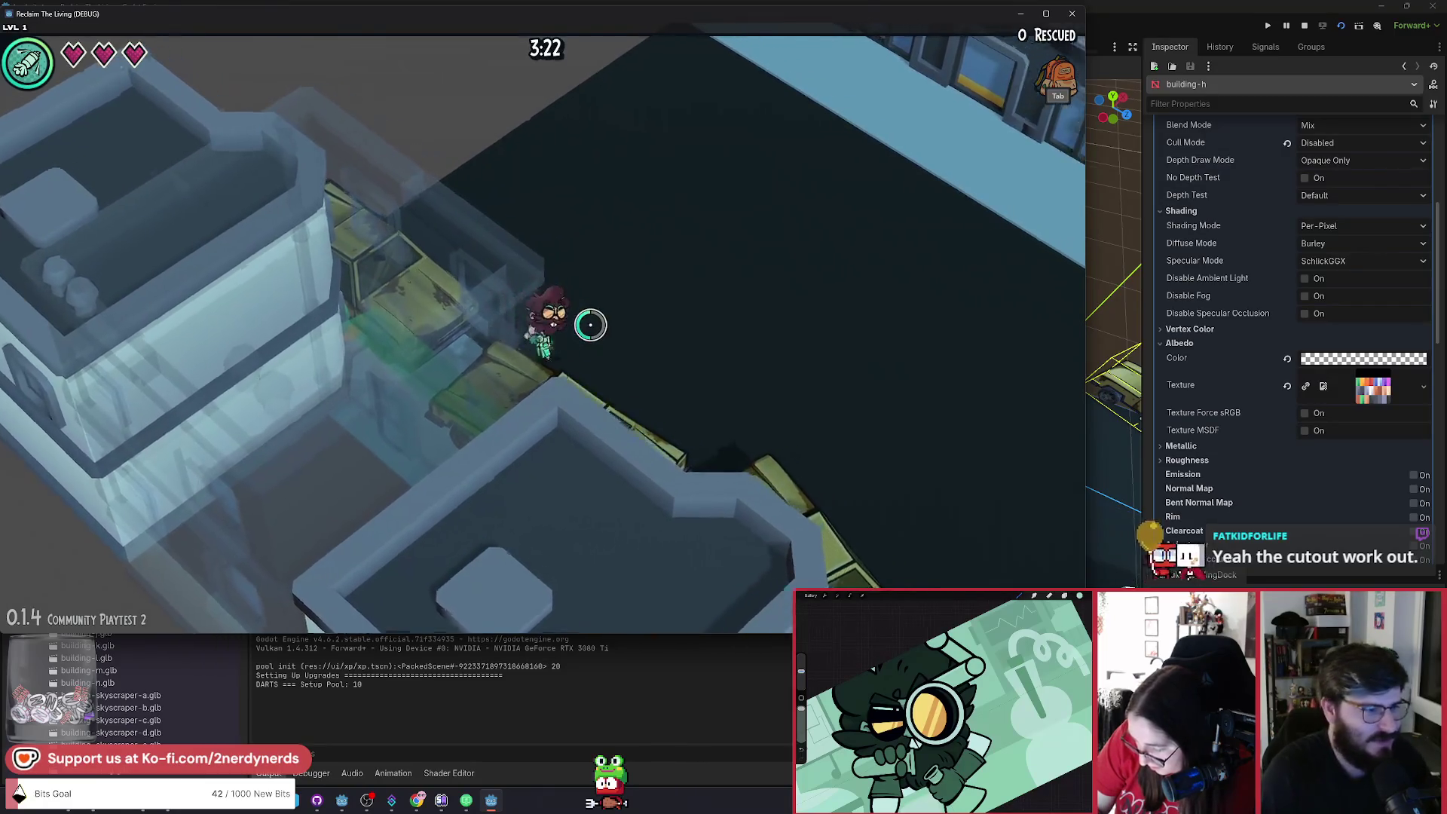
pyautogui.press('a')
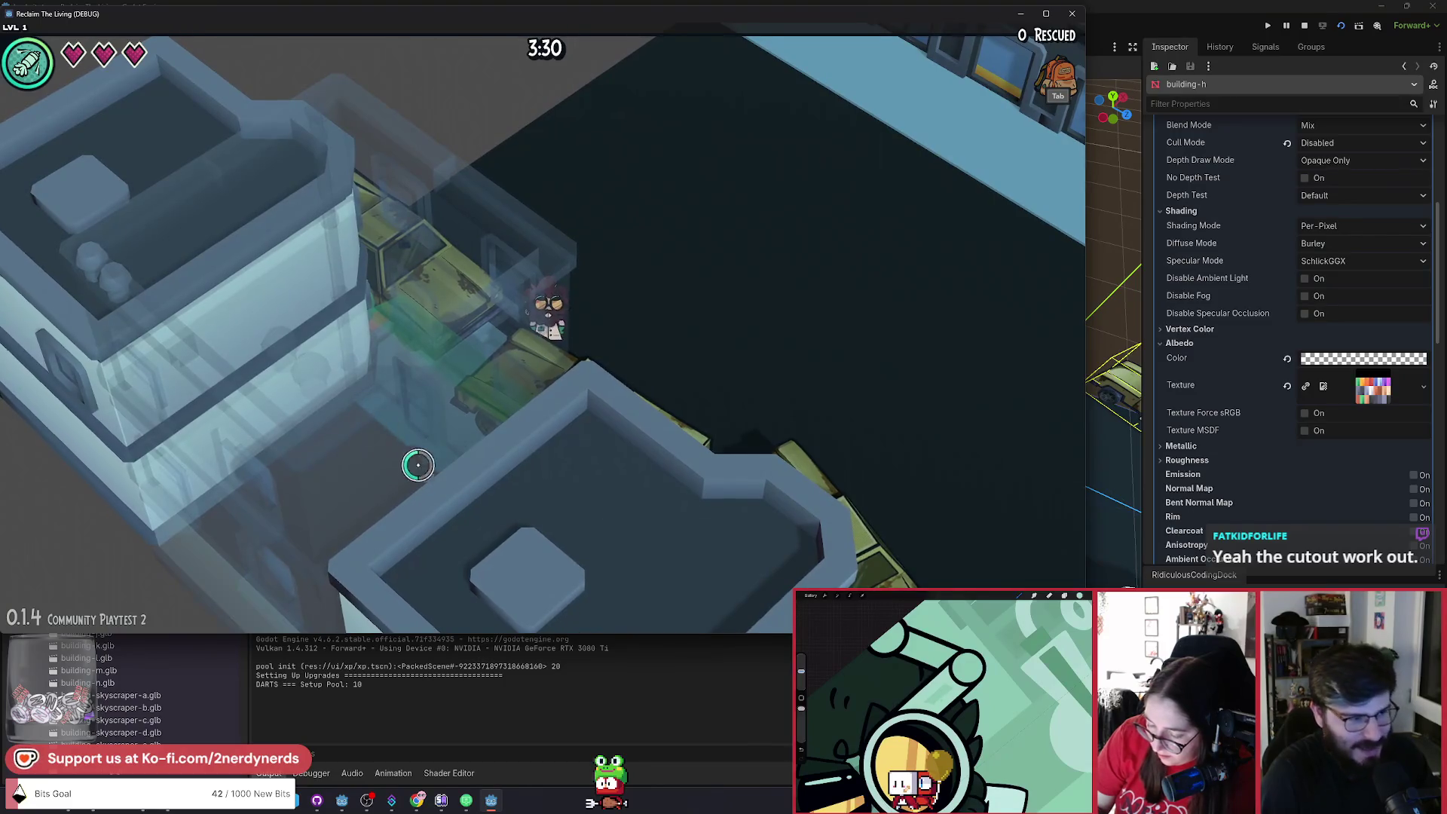
pyautogui.press('w')
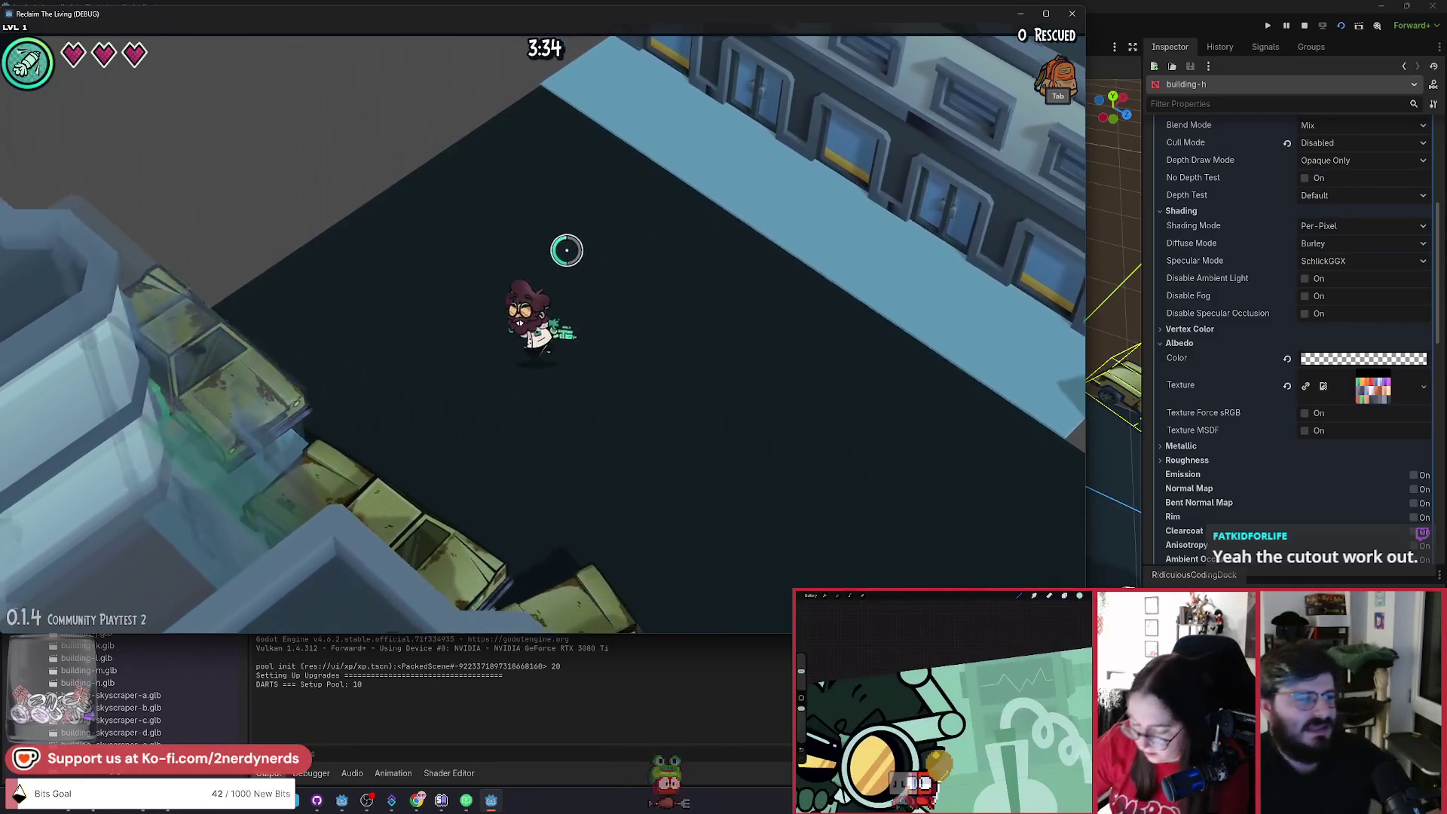
pyautogui.press('w')
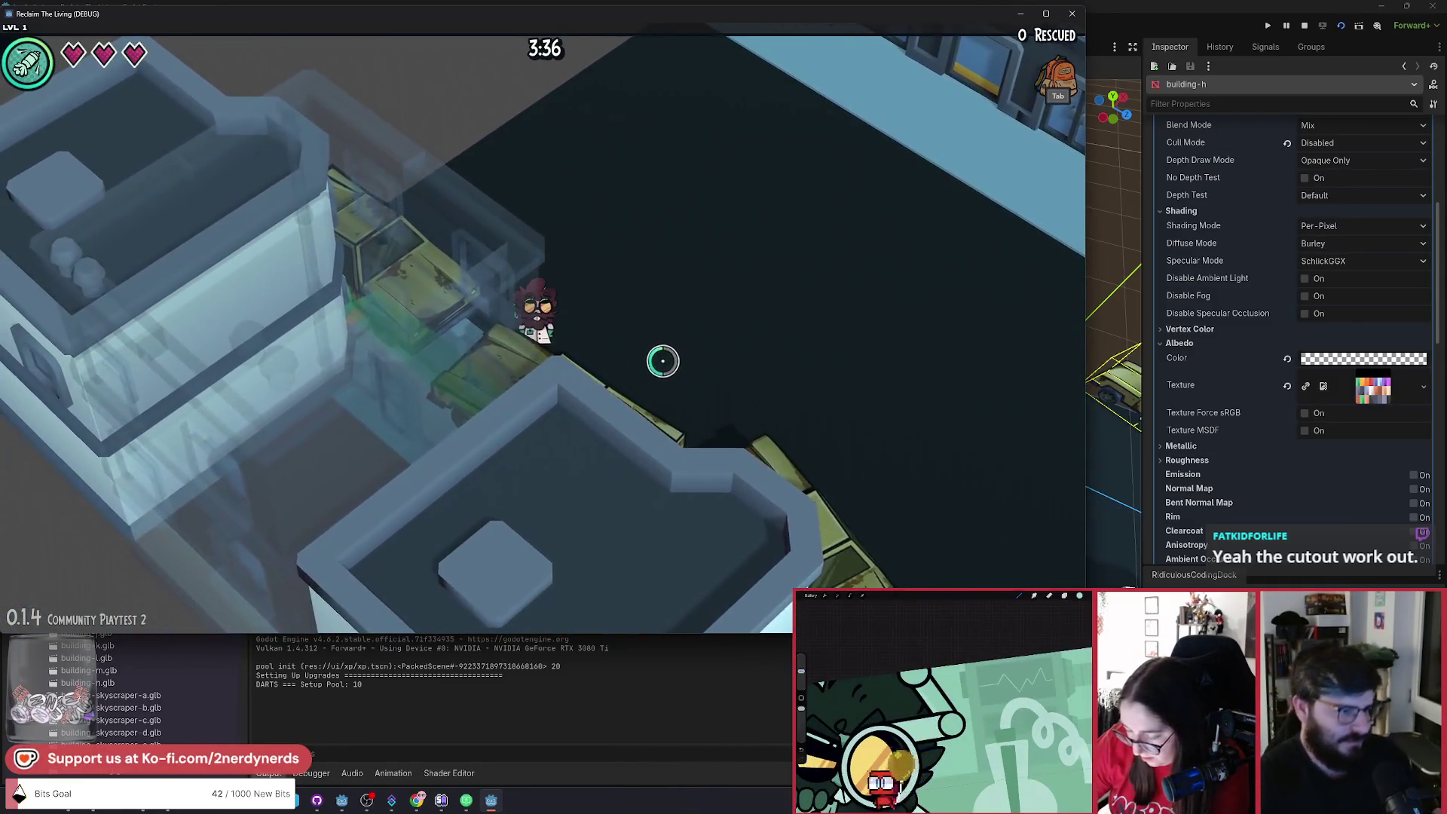
# Back in the level editor, clear building-h's Material Override so it renders opaque.
pyautogui.hotkey('alt', 'Tab')
pyautogui.hotkey('alt', 'Tab')
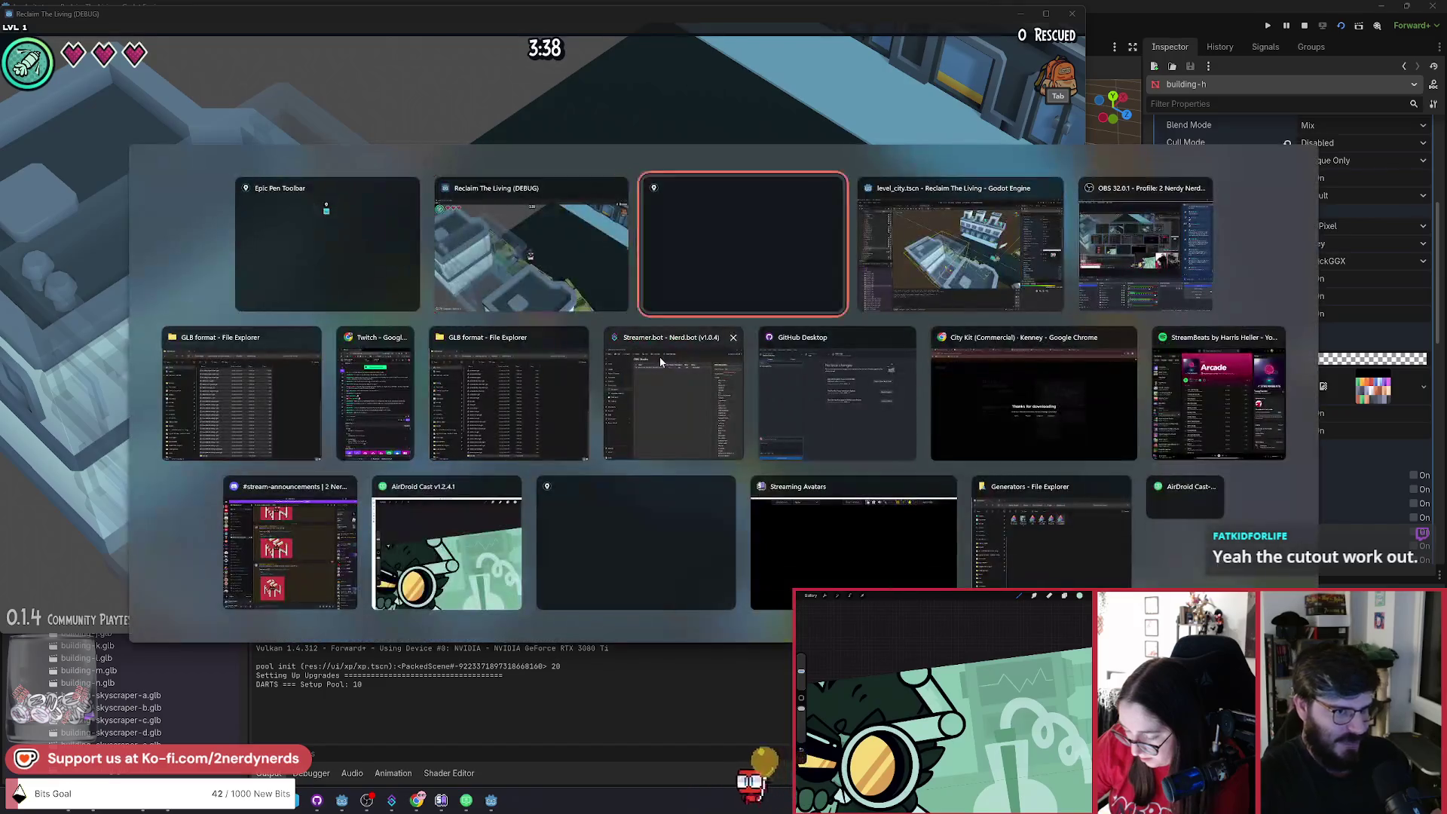
pyautogui.scroll(5, 1251, 339)
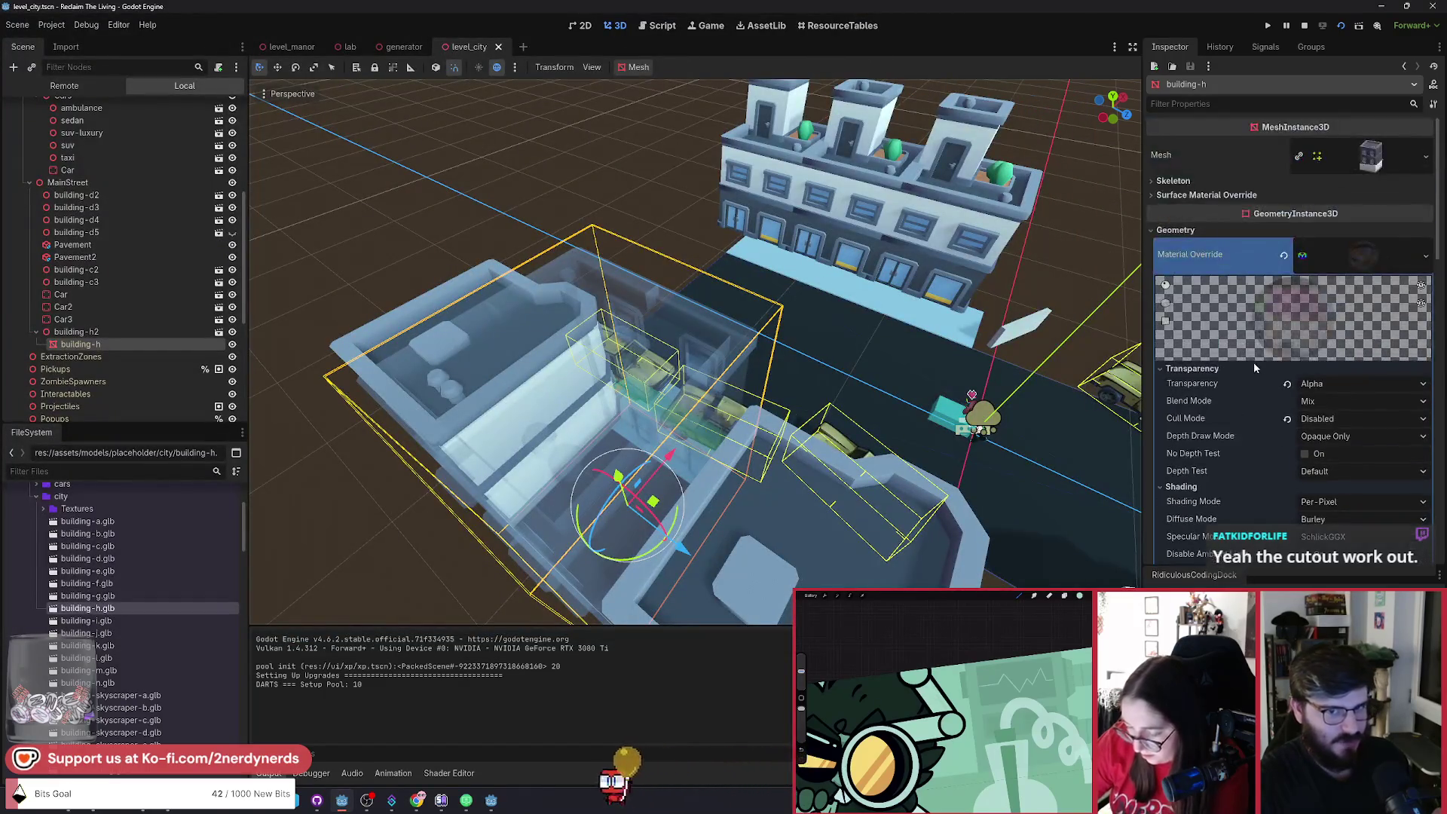
pyautogui.click(1282, 257)
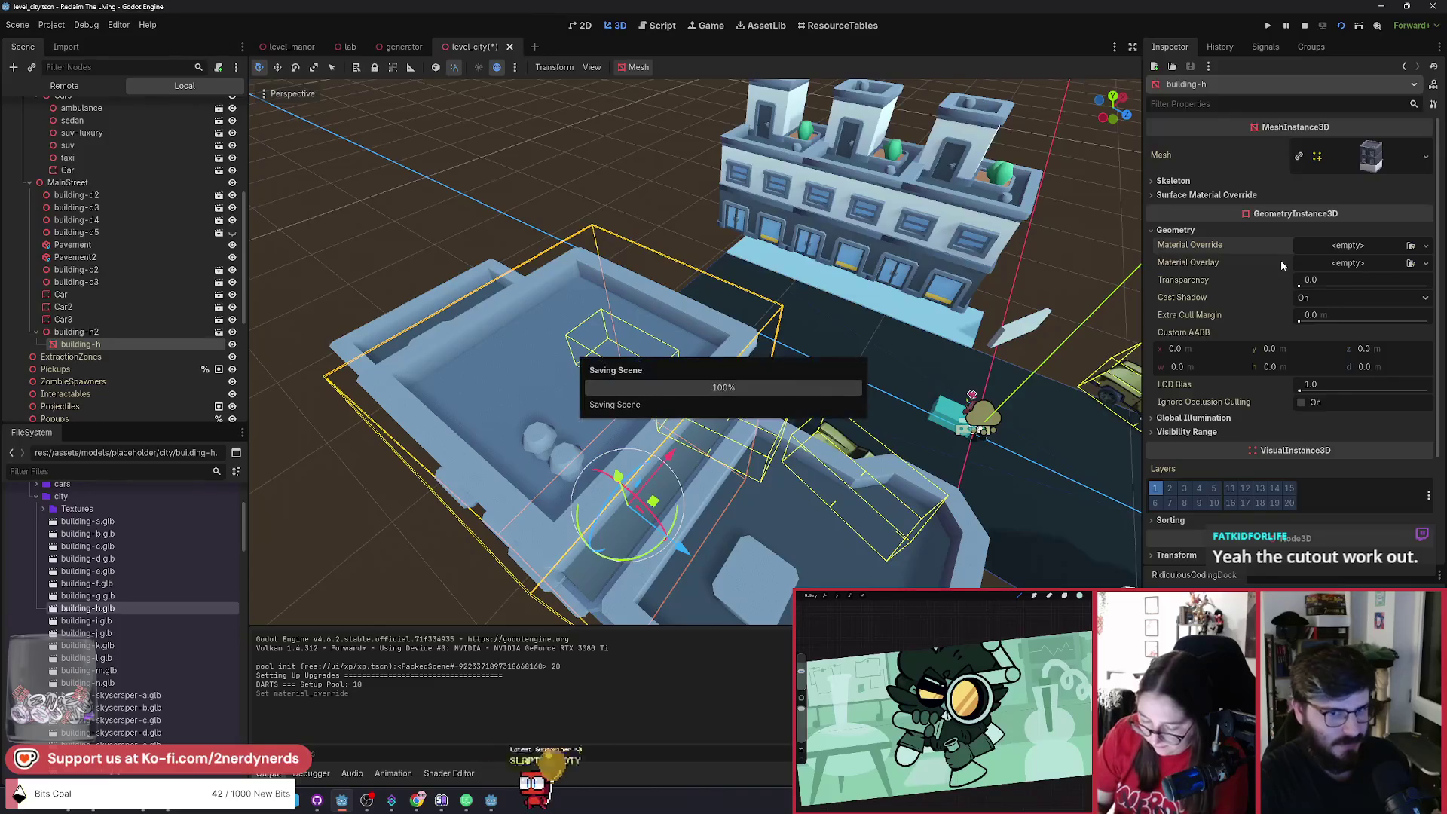
# Disable Editable Children on building-h2 and save the level_city scene.
pyautogui.click(75, 331)
pyautogui.rightClick(90, 332)
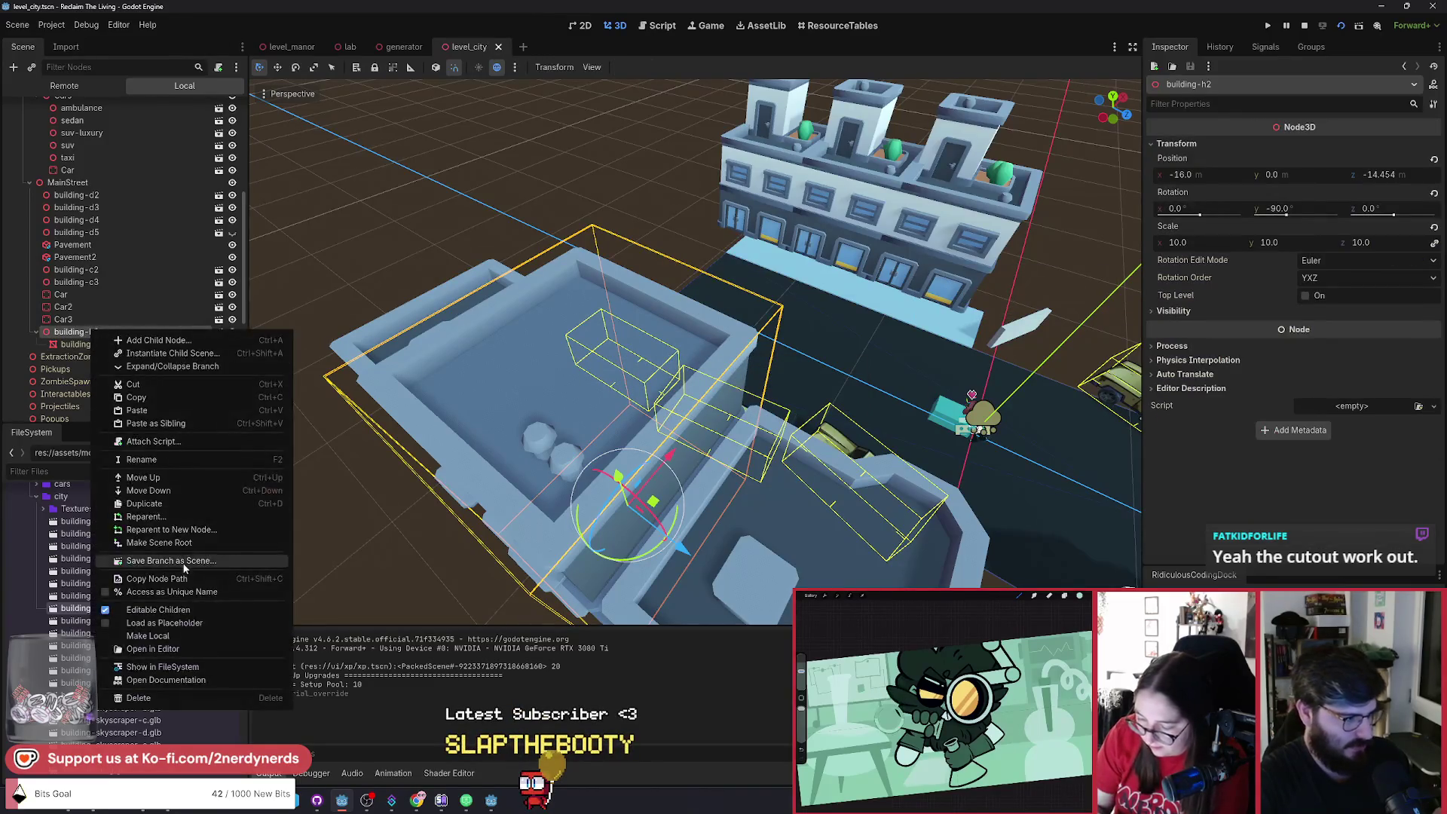
pyautogui.click(106, 611)
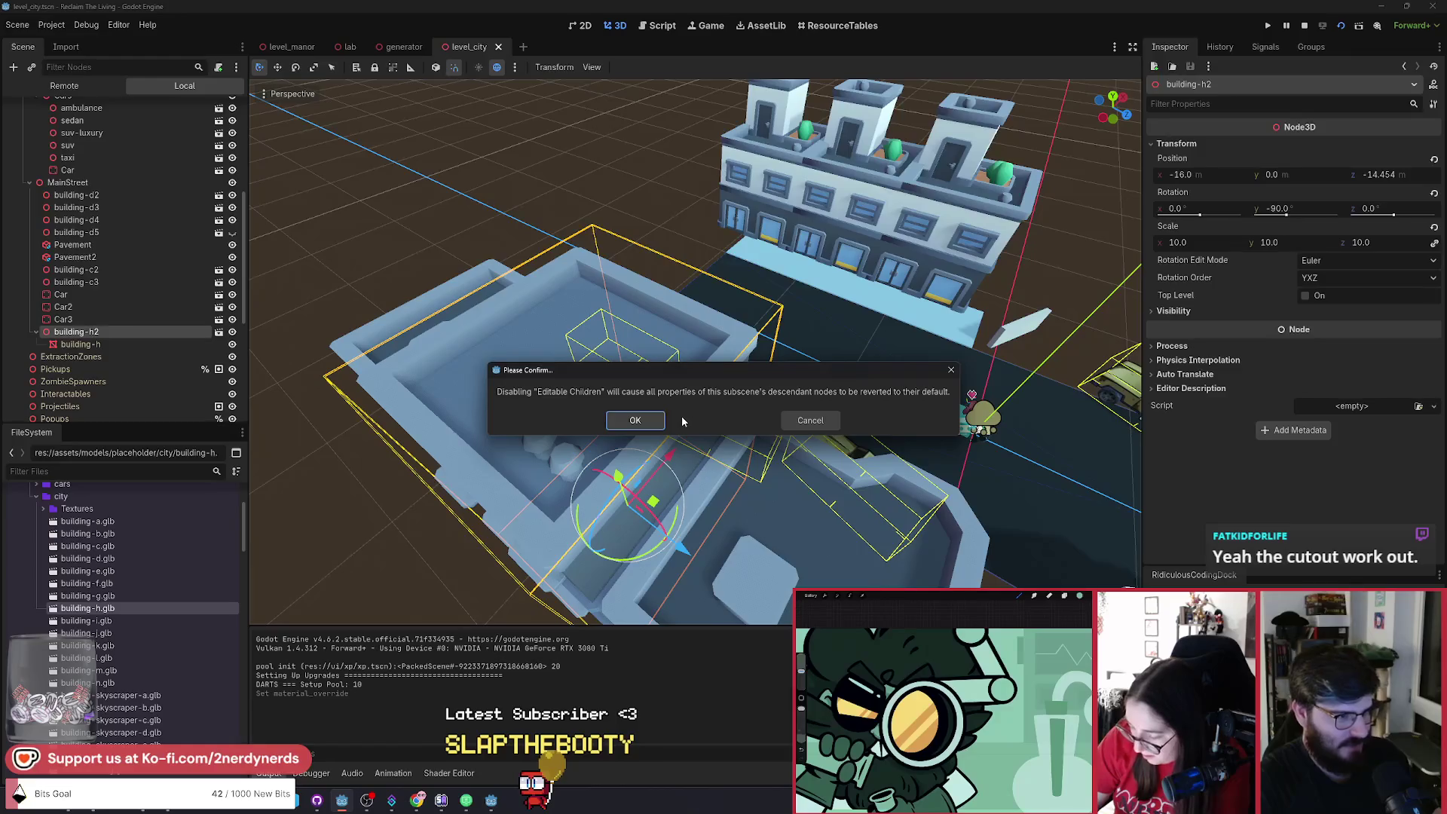
pyautogui.click(635, 420)
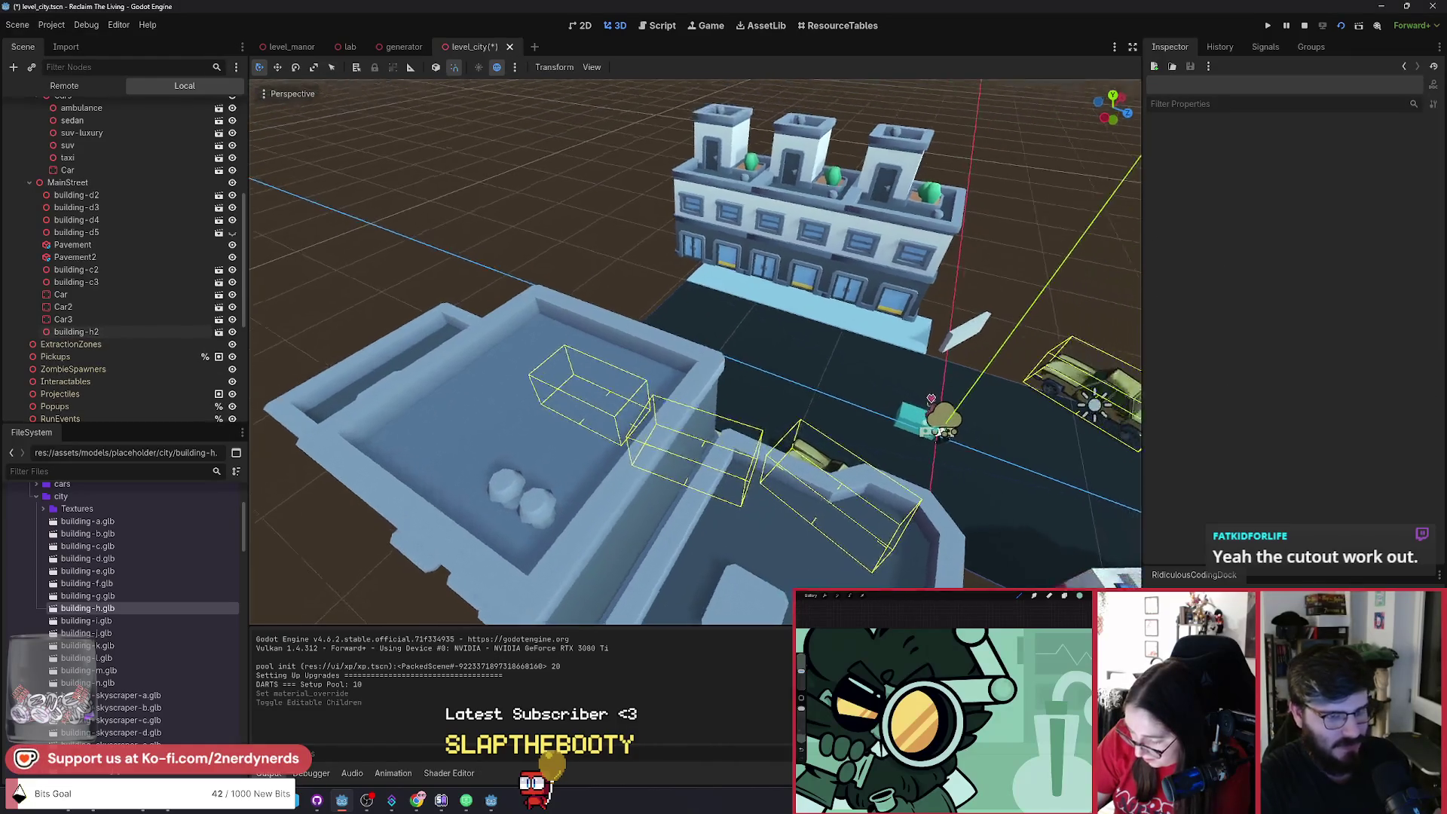
pyautogui.hotkey('ctrl', 's')
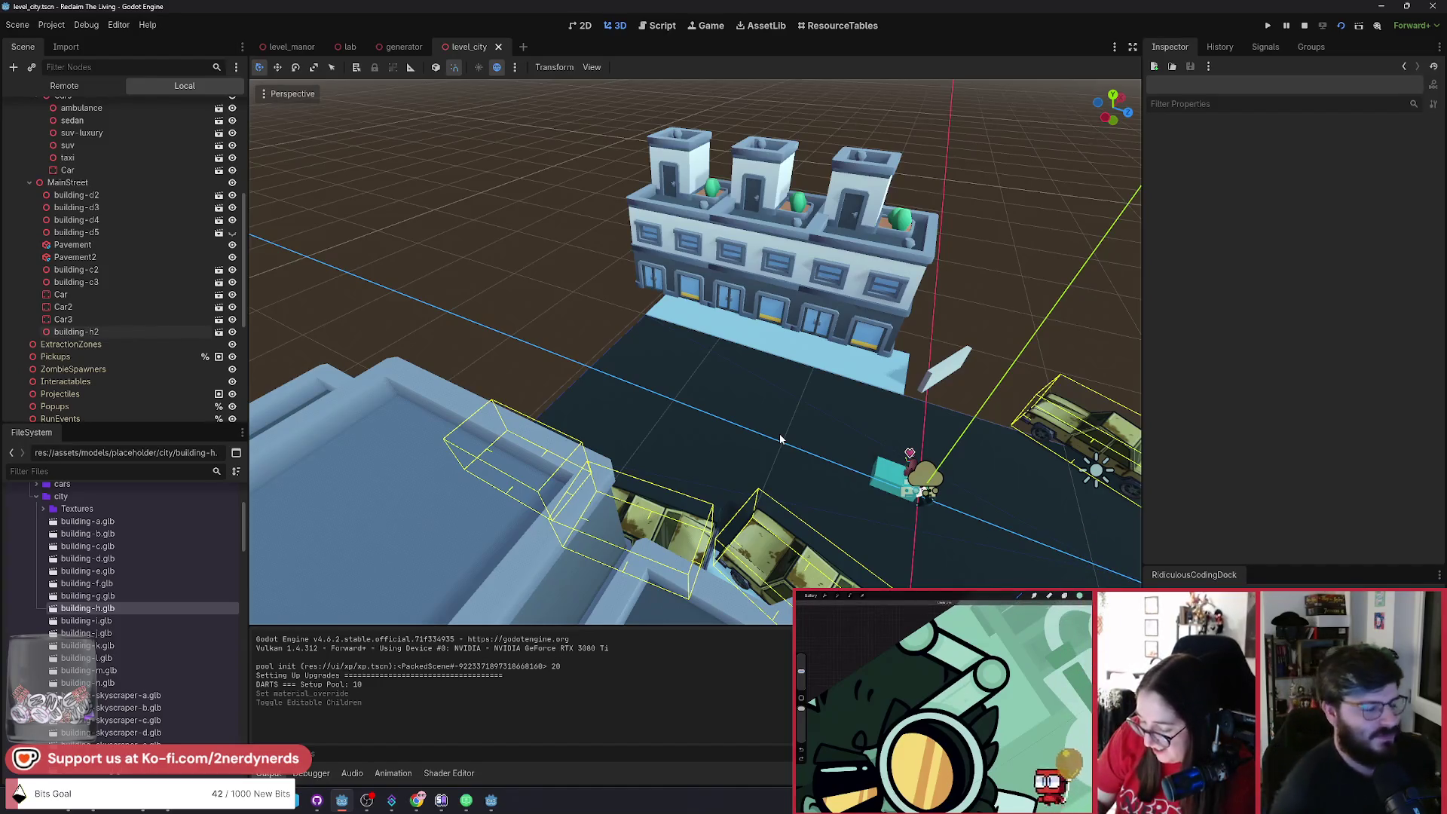
# Orbit the viewport around the player spawn and the parked cars on the street.
pyautogui.moveTo(779, 433); pyautogui.dragTo(771, 424)
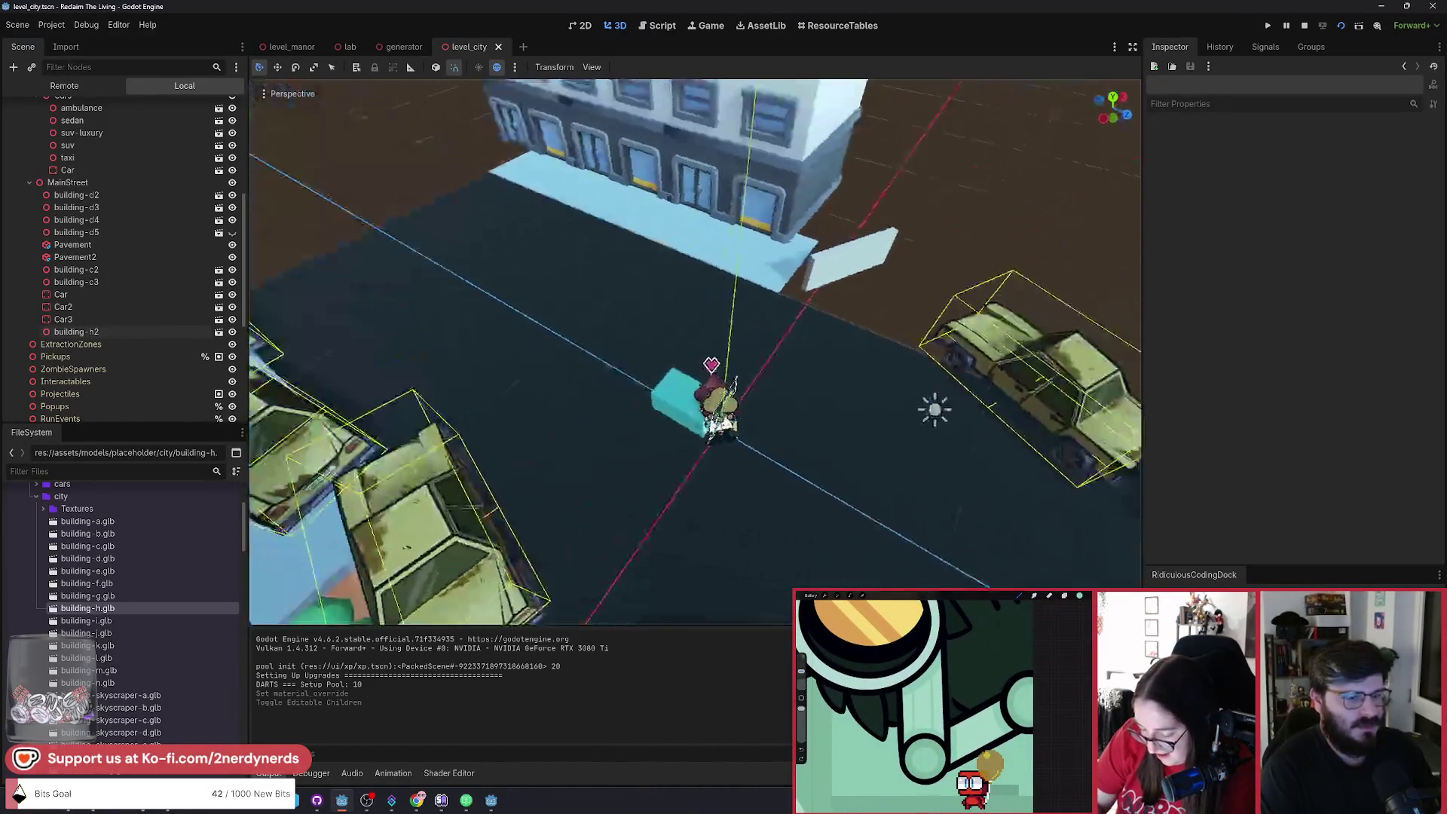
pyautogui.moveTo(790, 367); pyautogui.dragTo(831, 337)
# Duplicate the WelcomeSign node and rename the copy to Barrier.
pyautogui.click(875, 196)
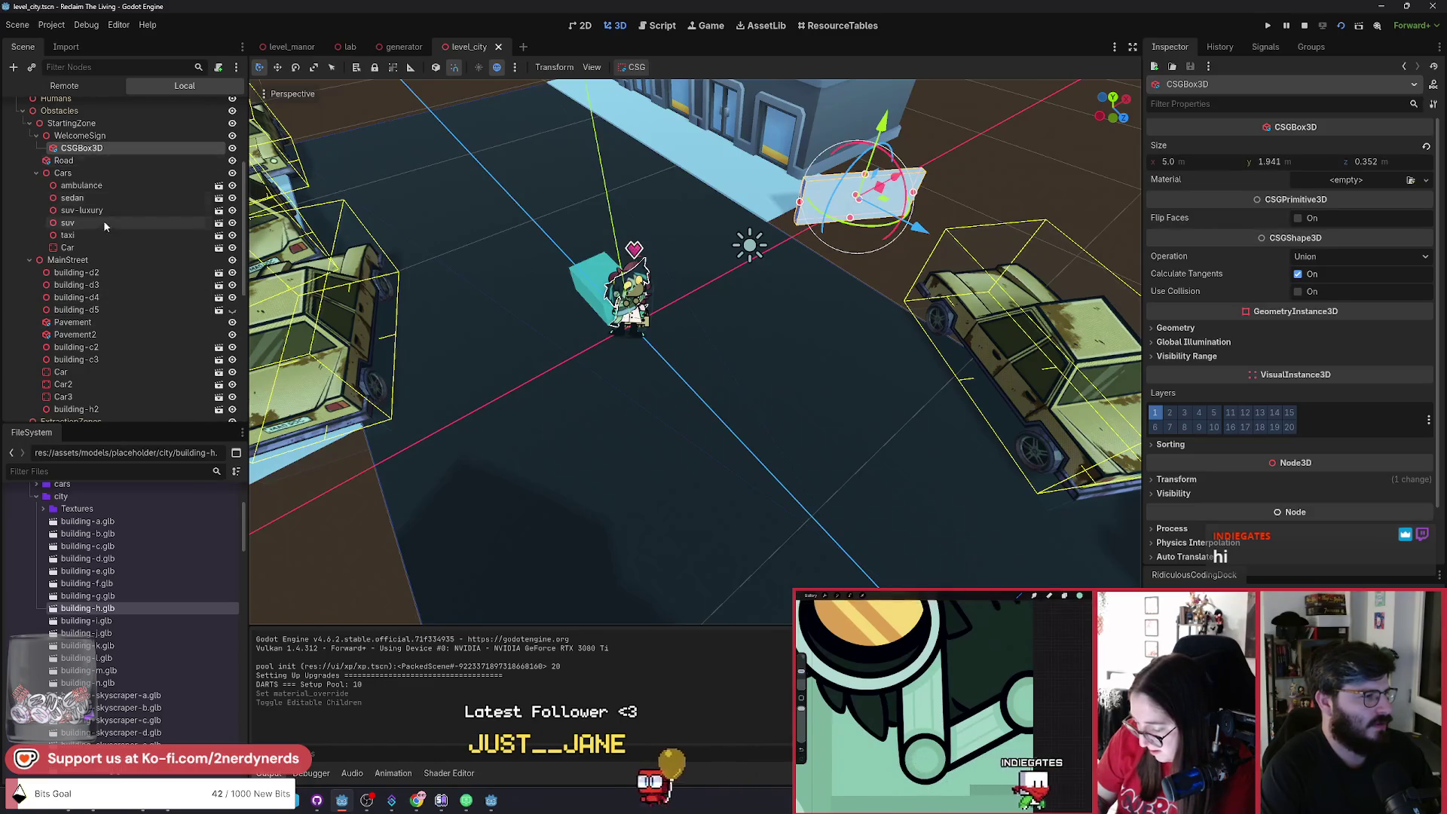
pyautogui.click(79, 137)
pyautogui.hotkey('ctrl', 'd')
pyautogui.press('F2')
pyautogui.write('BG')
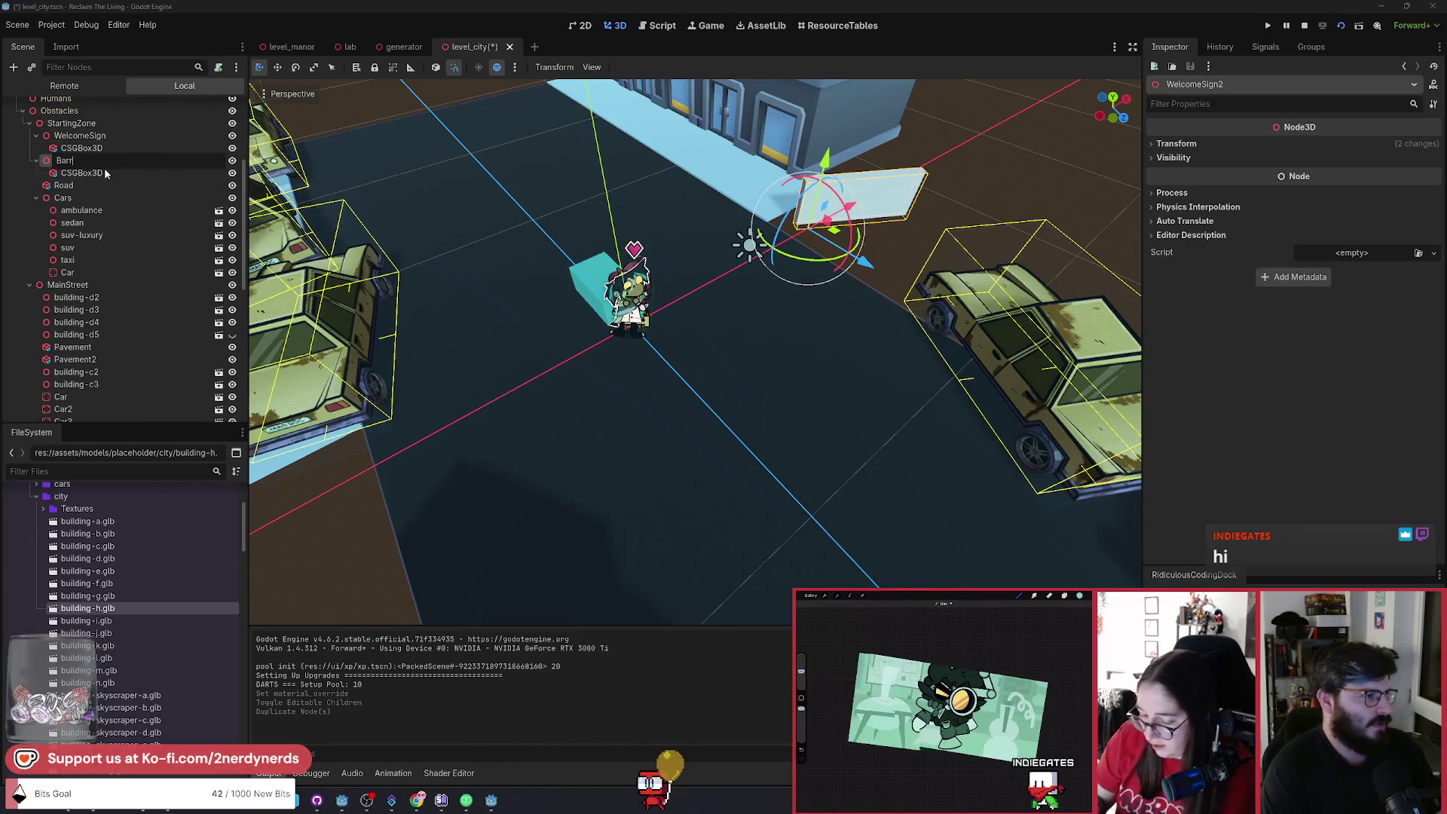
pyautogui.write('ier')
pyautogui.press('Return')
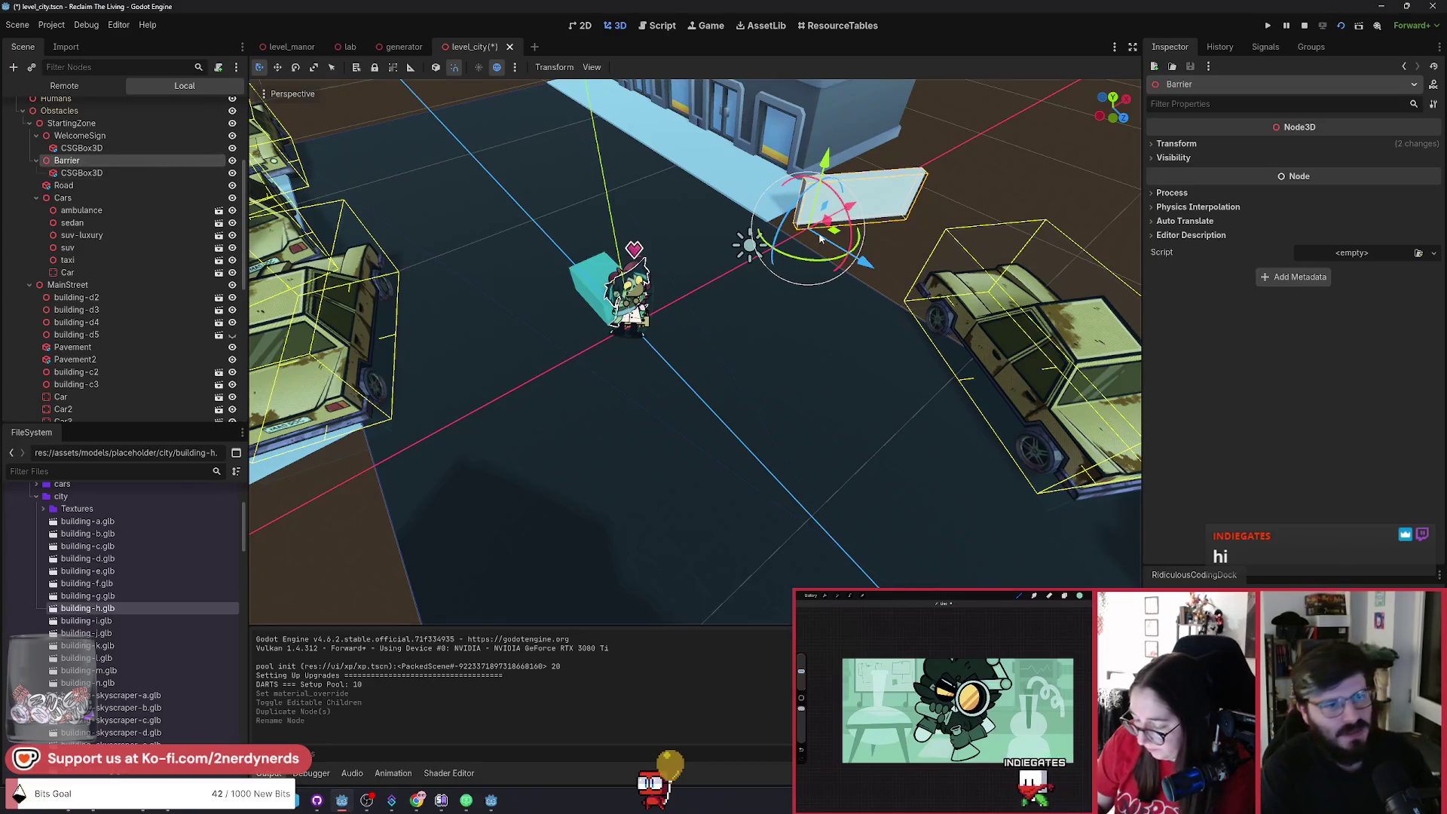
# Move the barrier down onto the road and make its box lower and narrower.
pyautogui.moveTo(821, 238)
pyautogui.mouseDown()
pyautogui.moveTo(753, 339)
pyautogui.moveTo(785, 381)
pyautogui.moveTo(799, 373)
pyautogui.mouseUp()
pyautogui.click(792, 373)
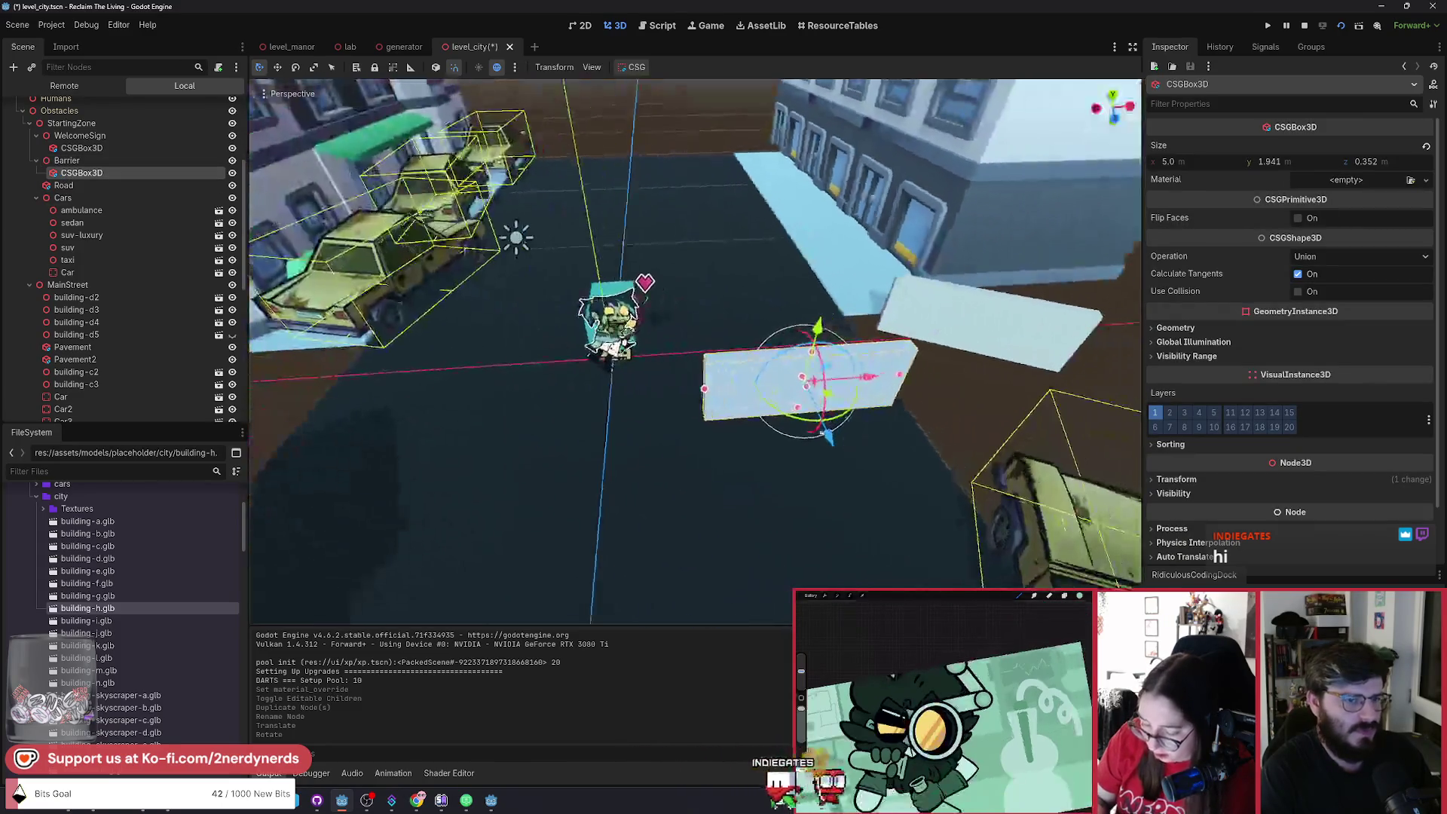
pyautogui.moveTo(899, 374)
pyautogui.mouseDown()
pyautogui.moveTo(857, 389)
pyautogui.moveTo(789, 382)
pyautogui.moveTo(773, 336)
pyautogui.mouseUp()
pyautogui.scroll(4, 754, 365)
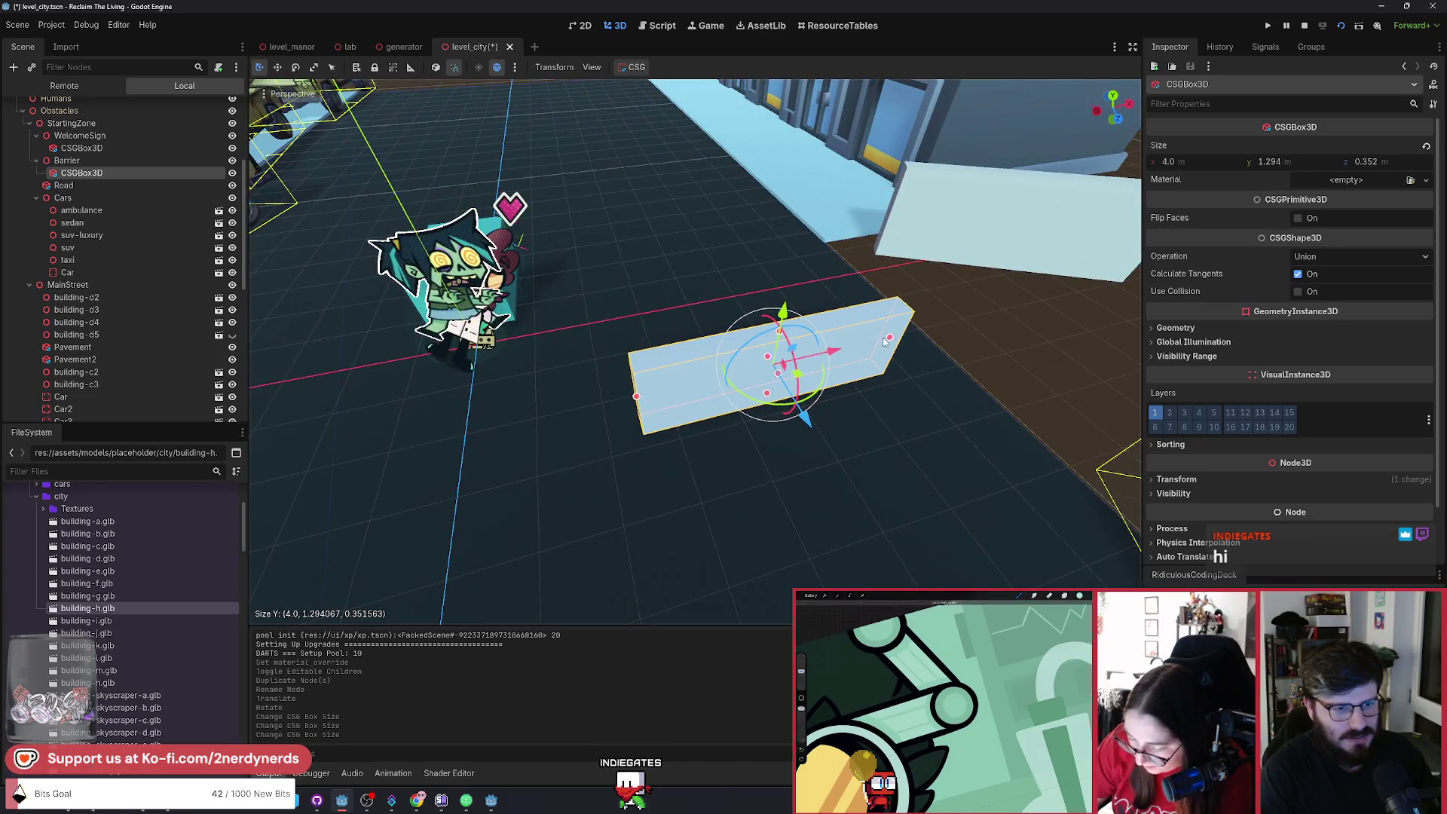
pyautogui.moveTo(885, 343); pyautogui.dragTo(844, 358)
pyautogui.scroll(3, 806, 476)
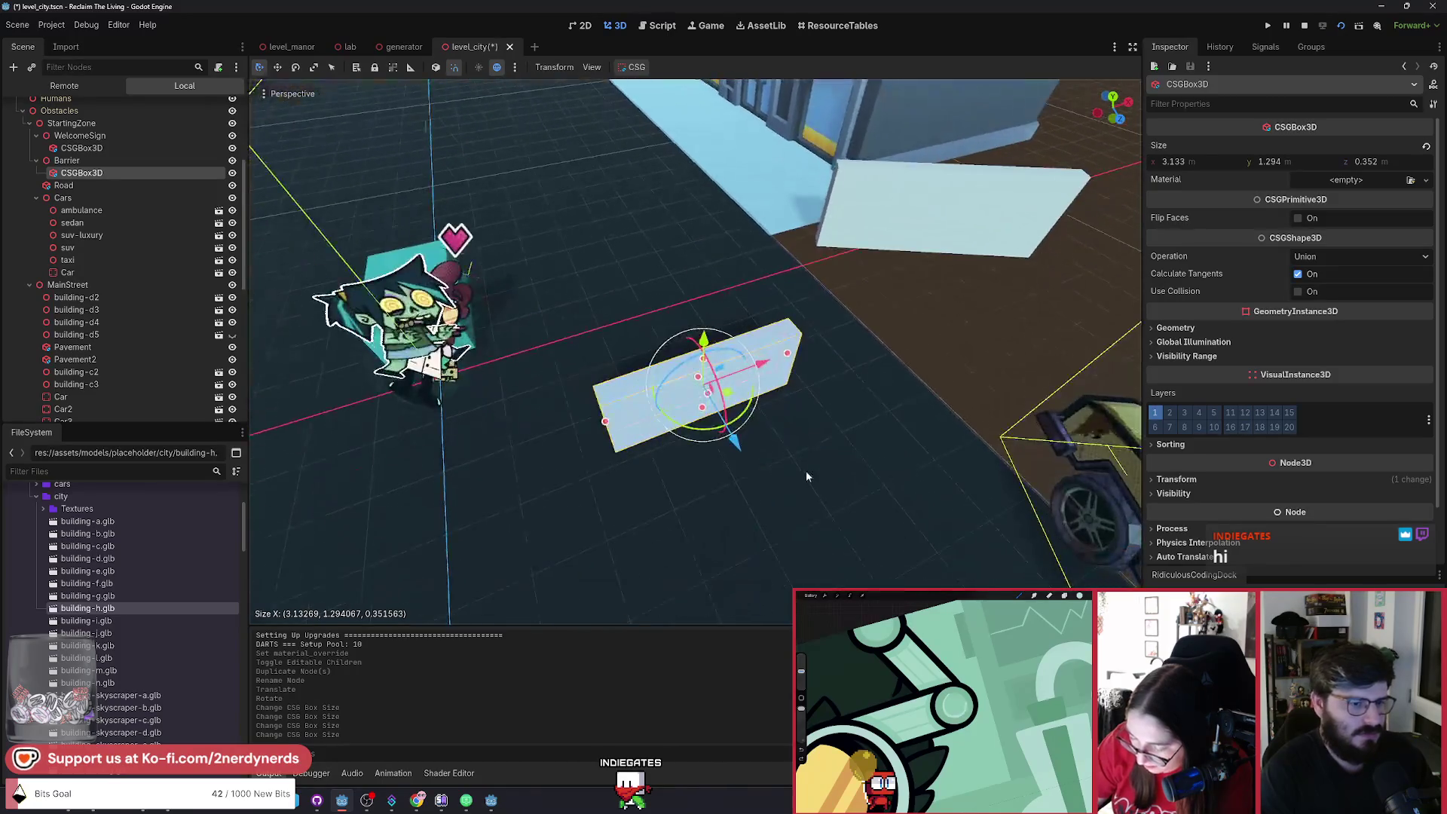
# Slide the Barrier along the X axis and rotate it into place across the street.
pyautogui.click(66, 159)
pyautogui.moveTo(678, 425)
pyautogui.mouseDown()
pyautogui.moveTo(780, 412)
pyautogui.moveTo(799, 362)
pyautogui.moveTo(780, 410)
pyautogui.moveTo(832, 396)
pyautogui.moveTo(717, 394)
pyautogui.moveTo(697, 413)
pyautogui.moveTo(681, 387)
pyautogui.moveTo(725, 390)
pyautogui.mouseUp()
pyautogui.click(762, 373)
pyautogui.scroll(3, 799, 392)
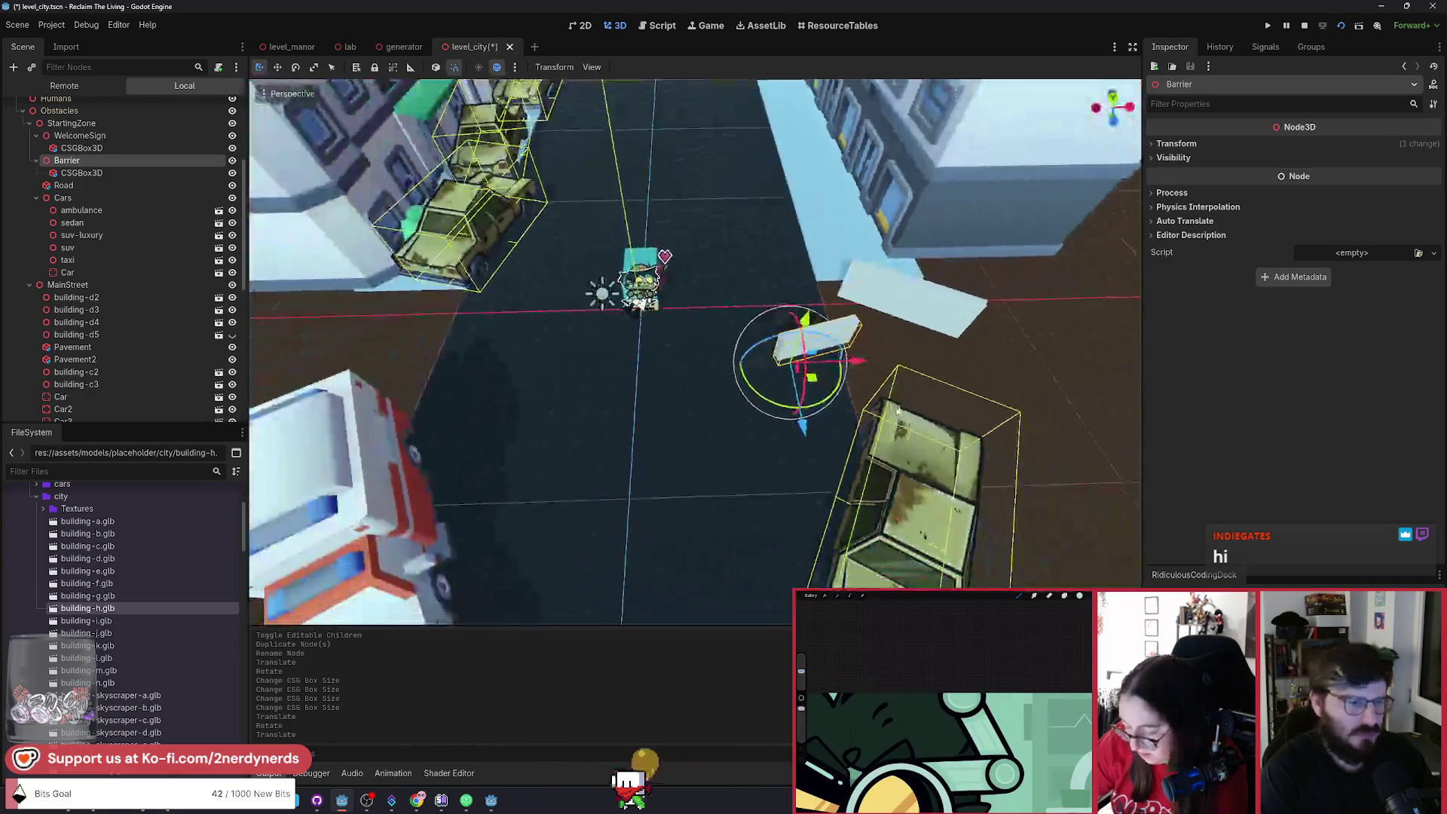
# Duplicate the barrier, then move the copies left with a 30° rotation.
pyautogui.hotkey('ctrl', 'd')
pyautogui.hotkey('ctrl', 'd')
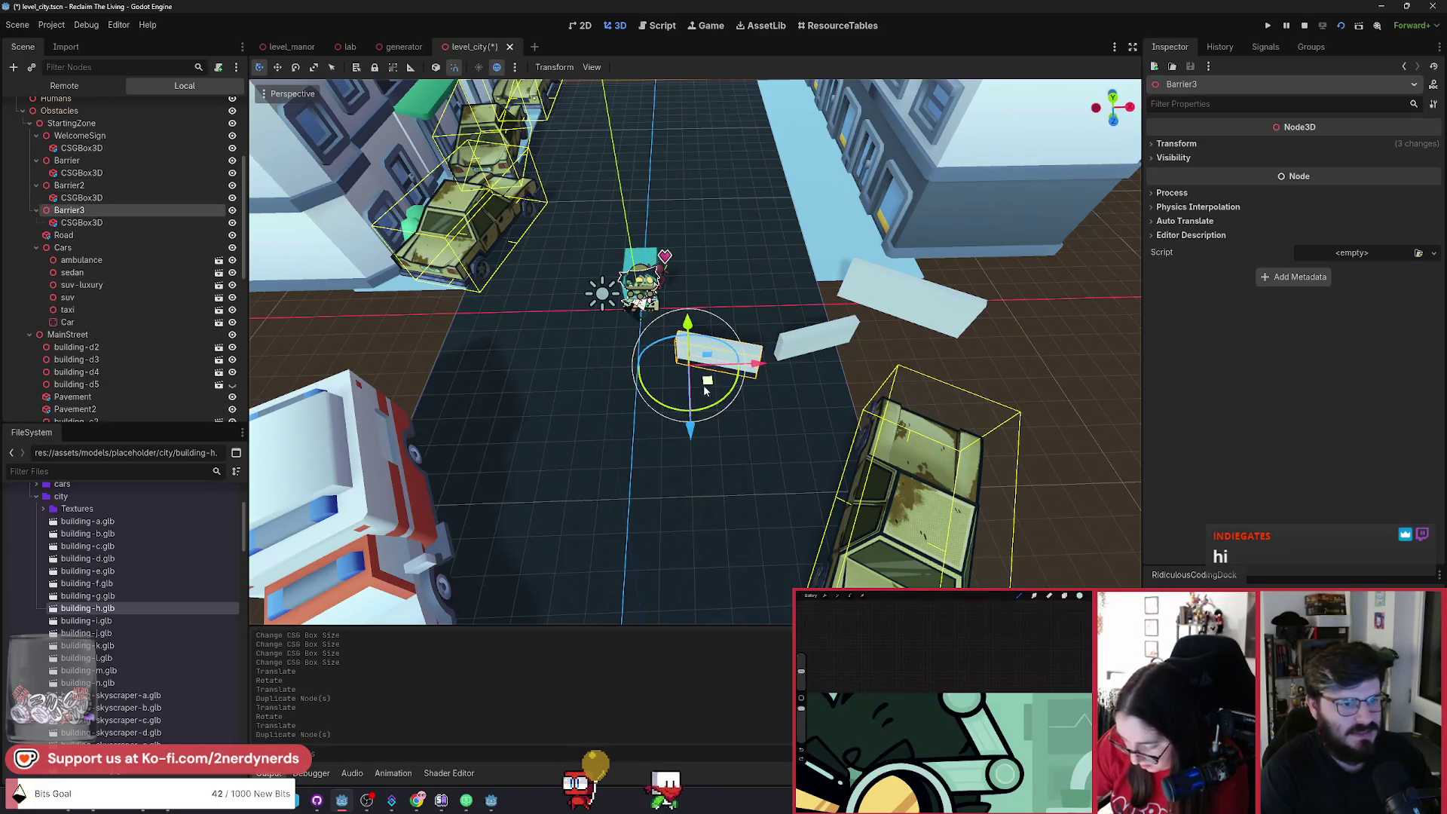
pyautogui.moveTo(709, 391); pyautogui.dragTo(598, 391)
pyautogui.press('r')
pyautogui.click(664, 391)
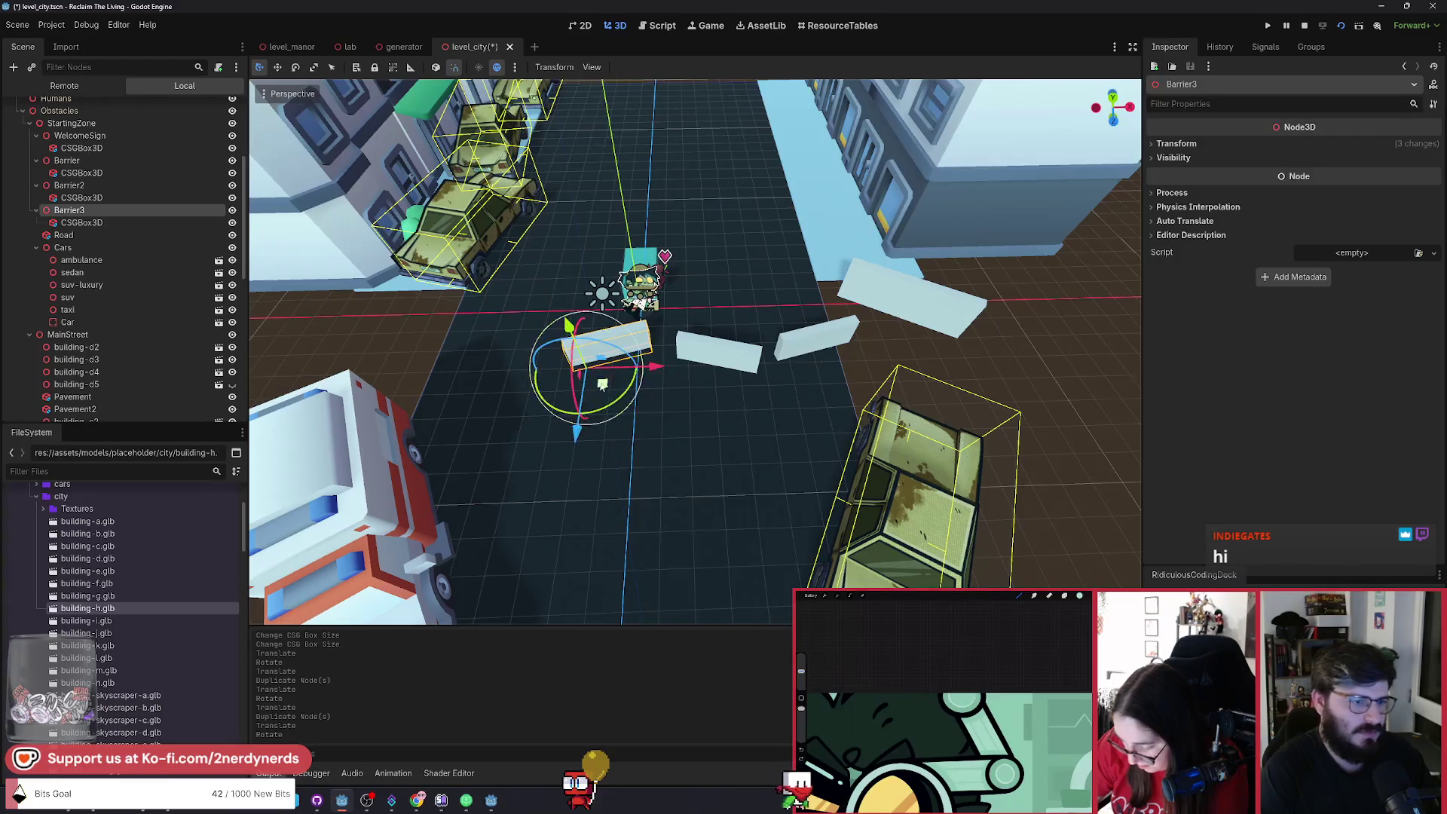
pyautogui.press('g')
pyautogui.click(529, 394)
# Duplicate again as Barrier4, angle it, and place it at the road's left side.
pyautogui.hotkey('ctrl', 'd')
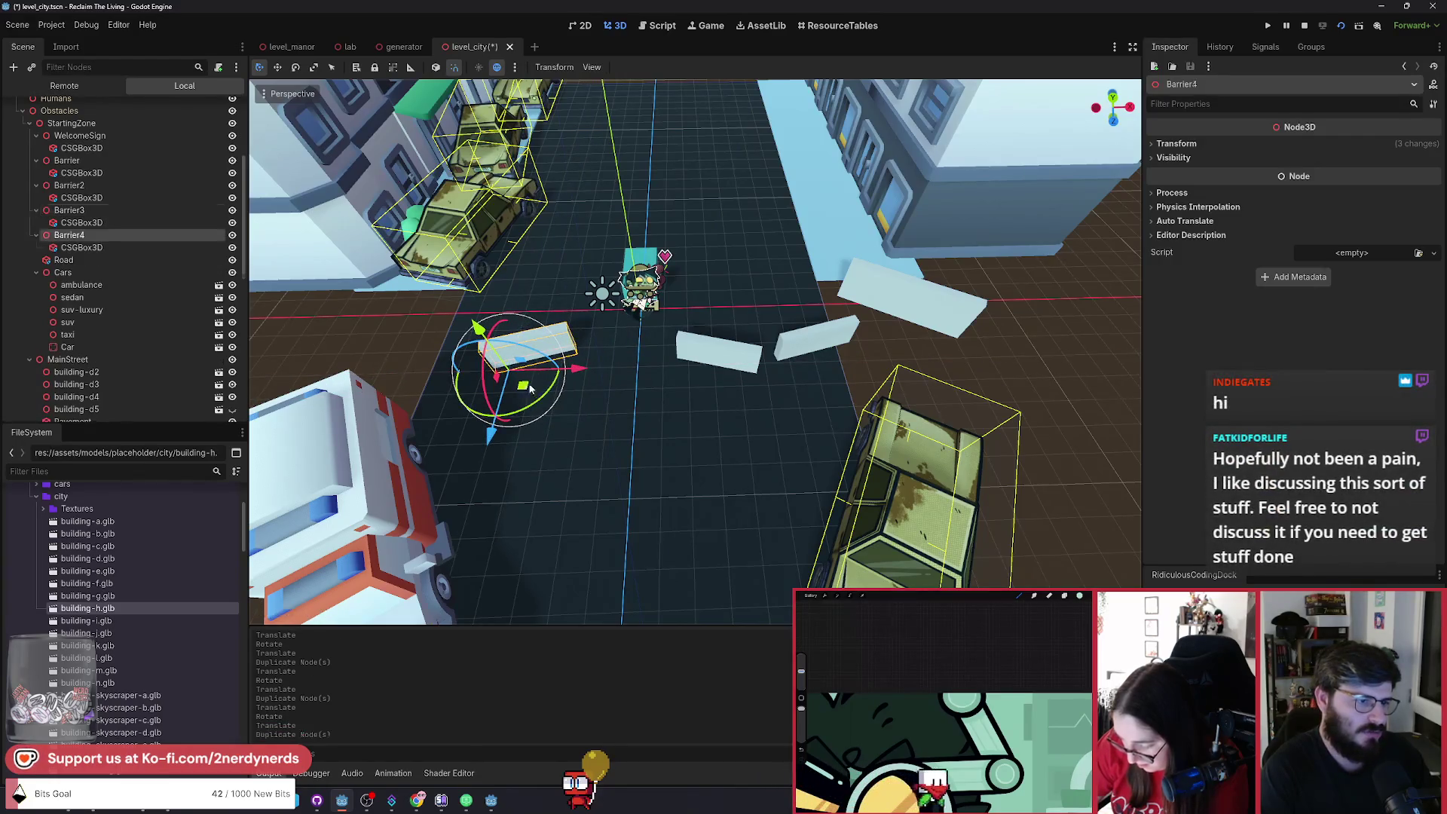
pyautogui.press('g')
pyautogui.click(482, 392)
pyautogui.press('r')
pyautogui.click(433, 390)
pyautogui.press('g')
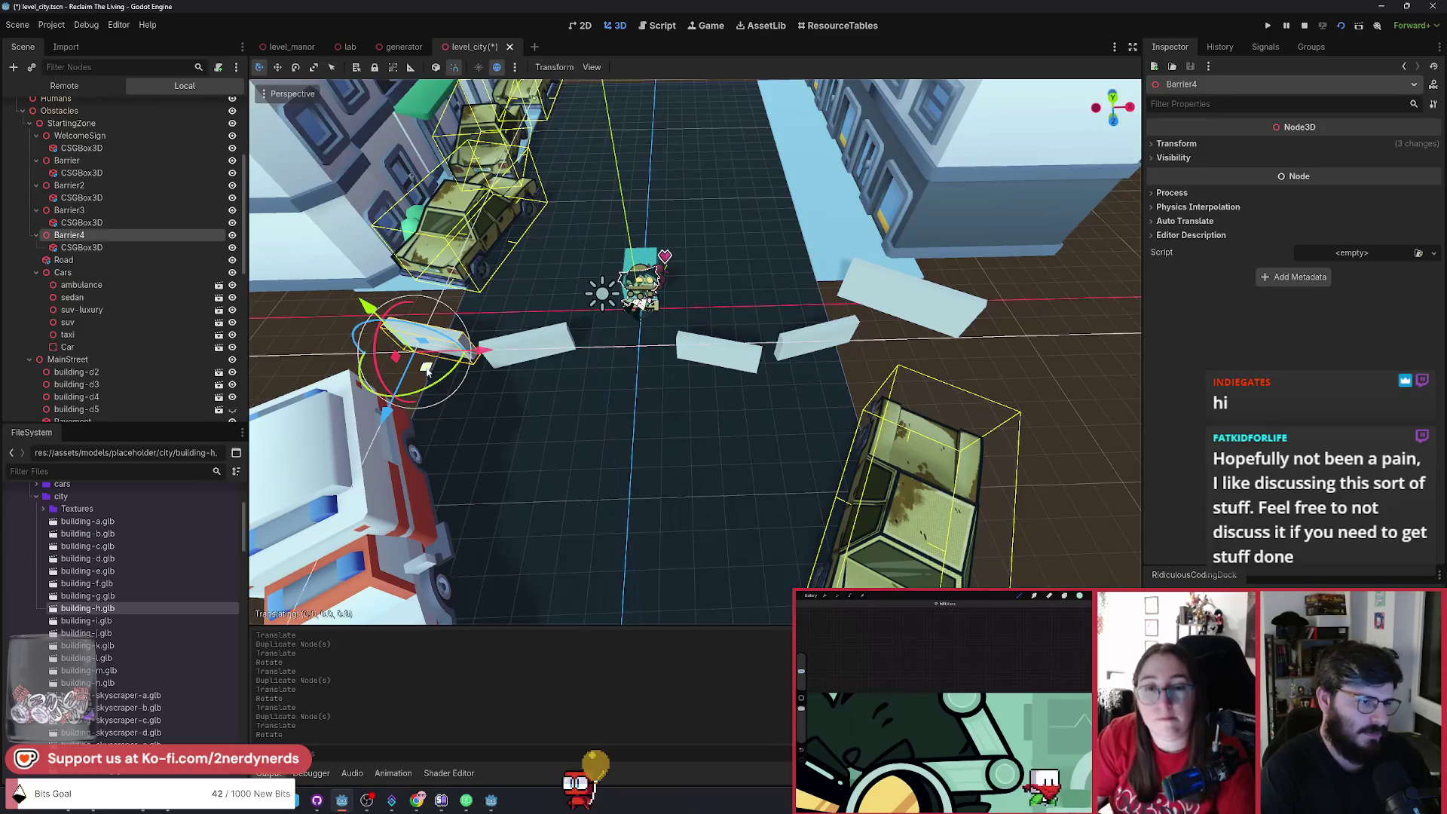
pyautogui.click(413, 382)
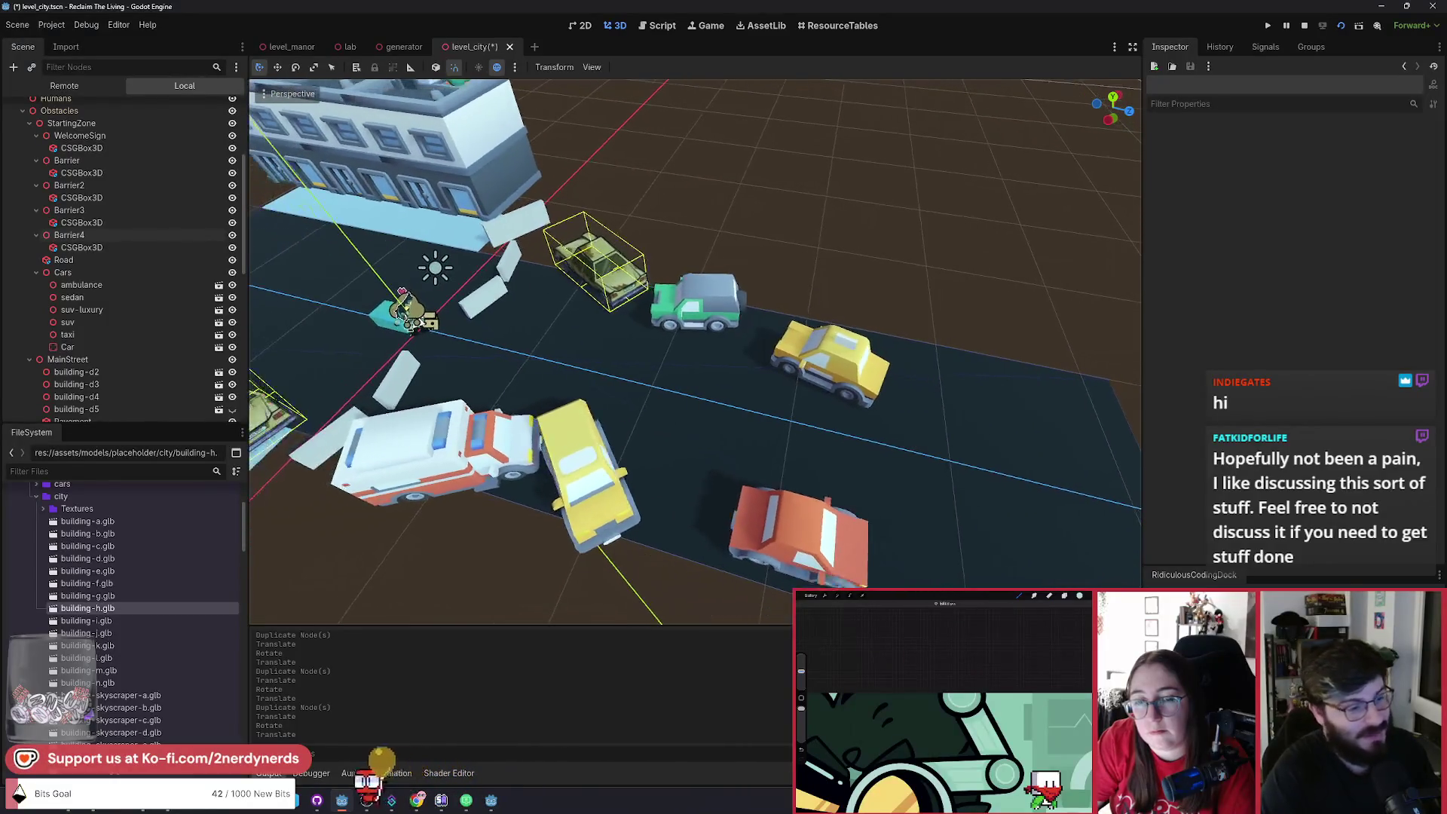
pyautogui.click(633, 469)
# Duplicate the yellow SUV as suv-luxury2 and move the copy up the road.
pyautogui.hotkey('ctrl', 'd')
pyautogui.moveTo(633, 469)
pyautogui.mouseDown()
pyautogui.moveTo(705, 482)
pyautogui.moveTo(654, 486)
pyautogui.mouseUp()
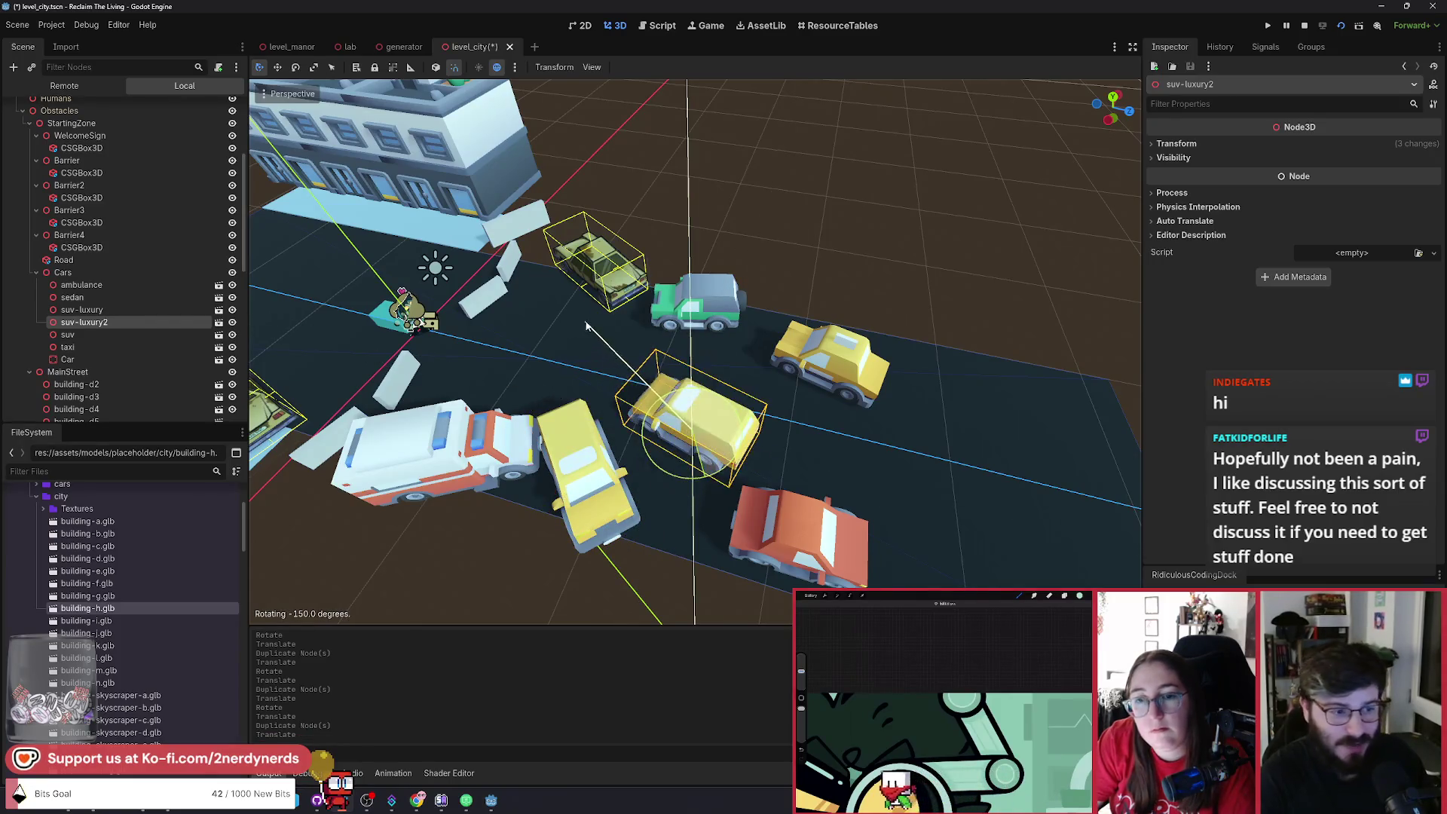
pyautogui.moveTo(694, 347); pyautogui.dragTo(663, 332)
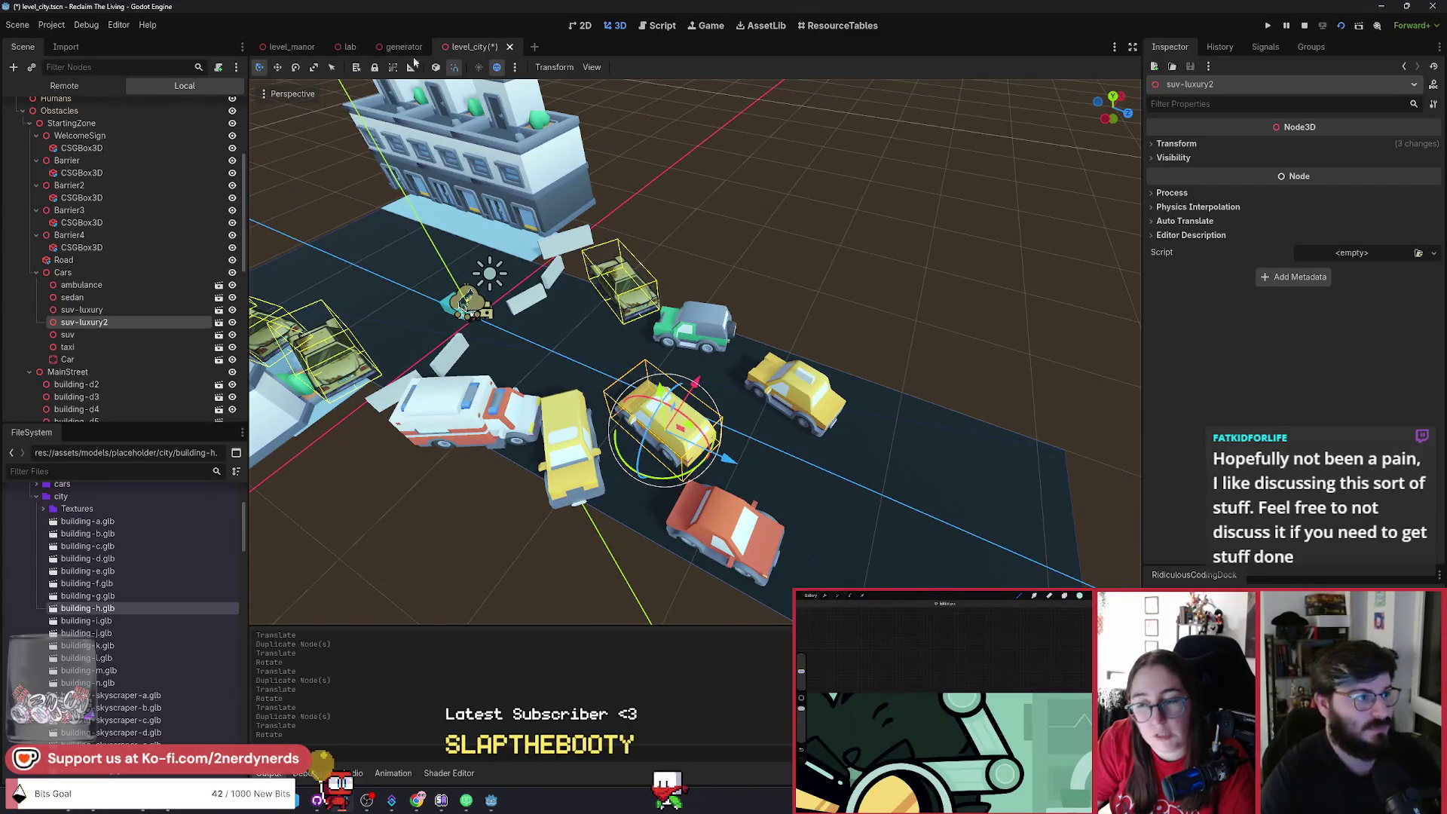
pyautogui.click(283, 47)
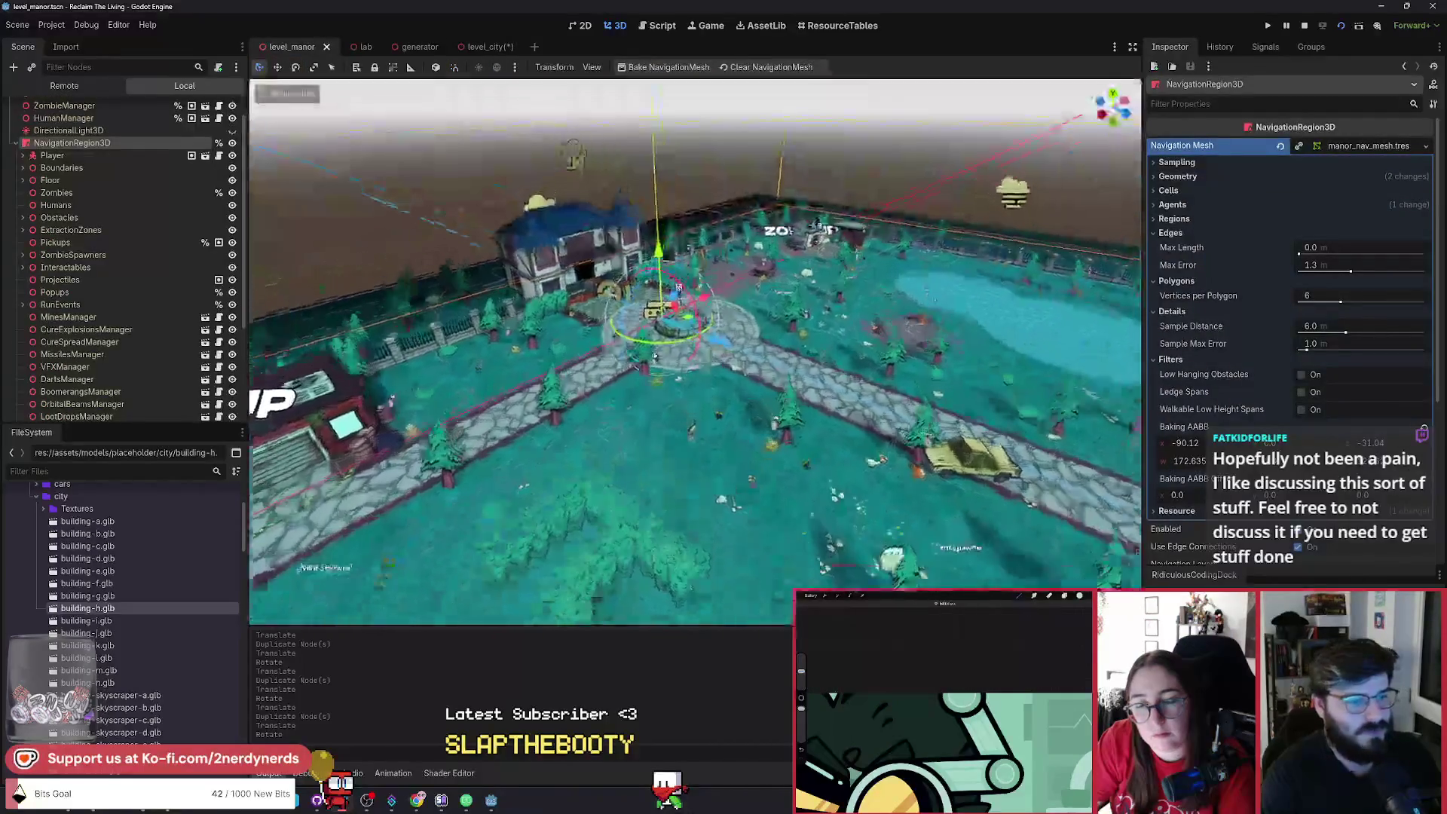
# Zoom and pan the level_manor viewport to inspect the porch and courtyard.
pyautogui.scroll(10, 654, 357)
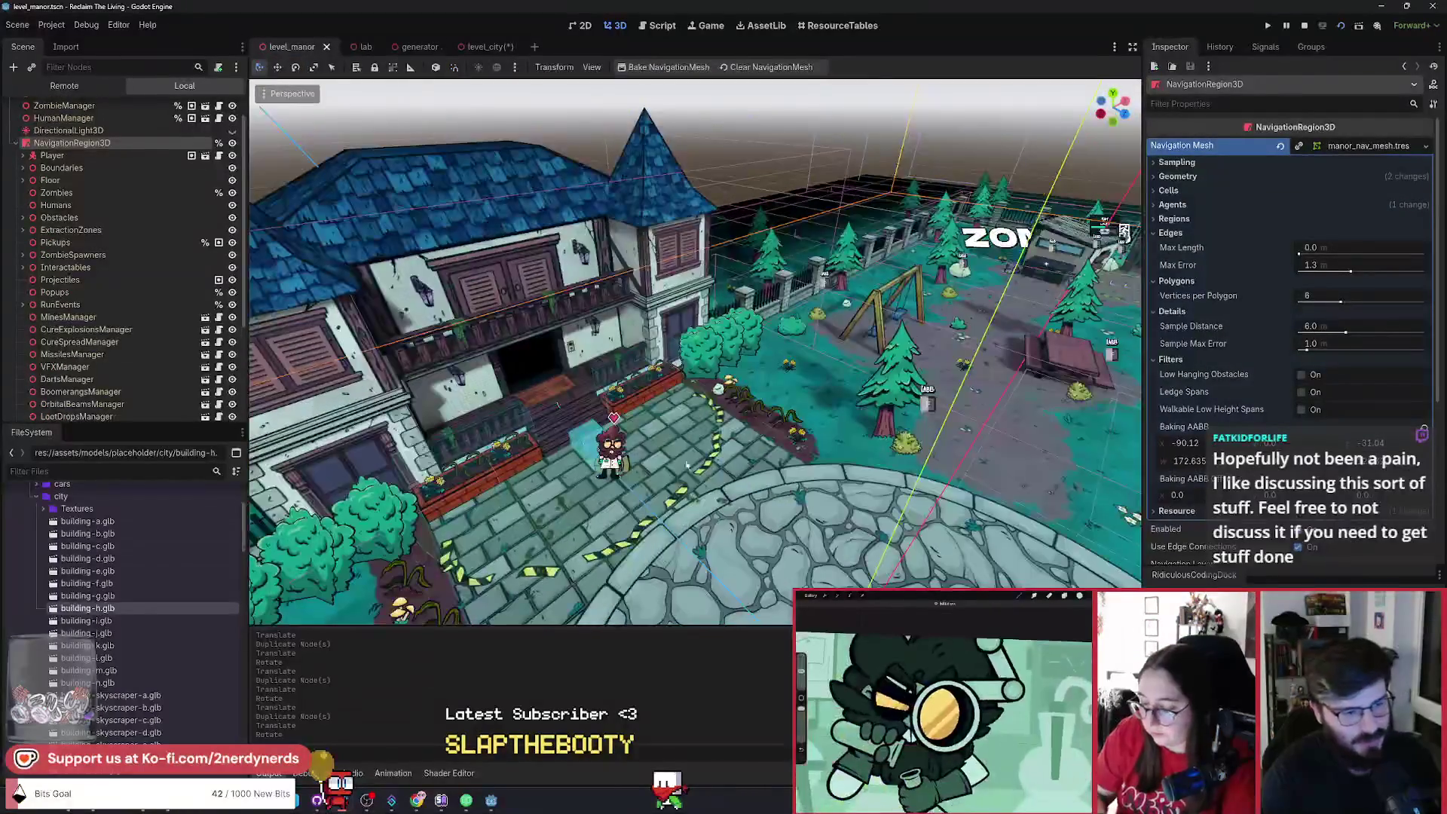
pyautogui.scroll(6, 685, 466)
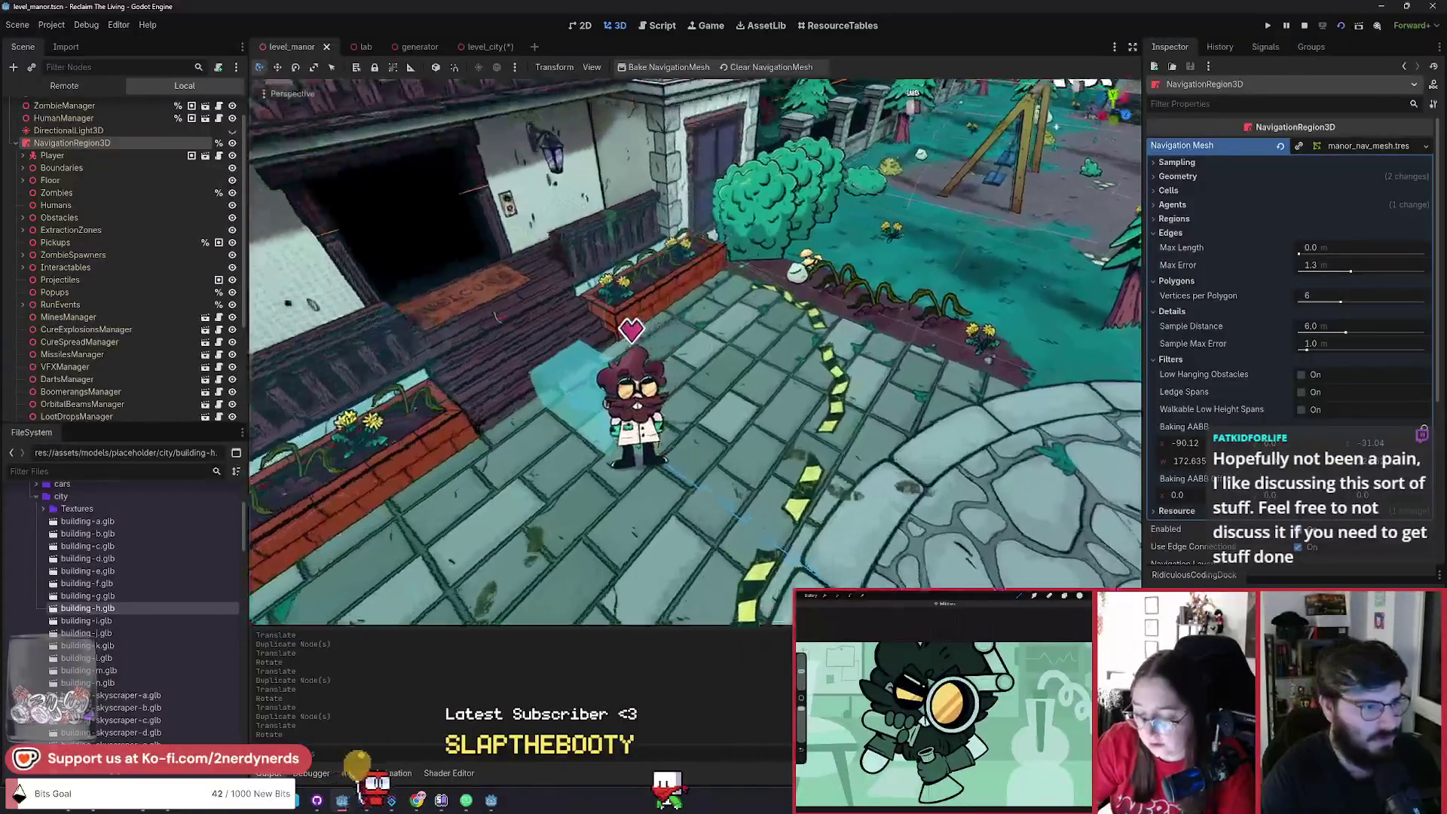
pyautogui.scroll(8, 495, 316)
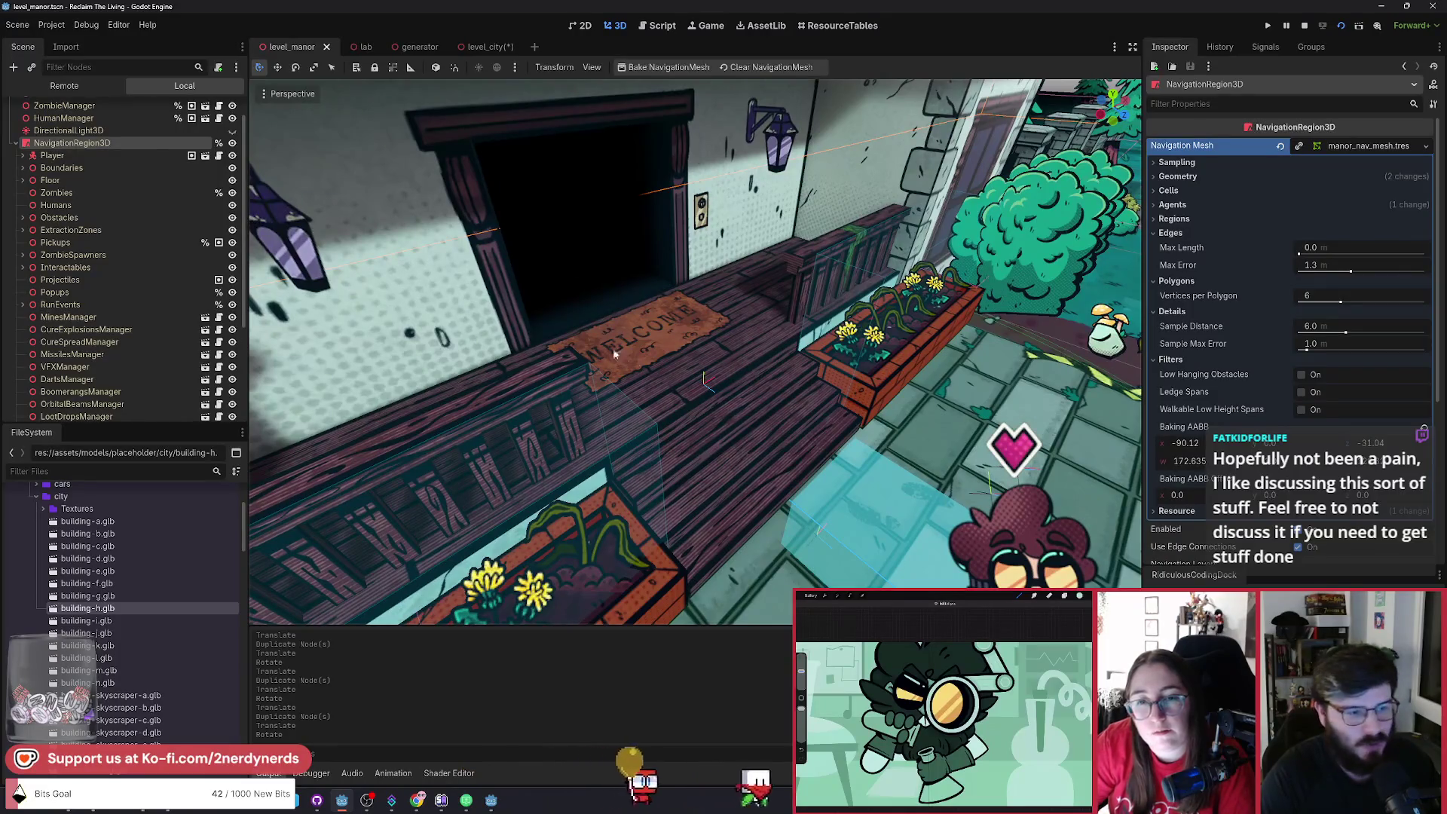
pyautogui.scroll(-5, 614, 354)
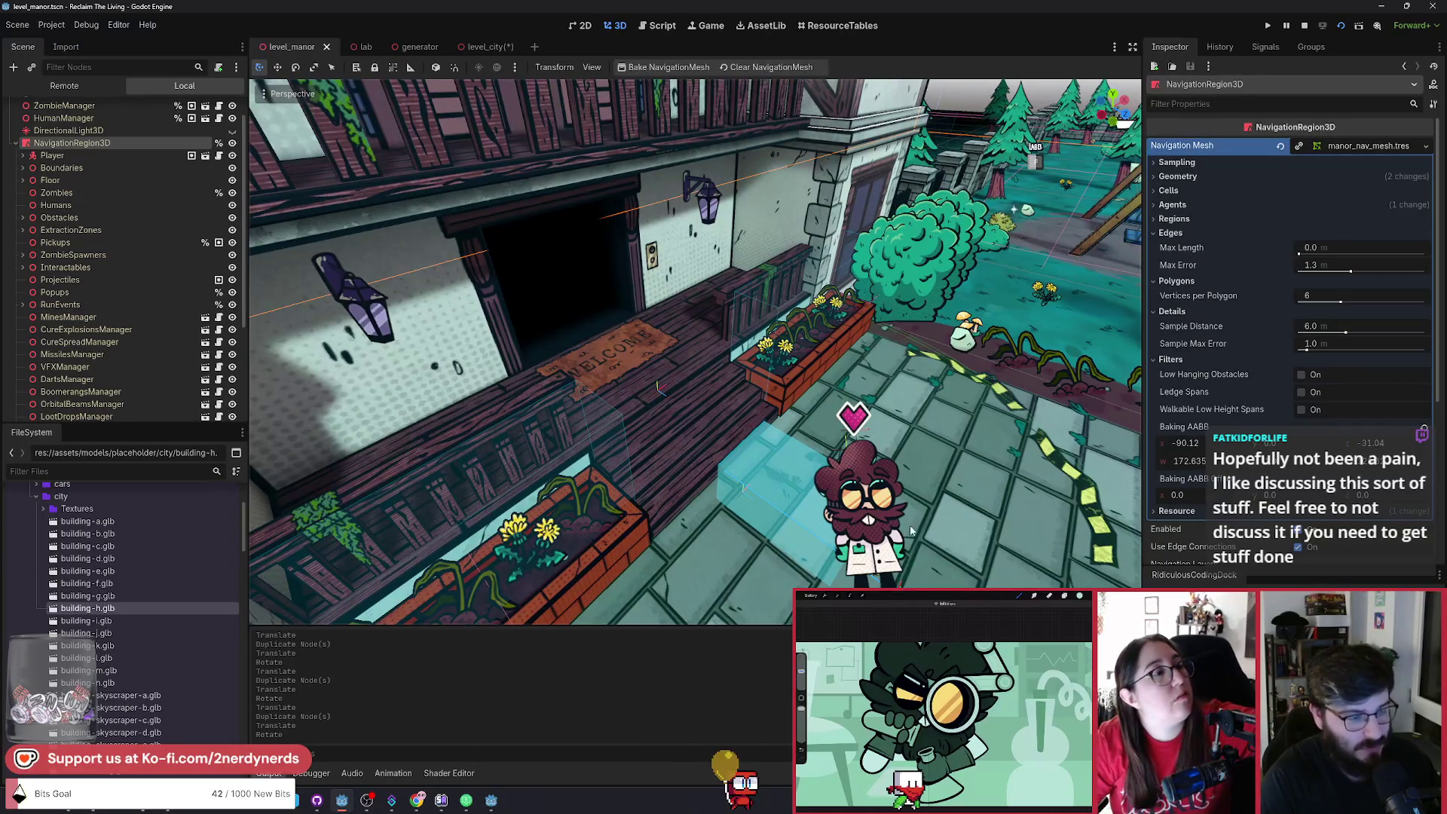
pyautogui.scroll(3, 695, 353)
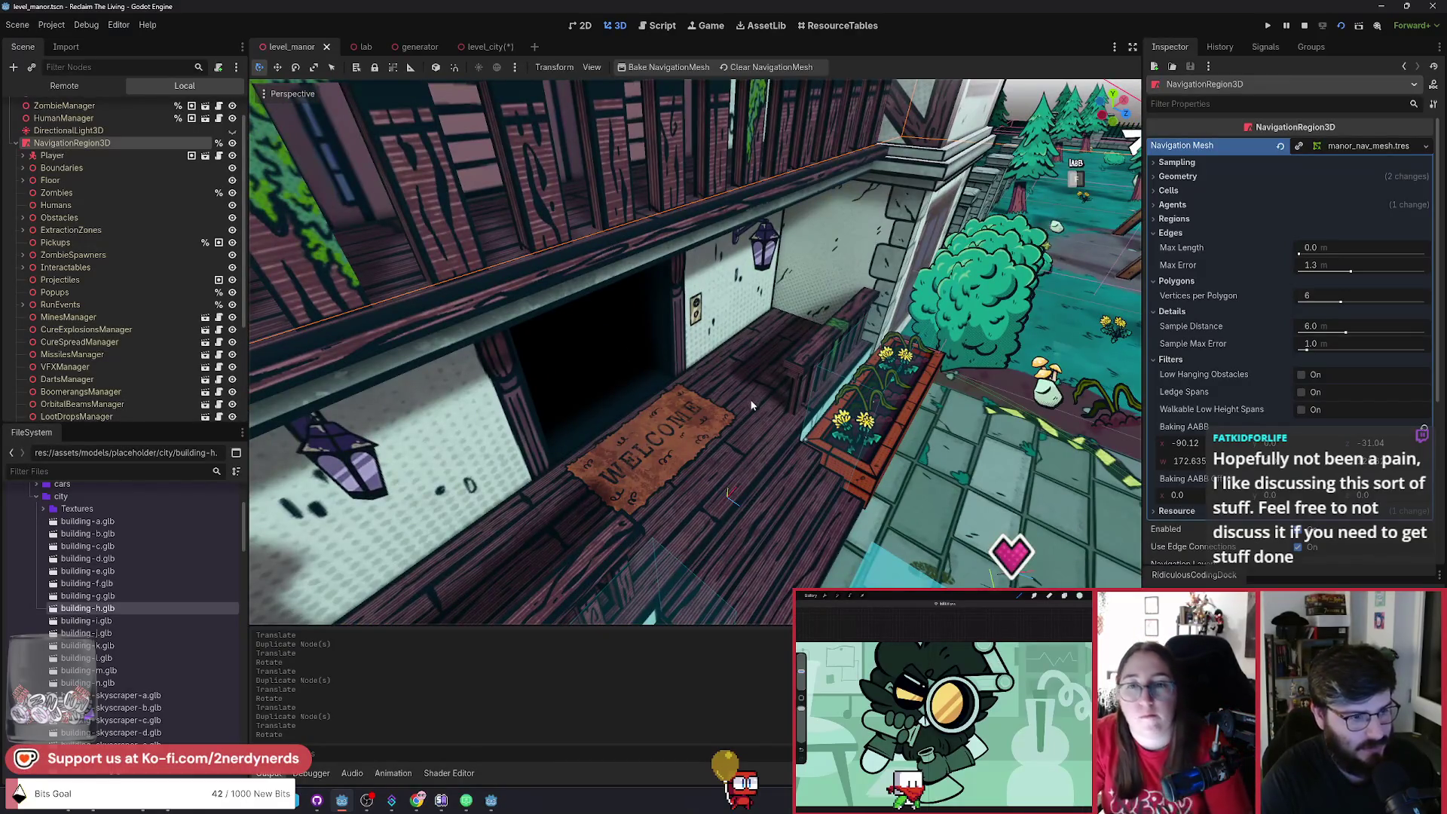
pyautogui.scroll(-5, 504, 381)
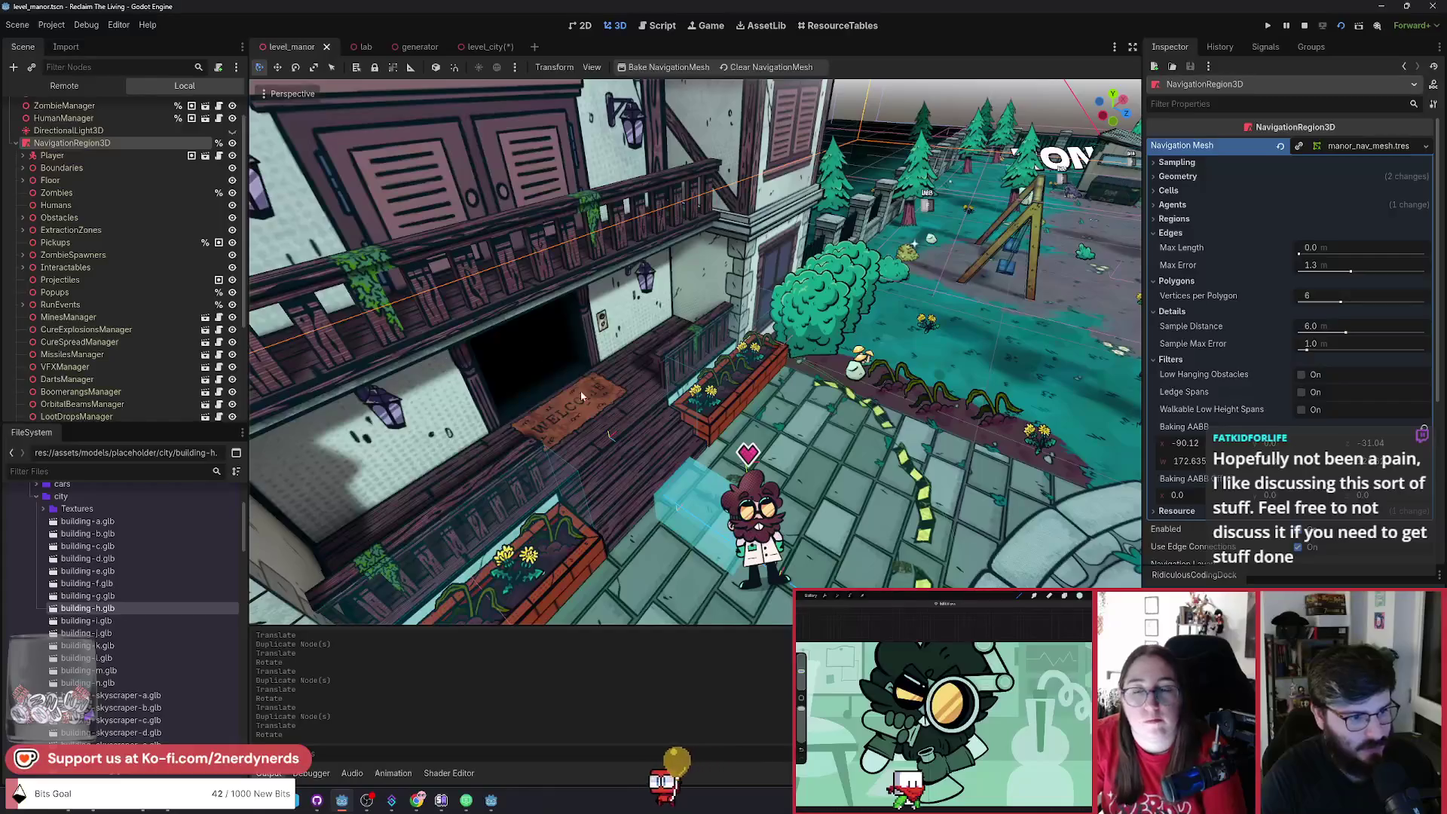
pyautogui.scroll(-3, 601, 409)
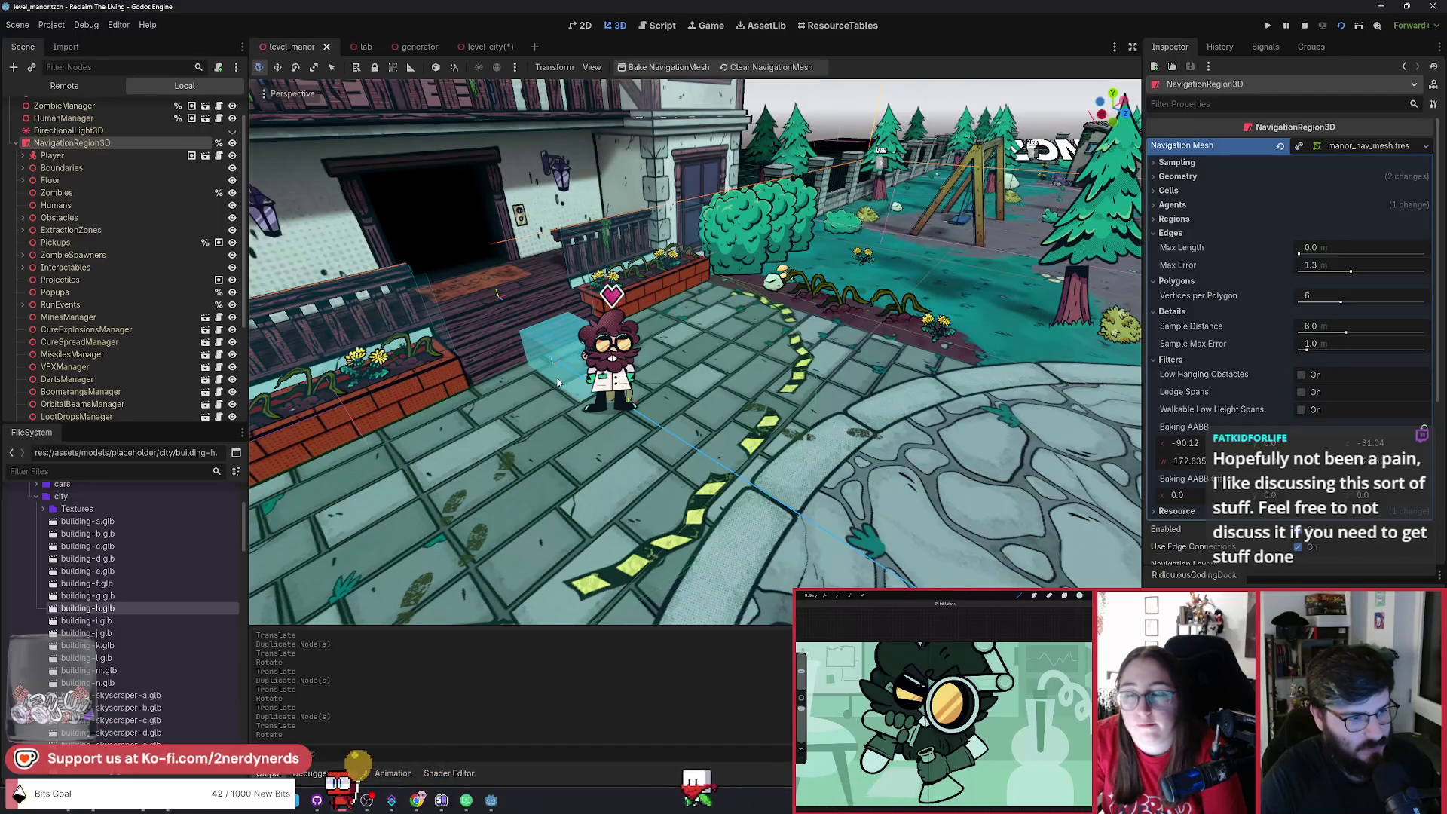
pyautogui.moveTo(558, 382); pyautogui.dragTo(641, 377)
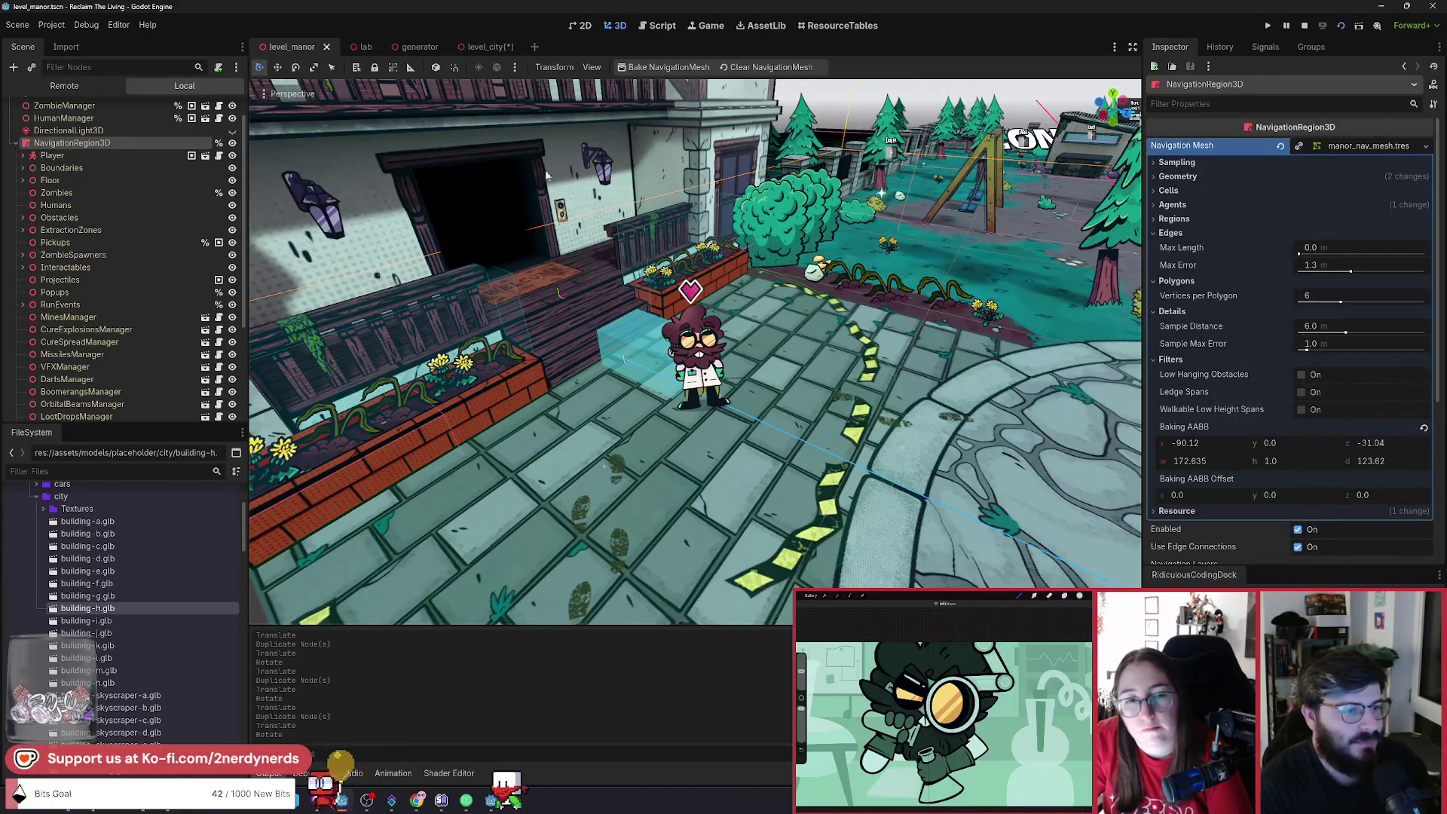
# Back in level_city, move and rotate suv-luxury2 down between the red car and taxi.
pyautogui.click(482, 47)
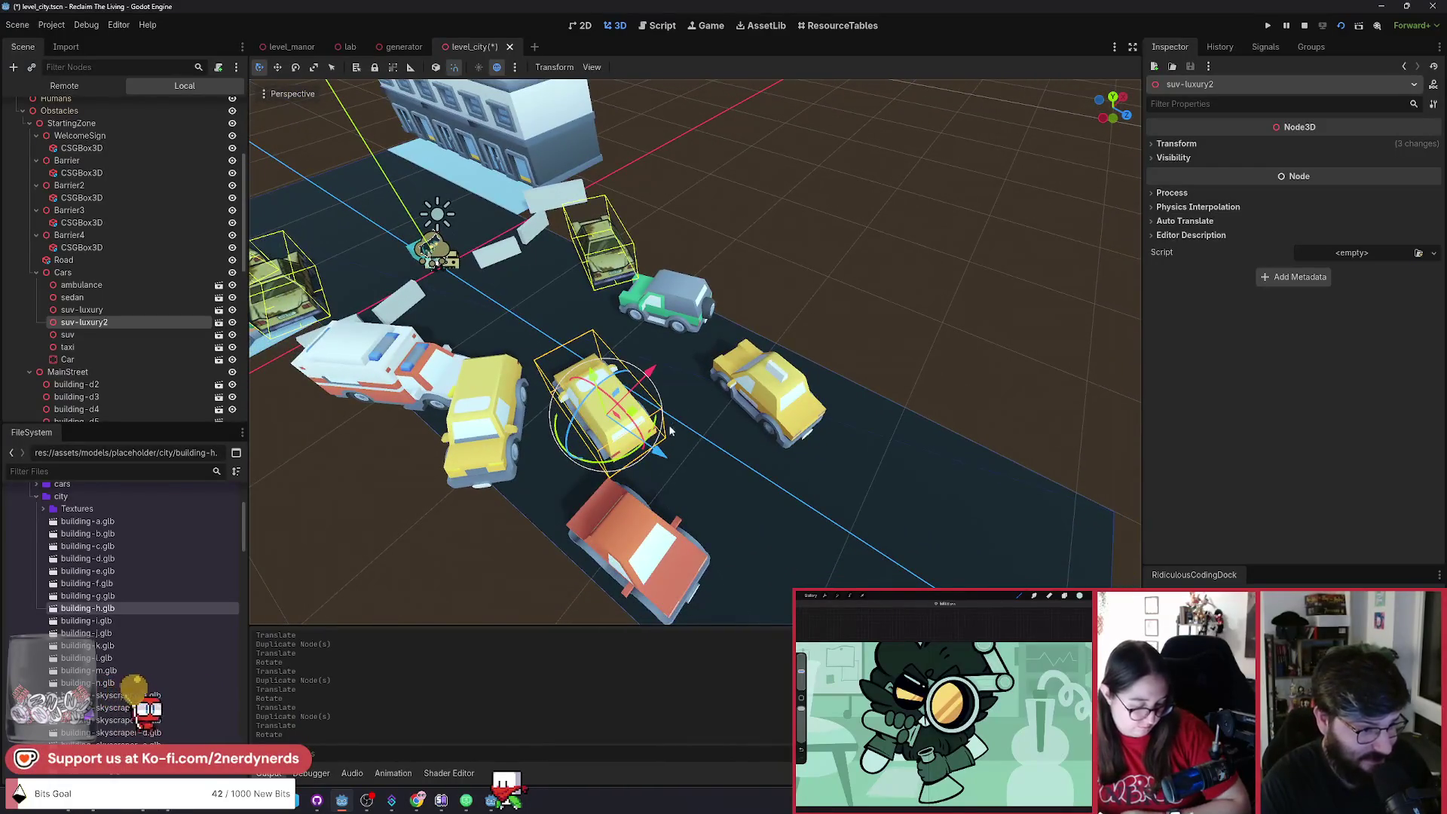
pyautogui.moveTo(670, 431)
pyautogui.mouseDown()
pyautogui.moveTo(897, 520)
pyautogui.moveTo(848, 550)
pyautogui.mouseUp()
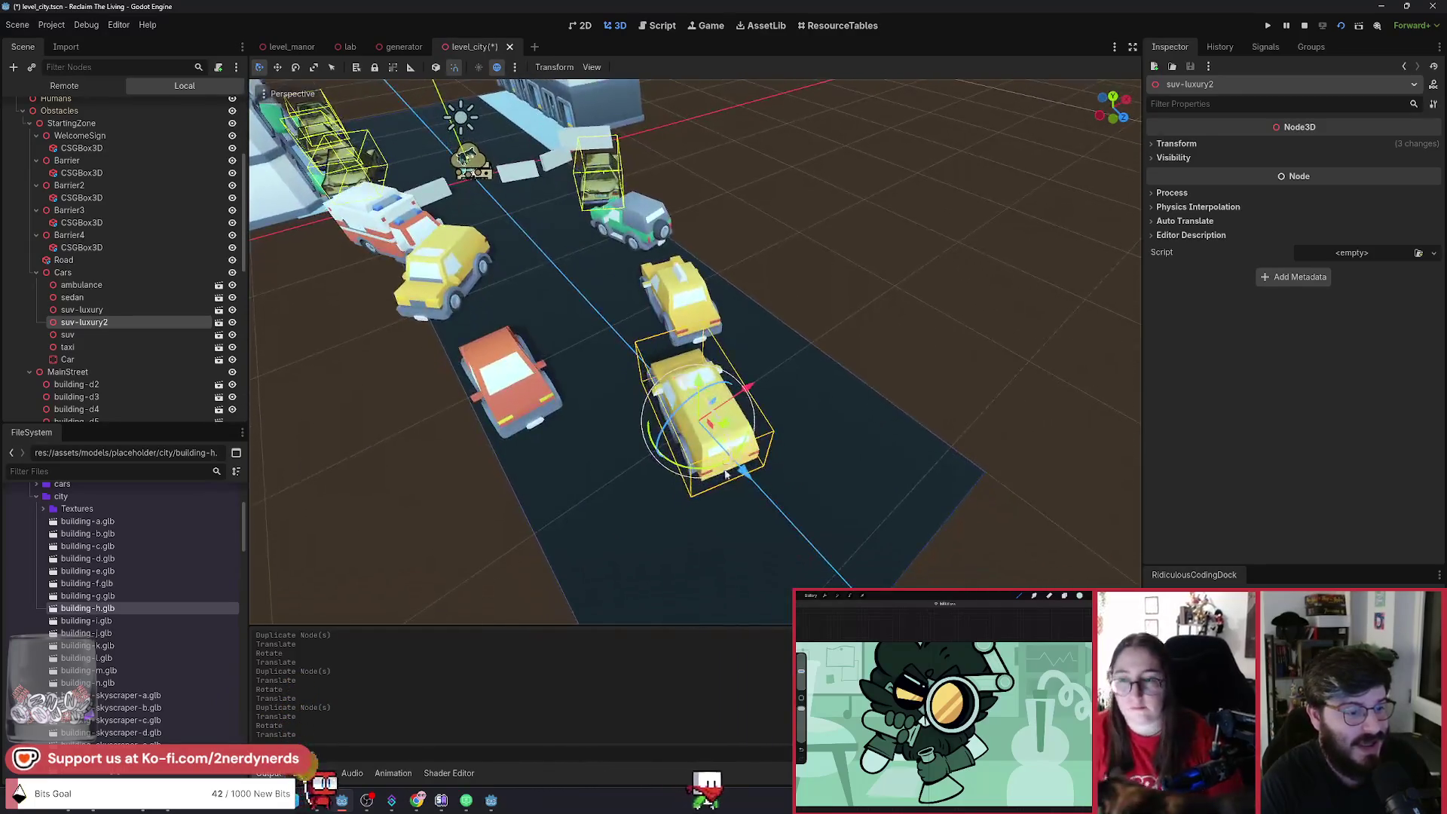
pyautogui.moveTo(726, 473)
pyautogui.mouseDown()
pyautogui.moveTo(709, 486)
pyautogui.moveTo(776, 501)
pyautogui.moveTo(799, 528)
pyautogui.mouseUp()
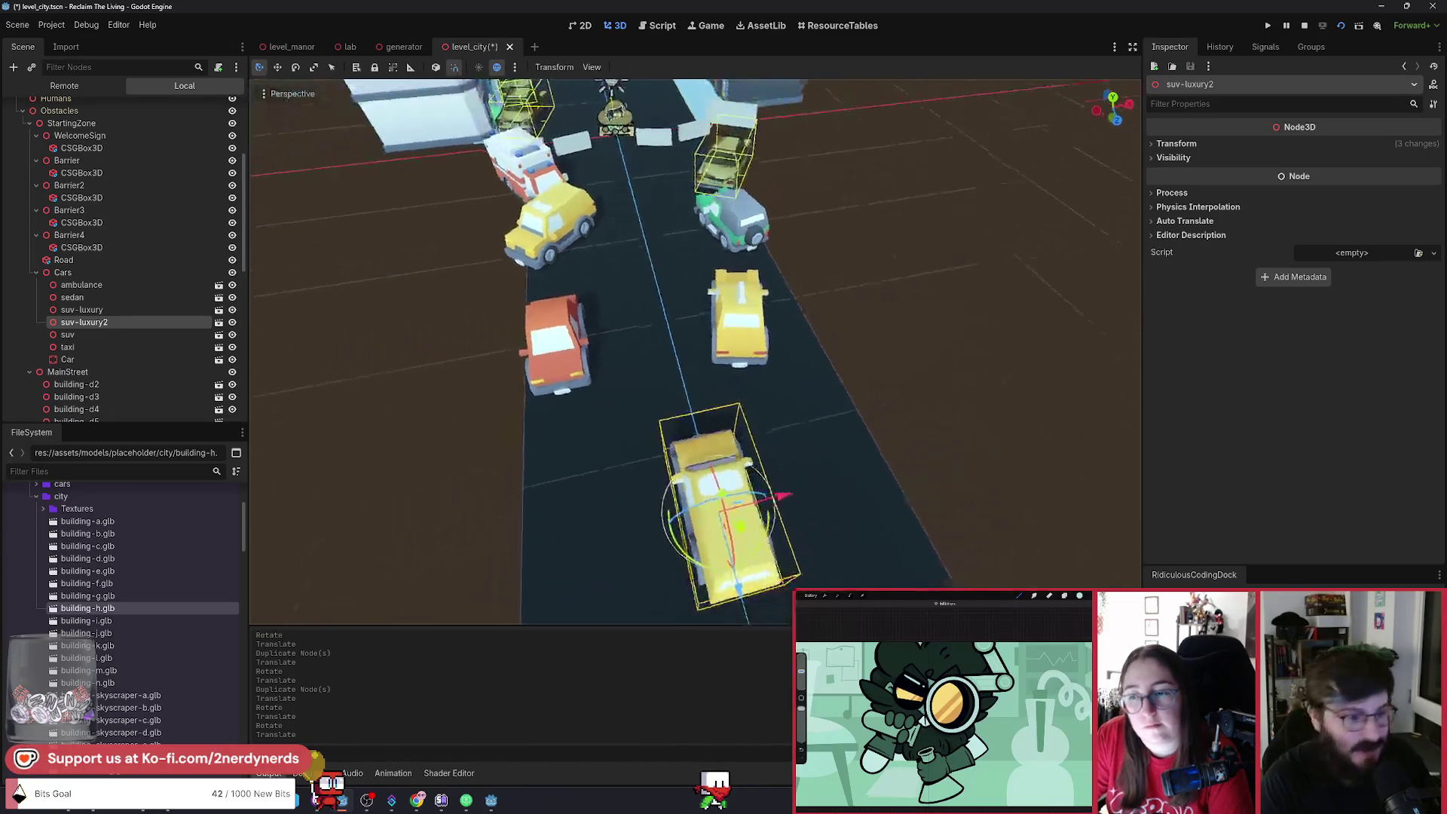
pyautogui.moveTo(704, 548)
pyautogui.mouseDown()
pyautogui.moveTo(683, 372)
pyautogui.moveTo(676, 561)
pyautogui.moveTo(705, 473)
pyautogui.moveTo(667, 376)
pyautogui.moveTo(678, 343)
pyautogui.moveTo(687, 499)
pyautogui.moveTo(701, 461)
pyautogui.moveTo(667, 426)
pyautogui.moveTo(692, 342)
pyautogui.moveTo(724, 341)
pyautogui.mouseUp()
pyautogui.scroll(5, 723, 340)
pyautogui.moveTo(740, 453); pyautogui.dragTo(740, 453)
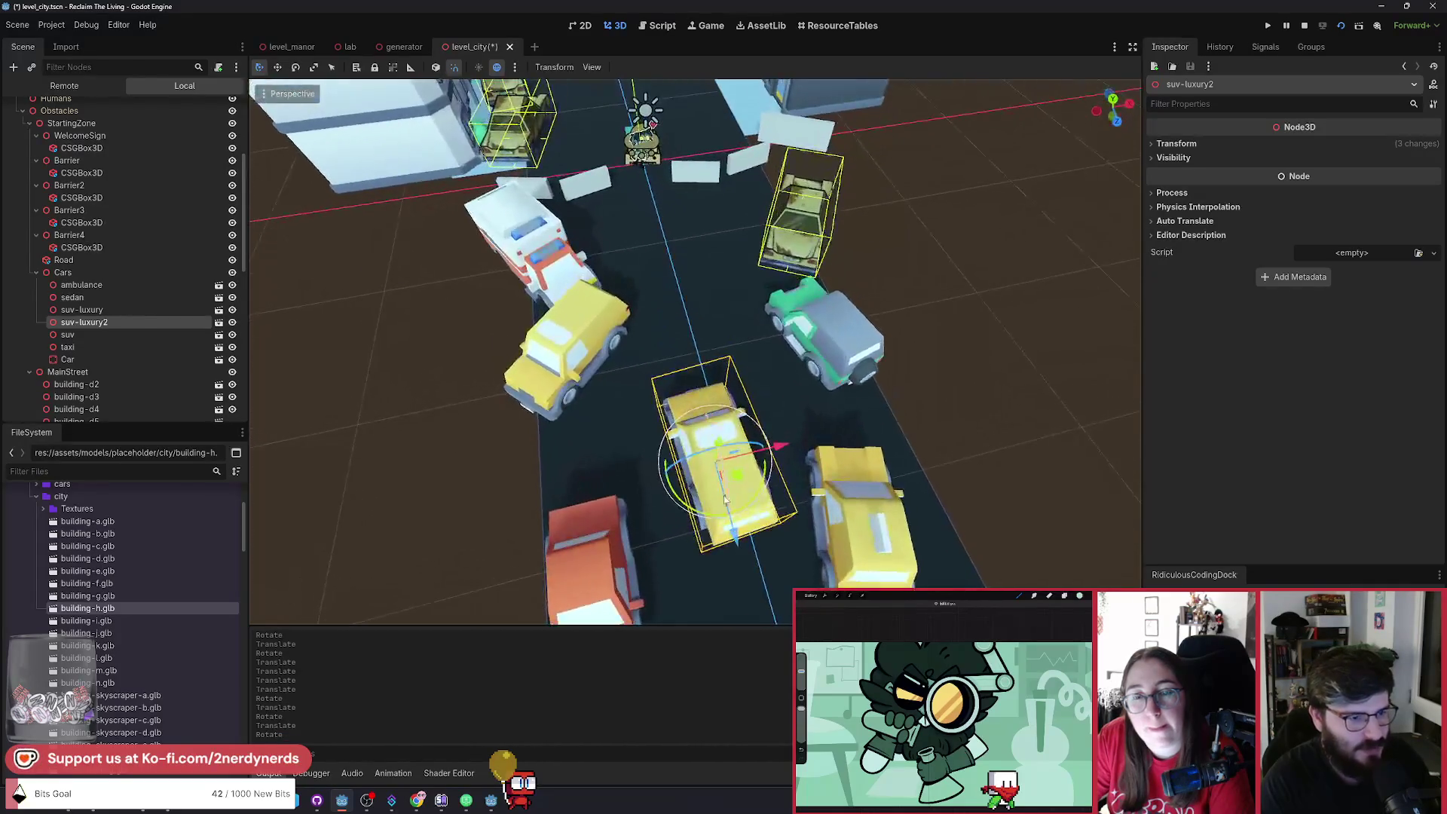
pyautogui.scroll(-3, 740, 453)
pyautogui.scroll(3, 768, 437)
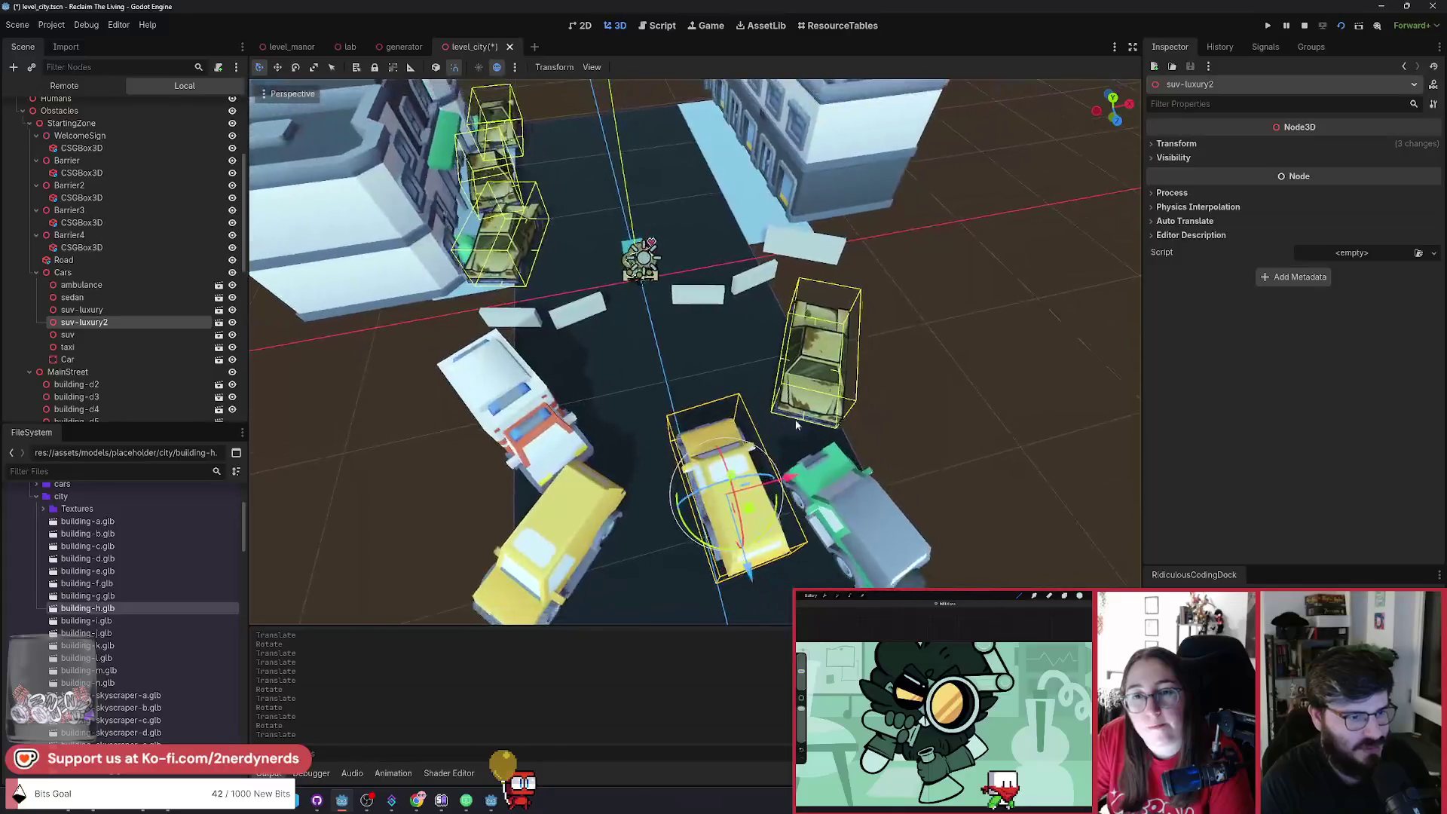
# Turn suv-luxury2 about 90° and park it diagonally beside the player spawn, then deselect.
pyautogui.moveTo(784, 534); pyautogui.dragTo(734, 381)
pyautogui.moveTo(720, 434)
pyautogui.mouseDown()
pyautogui.moveTo(686, 388)
pyautogui.moveTo(723, 377)
pyautogui.mouseUp()
pyautogui.scroll(3, 723, 377)
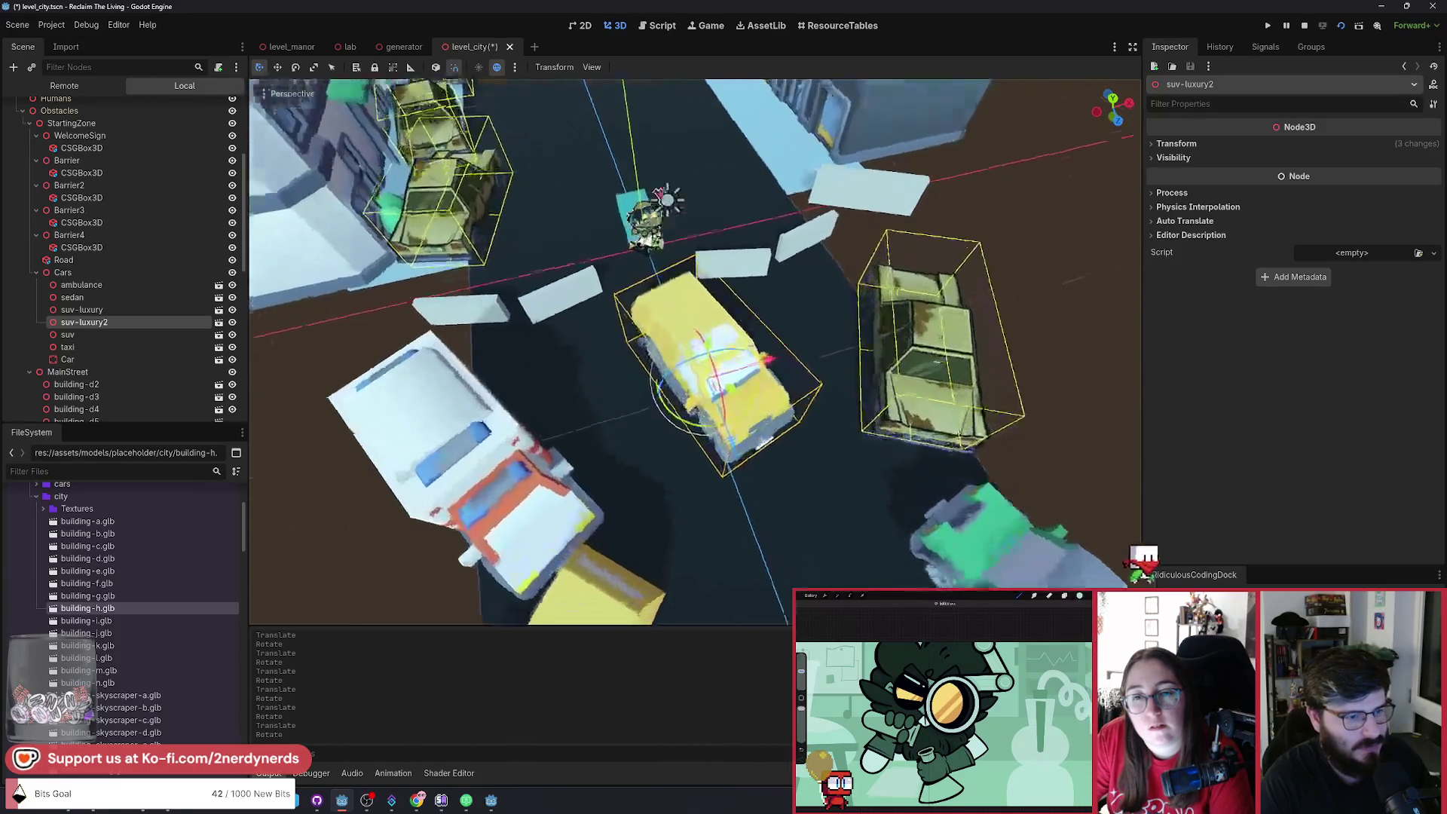
pyautogui.moveTo(773, 402)
pyautogui.mouseDown()
pyautogui.moveTo(737, 354)
pyautogui.moveTo(731, 374)
pyautogui.moveTo(741, 356)
pyautogui.mouseUp()
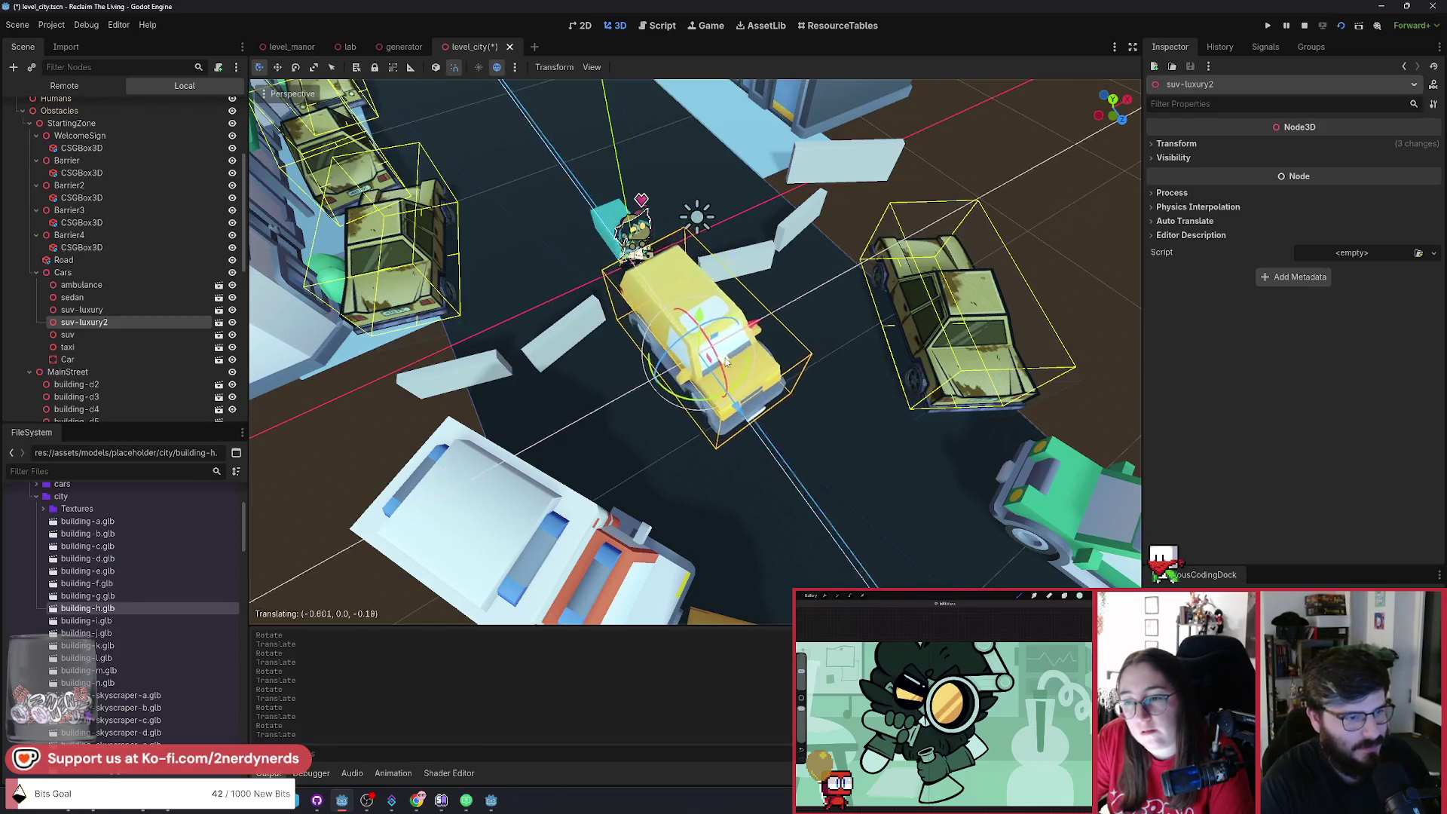
pyautogui.scroll(3, 824, 302)
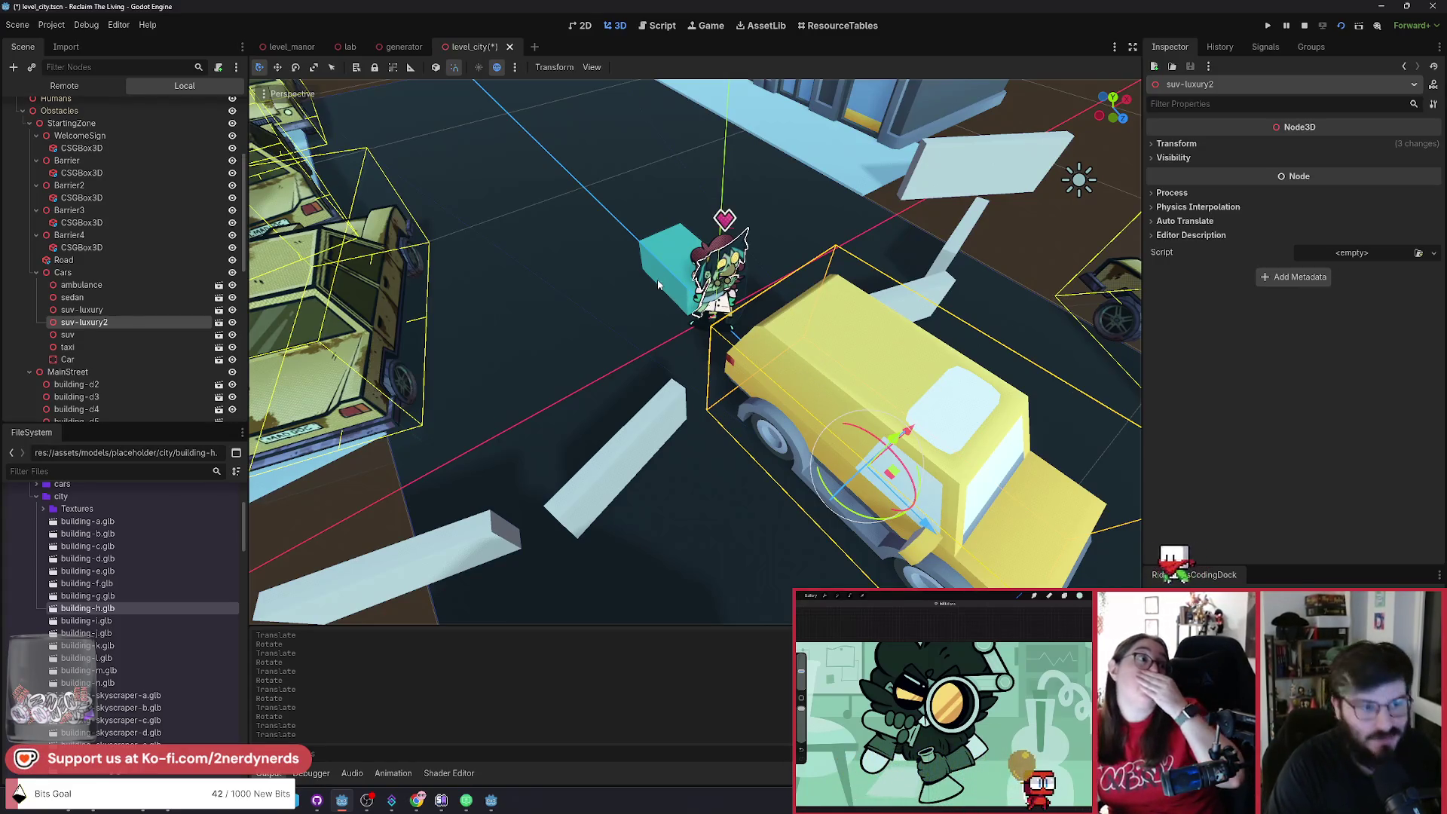
pyautogui.scroll(-3, 614, 172)
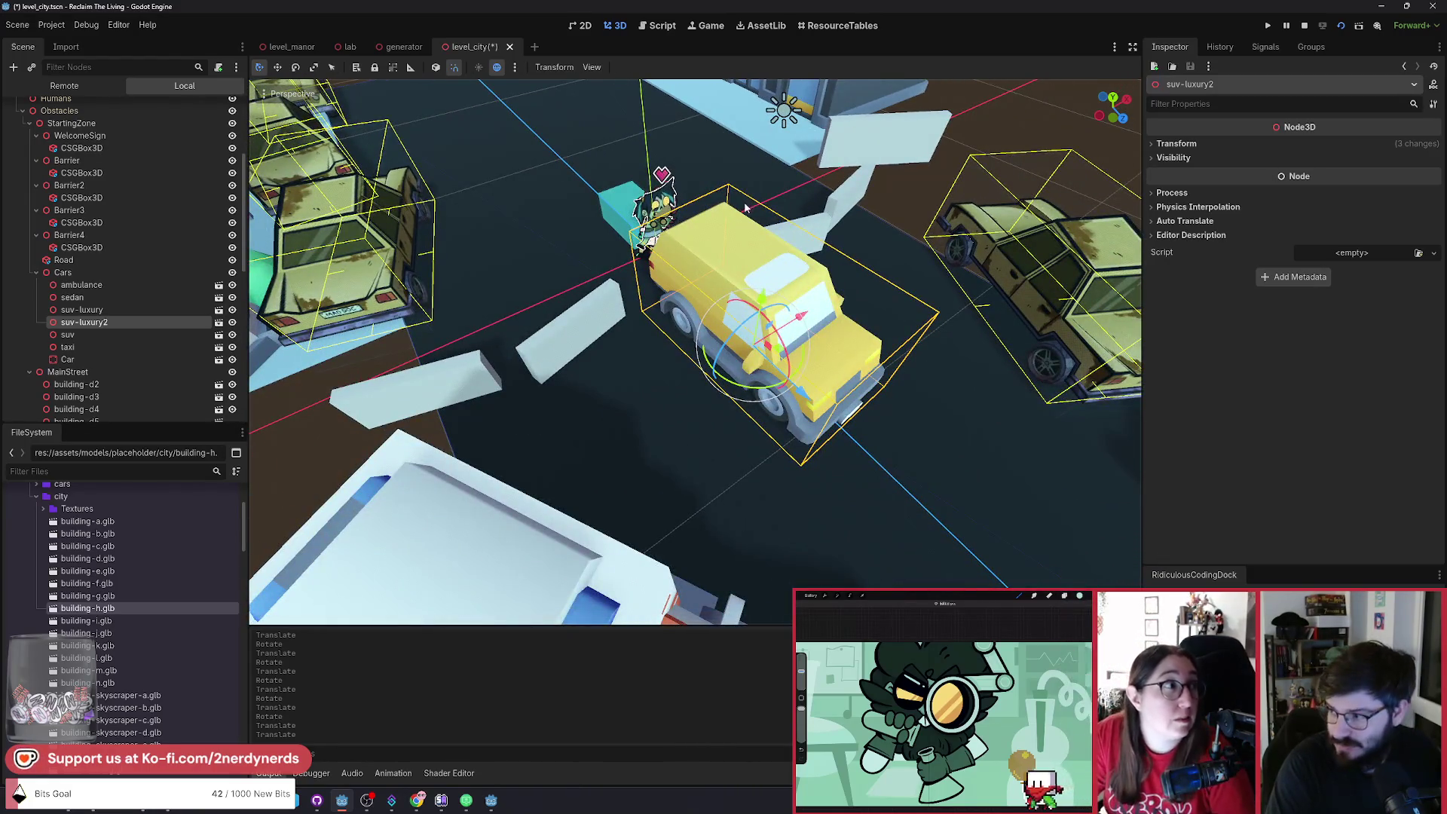
pyautogui.scroll(-3, 745, 207)
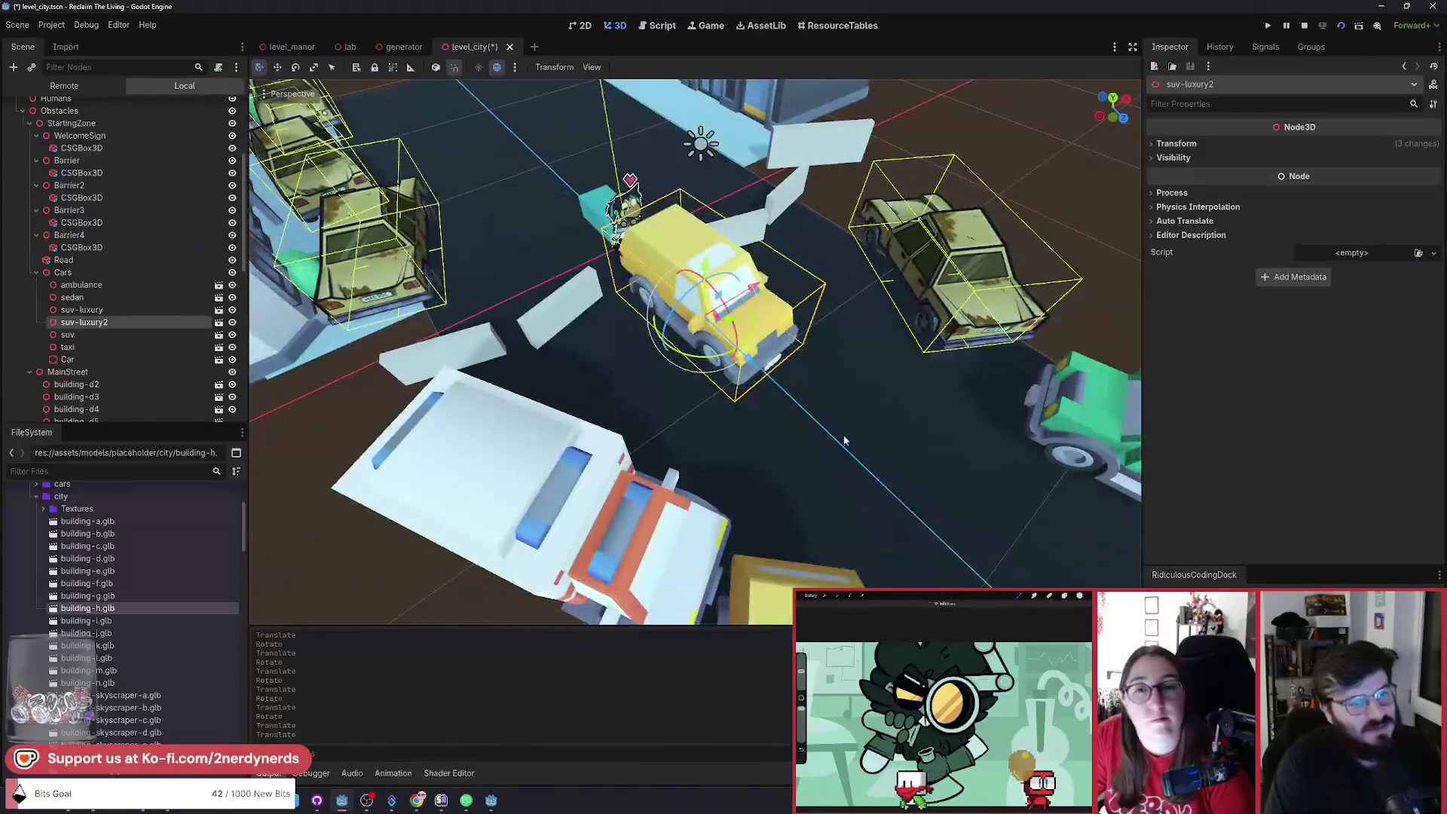
pyautogui.click(849, 442)
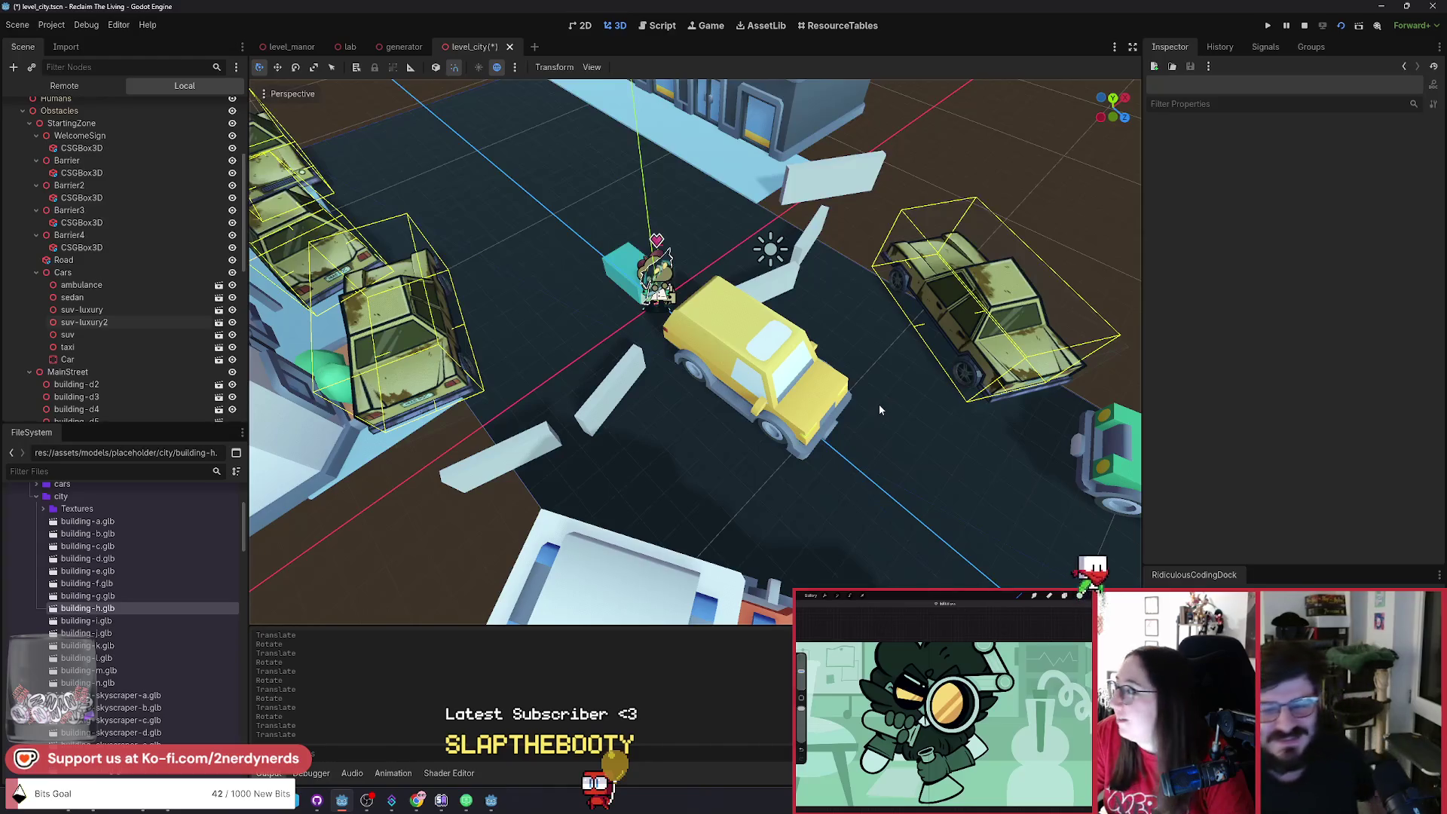
pyautogui.moveTo(902, 450)
pyautogui.mouseDown()
pyautogui.moveTo(837, 429)
pyautogui.moveTo(784, 388)
pyautogui.mouseUp()
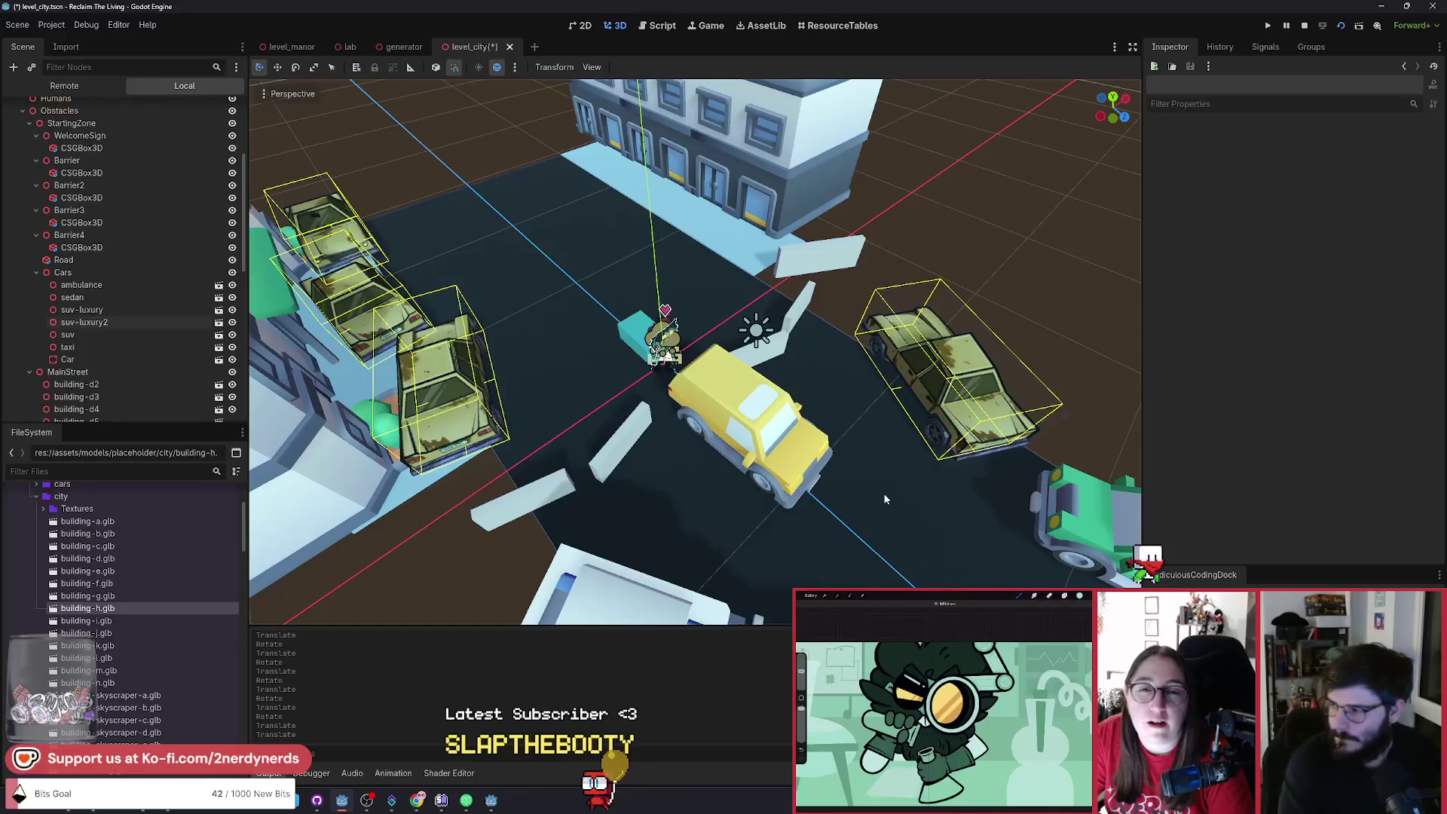
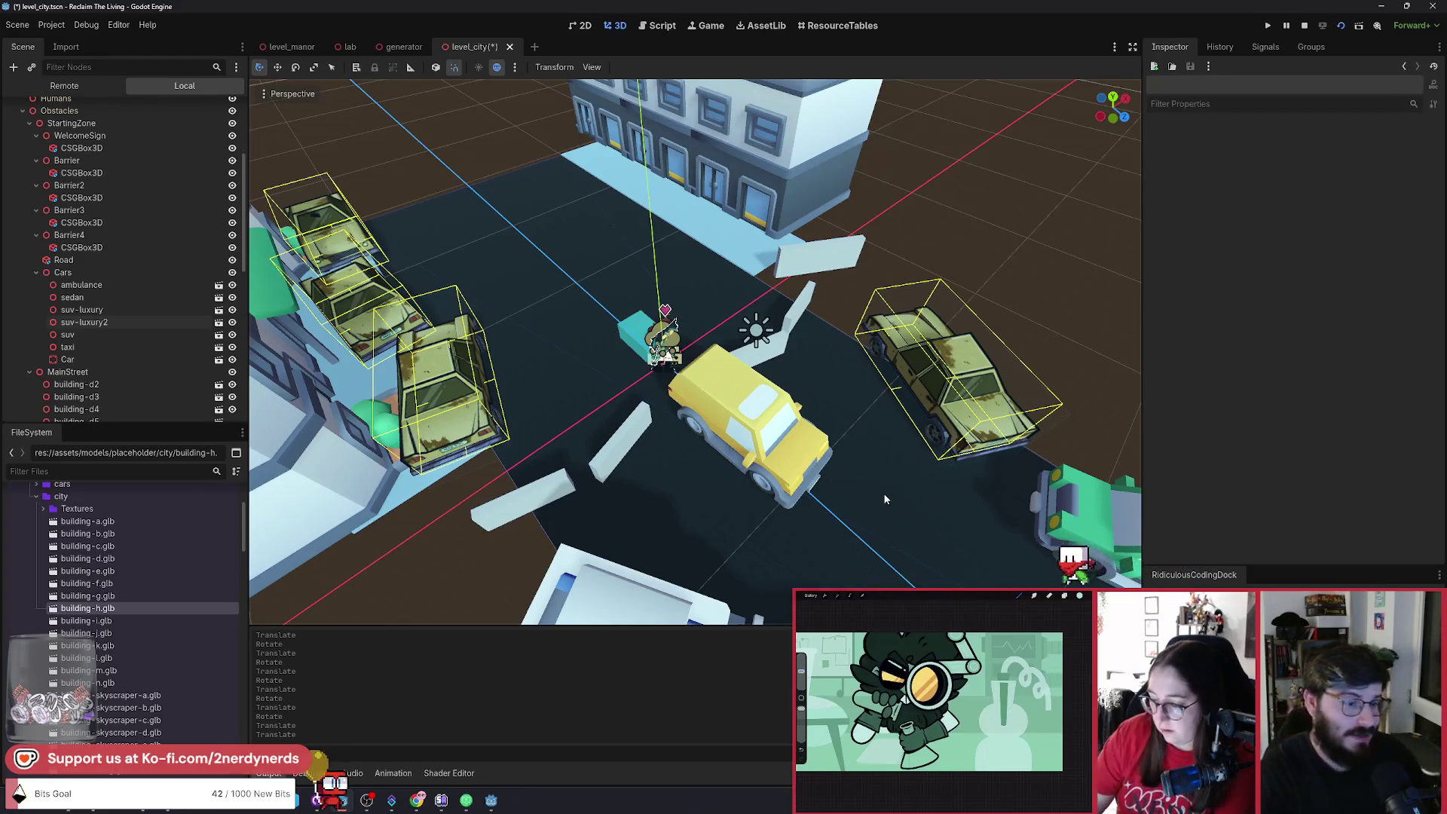
# Orbit along the street down to the ambulance, then switch to the level_manor scene tab.
pyautogui.moveTo(883, 493); pyautogui.dragTo(603, 473)
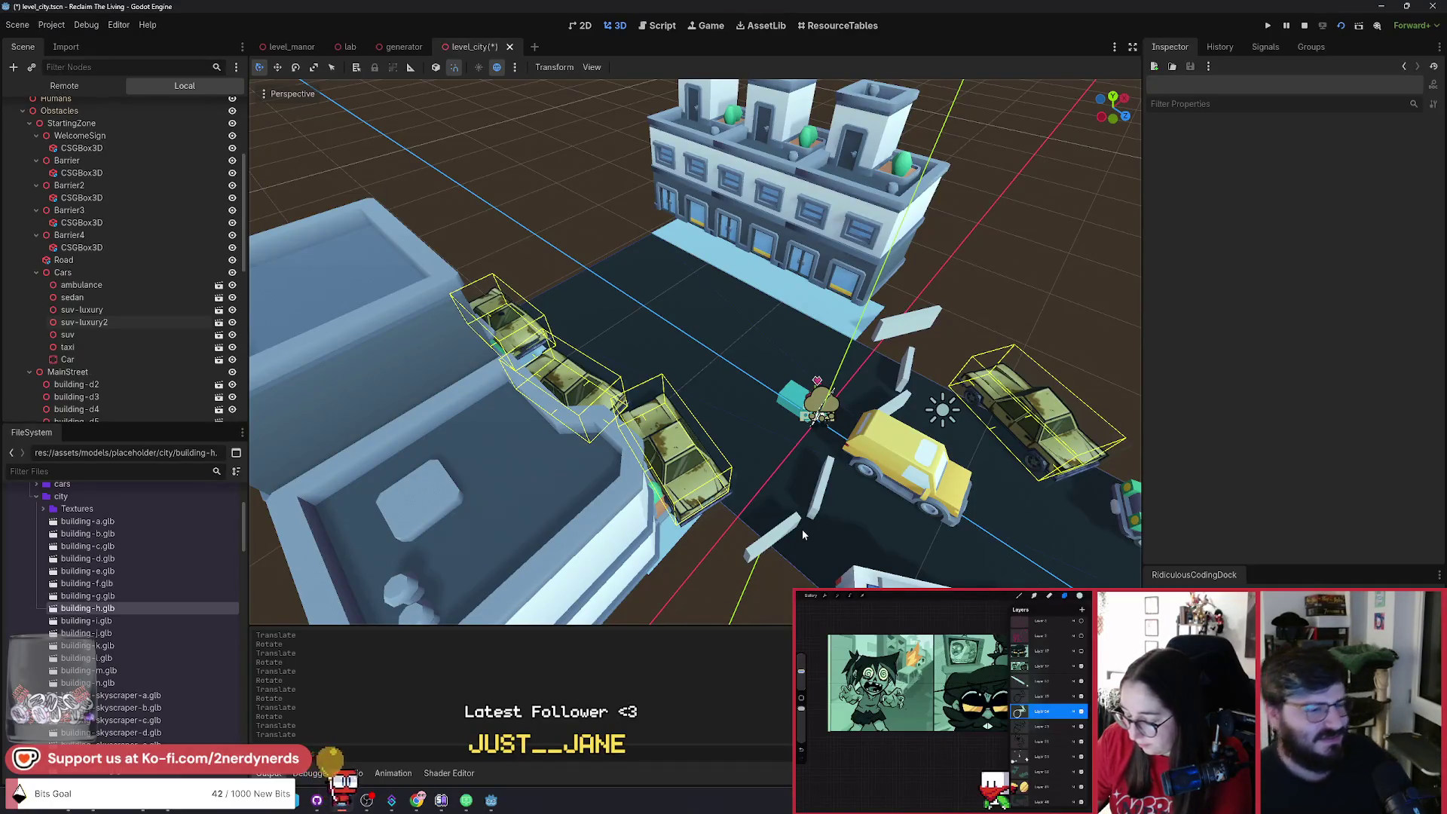
pyautogui.moveTo(732, 564); pyautogui.dragTo(733, 596)
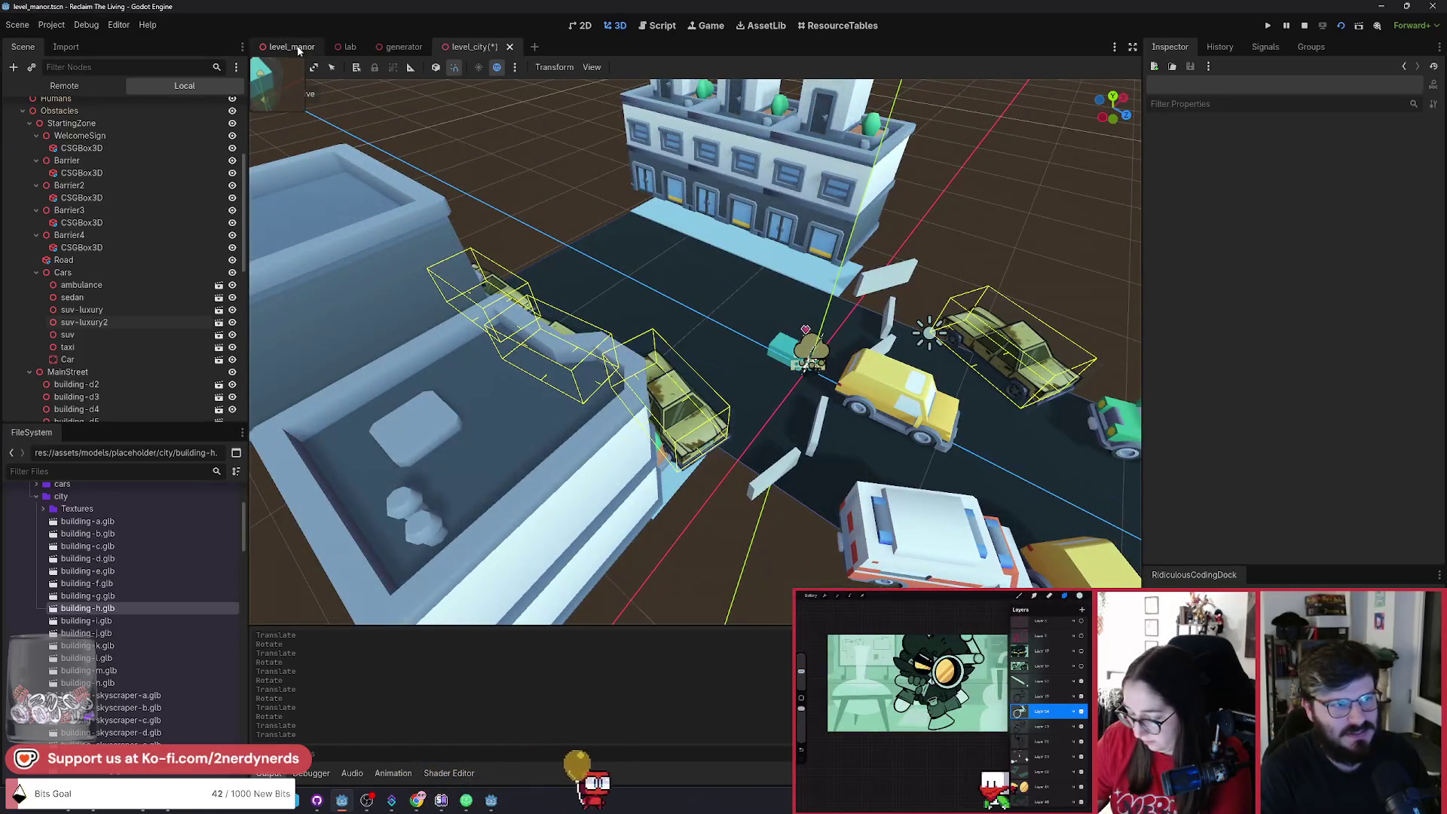
pyautogui.click(298, 49)
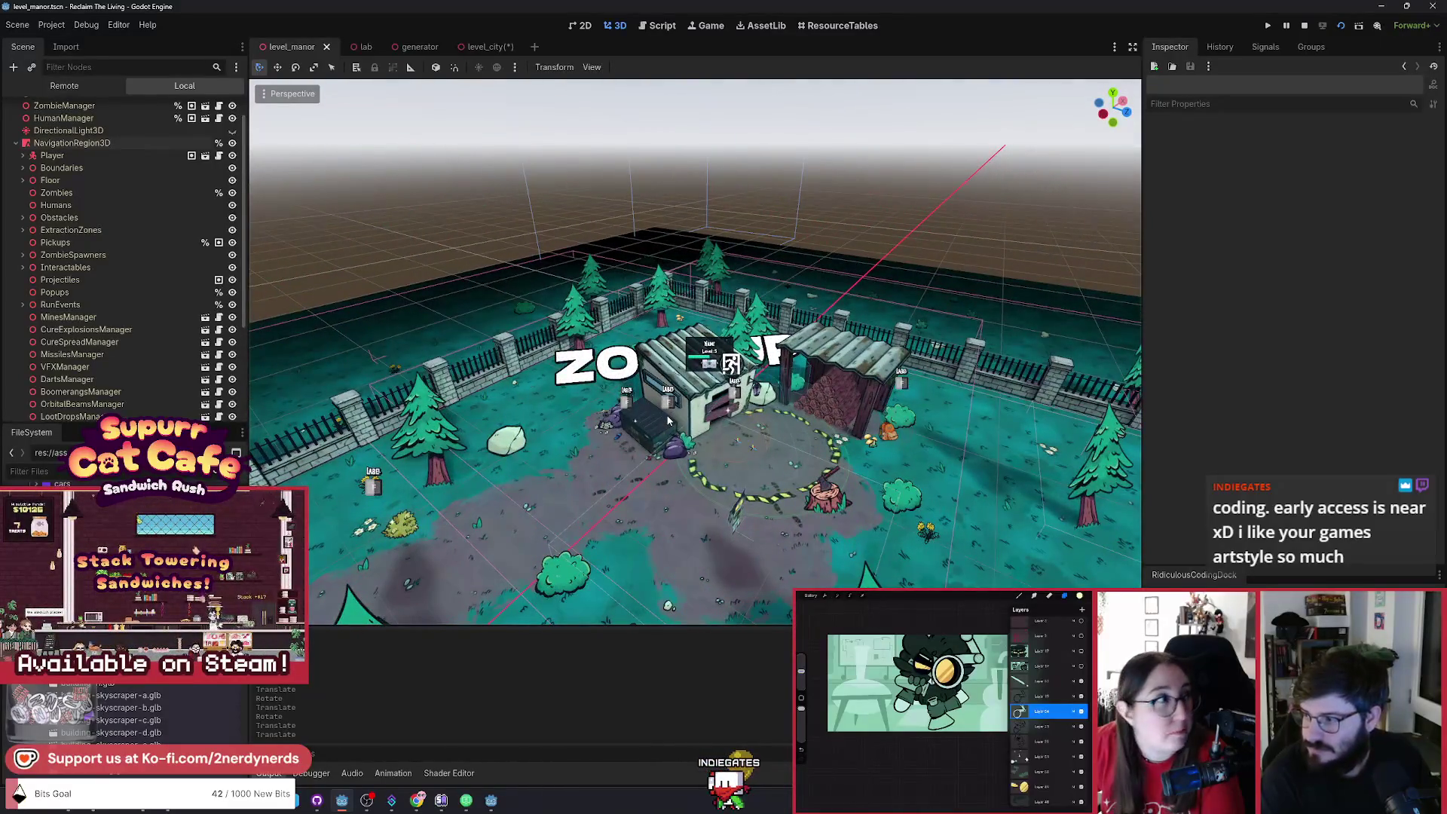
pyautogui.hotkey('alt', 'Tab')
pyautogui.hotkey('alt', 'Tab')
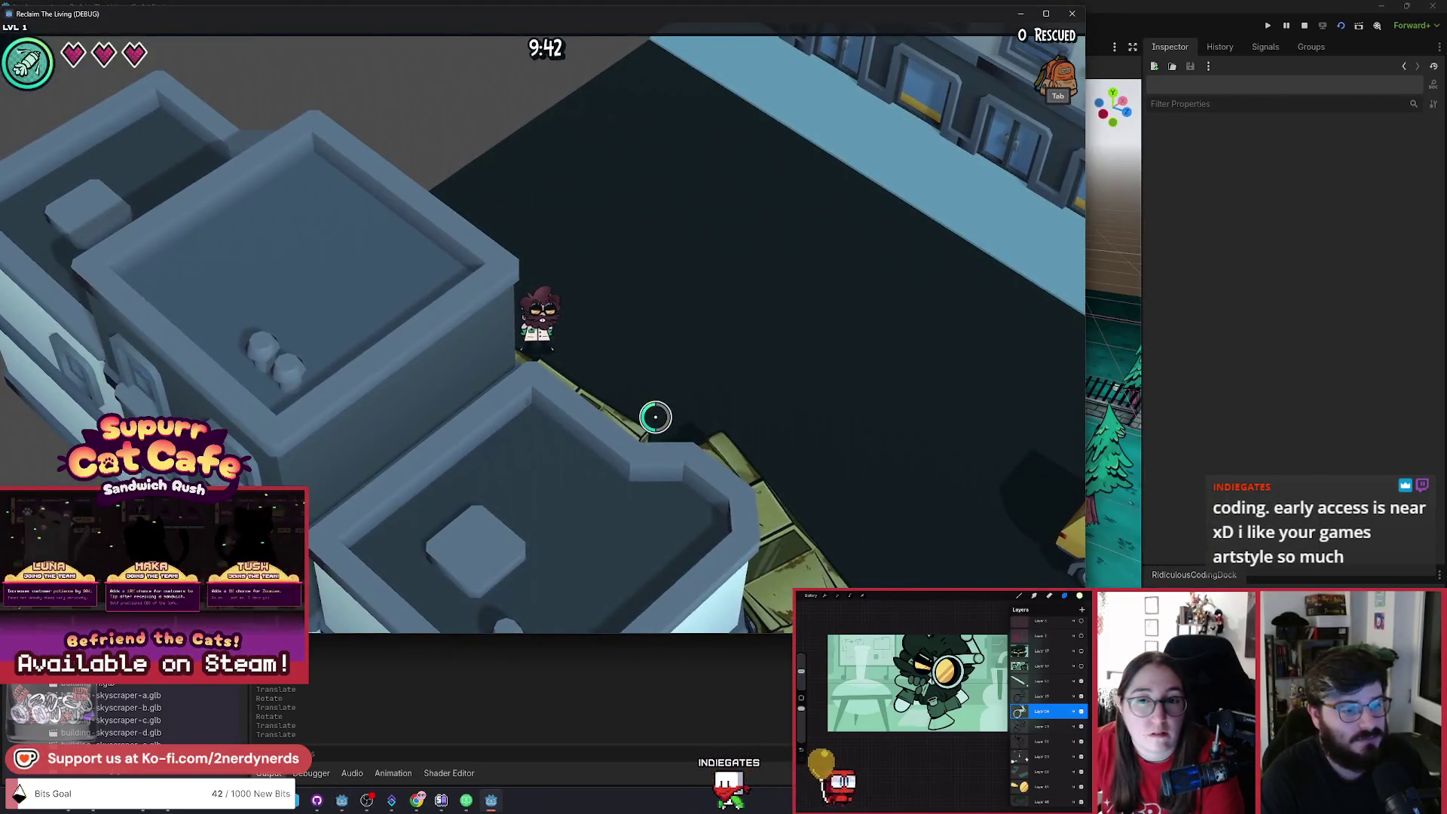
# Walk the character along the curb past the parked cars and toward the yellow car.
pyautogui.press('d')
pyautogui.press('d')
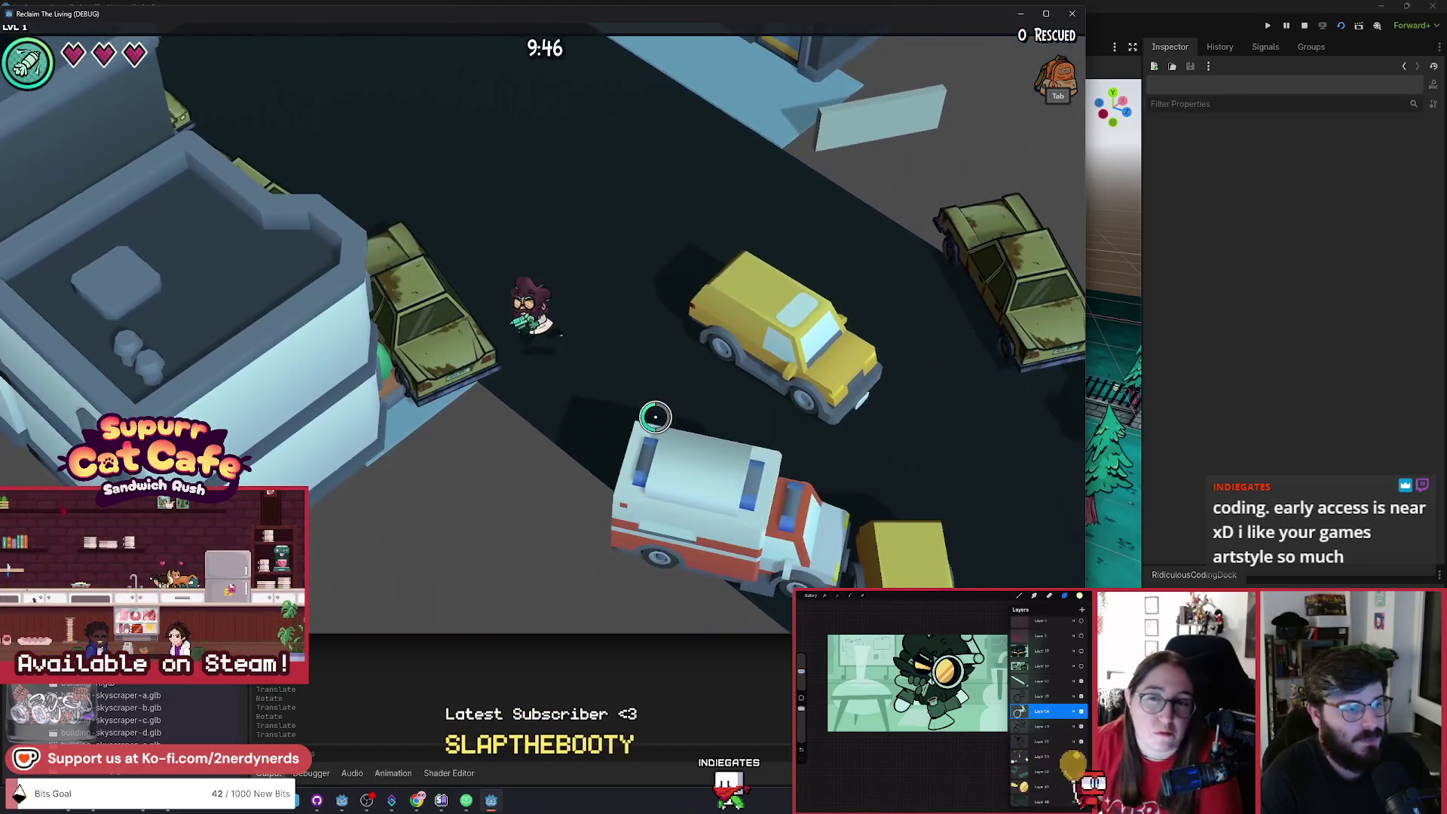
pyautogui.press('a')
pyautogui.press('a')
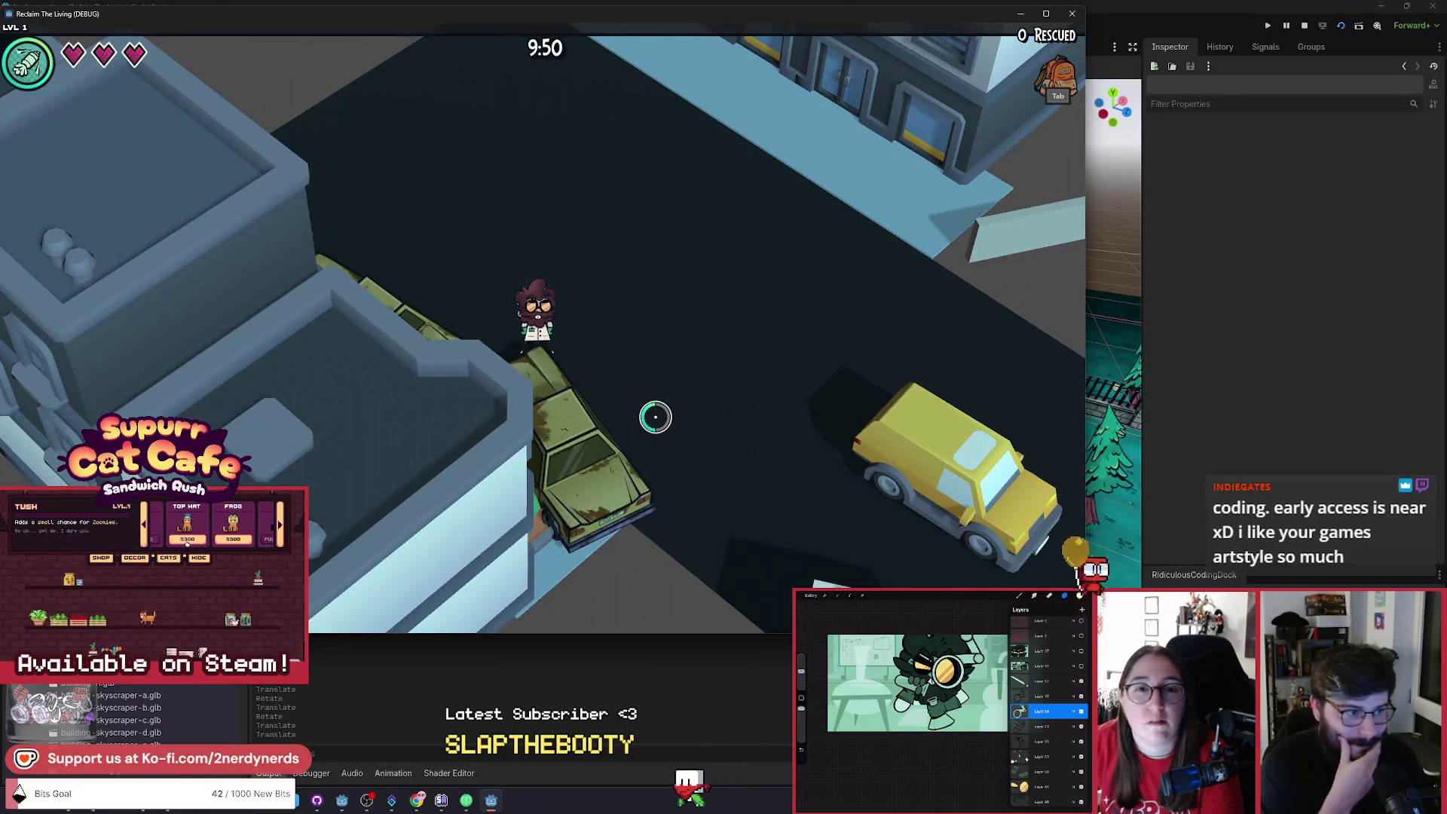
pyautogui.press('a')
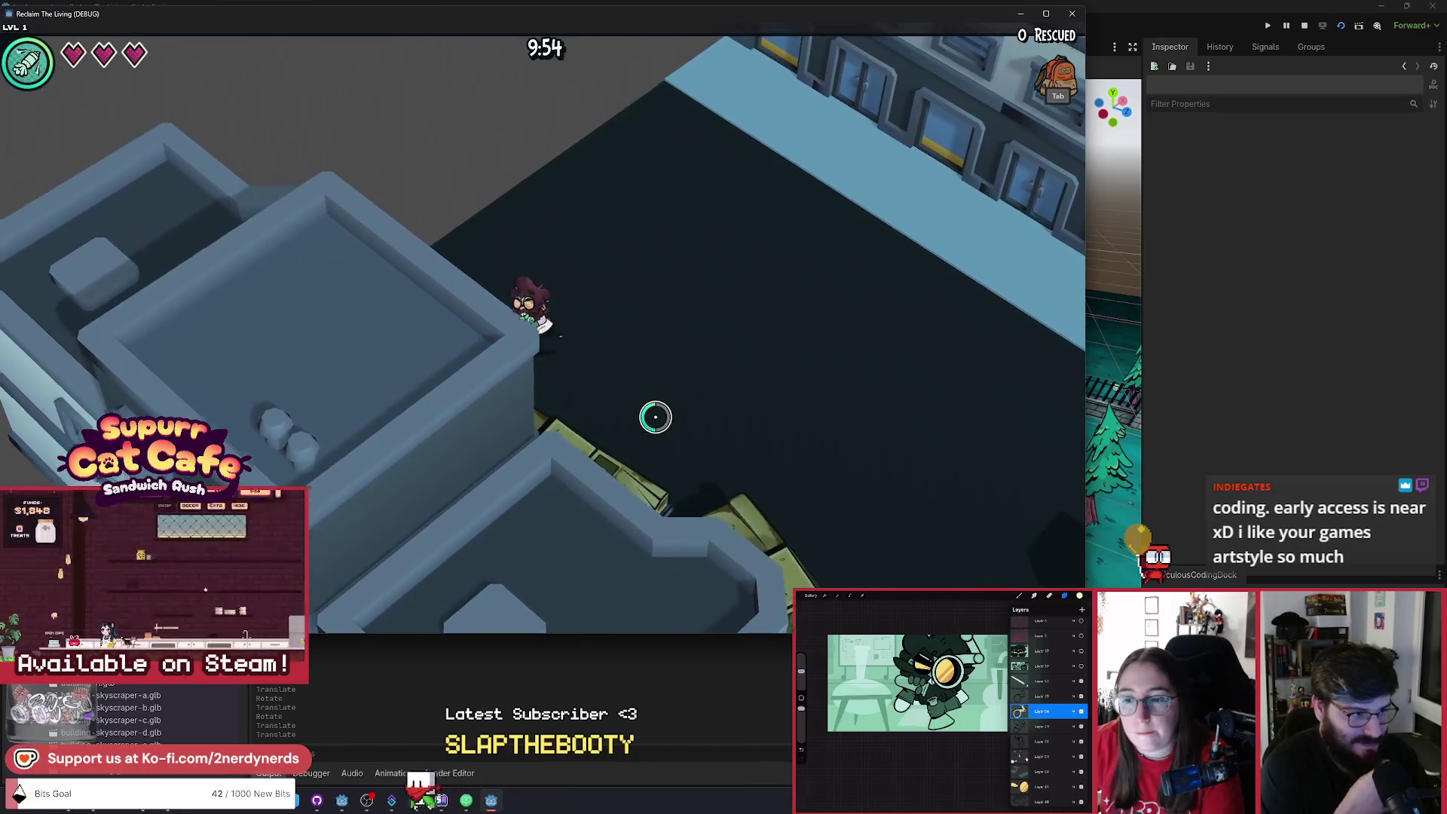
pyautogui.press('s')
pyautogui.press('w')
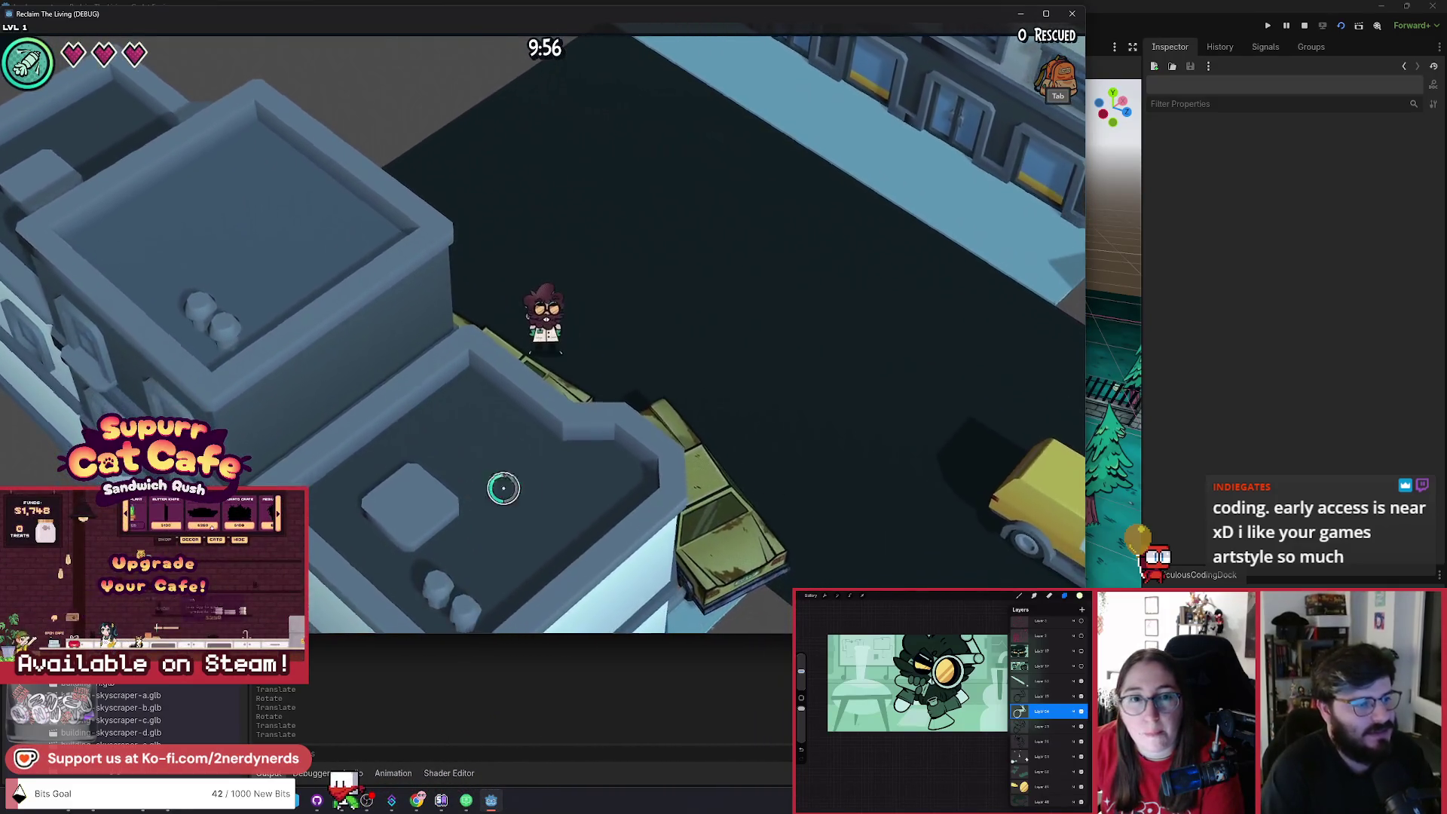
pyautogui.press('s')
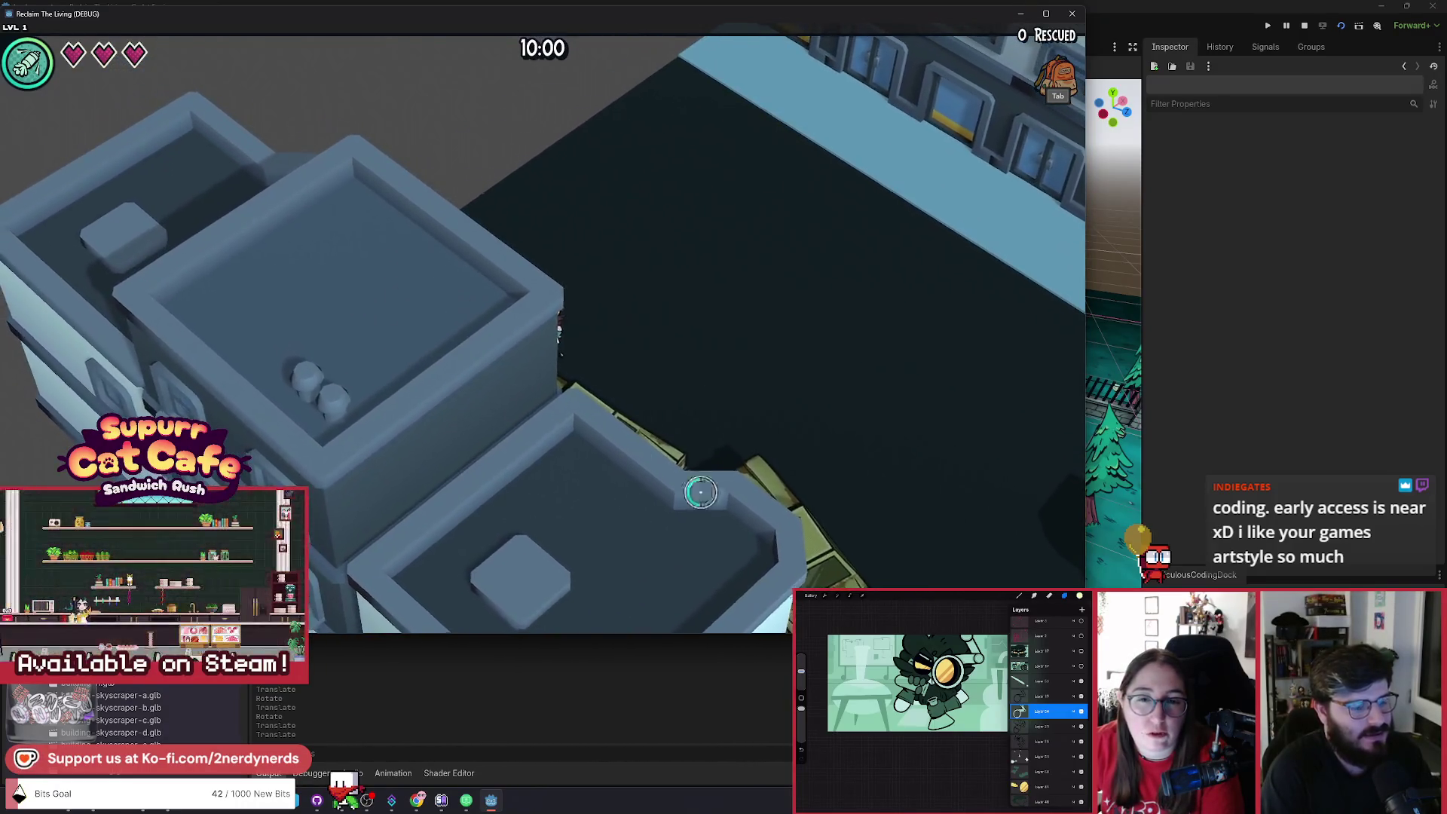
pyautogui.press('s')
pyautogui.press('w')
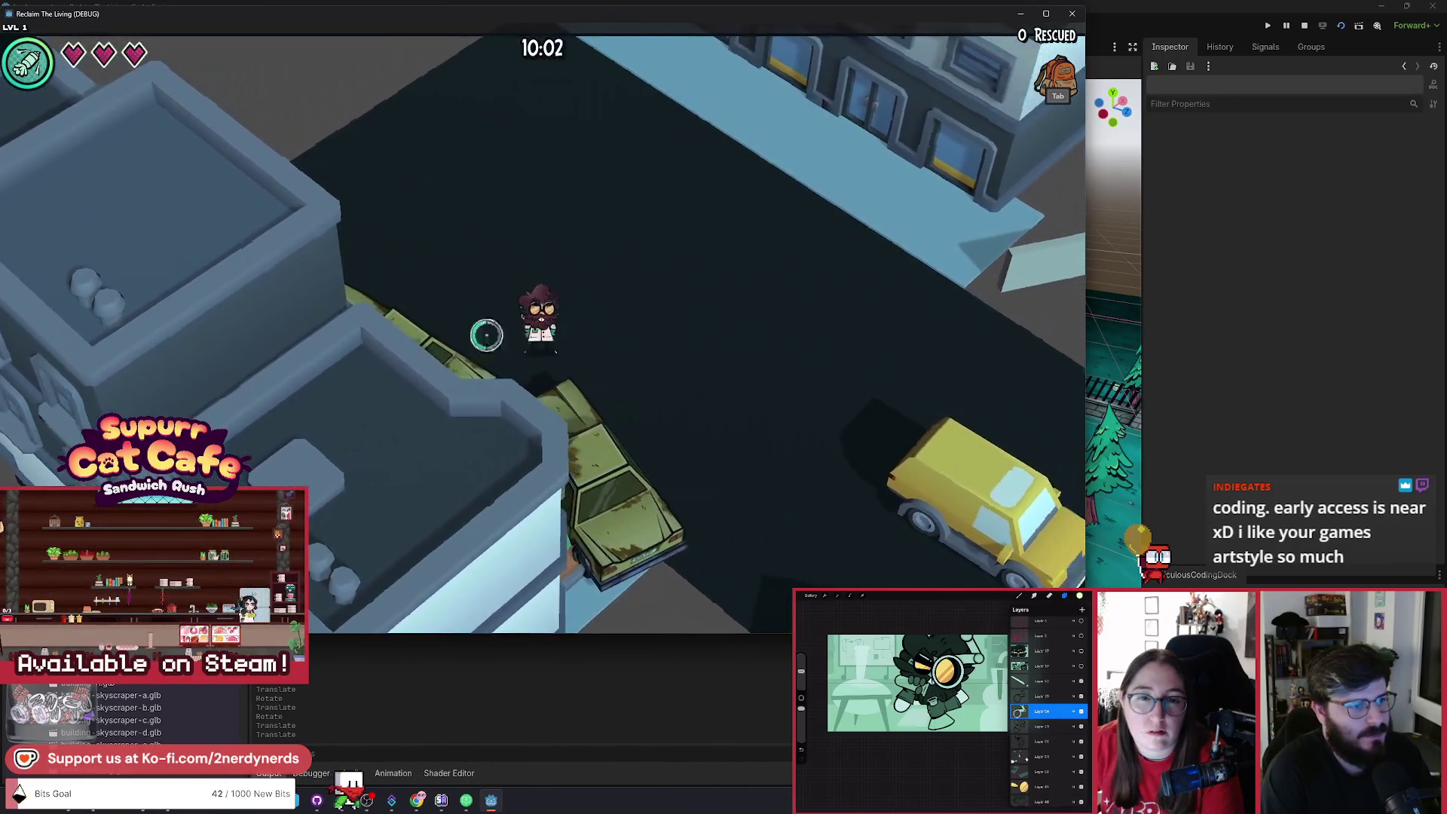
pyautogui.press('d')
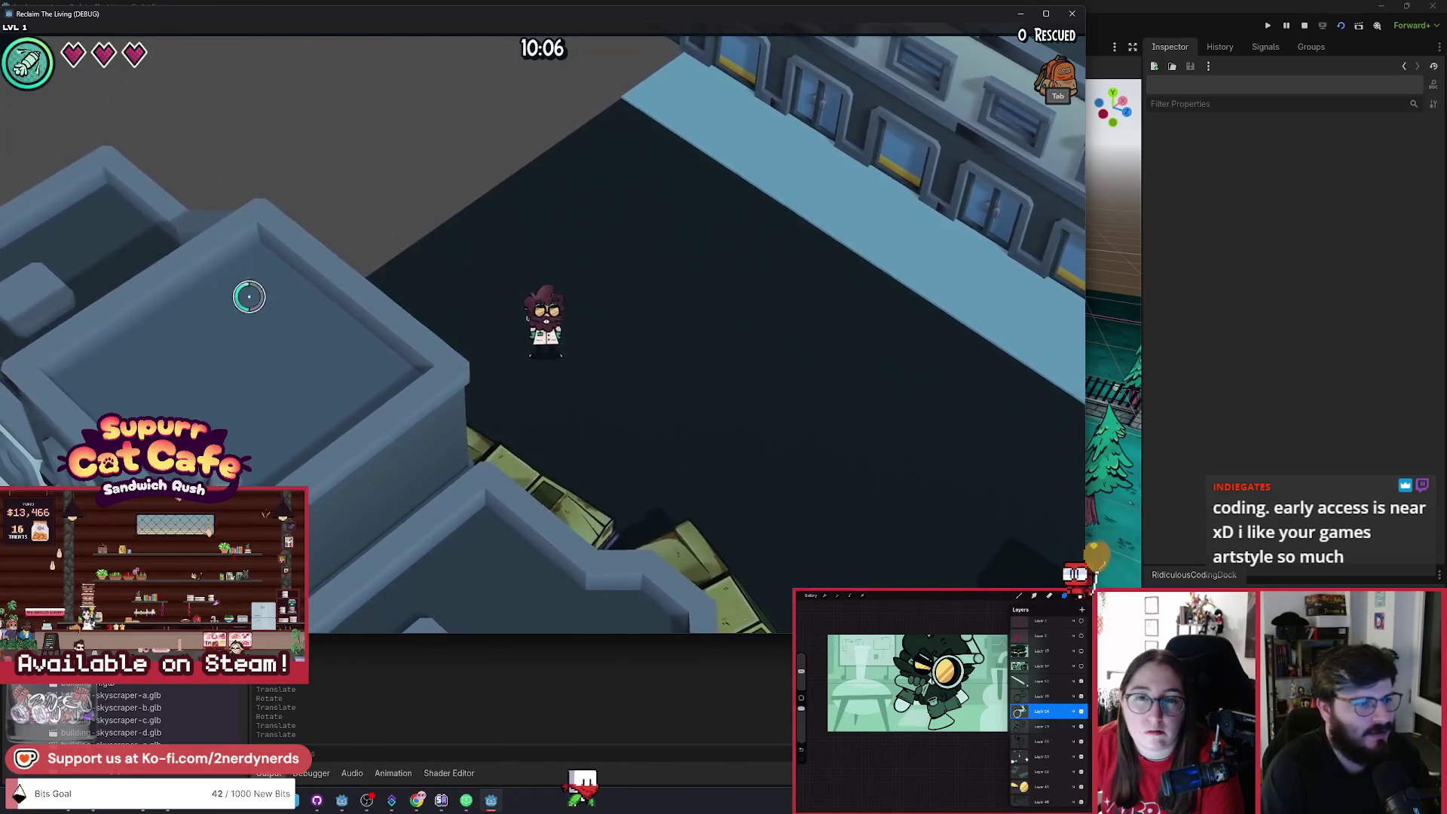
pyautogui.press('d')
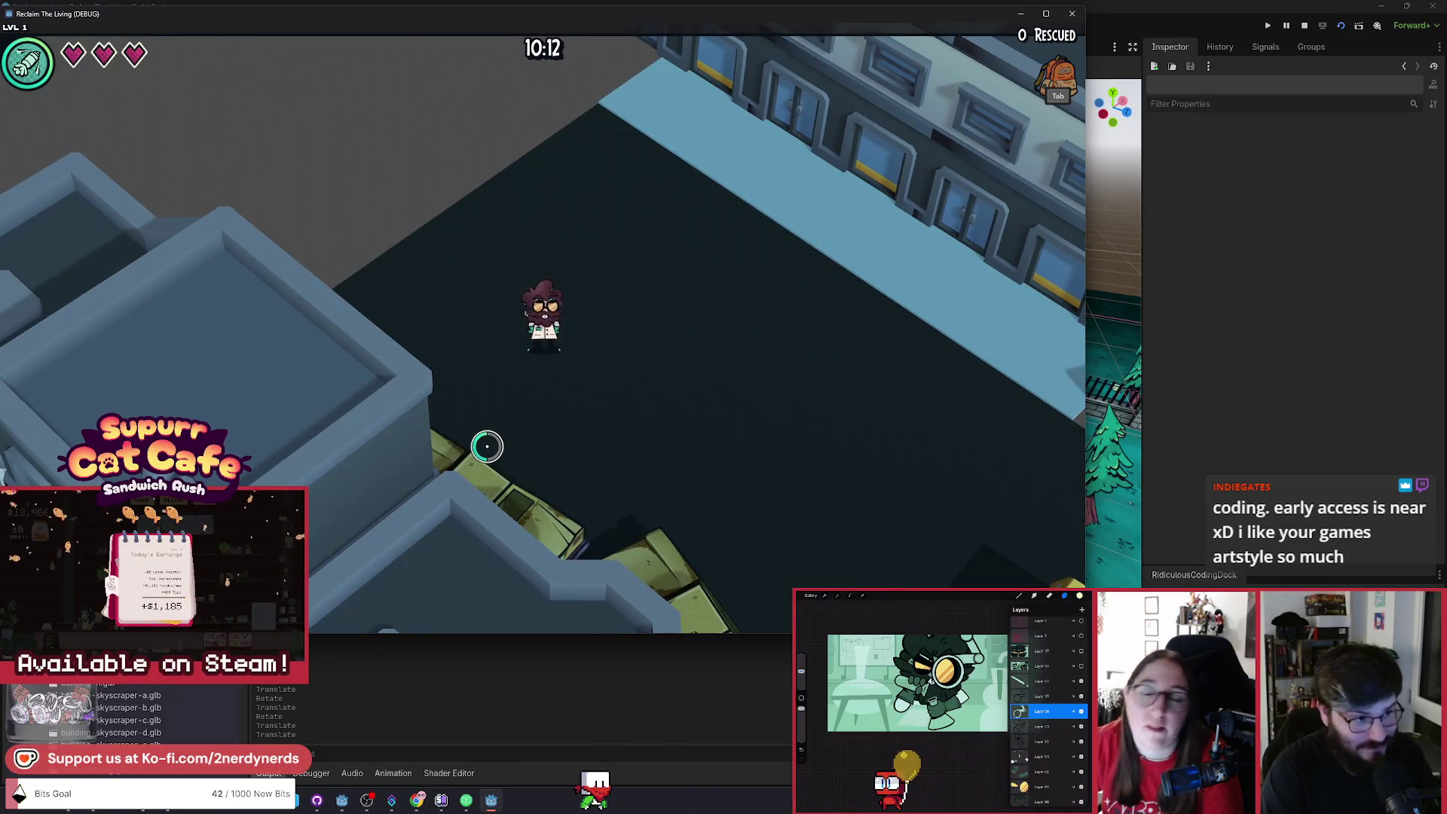
# Walk the character behind a building and back out, then down the street.
pyautogui.press('a')
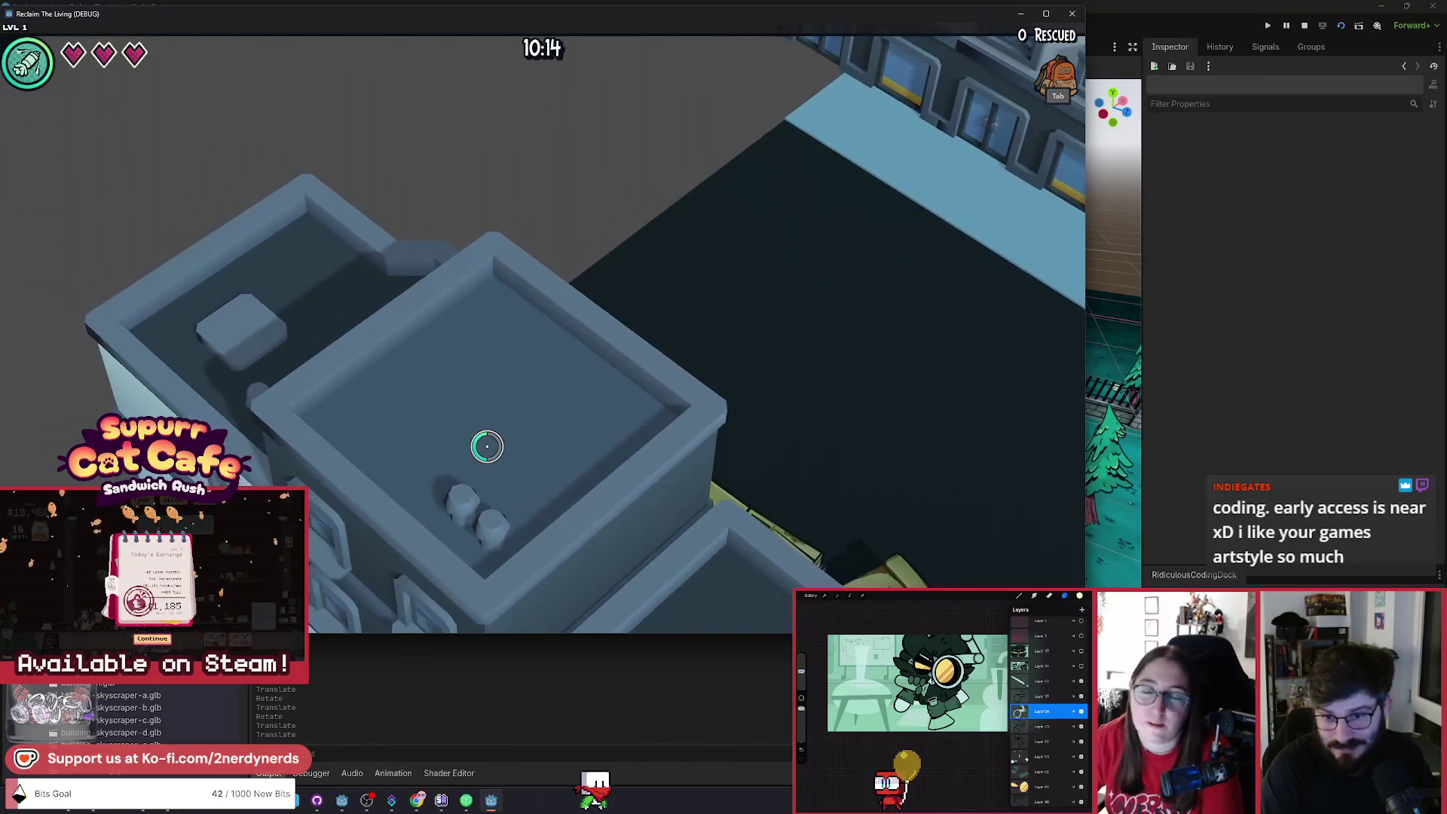
pyautogui.press('d')
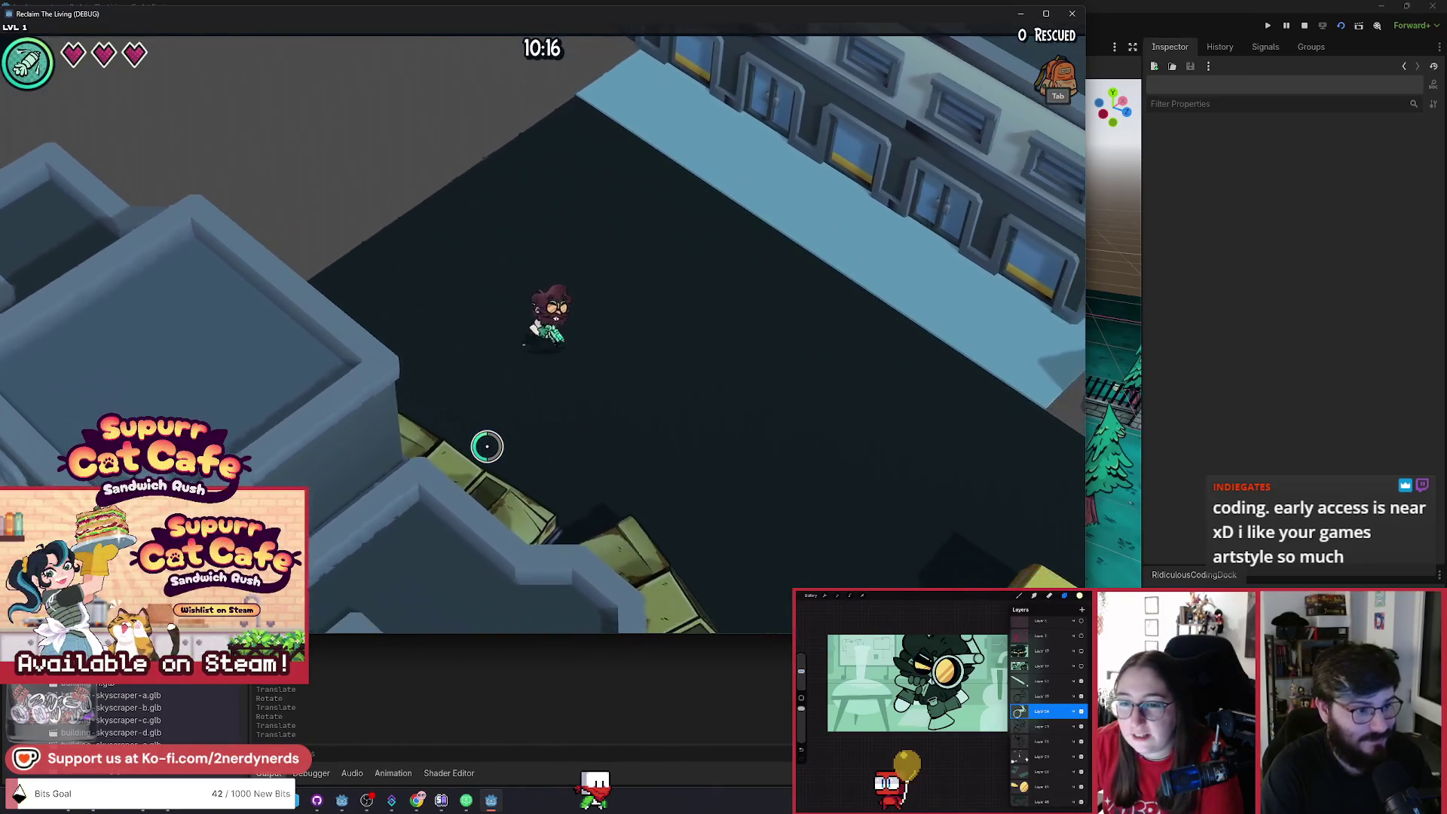
pyautogui.press('a')
pyautogui.press('d')
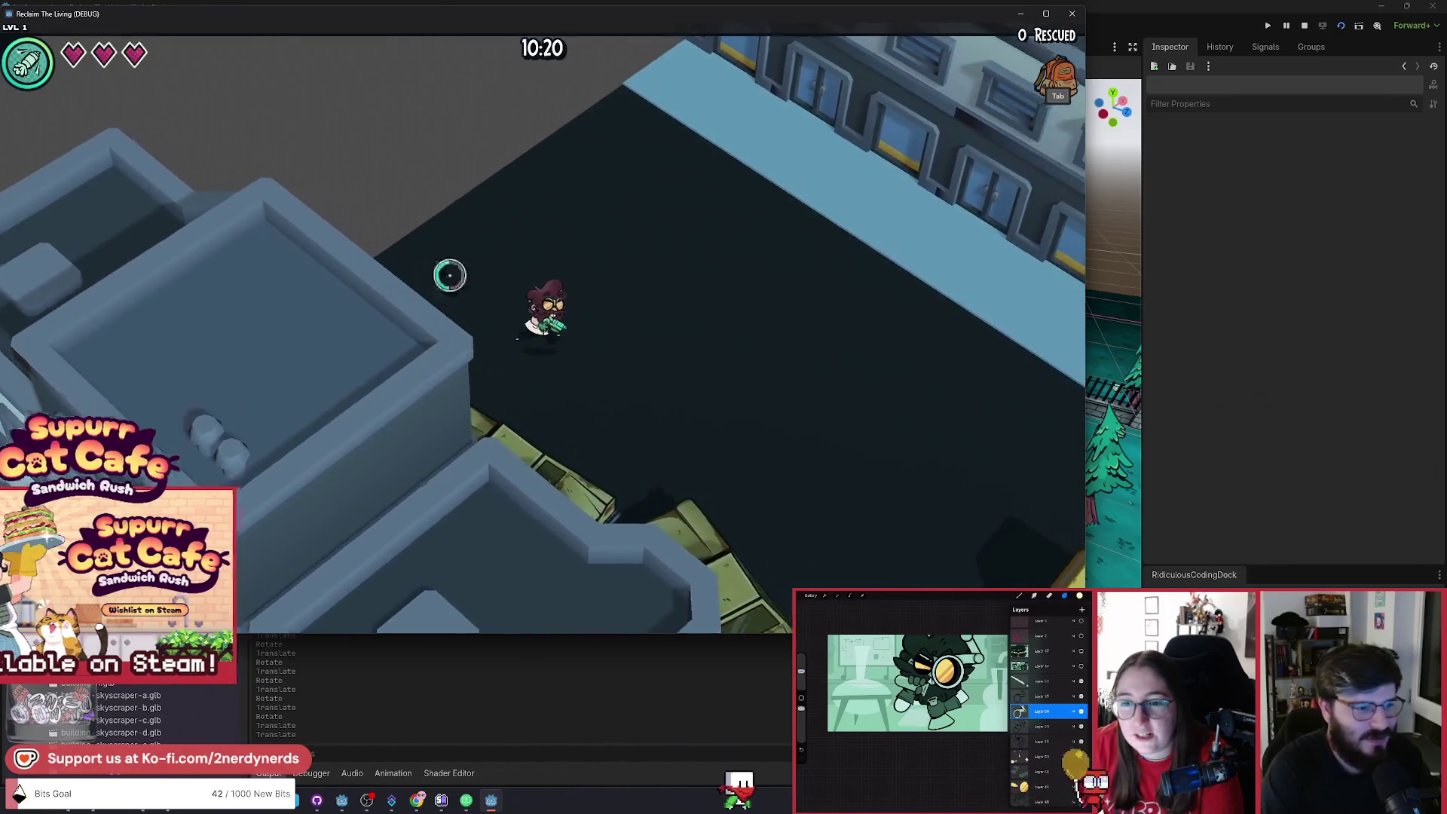
pyautogui.press('w')
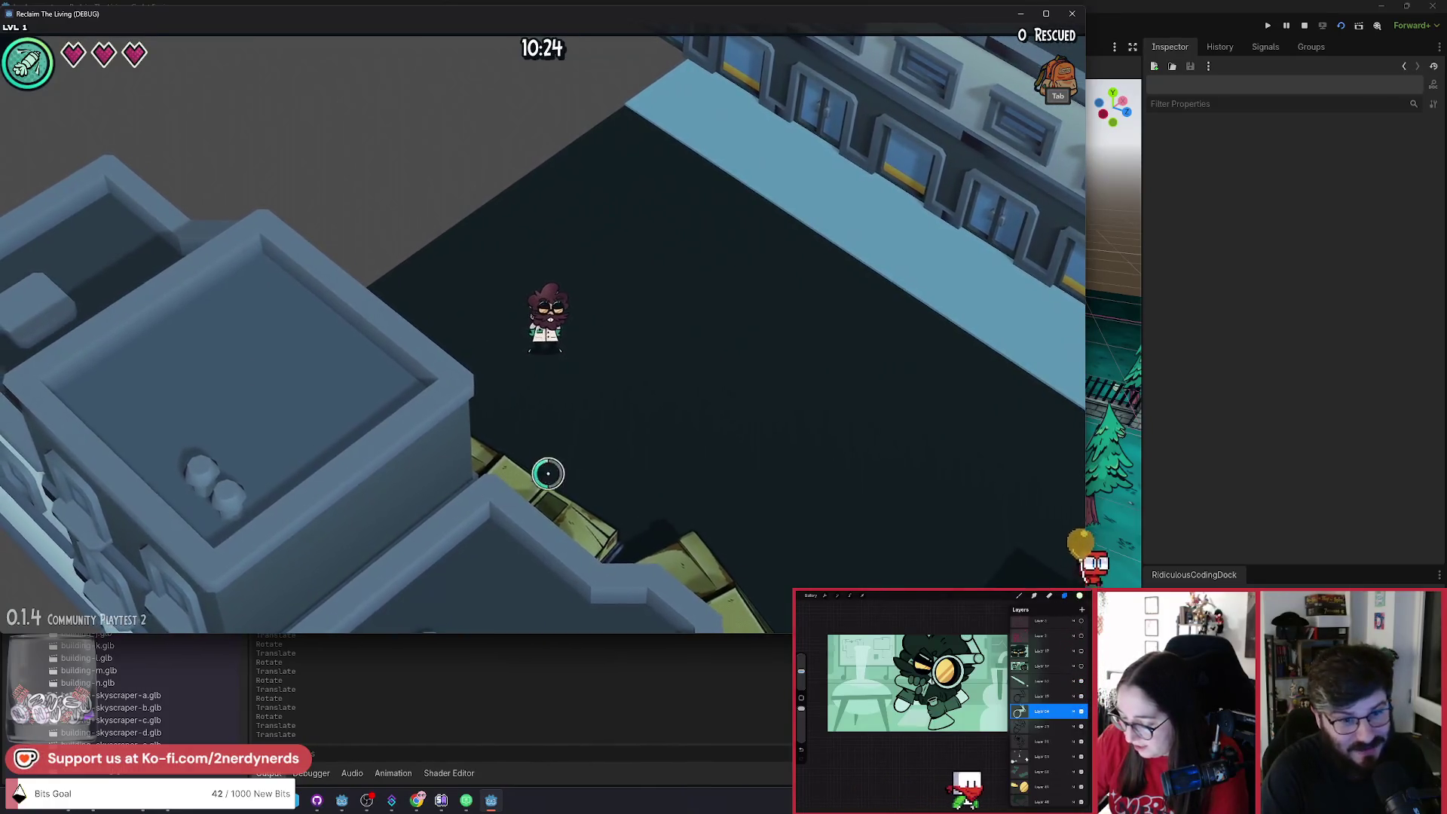
pyautogui.press('a')
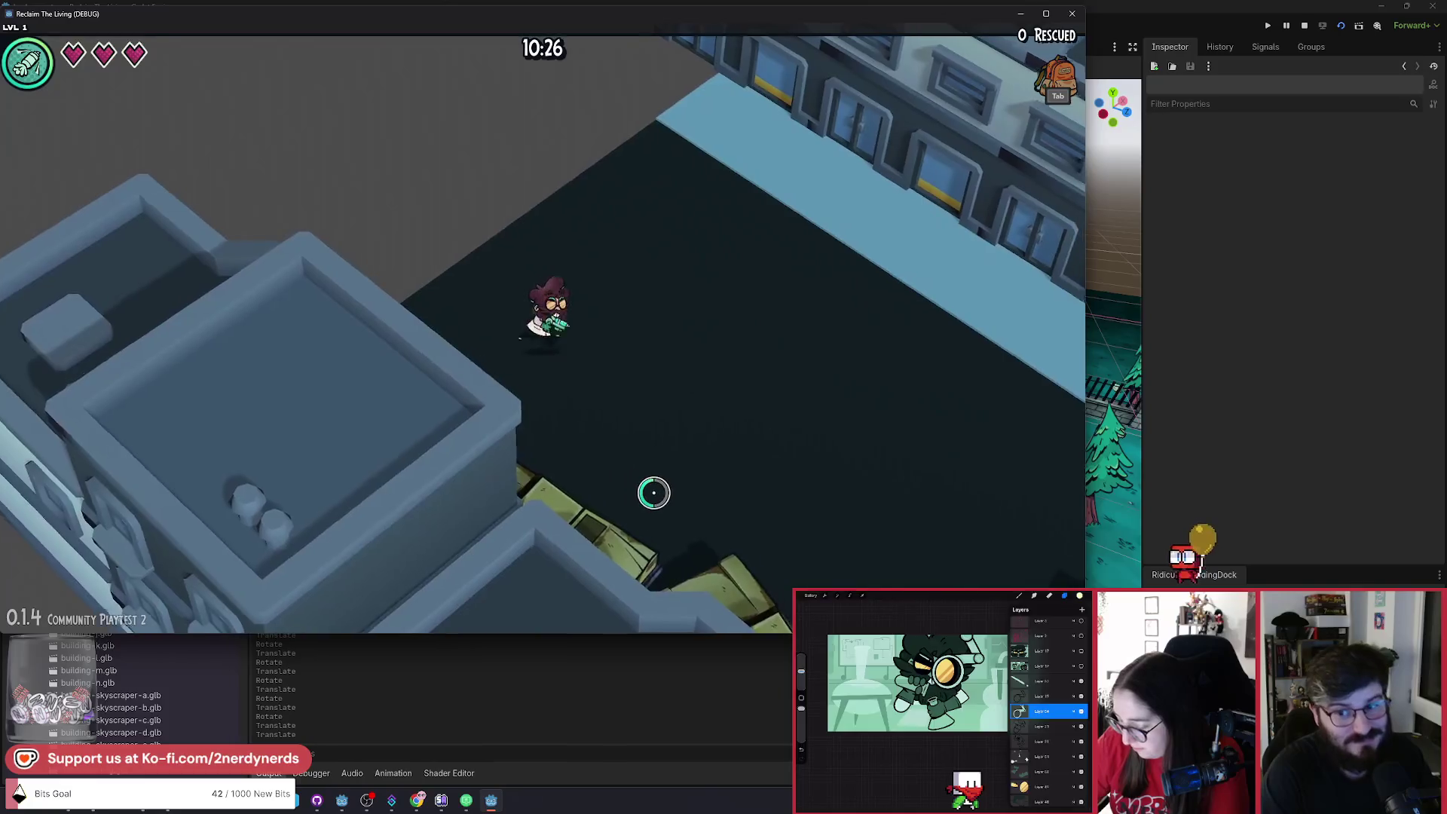
pyautogui.press('d')
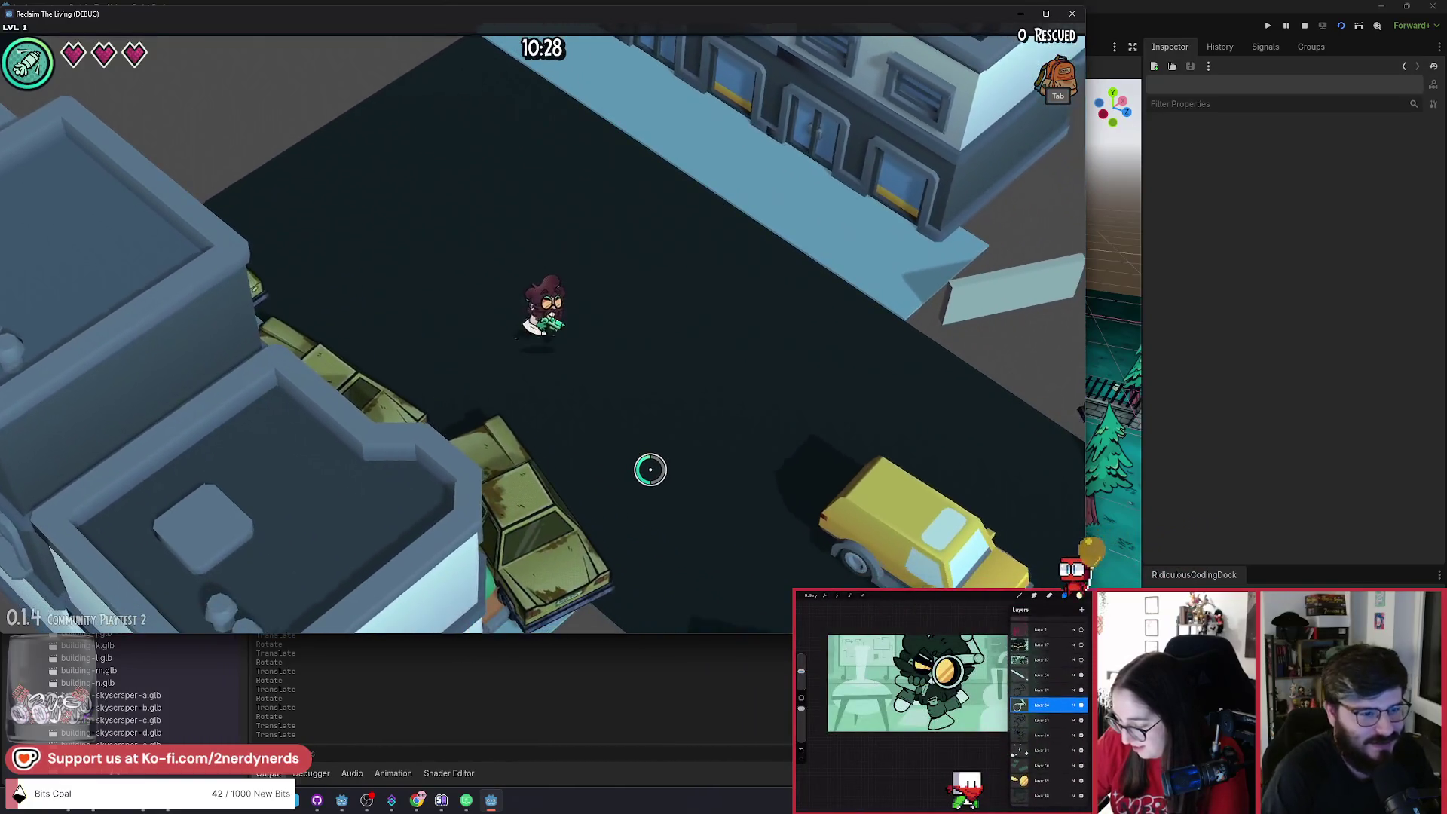
pyautogui.press('s')
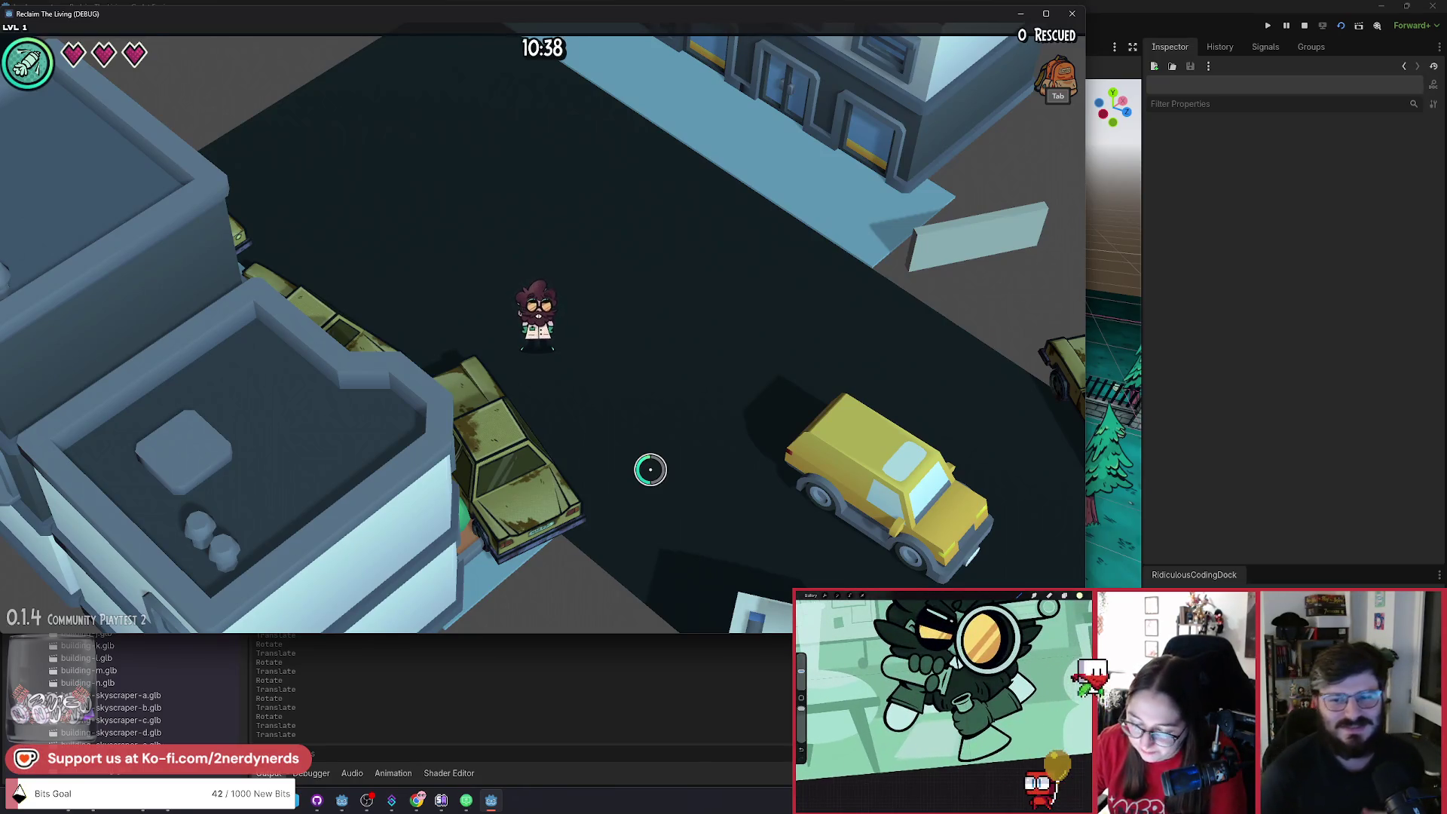
pyautogui.press('d')
pyautogui.press('s')
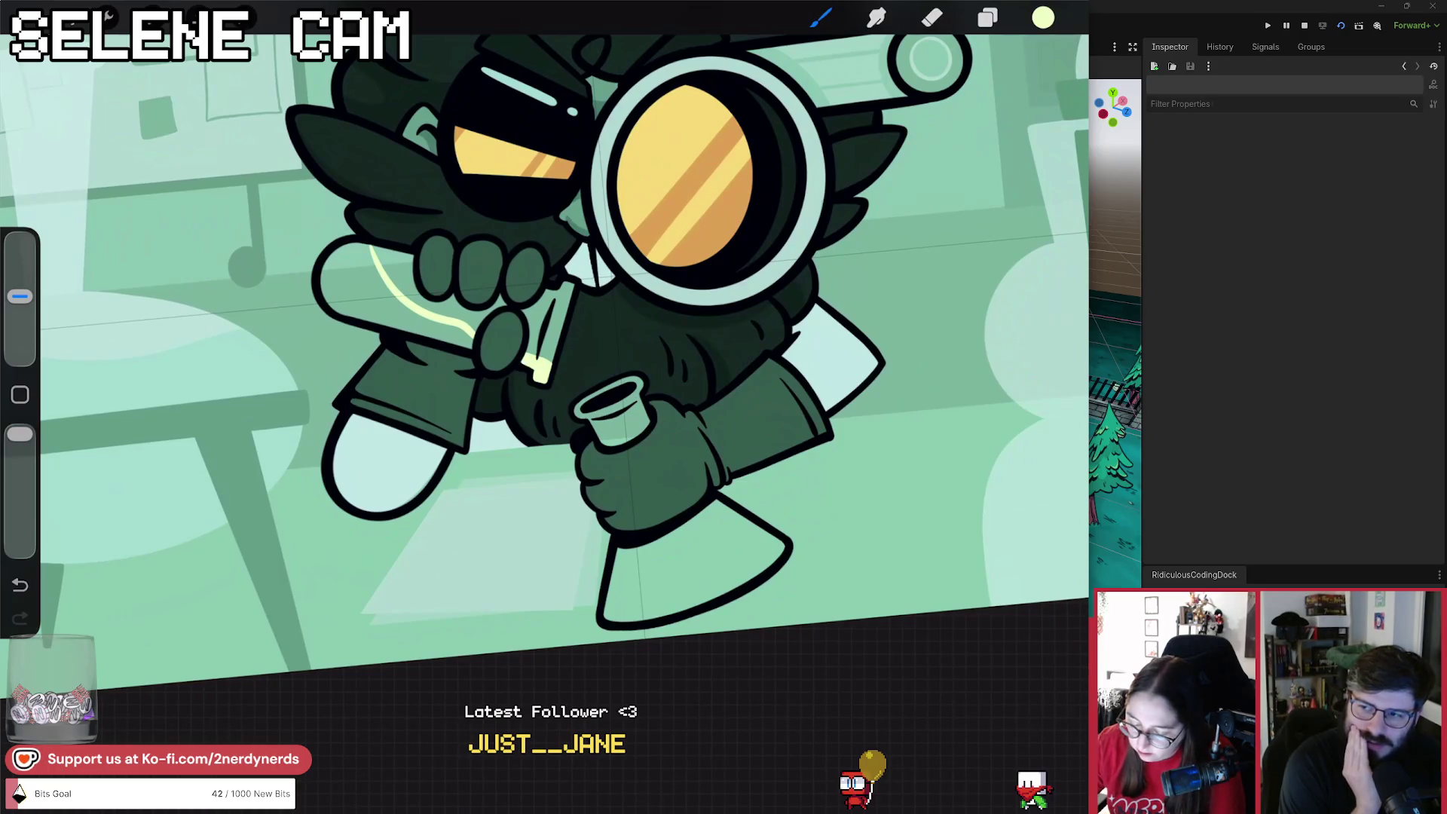
# Undo the last paint strokes, including the yellow stroke on the chest.
pyautogui.hotkey('ctrl', 'z')
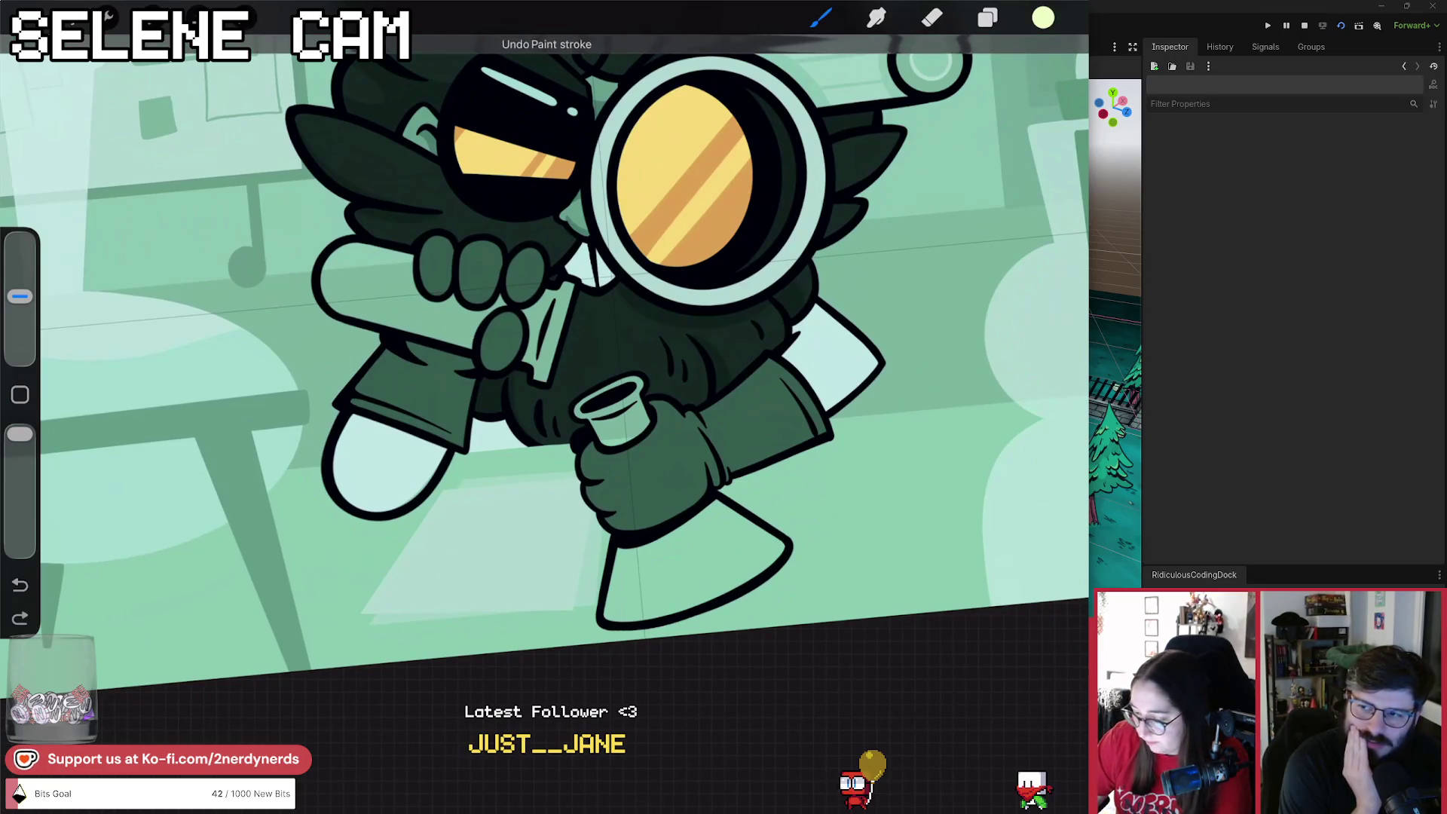
pyautogui.press('l')
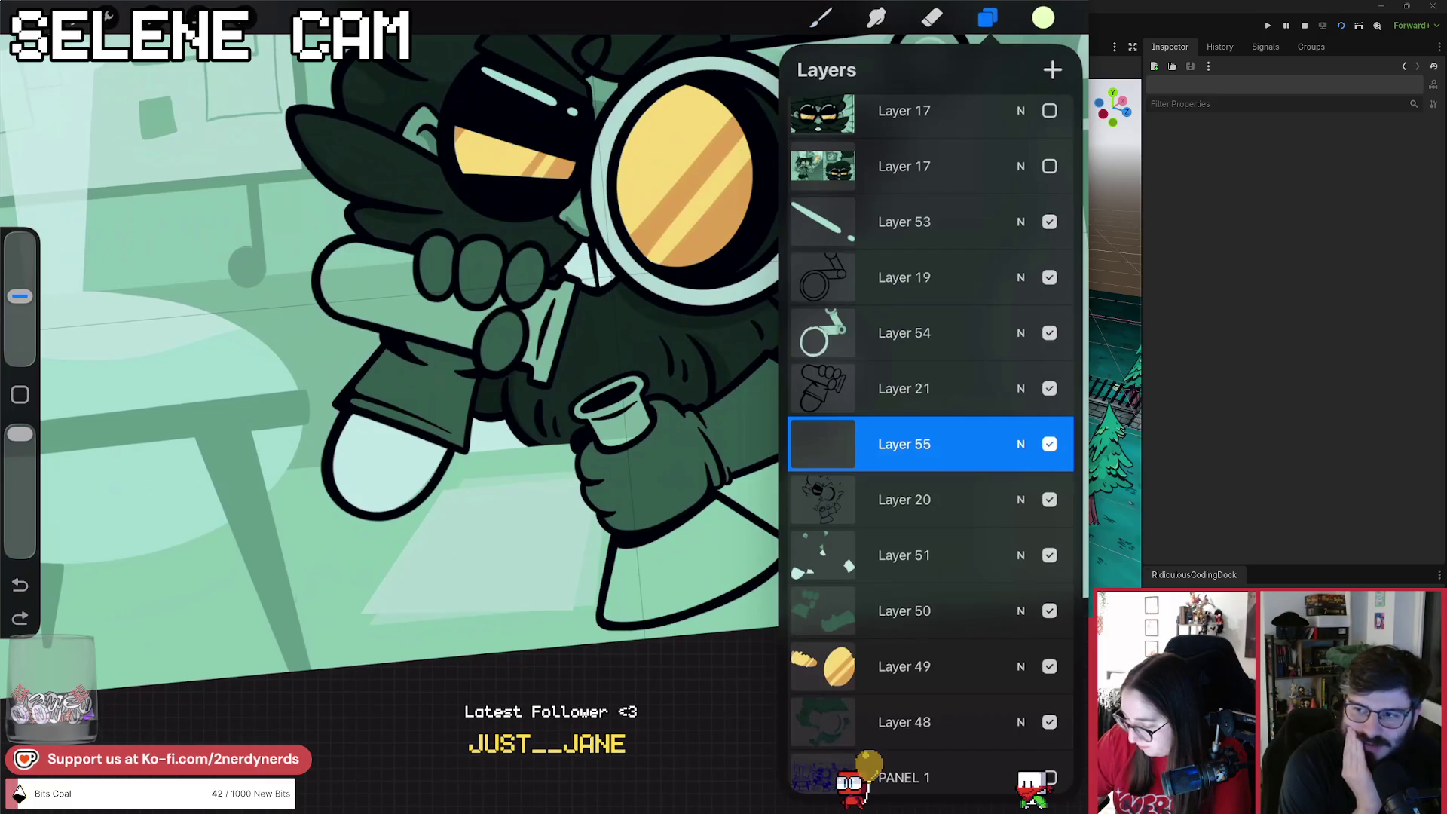
pyautogui.press('l')
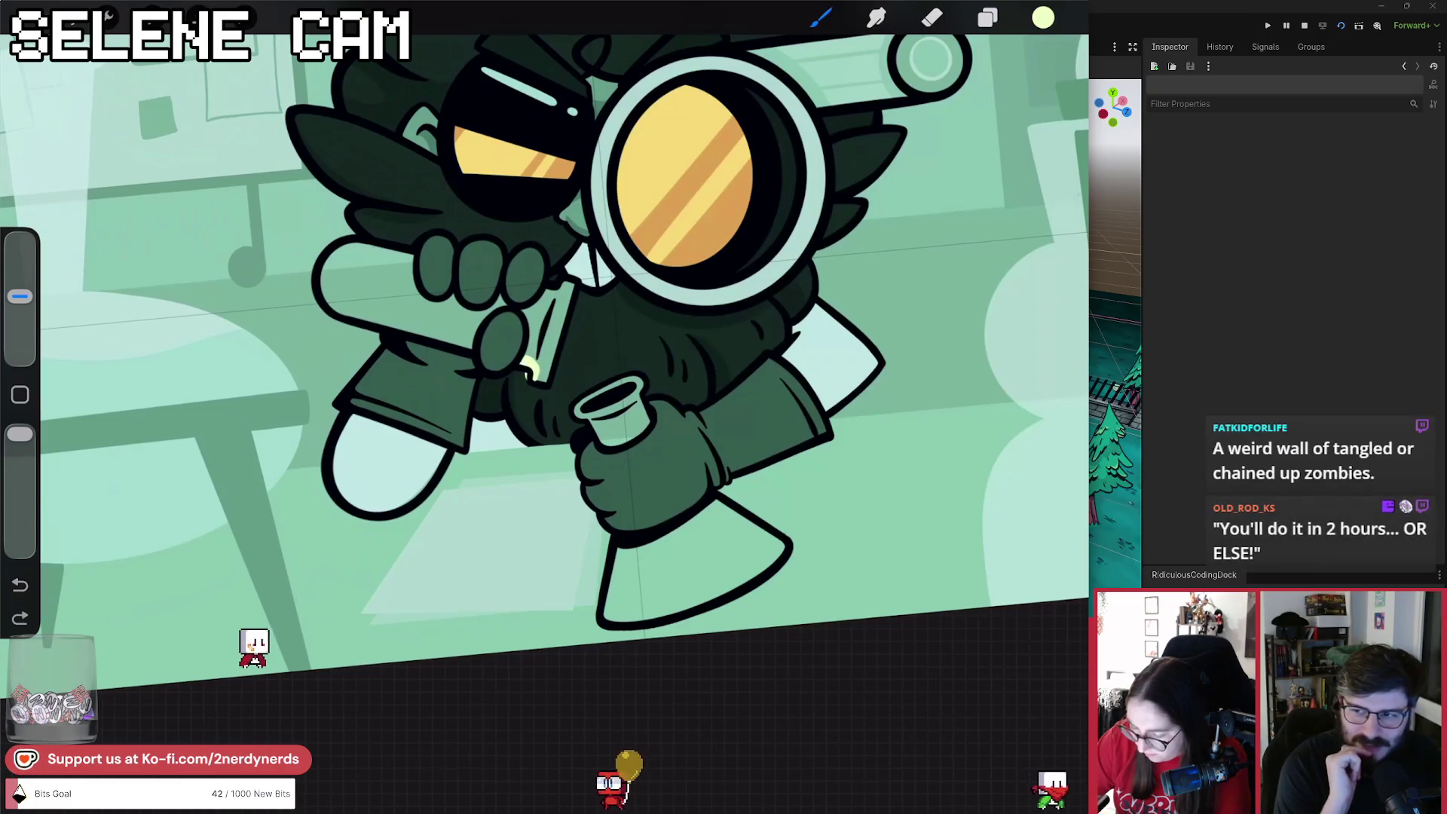
pyautogui.scroll(5, 580, 309)
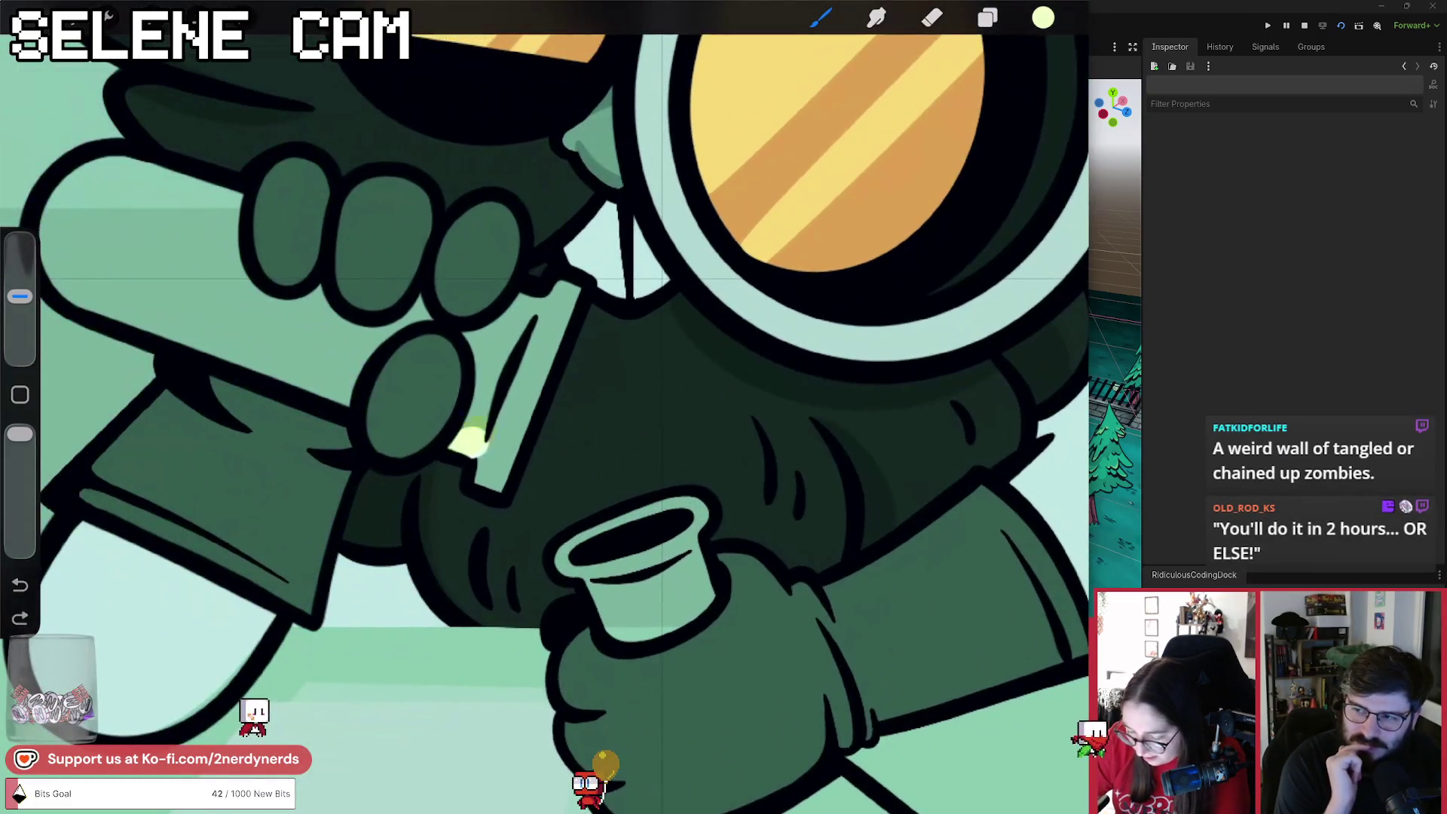
pyautogui.hotkey('ctrl', 'z')
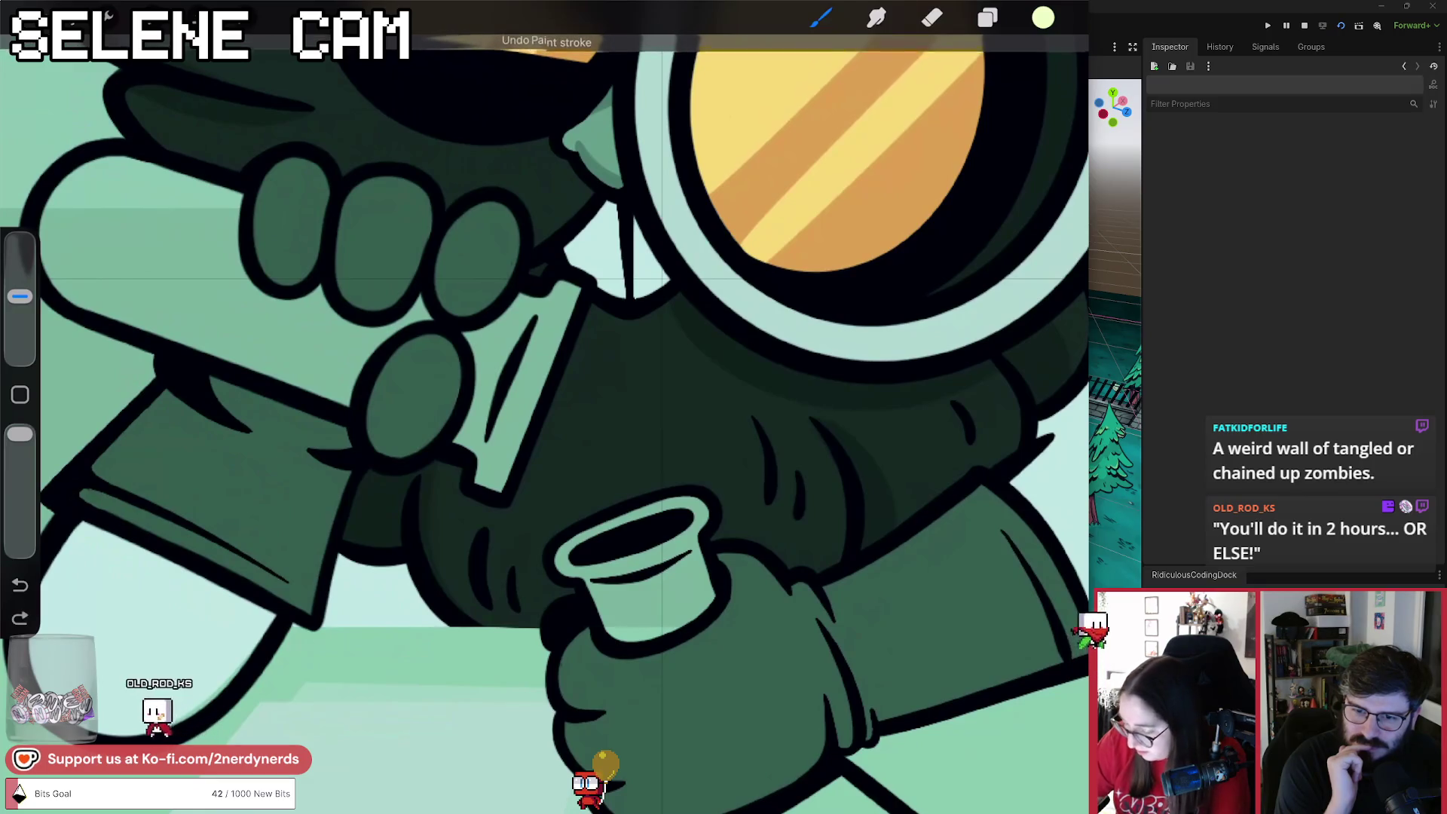
# Rearrange Layer 21 and Layer 55 in the layer list and return to painting.
pyautogui.press('l')
pyautogui.click(904, 388)
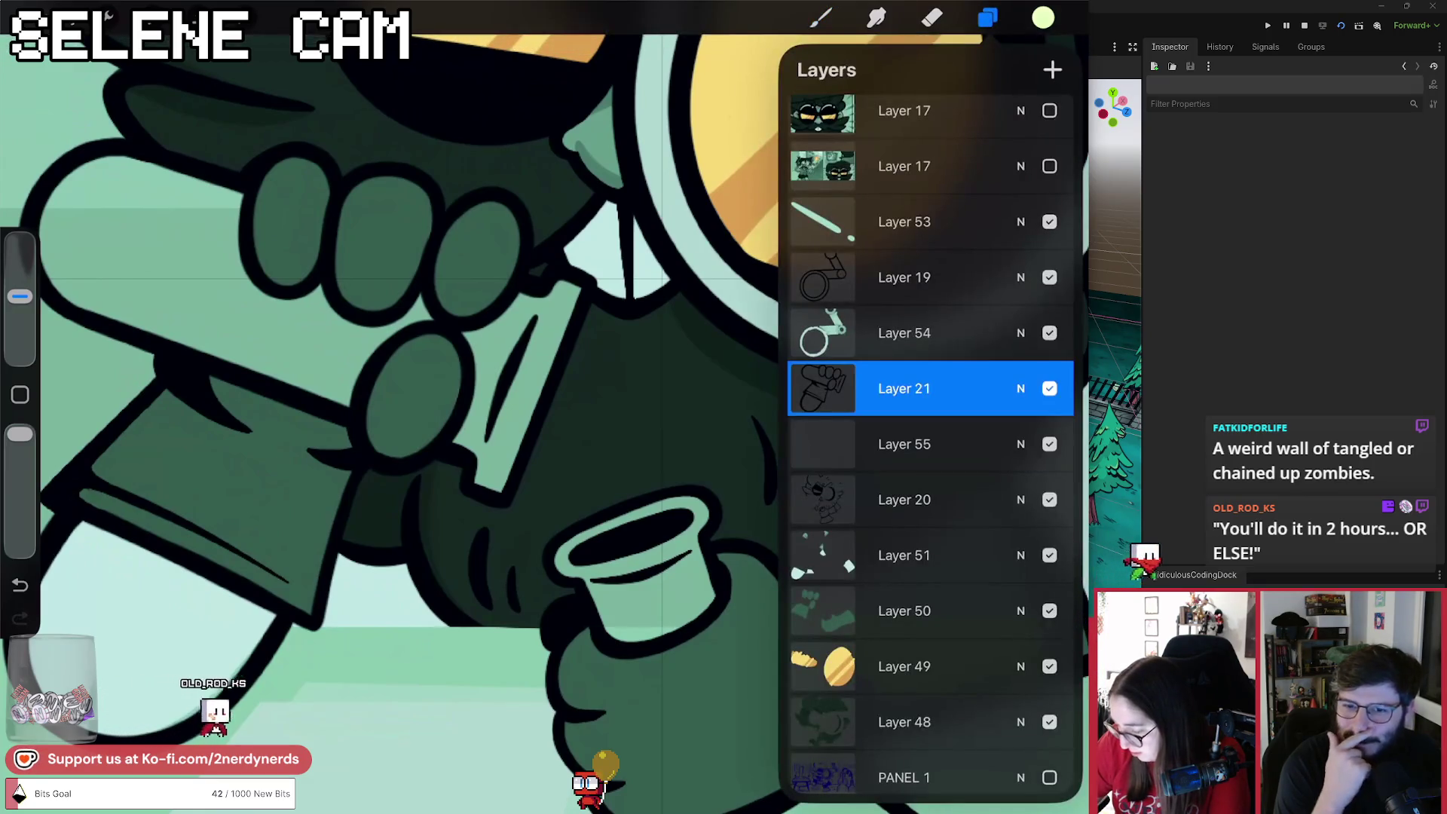
pyautogui.moveTo(904, 388)
pyautogui.mouseDown()
pyautogui.moveTo(919, 410)
pyautogui.moveTo(904, 444)
pyautogui.mouseUp()
pyautogui.click(904, 388)
pyautogui.moveTo(904, 388); pyautogui.dragTo(904, 497)
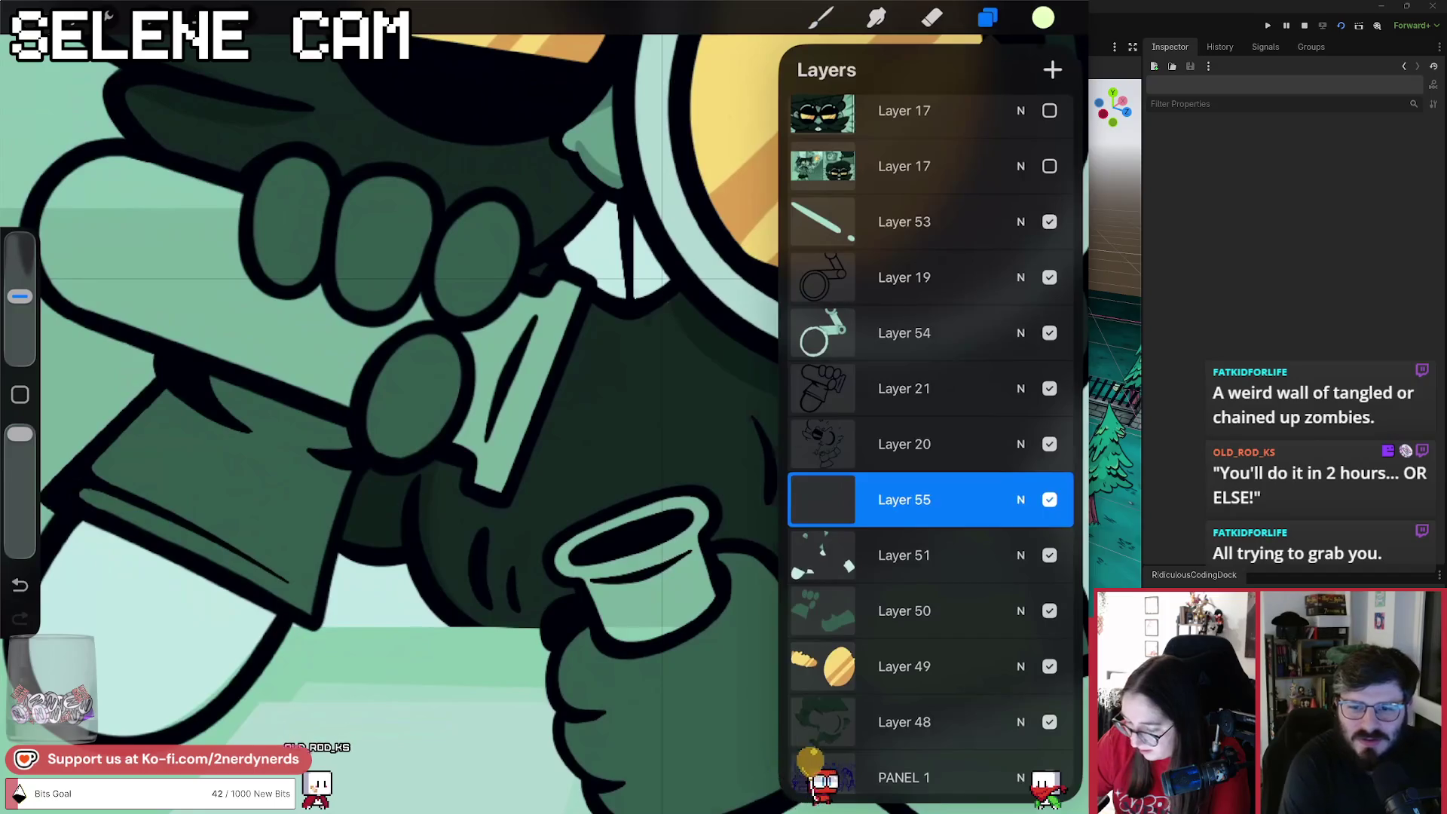
pyautogui.click(821, 17)
pyautogui.click(820, 17)
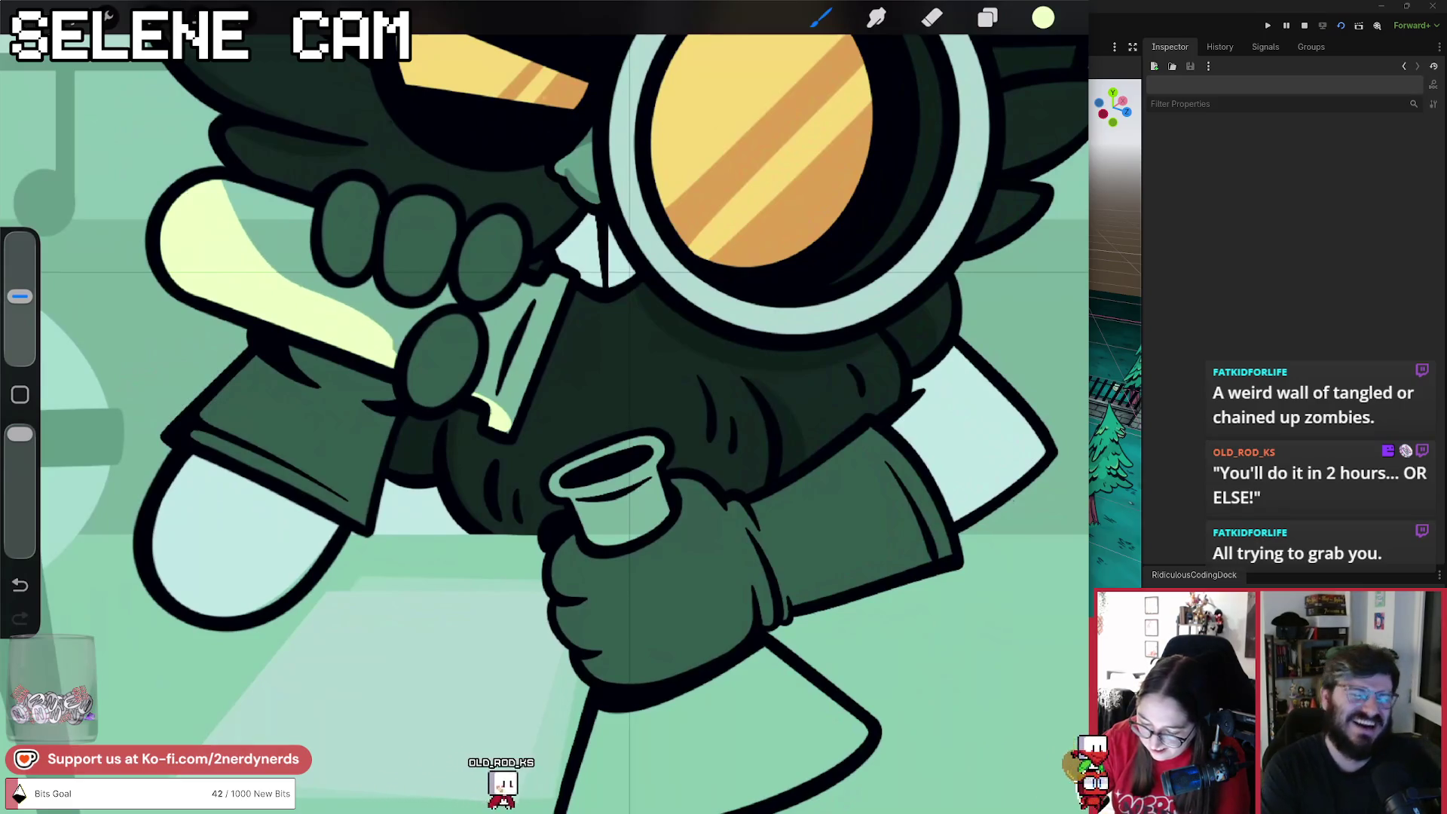
# Zoom out and sample the pale mint colour from the left flask with the eyedropper.
pyautogui.scroll(-5, 545, 407)
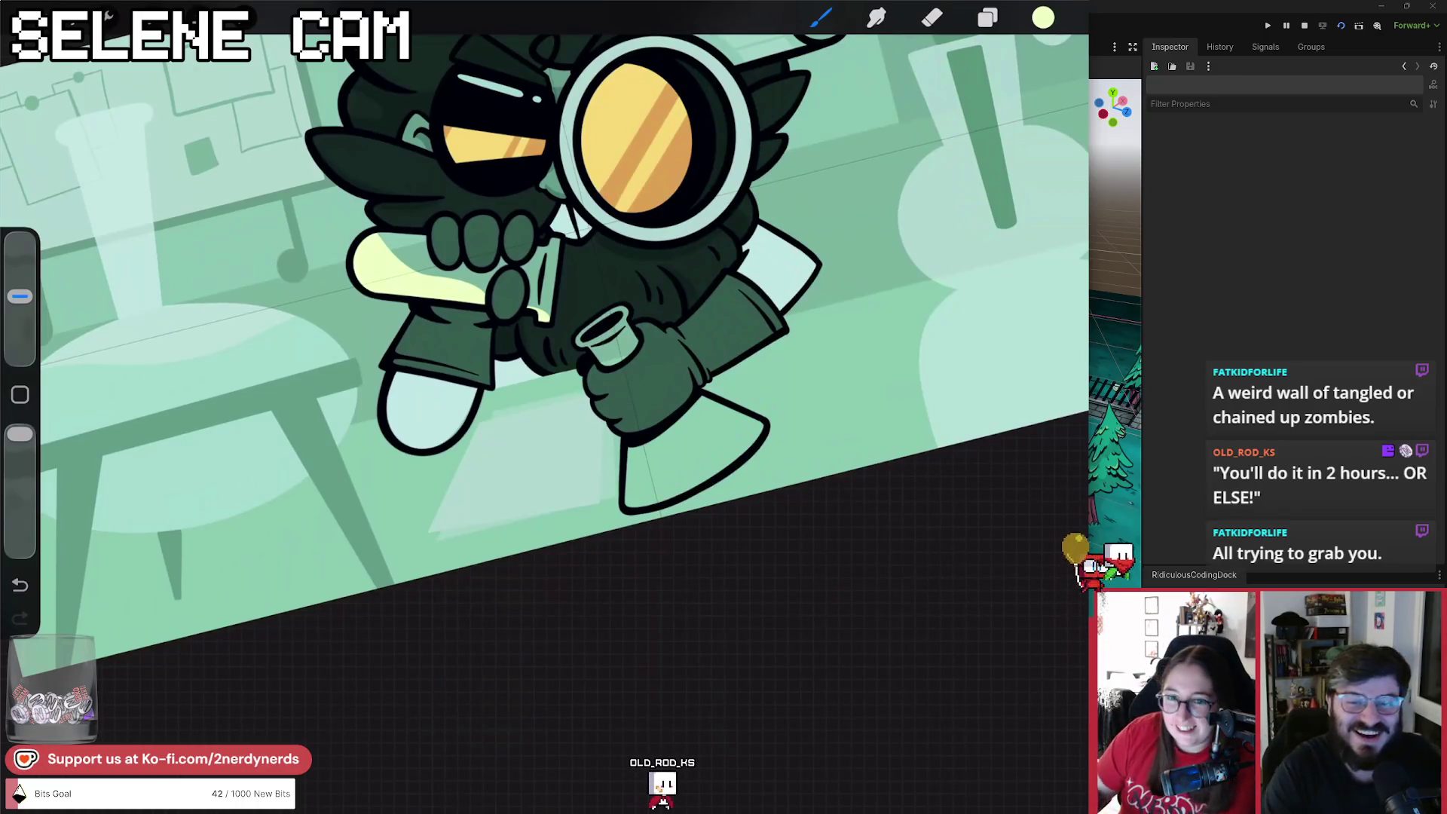
pyautogui.scroll(-3, 544, 302)
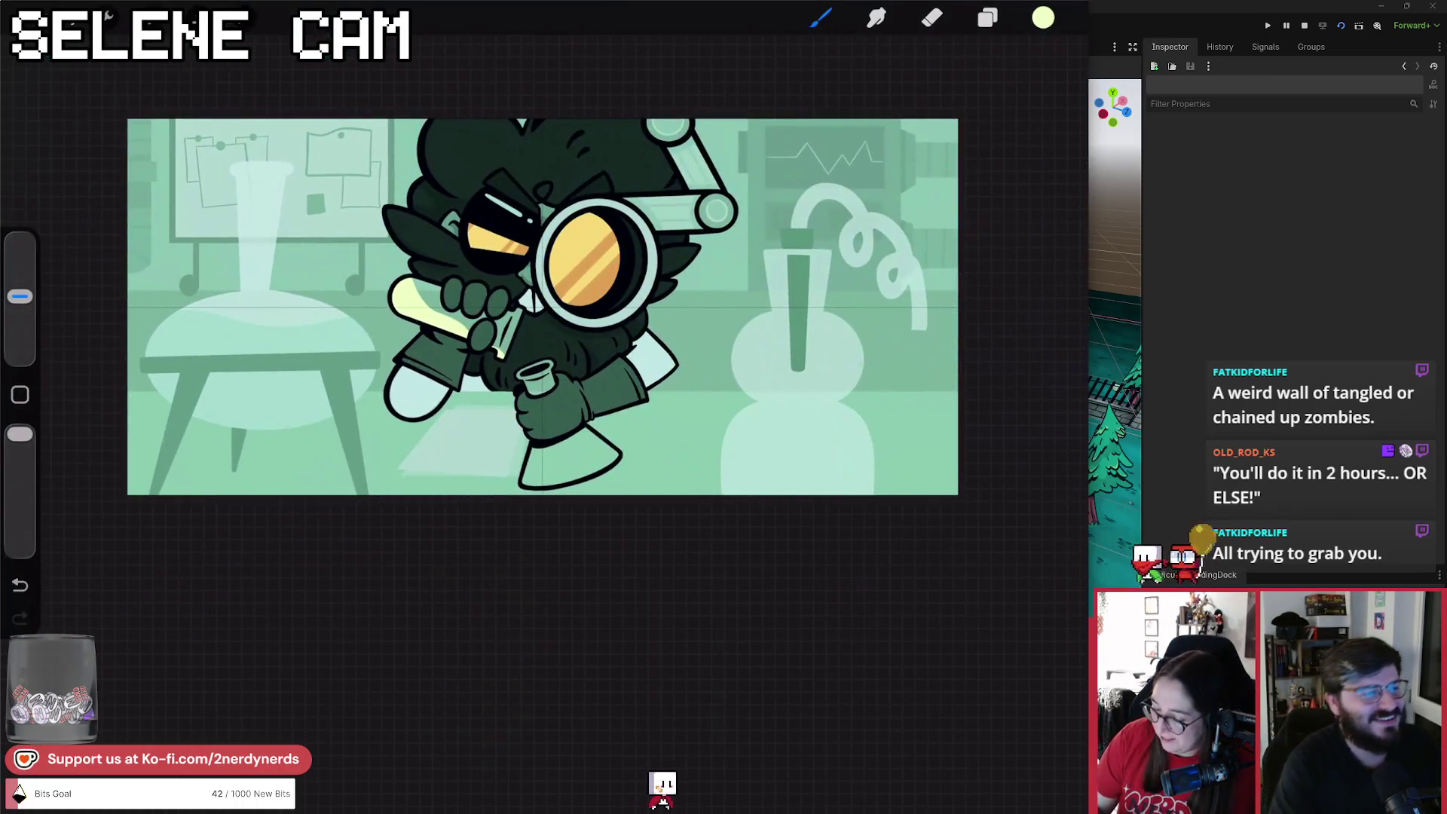
pyautogui.click(801, 279)
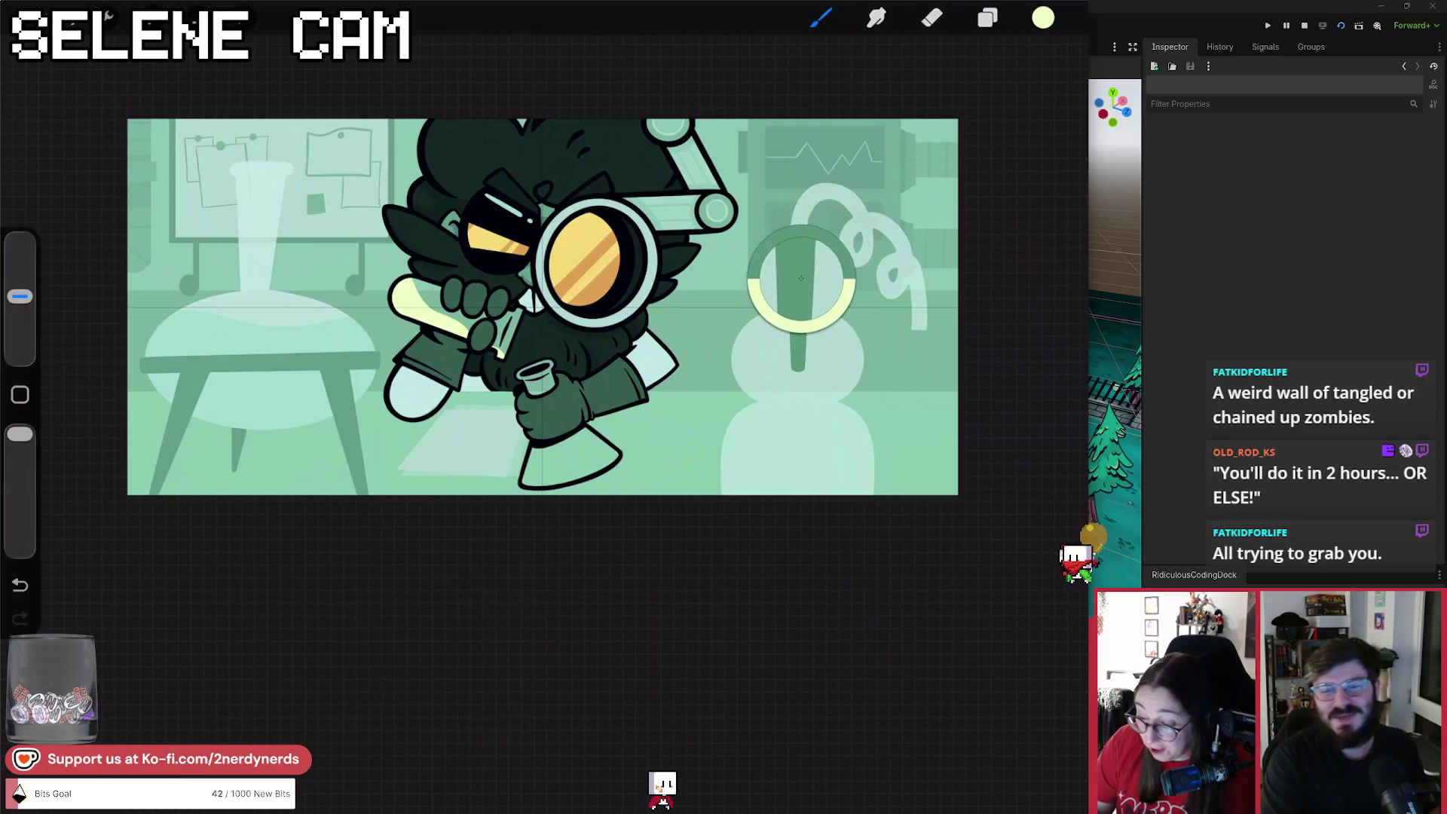
pyautogui.moveTo(801, 278); pyautogui.dragTo(301, 358)
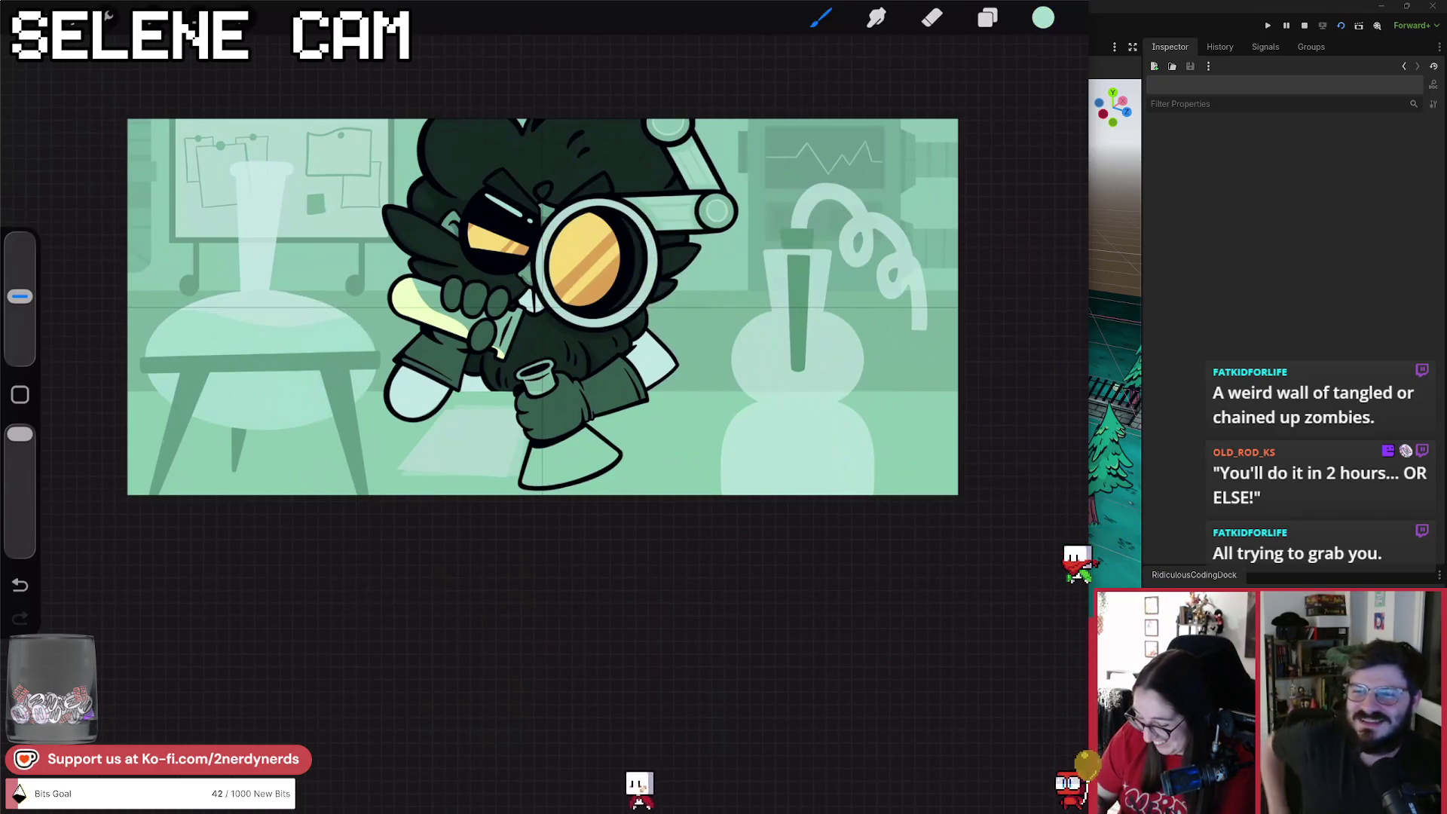
pyautogui.scroll(5, 545, 301)
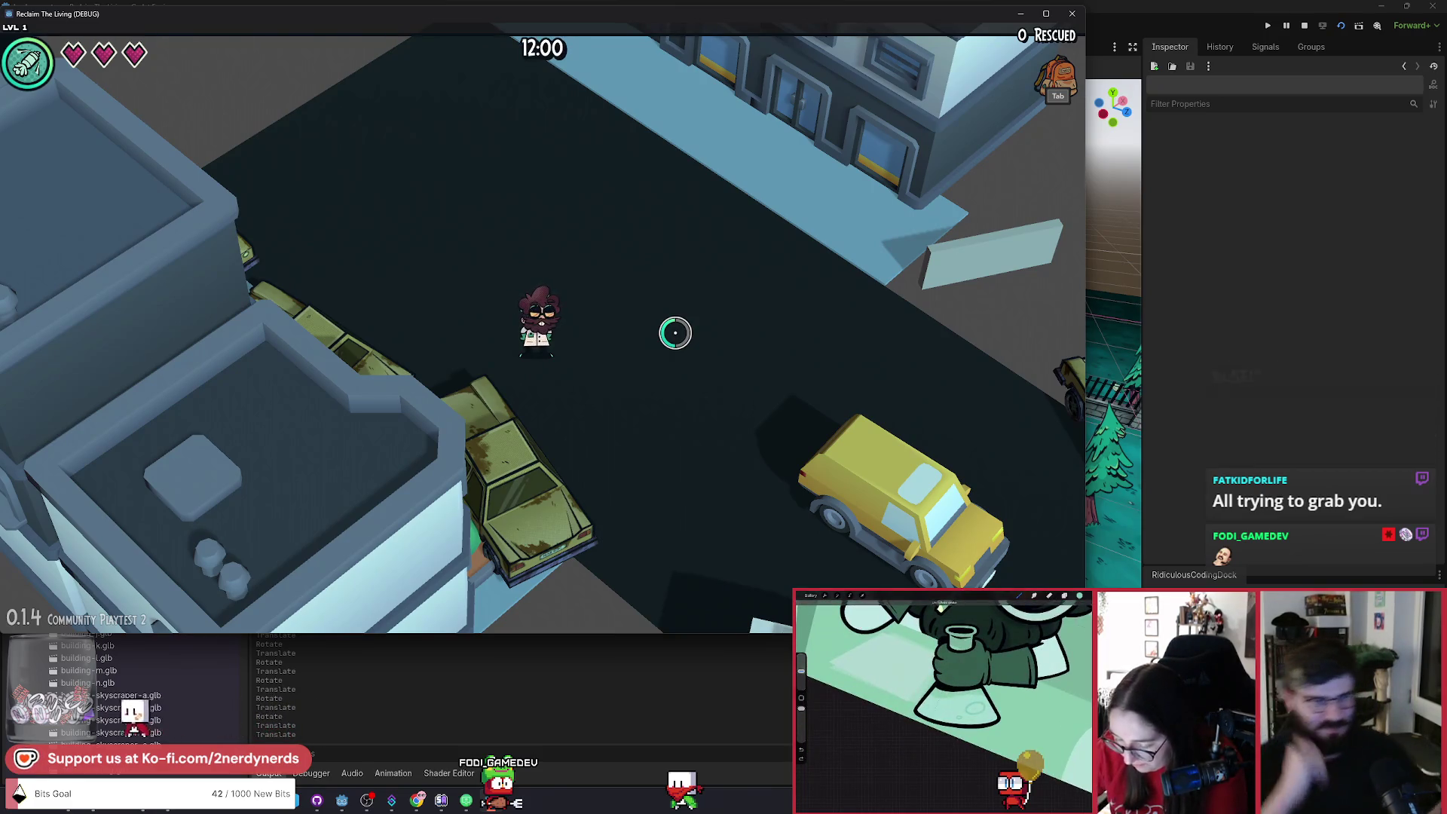
# Alt-Tab from the debug game back to the Godot editor's level_manor 3D view.
pyautogui.hotkey('alt', 'Tab')
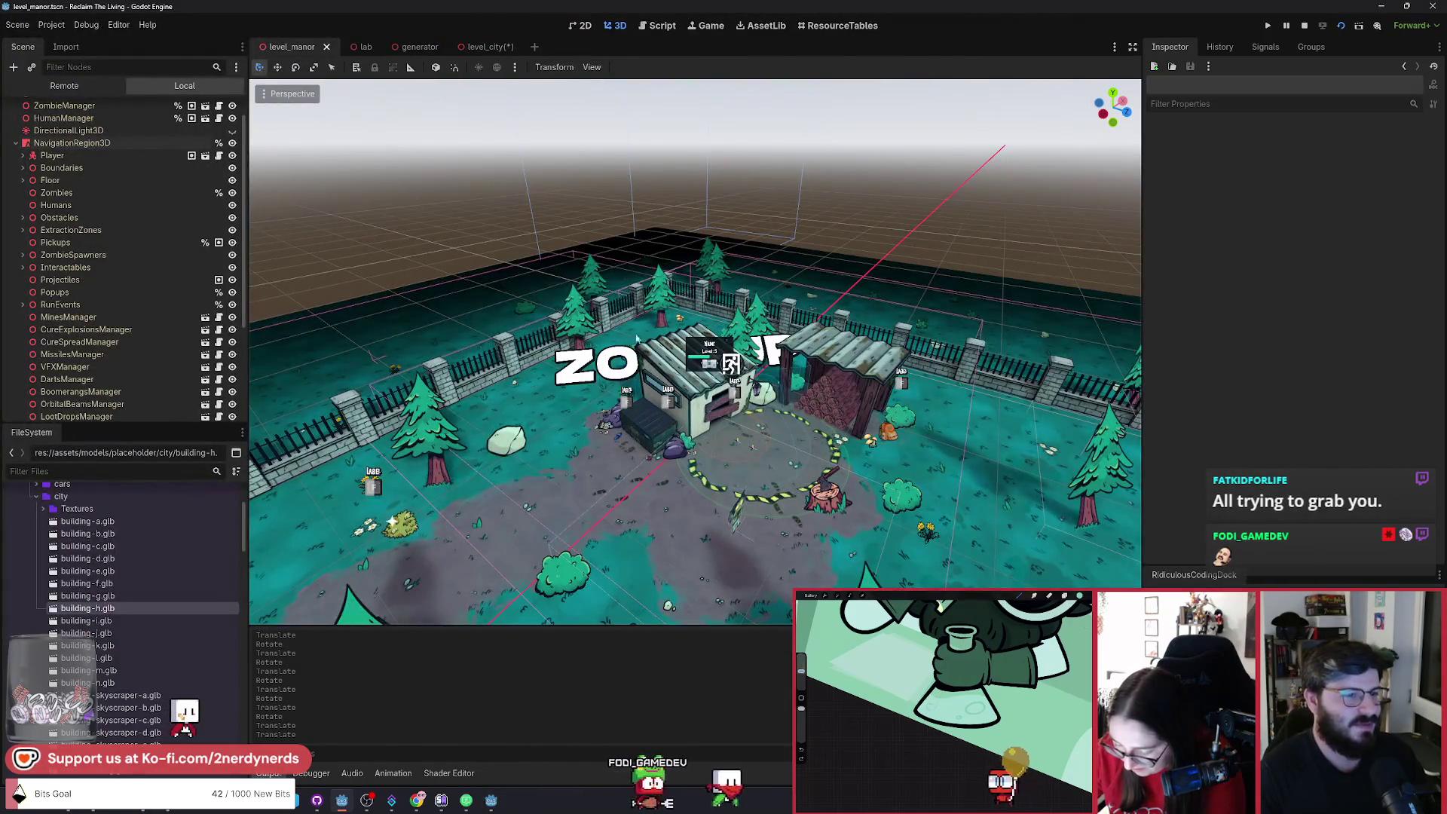
pyautogui.scroll(3, 693, 347)
pyautogui.moveTo(690, 342)
pyautogui.mouseDown()
pyautogui.moveTo(707, 230)
pyautogui.moveTo(1109, 485)
pyautogui.moveTo(941, 329)
pyautogui.moveTo(866, 301)
pyautogui.moveTo(791, 332)
pyautogui.moveTo(761, 377)
pyautogui.moveTo(659, 419)
pyautogui.moveTo(641, 354)
pyautogui.mouseUp()
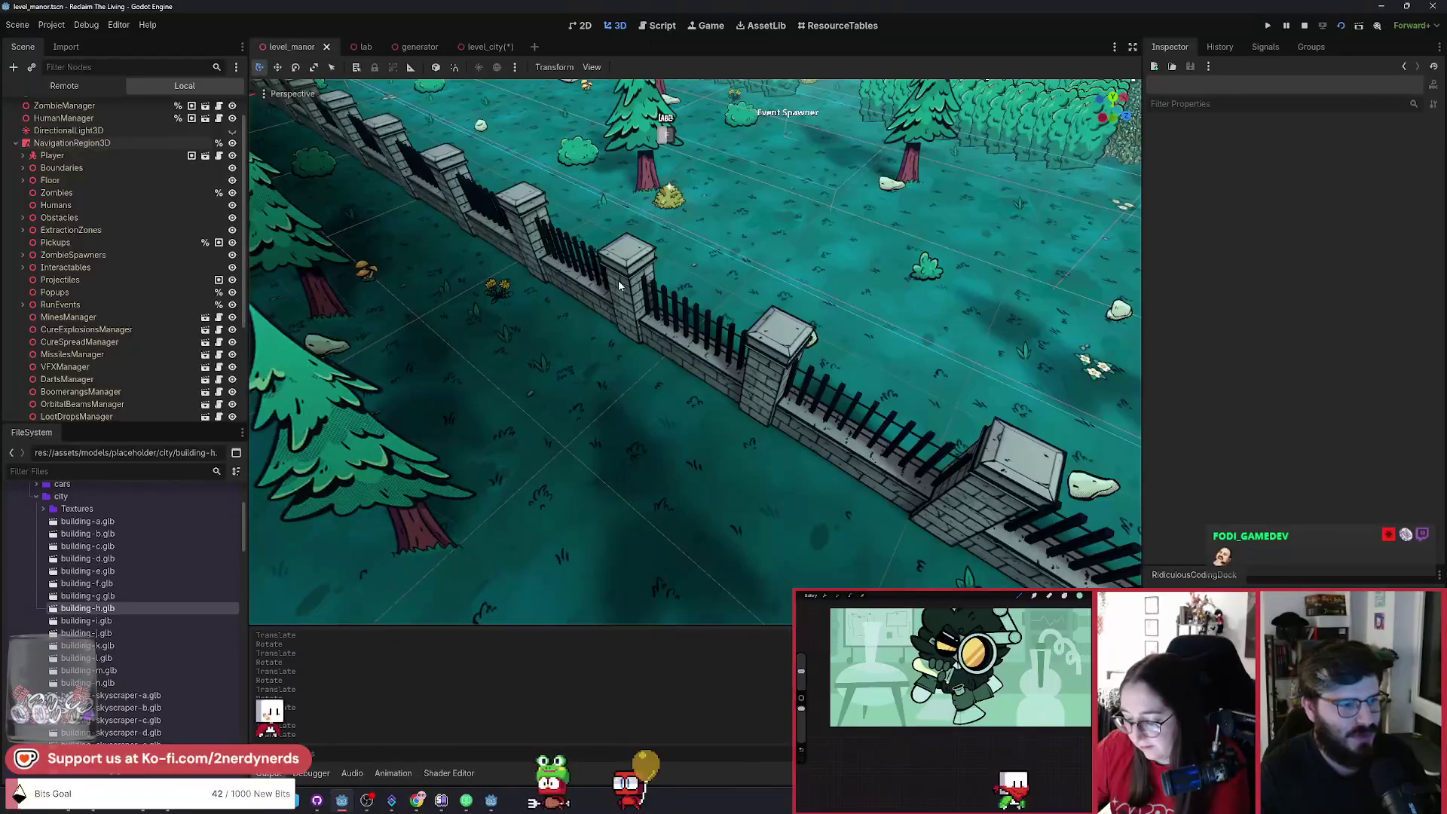
pyautogui.click(614, 320)
pyautogui.press('f')
pyautogui.keyDown('shift'); pyautogui.click(761, 400); pyautogui.keyUp('shift')
pyautogui.keyDown('shift'); pyautogui.click(842, 388); pyautogui.keyUp('shift')
pyautogui.press('e')
pyautogui.press('f')
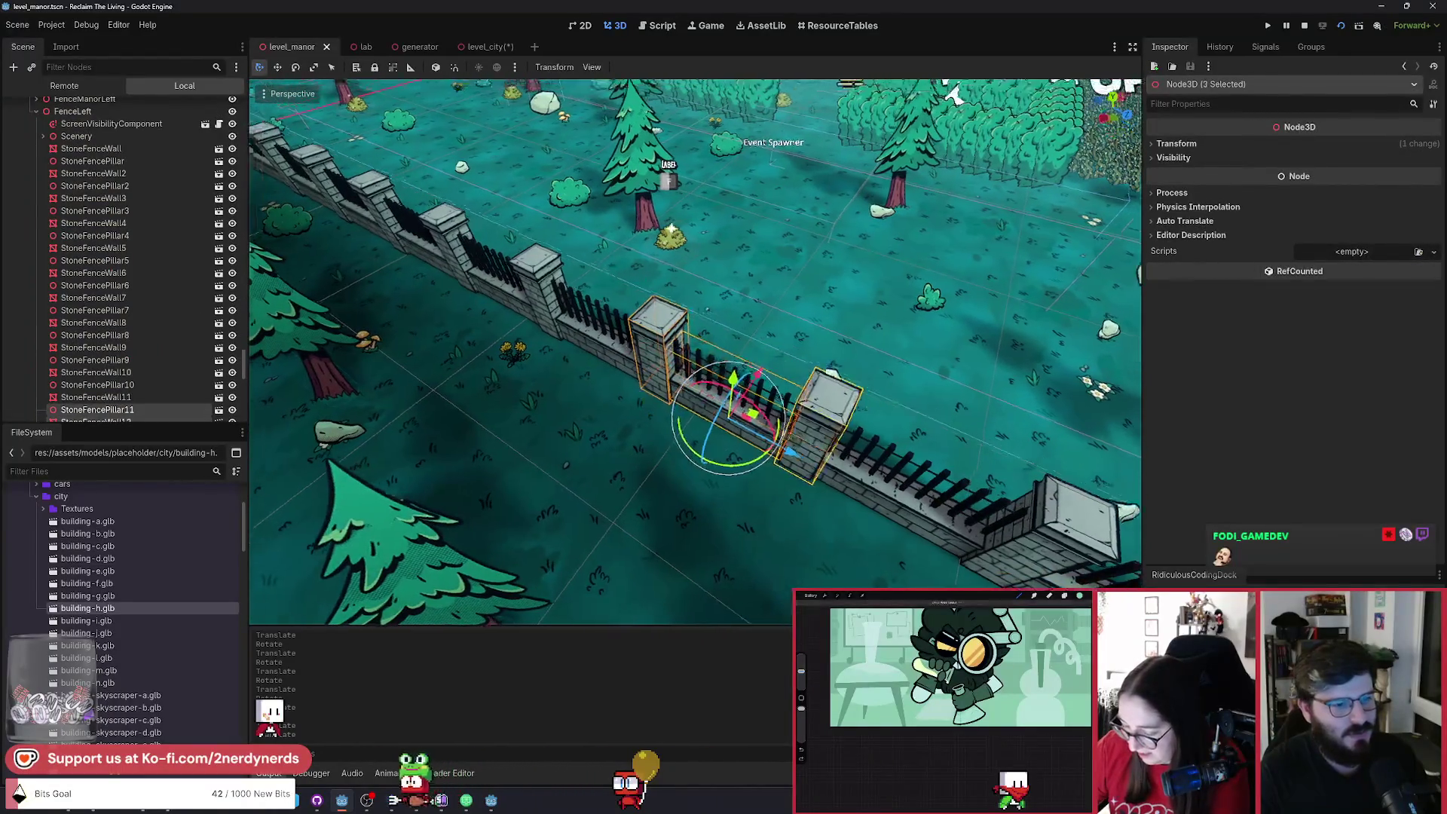
pyautogui.click(790, 311)
pyautogui.click(663, 354)
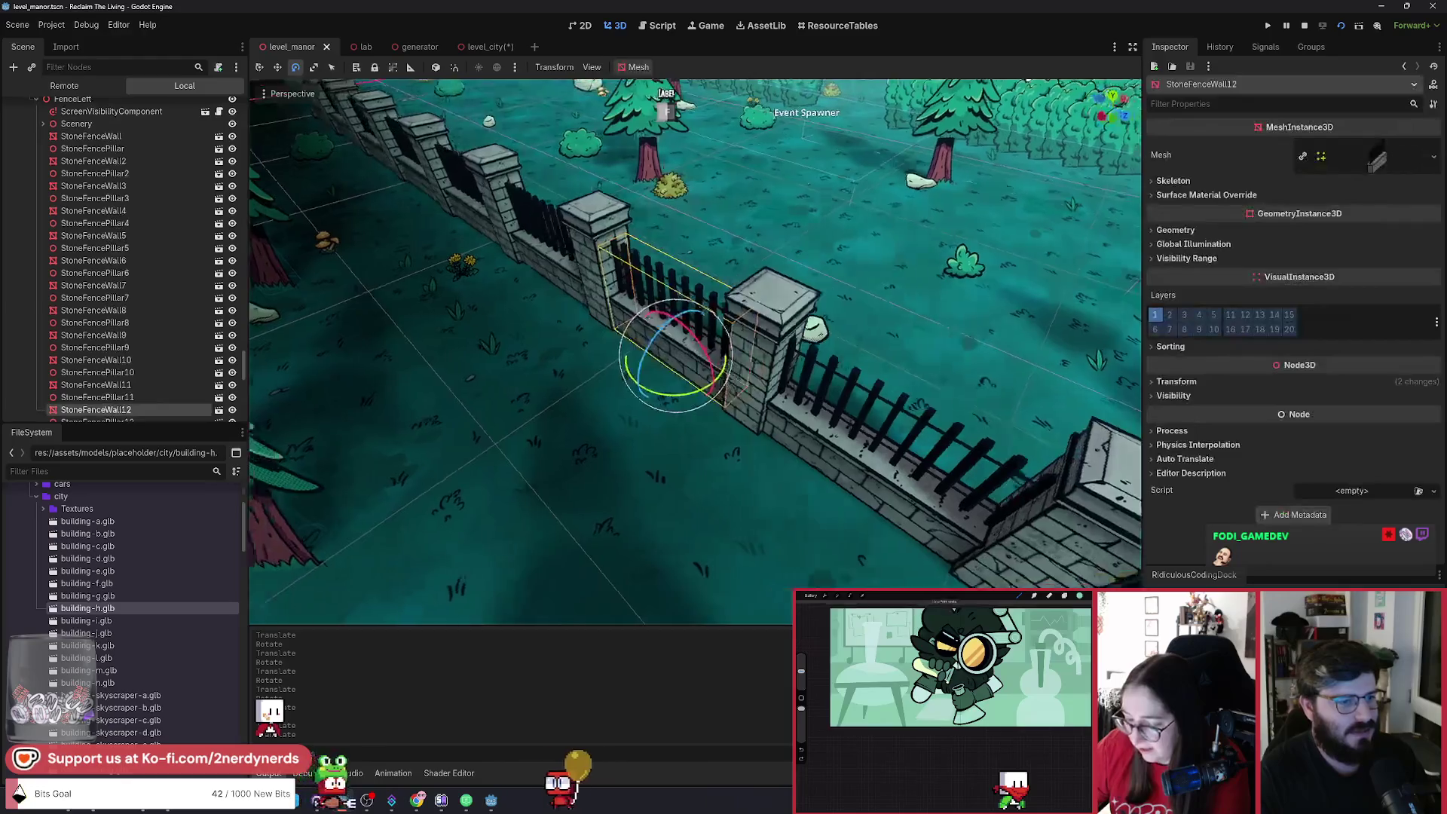
pyautogui.click(232, 410)
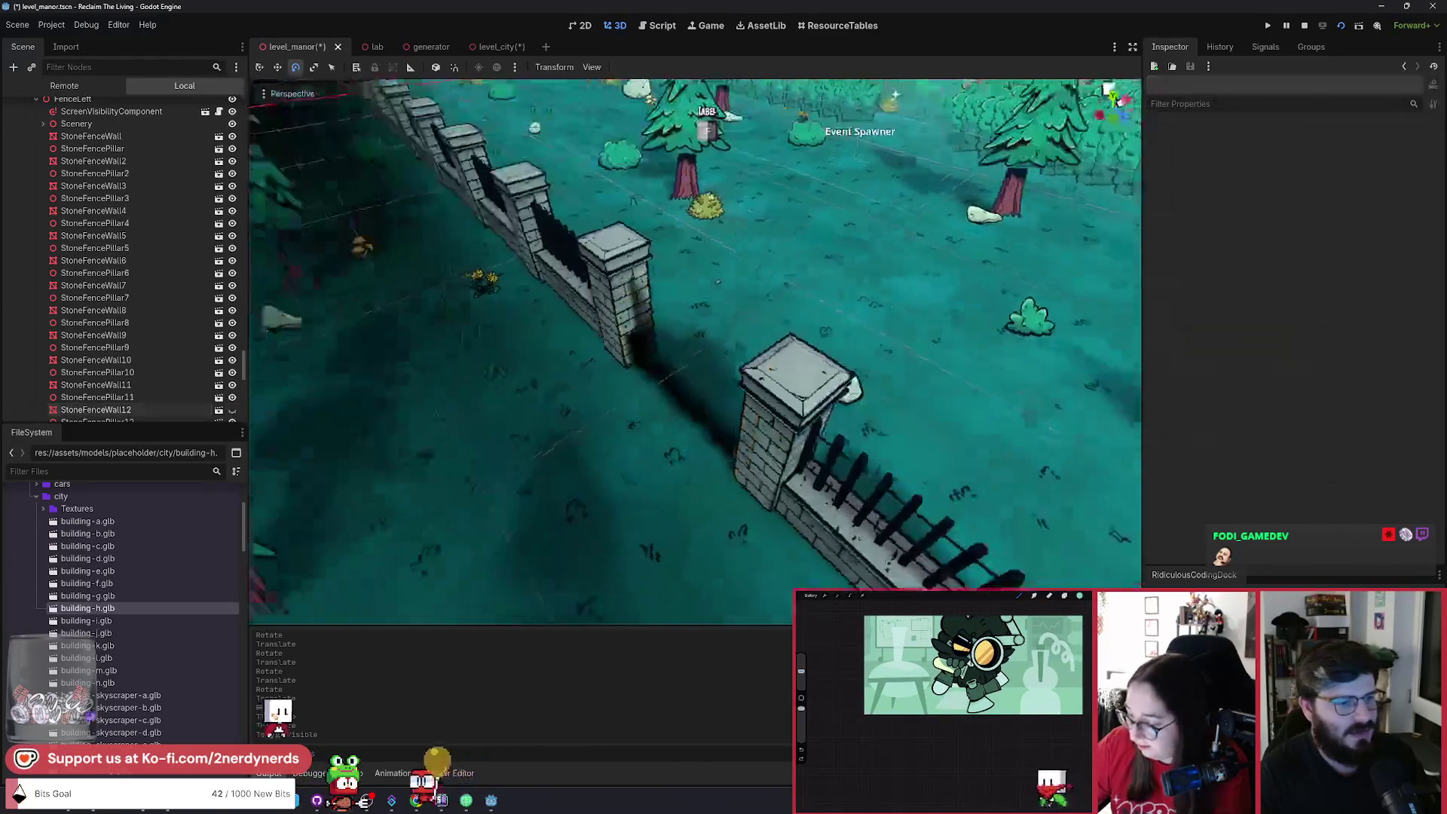
pyautogui.scroll(5, 647, 374)
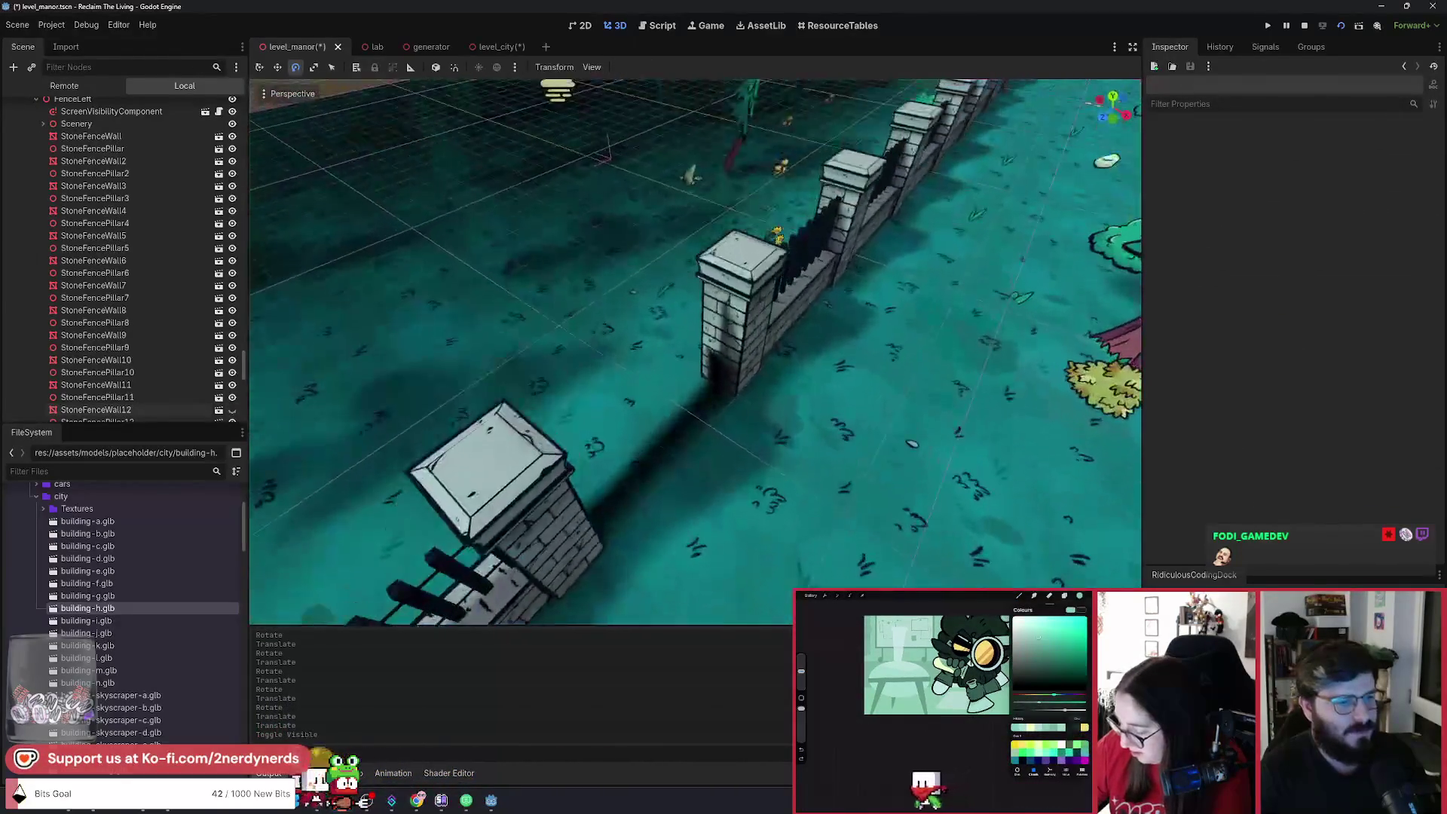
pyautogui.moveTo(753, 414)
pyautogui.mouseDown()
pyautogui.moveTo(761, 279)
pyautogui.moveTo(737, 218)
pyautogui.mouseUp()
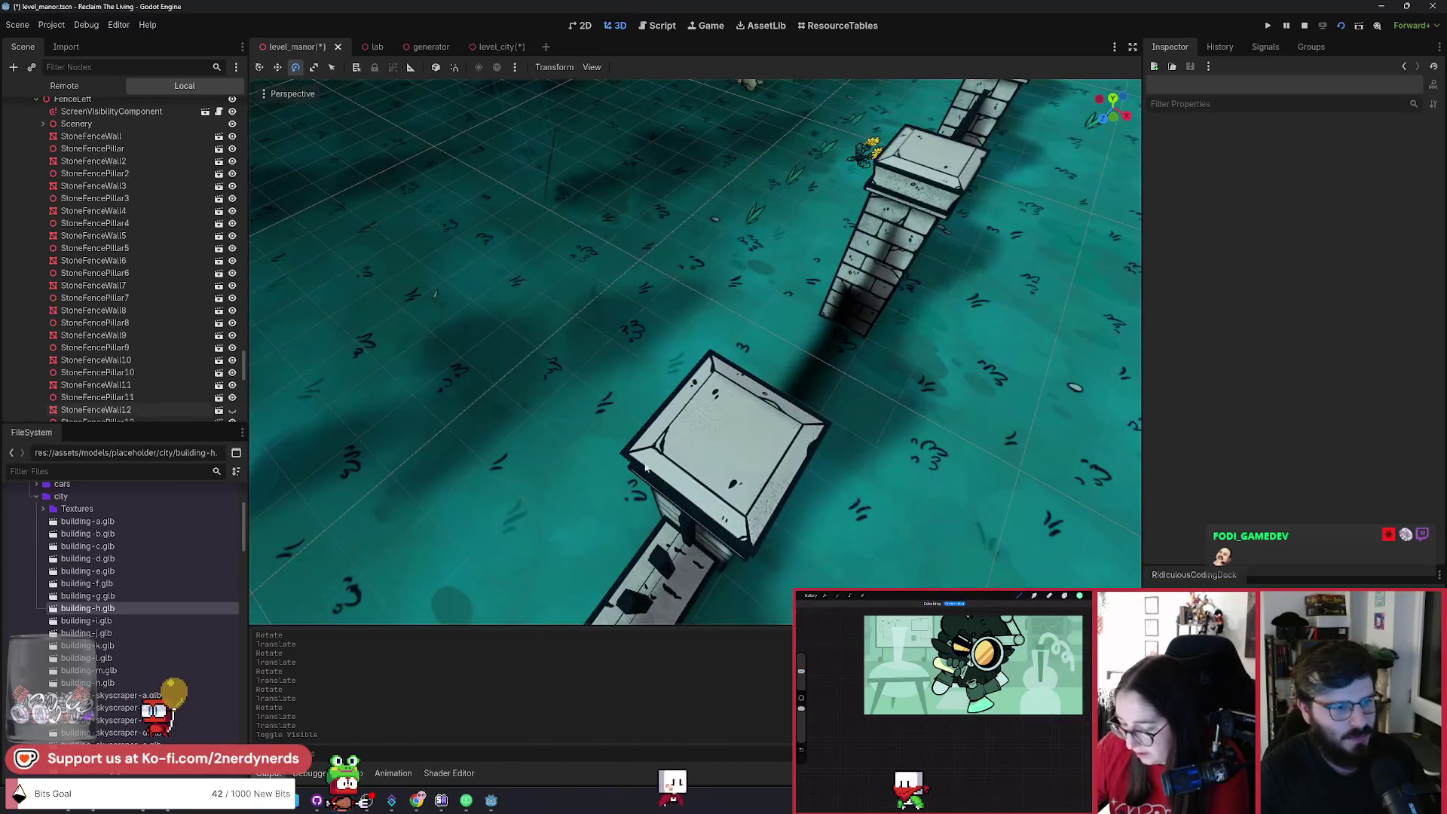
pyautogui.moveTo(769, 242); pyautogui.dragTo(776, 347)
pyautogui.moveTo(447, 407); pyautogui.dragTo(467, 313)
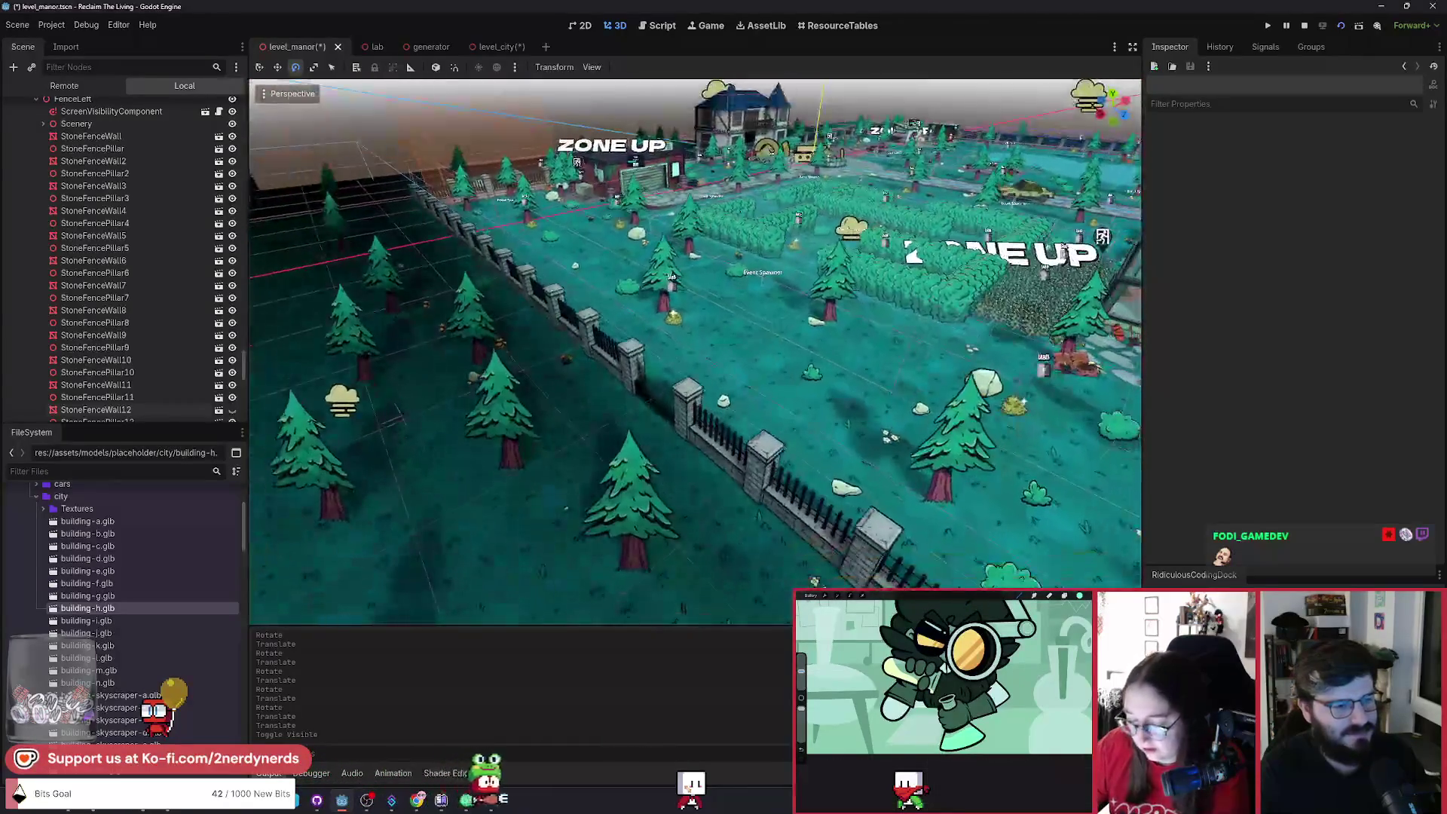
pyautogui.scroll(3, 695, 350)
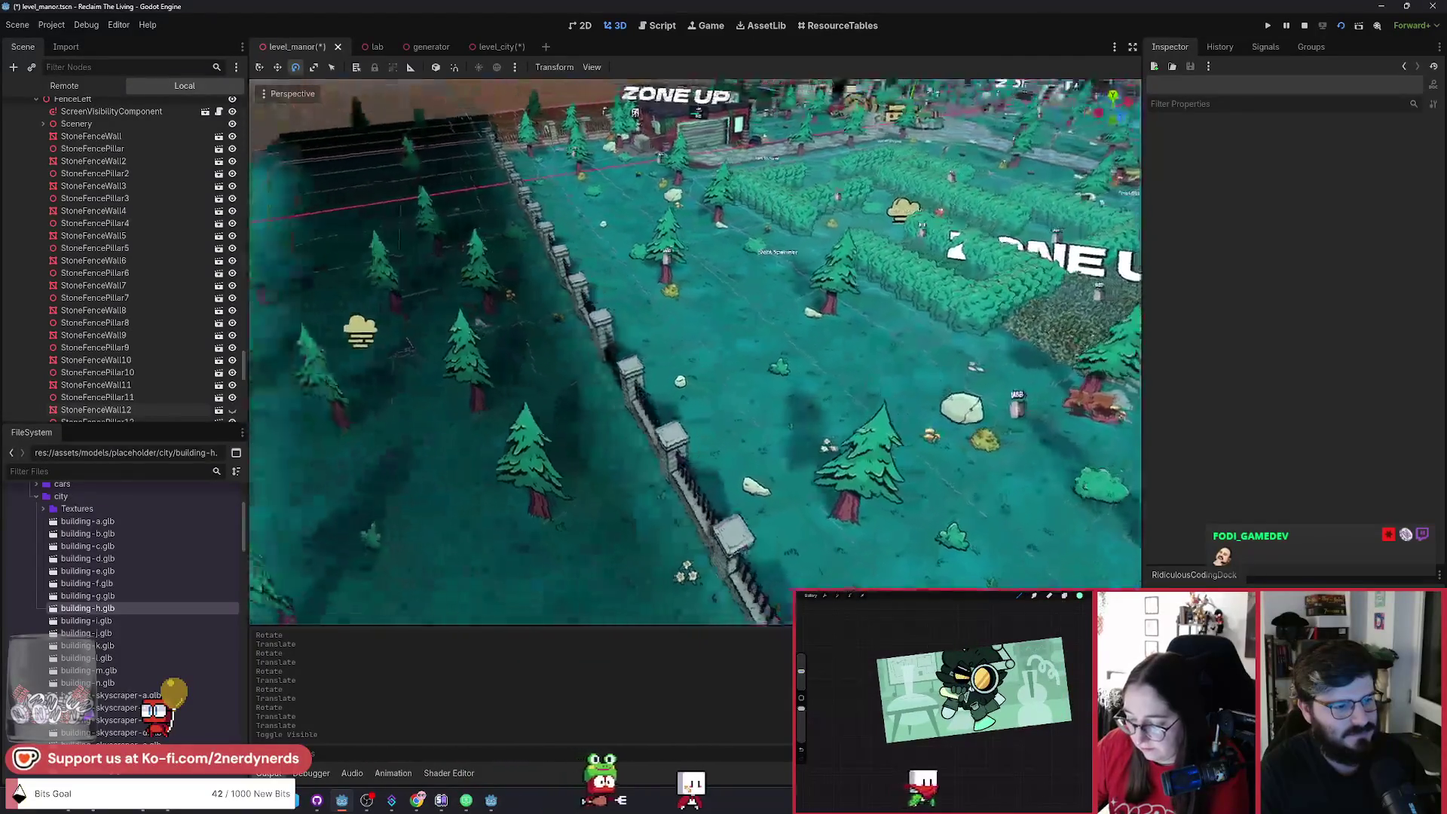
pyautogui.press('s')
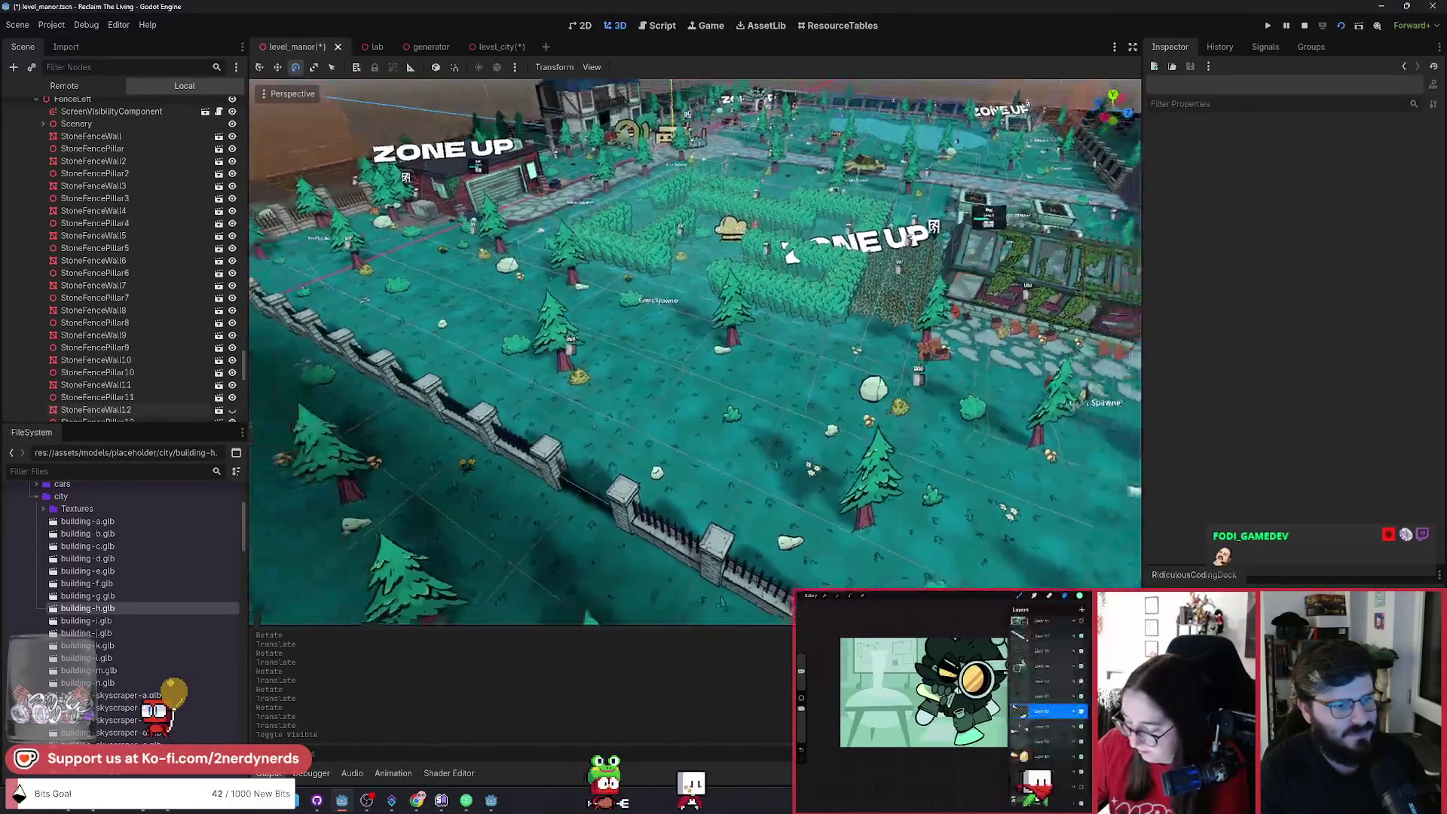
pyautogui.scroll(-3, 728, 376)
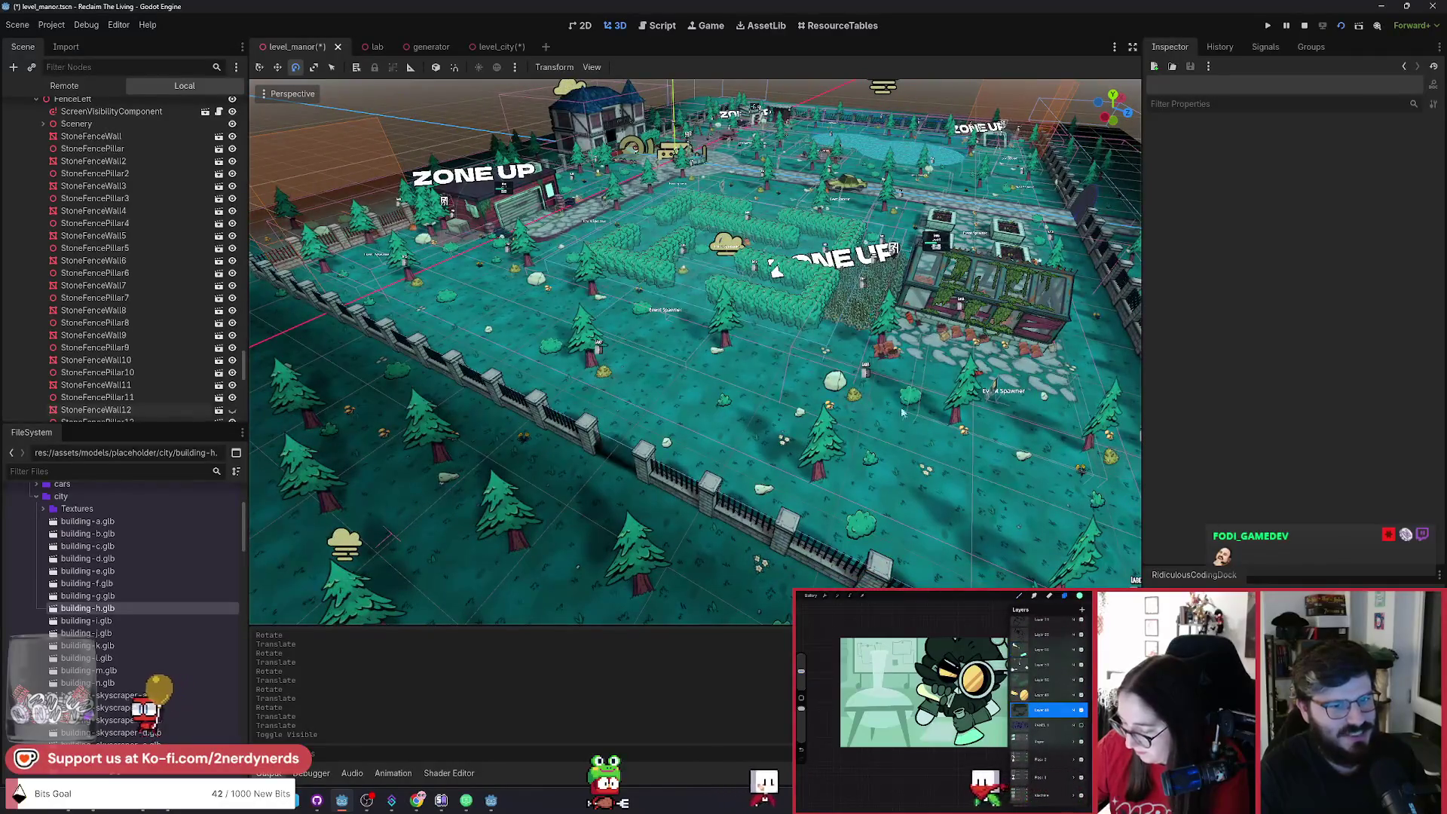
pyautogui.scroll(3, 686, 427)
pyautogui.hotkey('ctrl', 'z')
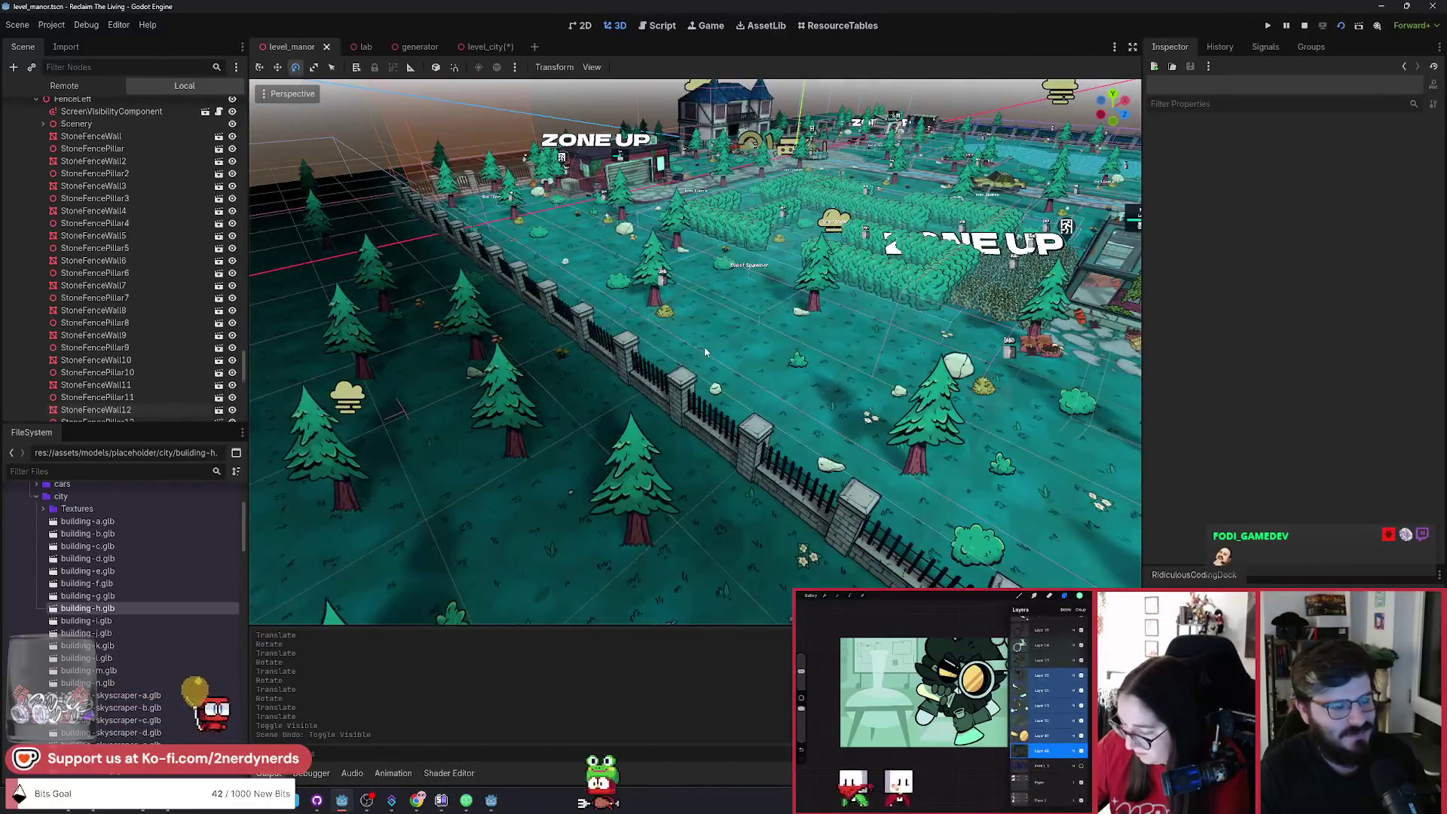
pyautogui.scroll(-3, 704, 346)
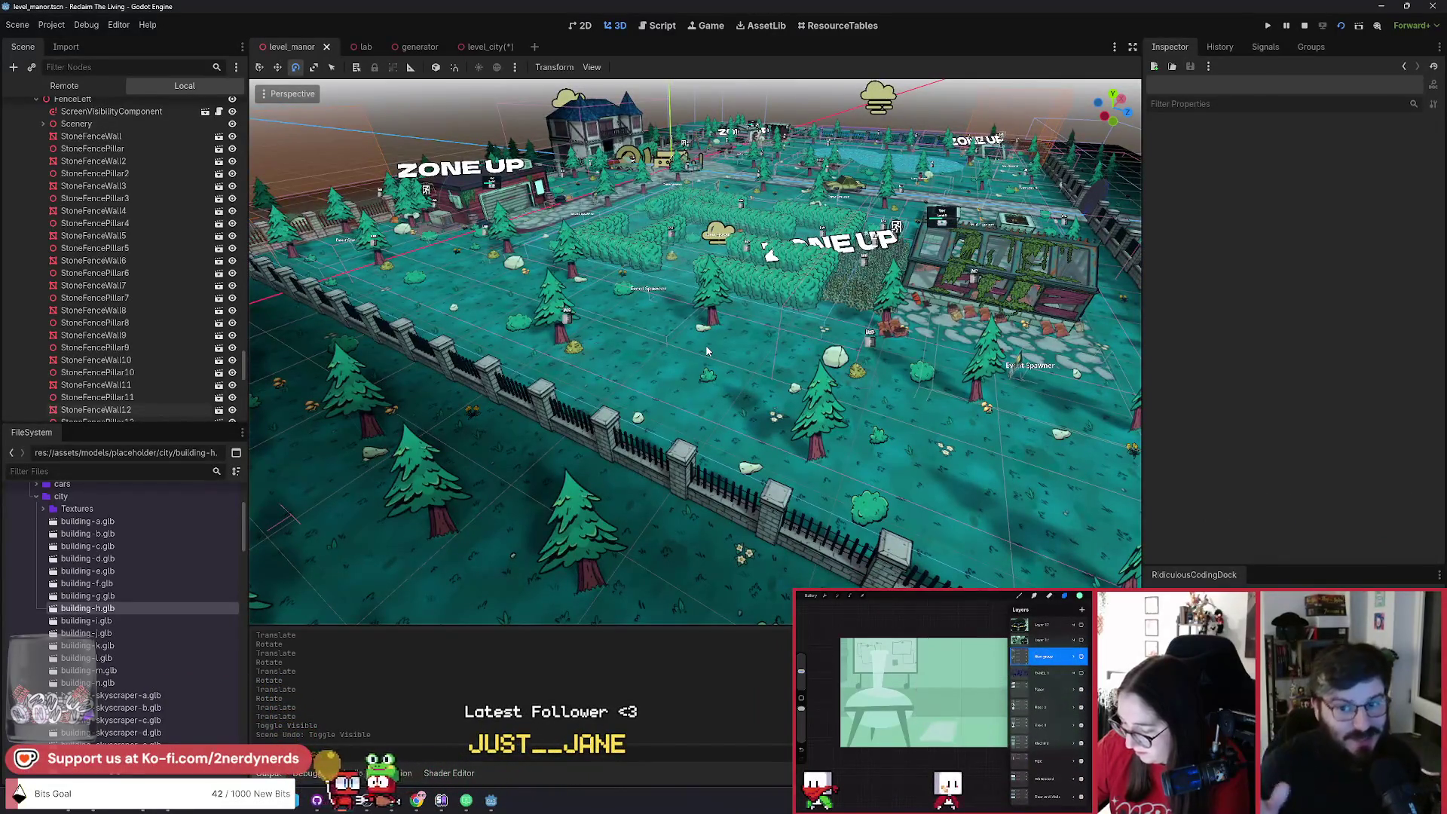
pyautogui.moveTo(695, 403); pyautogui.dragTo(286, 204)
# Collapse the FenceLeft group in the scene tree and save the manor scene.
pyautogui.scroll(3, 191, 241)
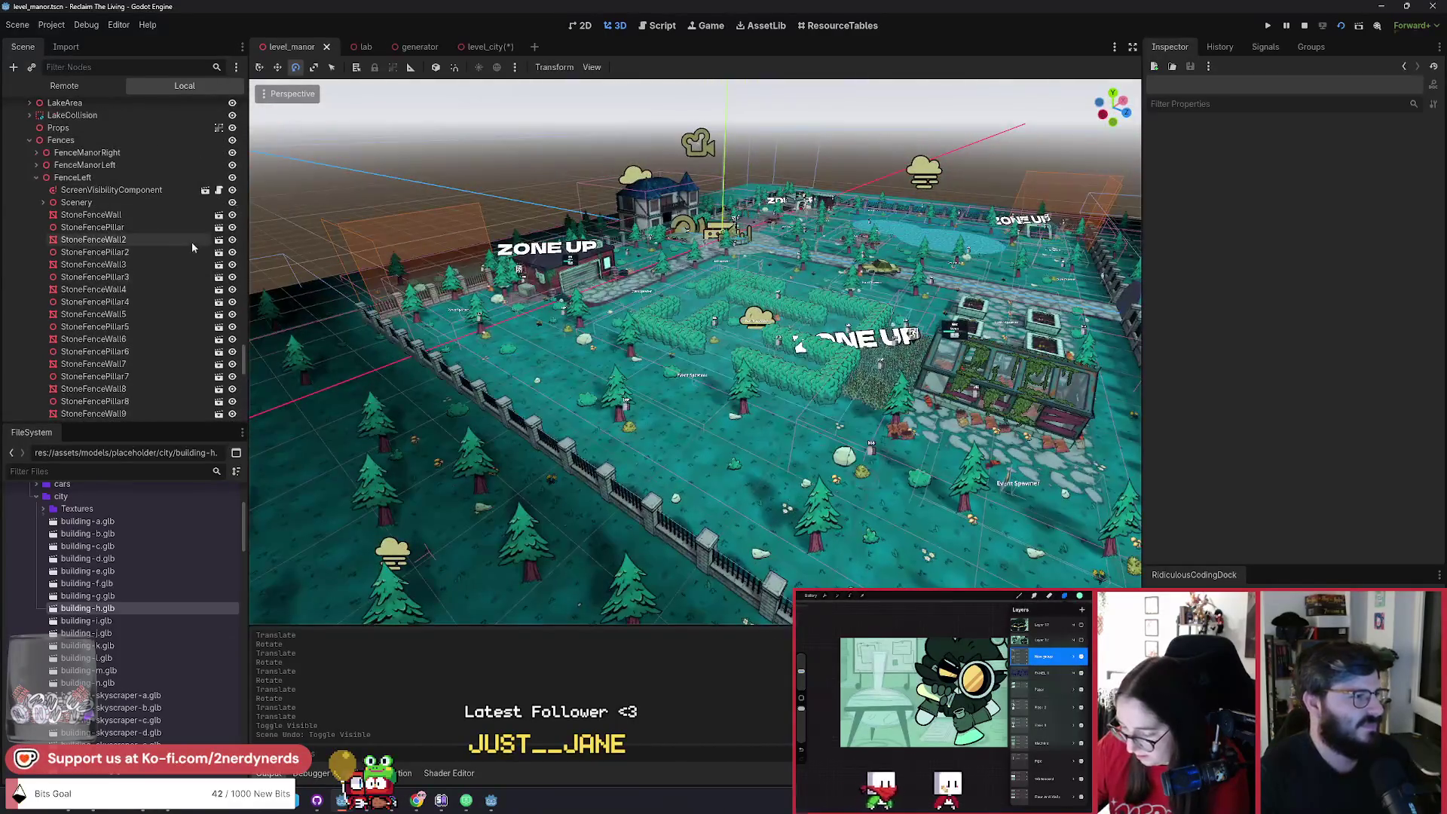
pyautogui.click(35, 179)
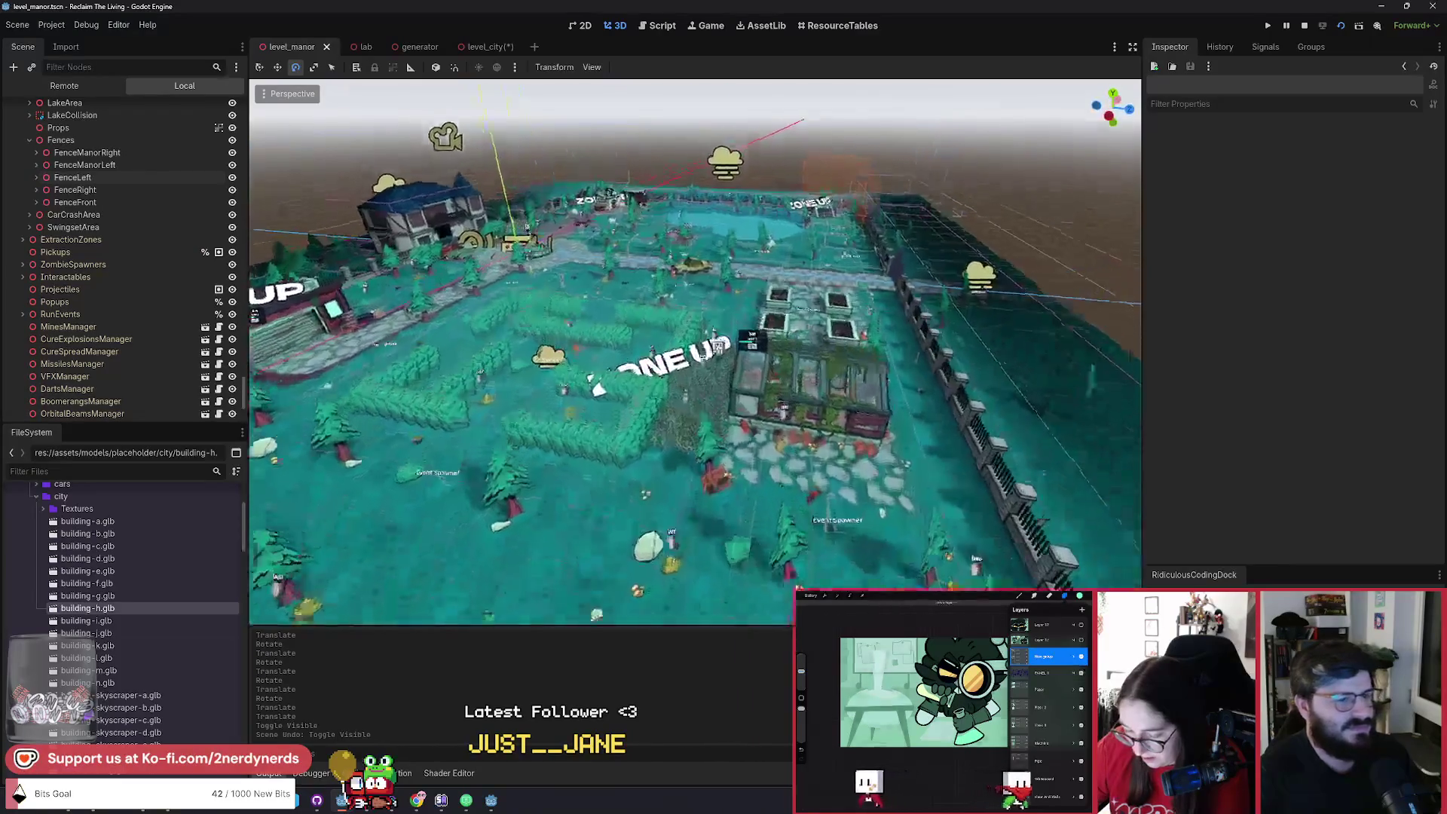
pyautogui.hotkey('ctrl', 's')
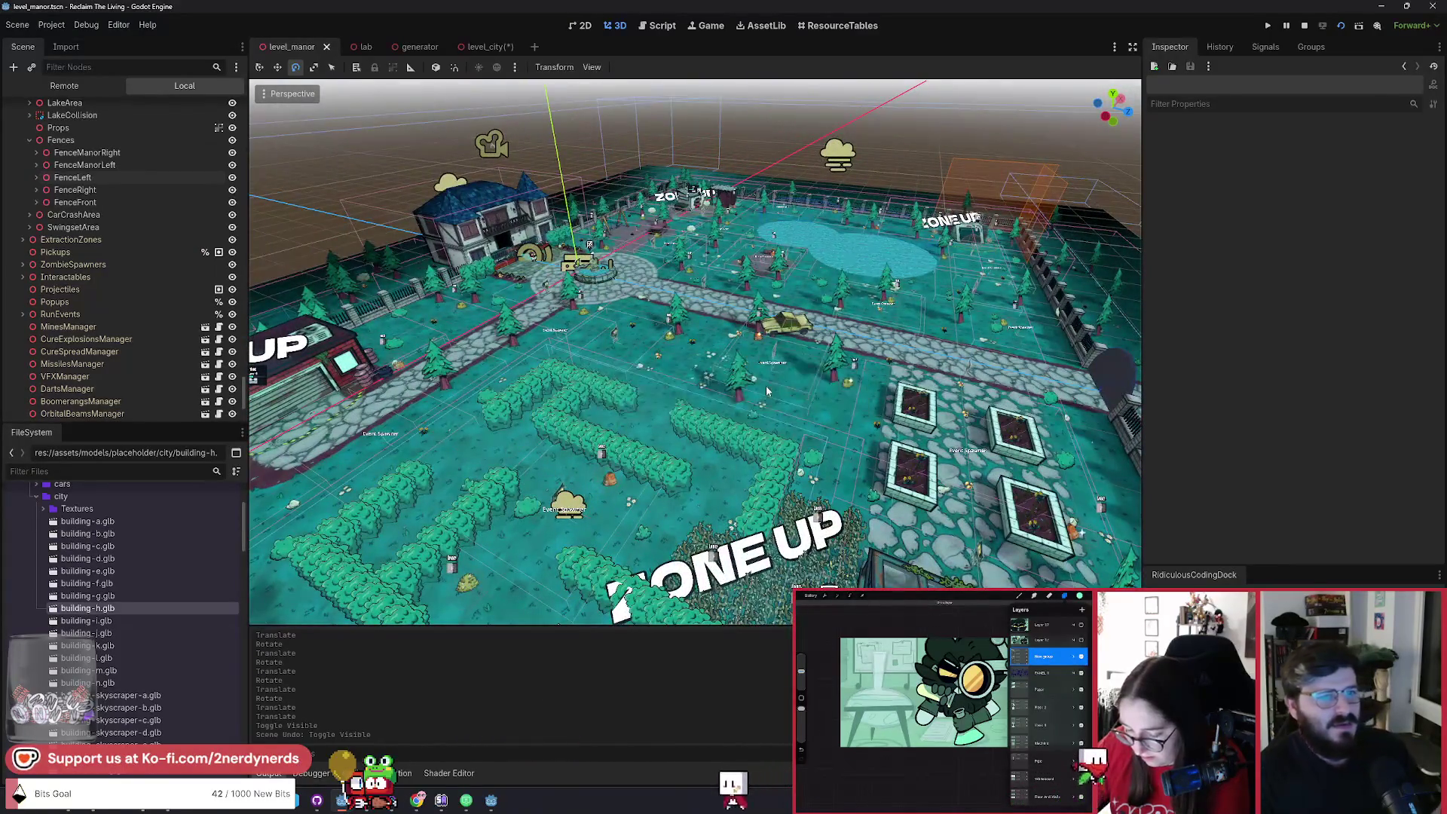
# Fly the camera over the manor roof, swingset yard and shed roofs to the ZONE sign.
pyautogui.press('w')
pyautogui.press('w')
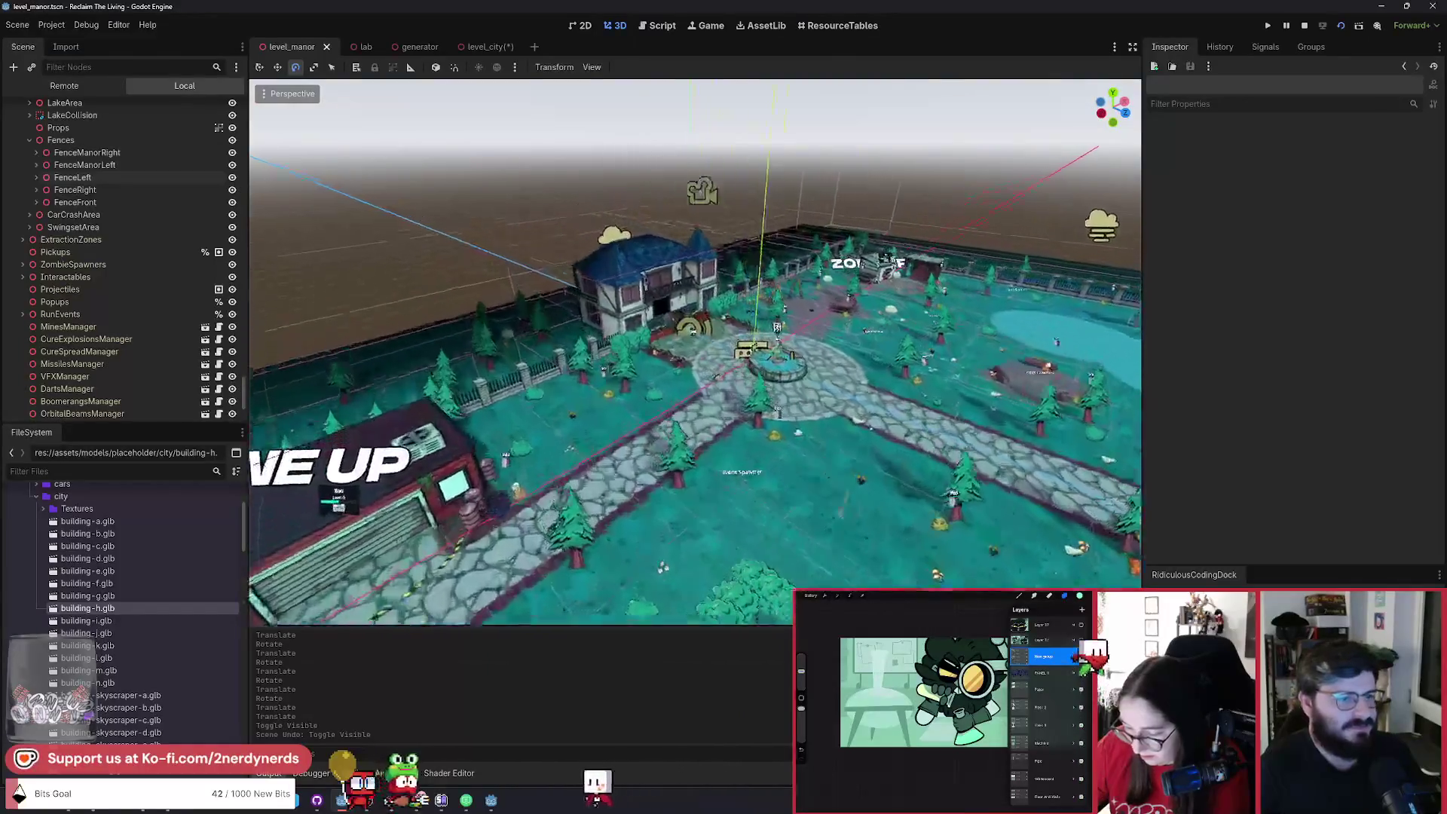
pyautogui.press('w')
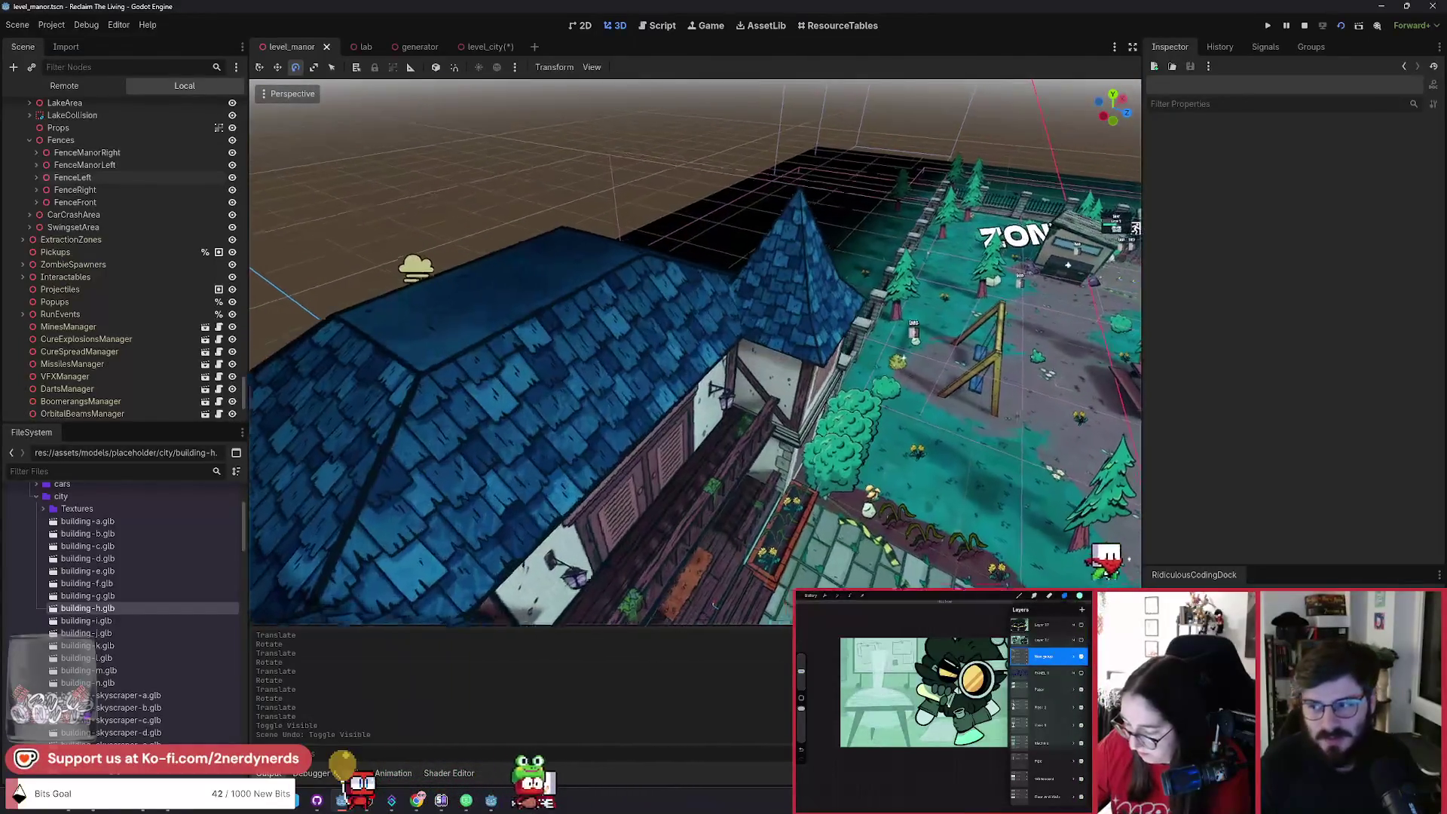
pyautogui.press('s')
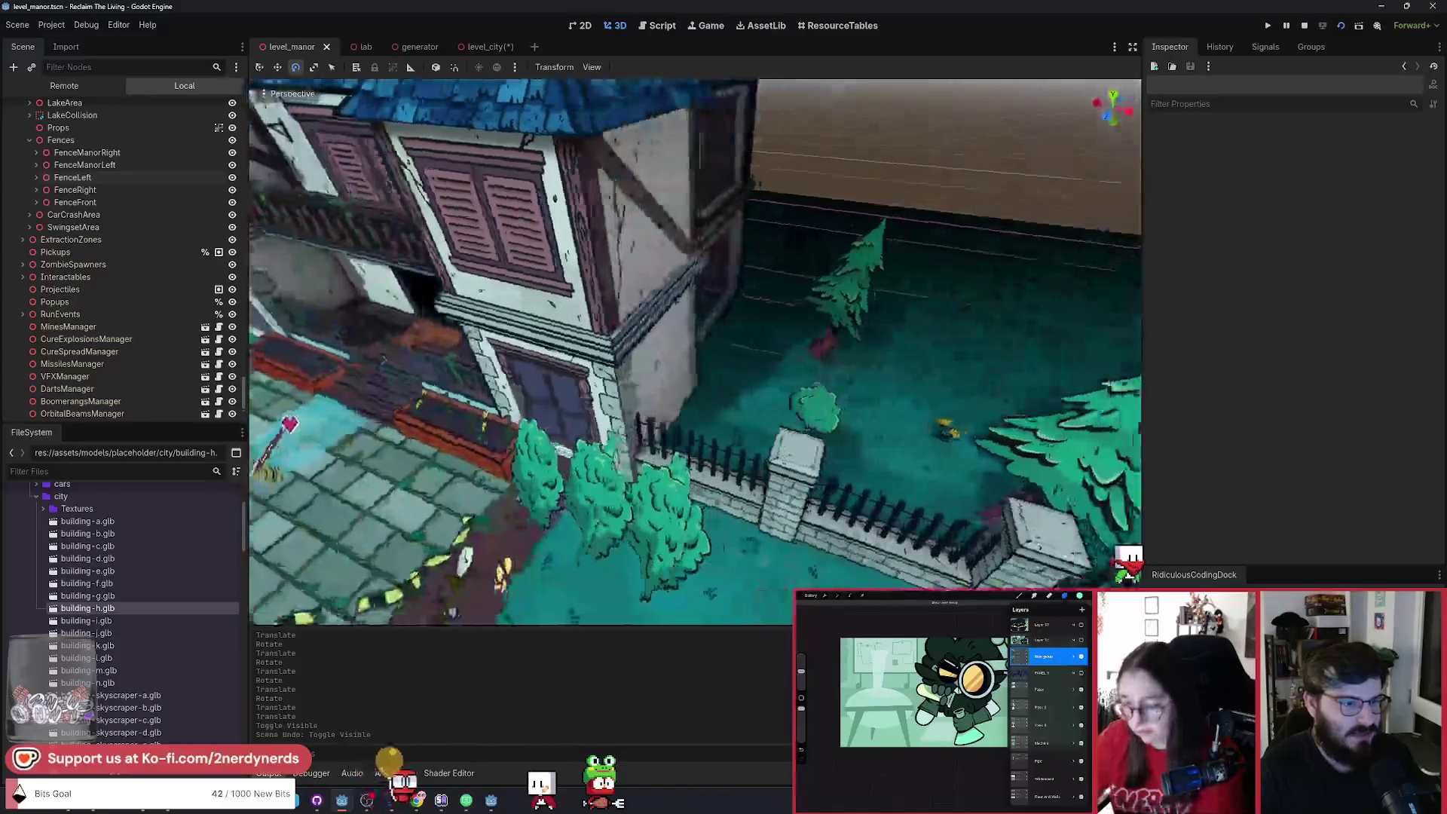
pyautogui.press('w')
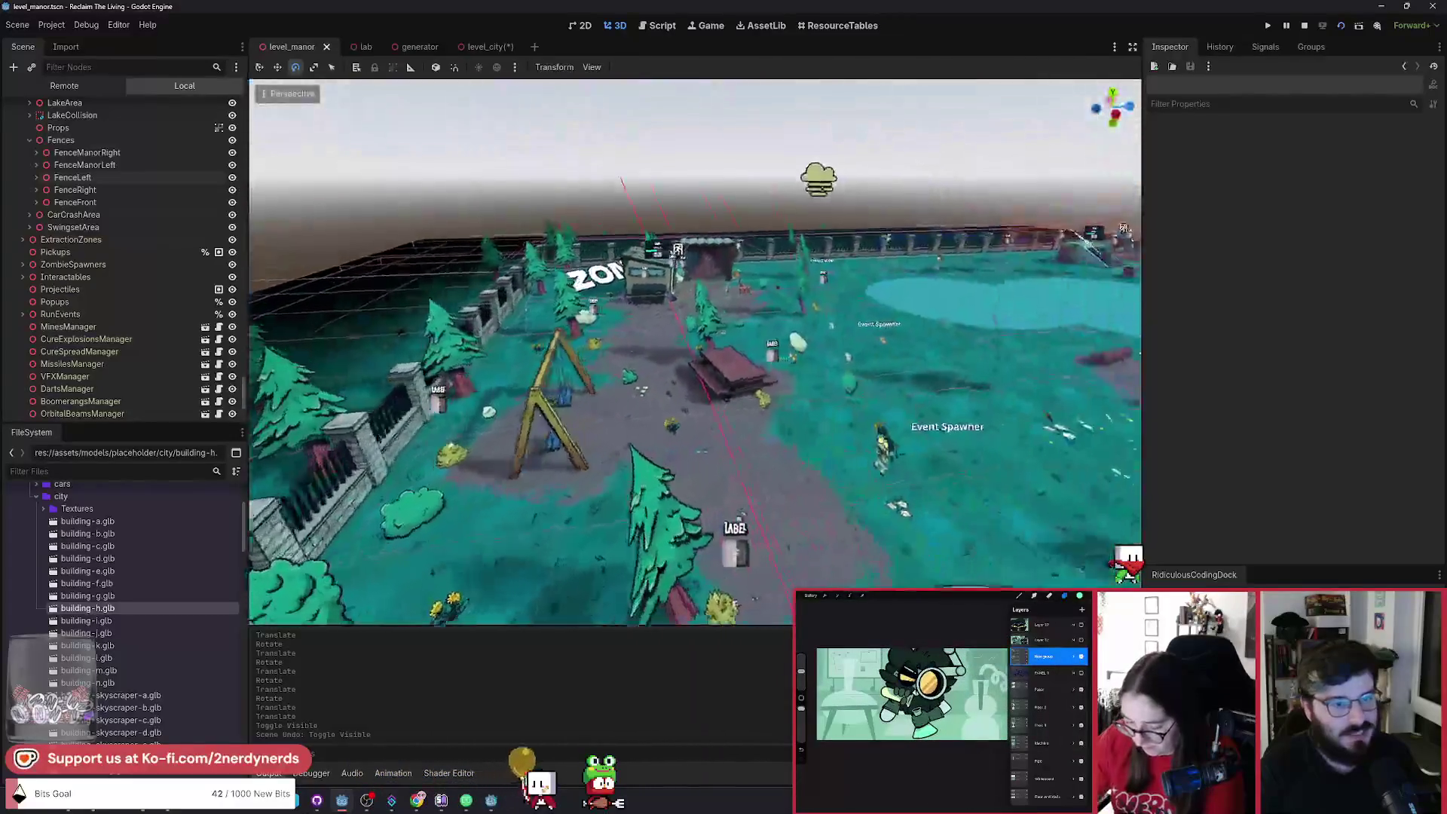
pyautogui.press('s')
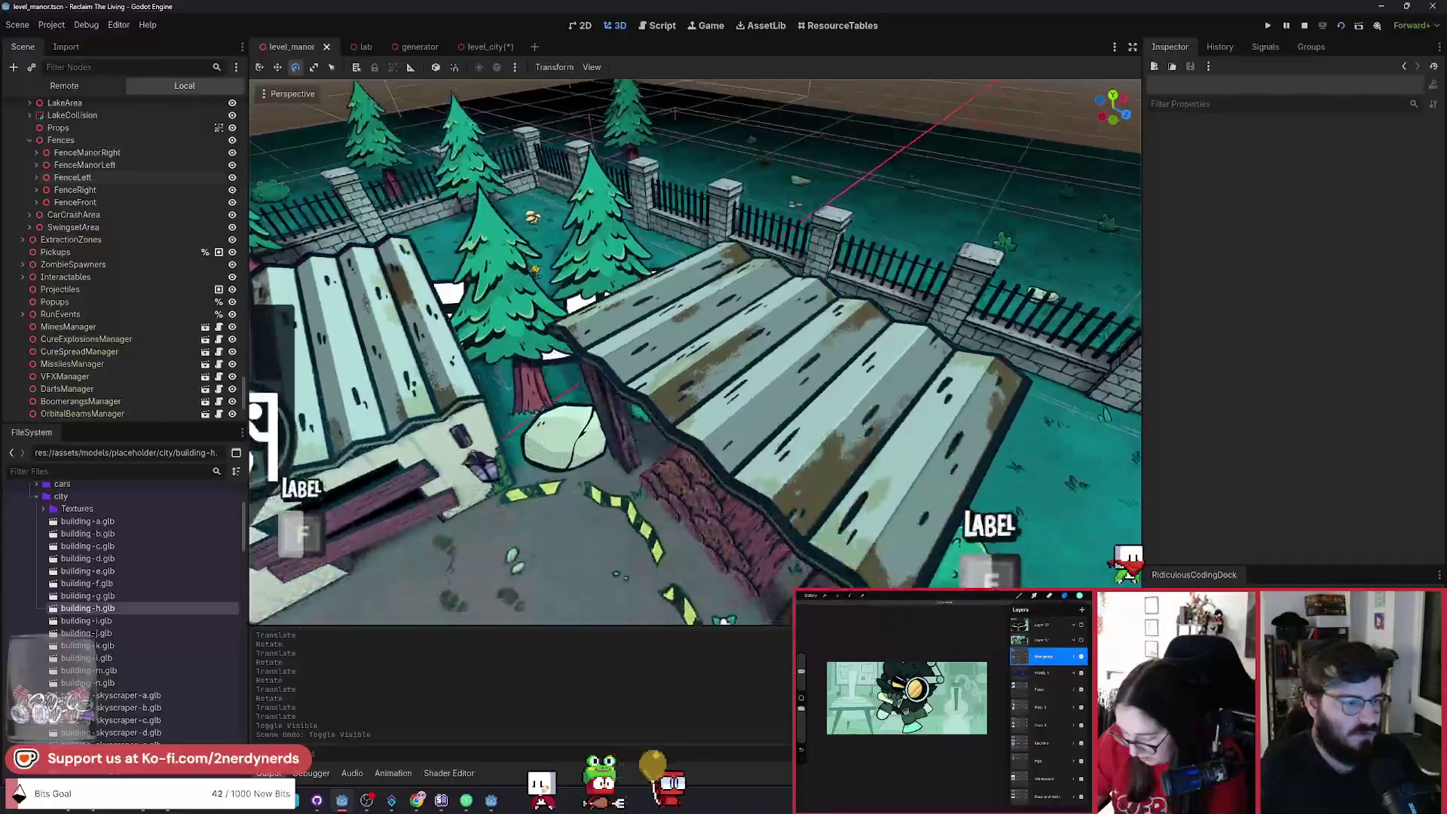
pyautogui.press('w')
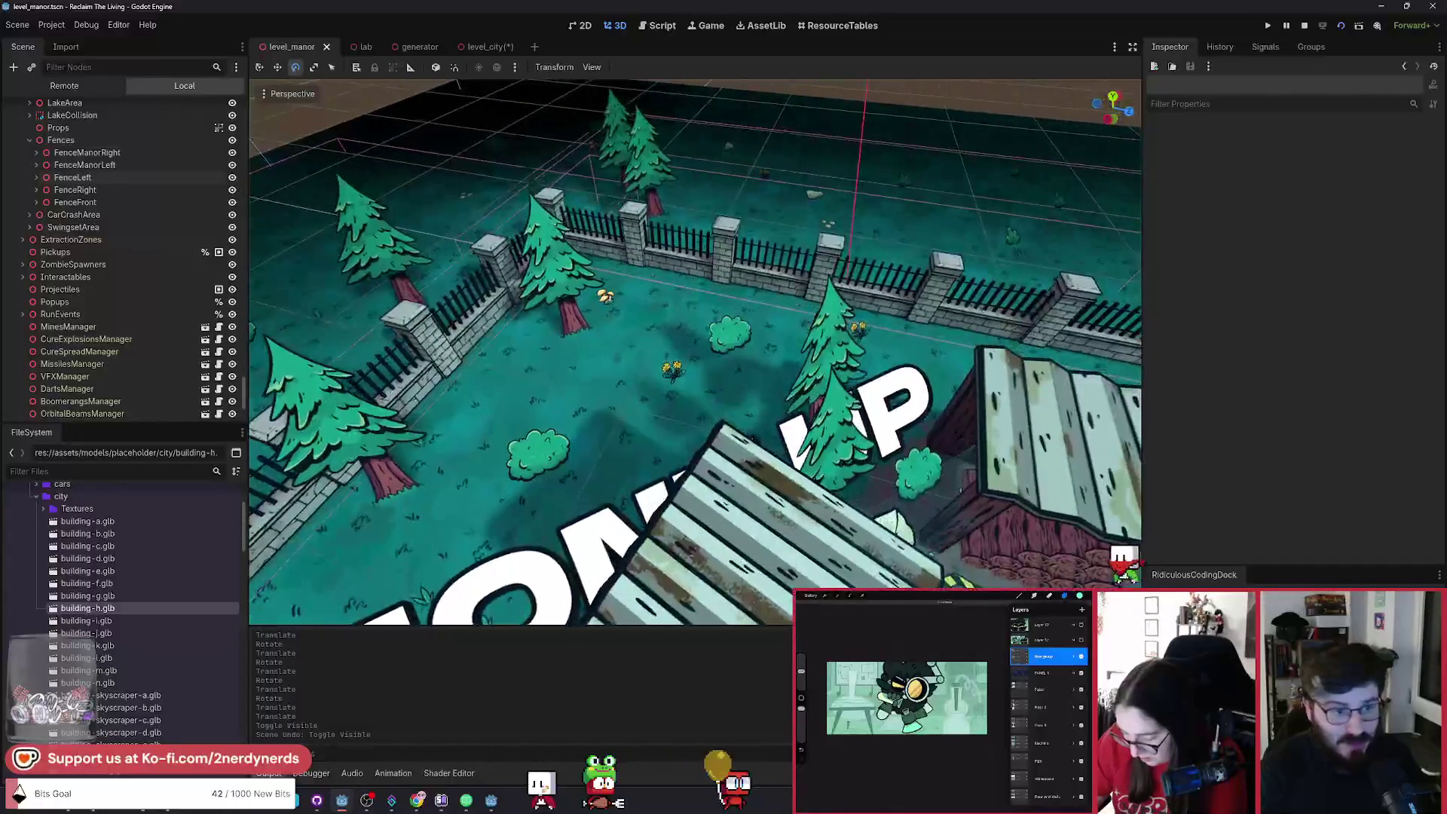
pyautogui.press('w')
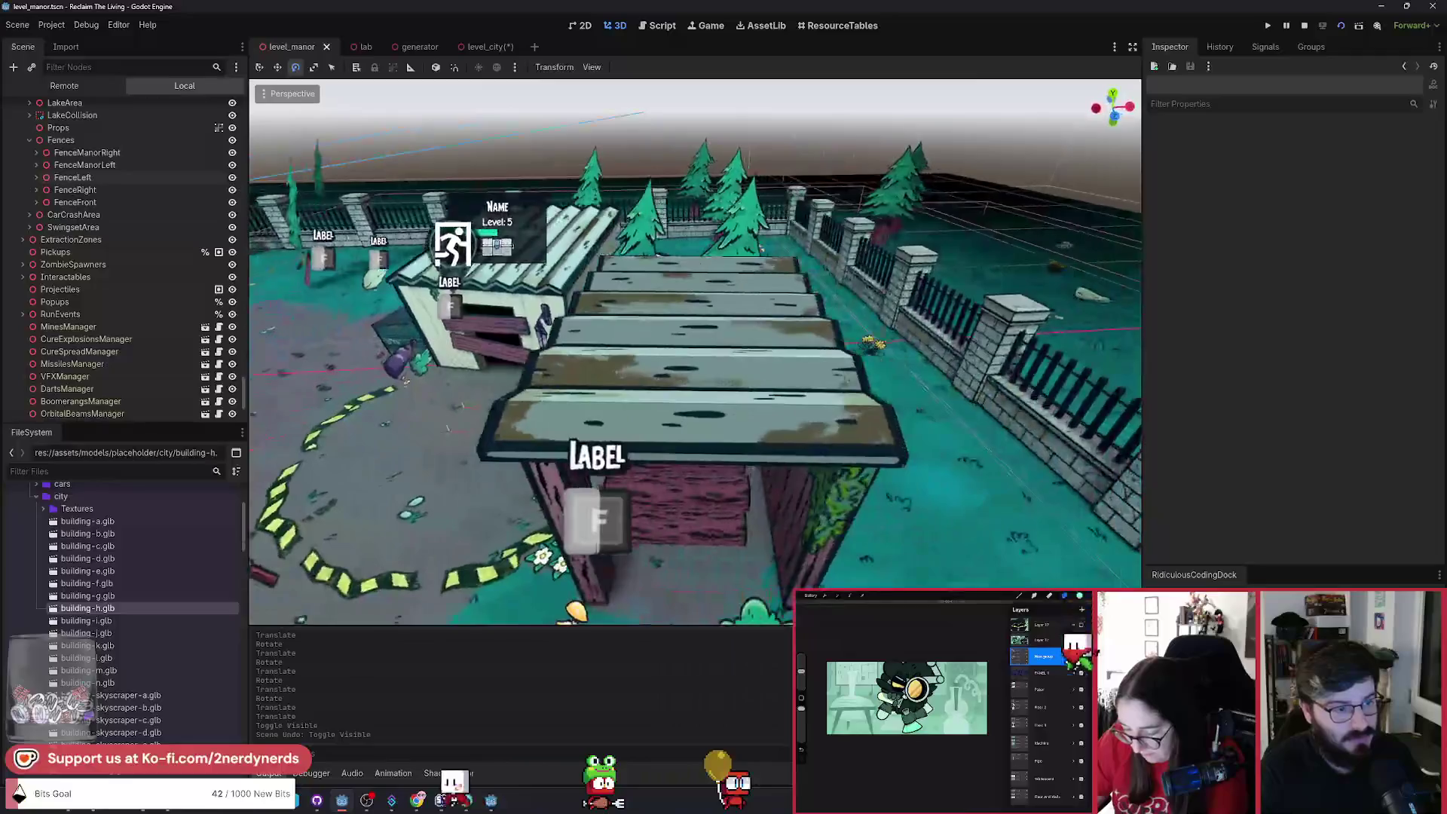
pyautogui.press('s')
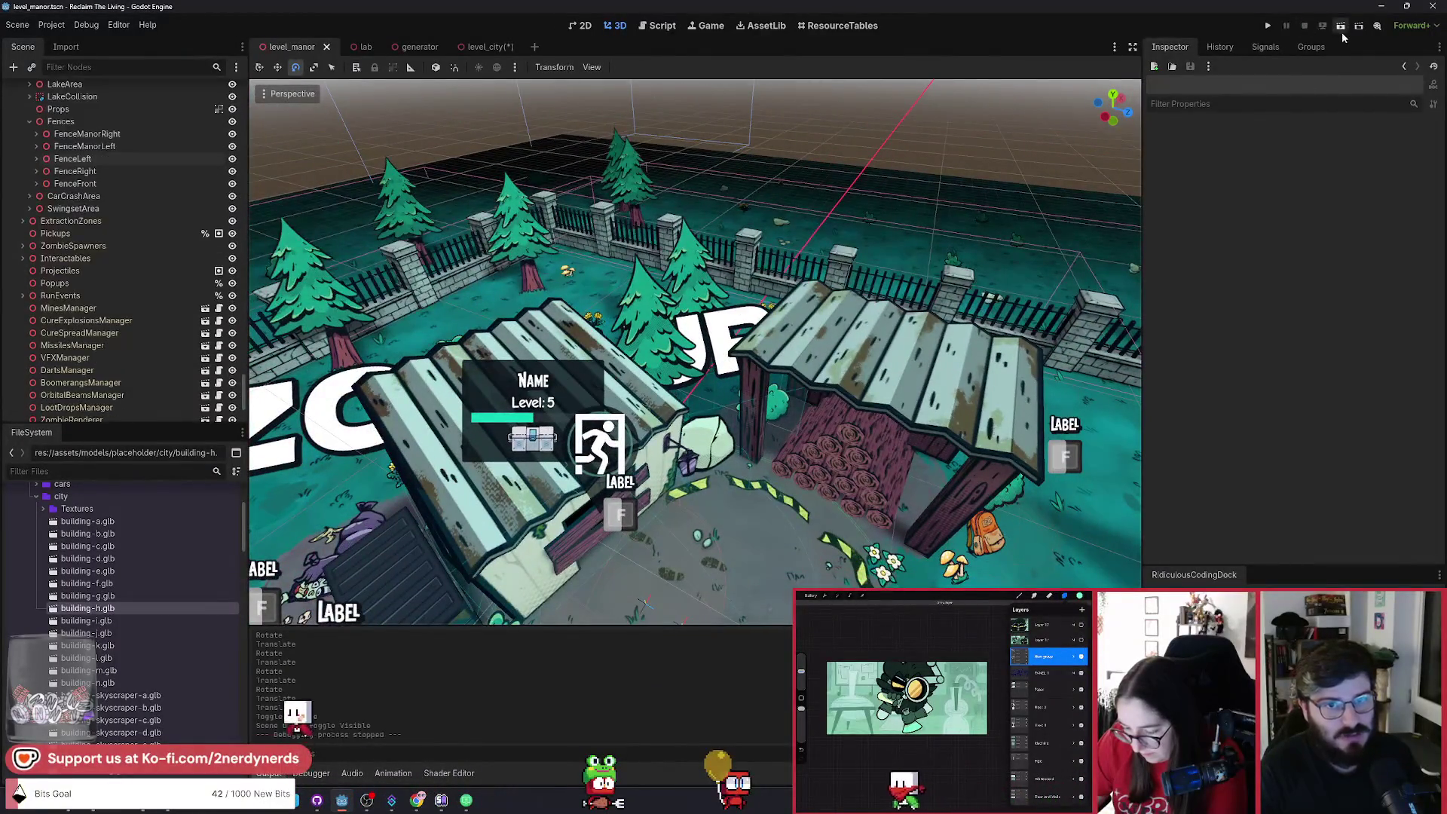
# Run the project, choose the Dart Gun applicator, walk down-left, and open the F1 debug panel.
pyautogui.click(1342, 32)
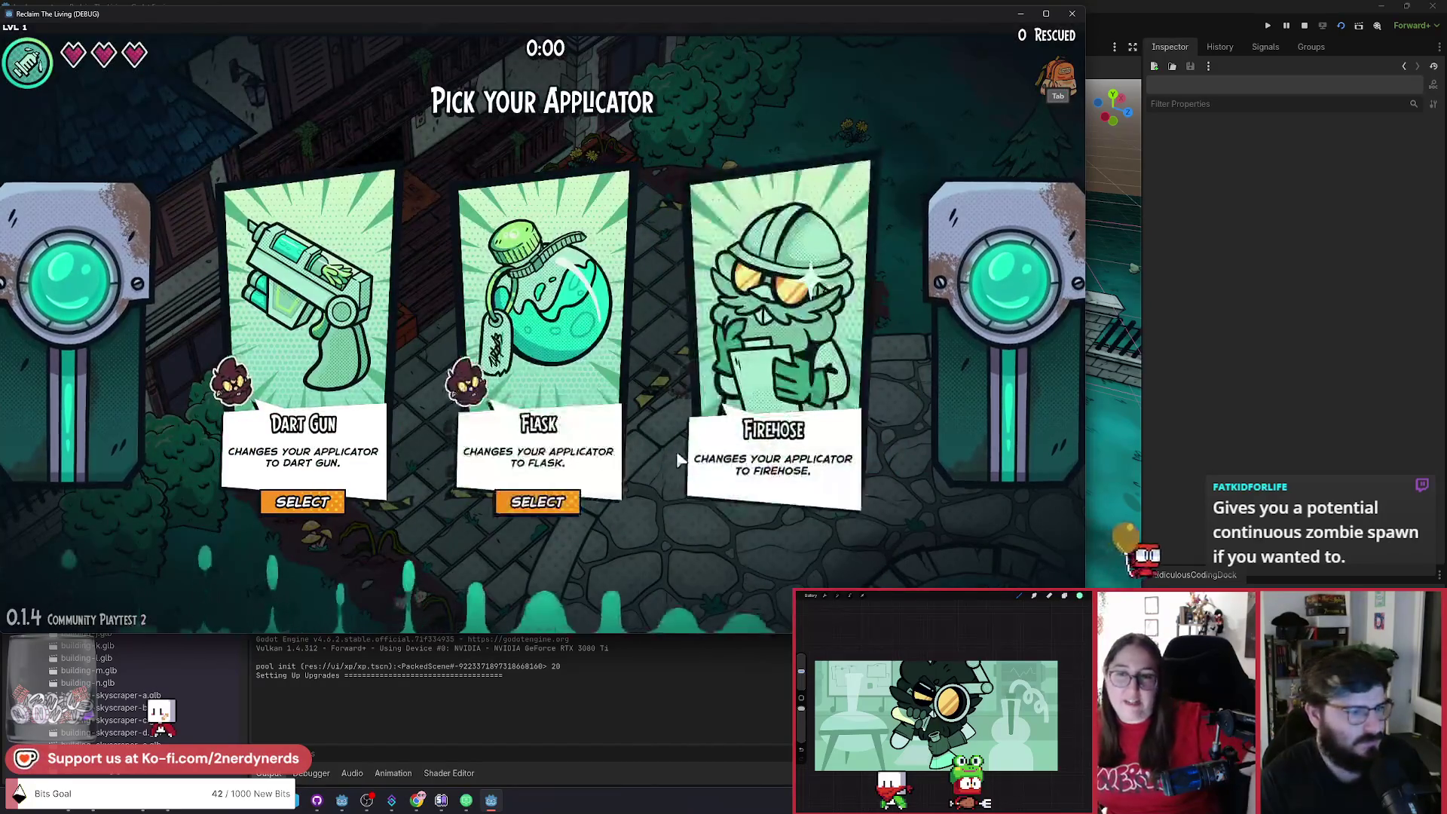
pyautogui.click(332, 512)
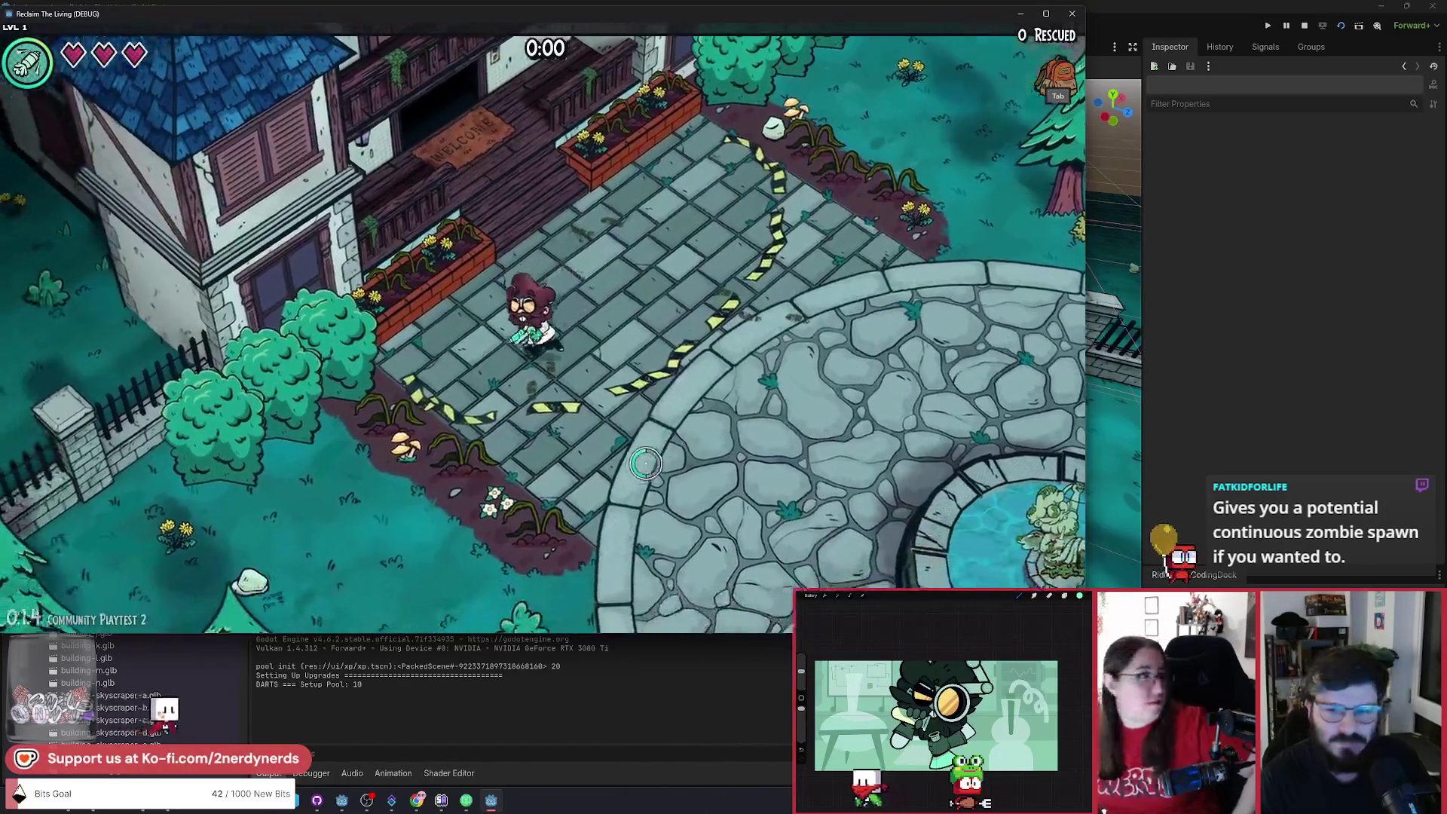
pyautogui.press('a')
pyautogui.press('s')
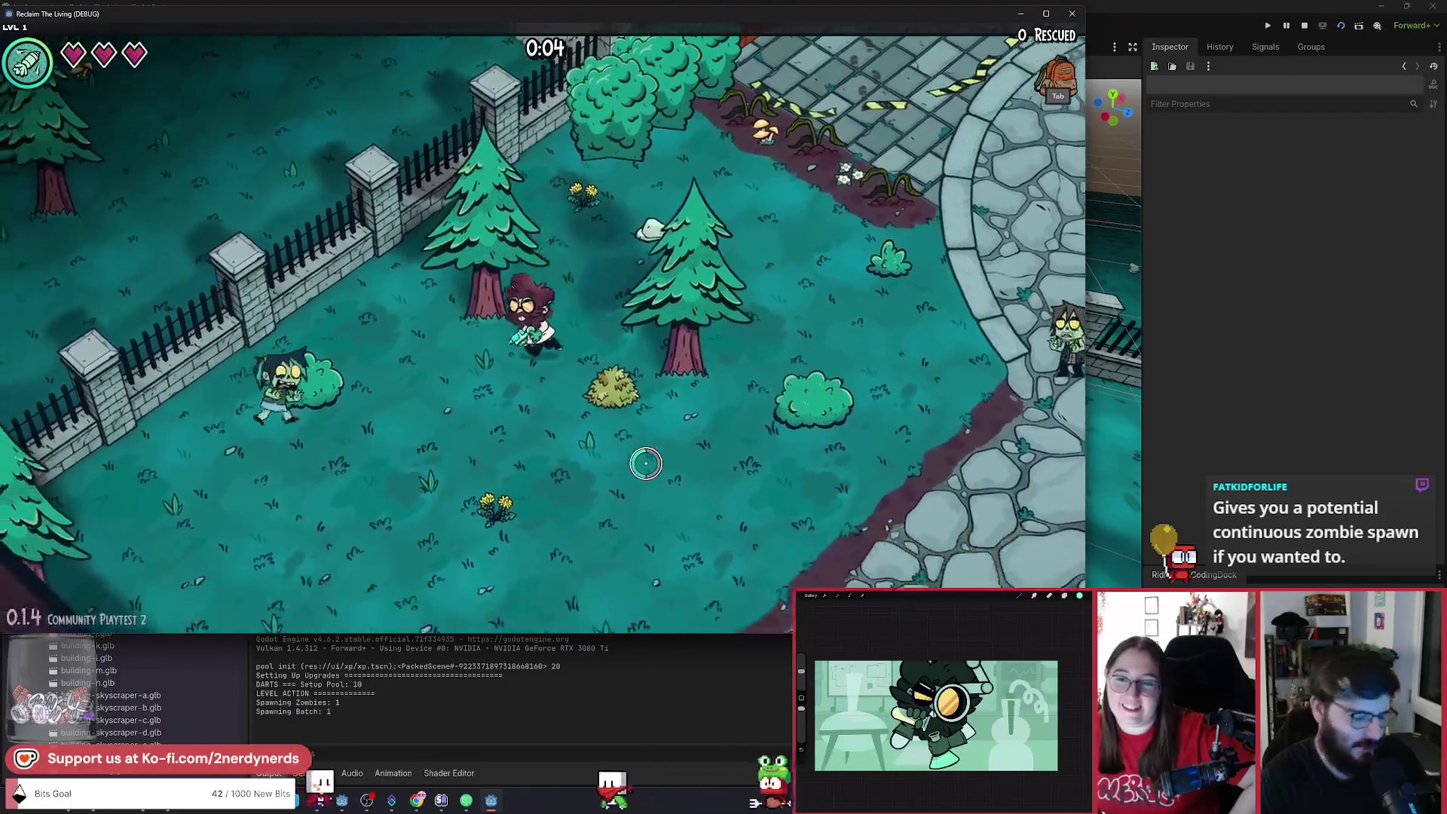
pyautogui.press('F1')
# Walk the character around and switch off zombie spawning with the No Zs toggle.
pyautogui.press('a')
pyautogui.press('s')
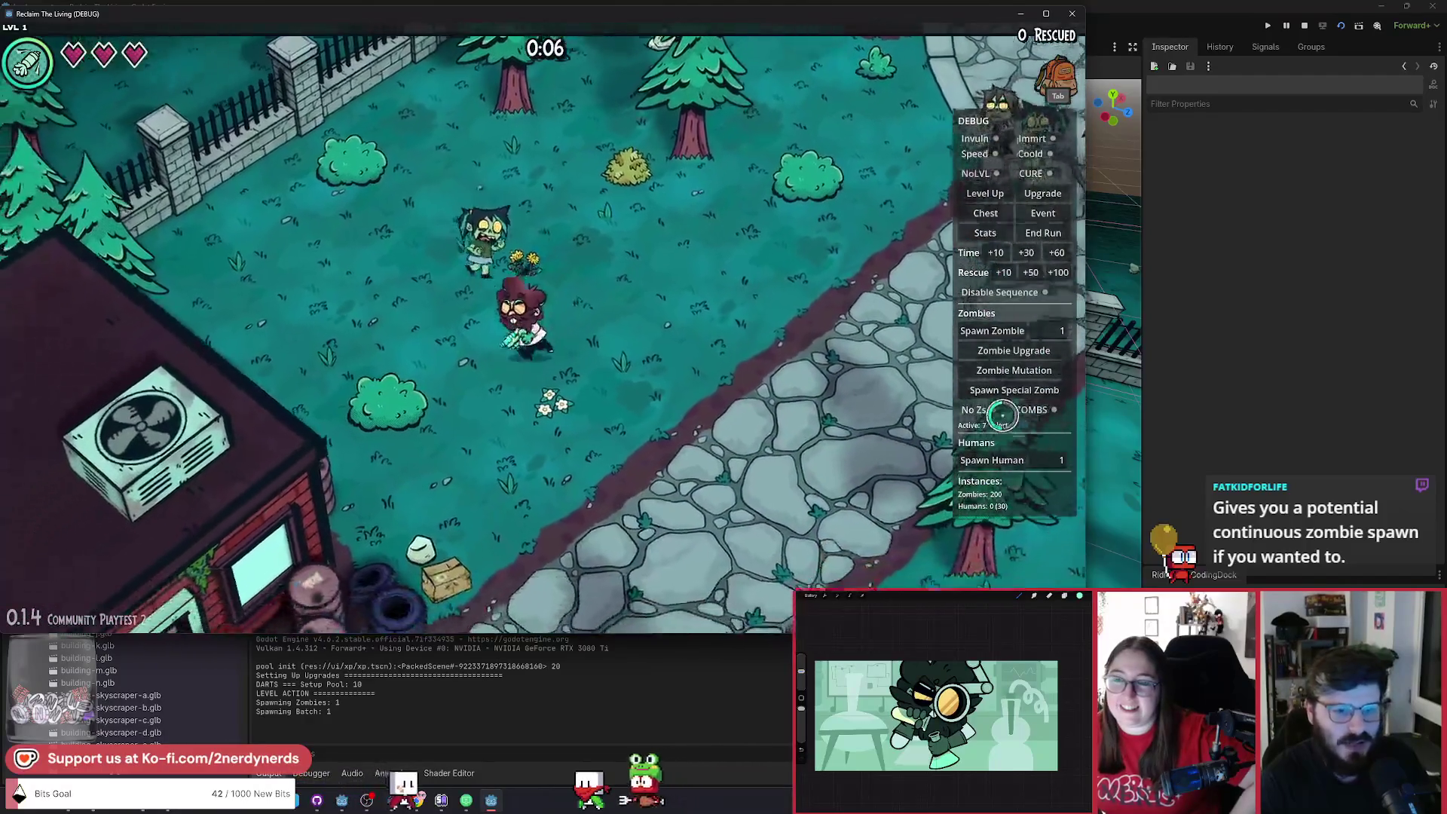
pyautogui.press('w')
pyautogui.press('a')
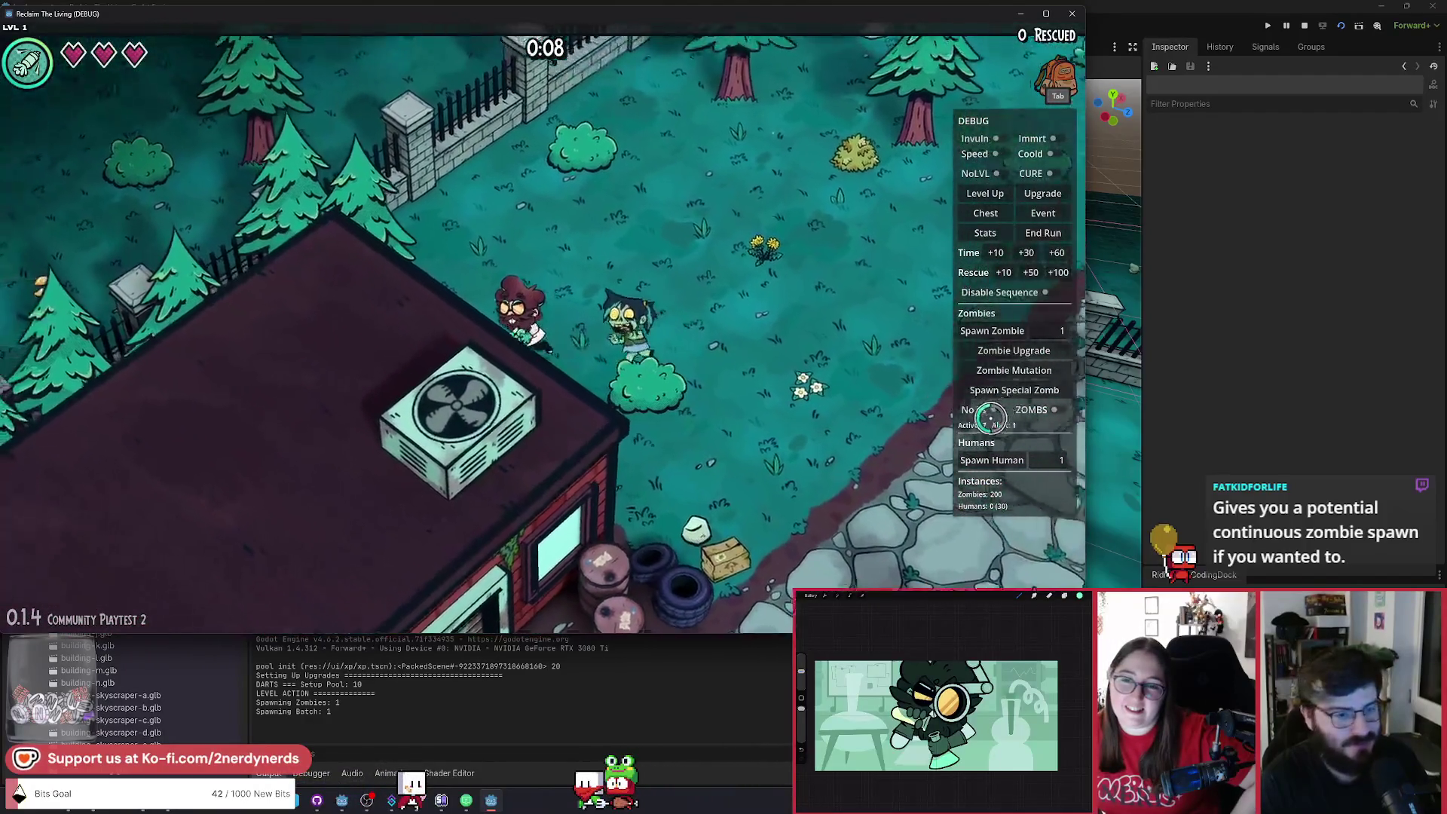
pyautogui.click(995, 409)
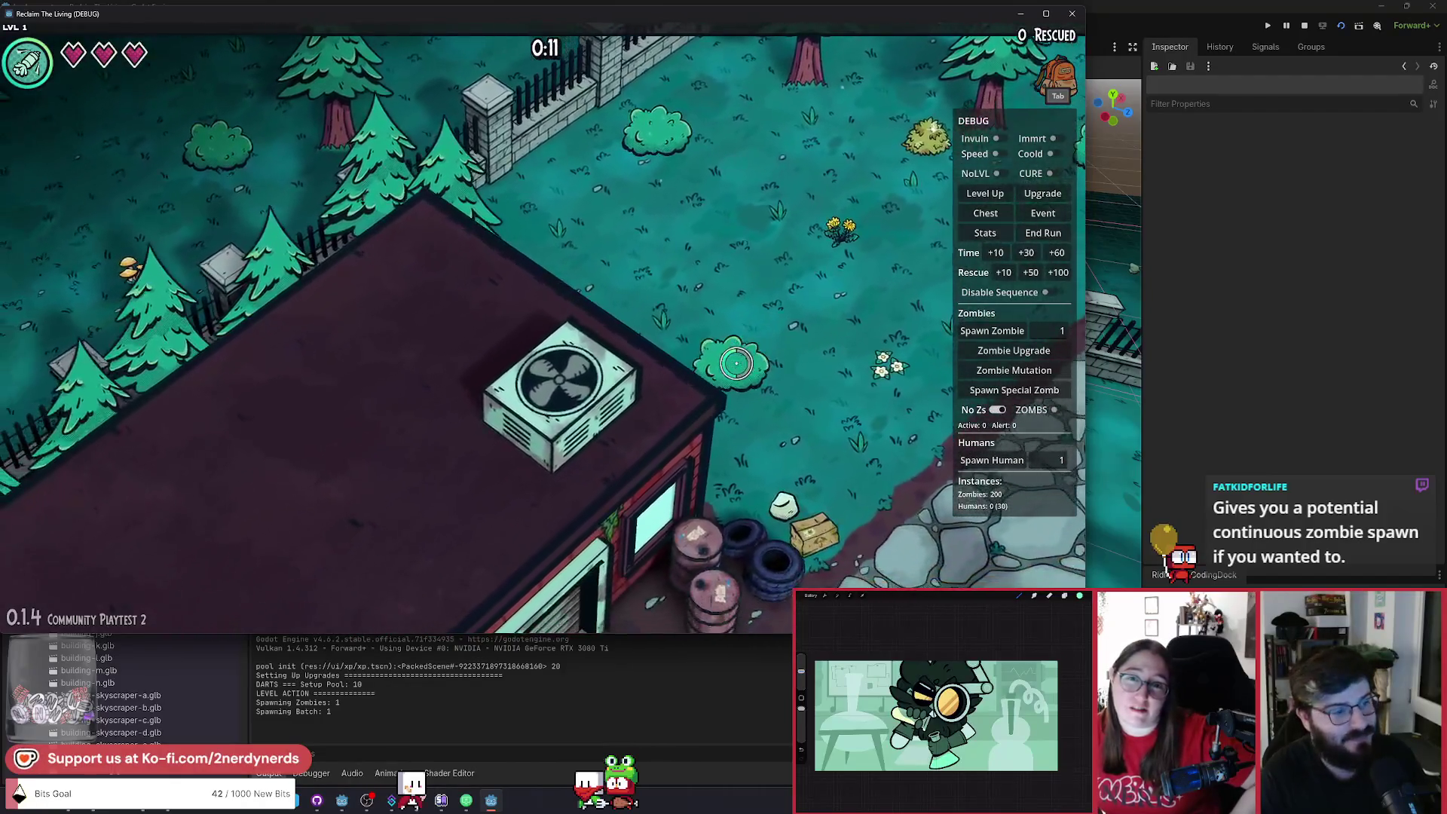
# Walk the character down toward the stone path and turn on Disable Sequence.
pyautogui.press('s')
pyautogui.press('d')
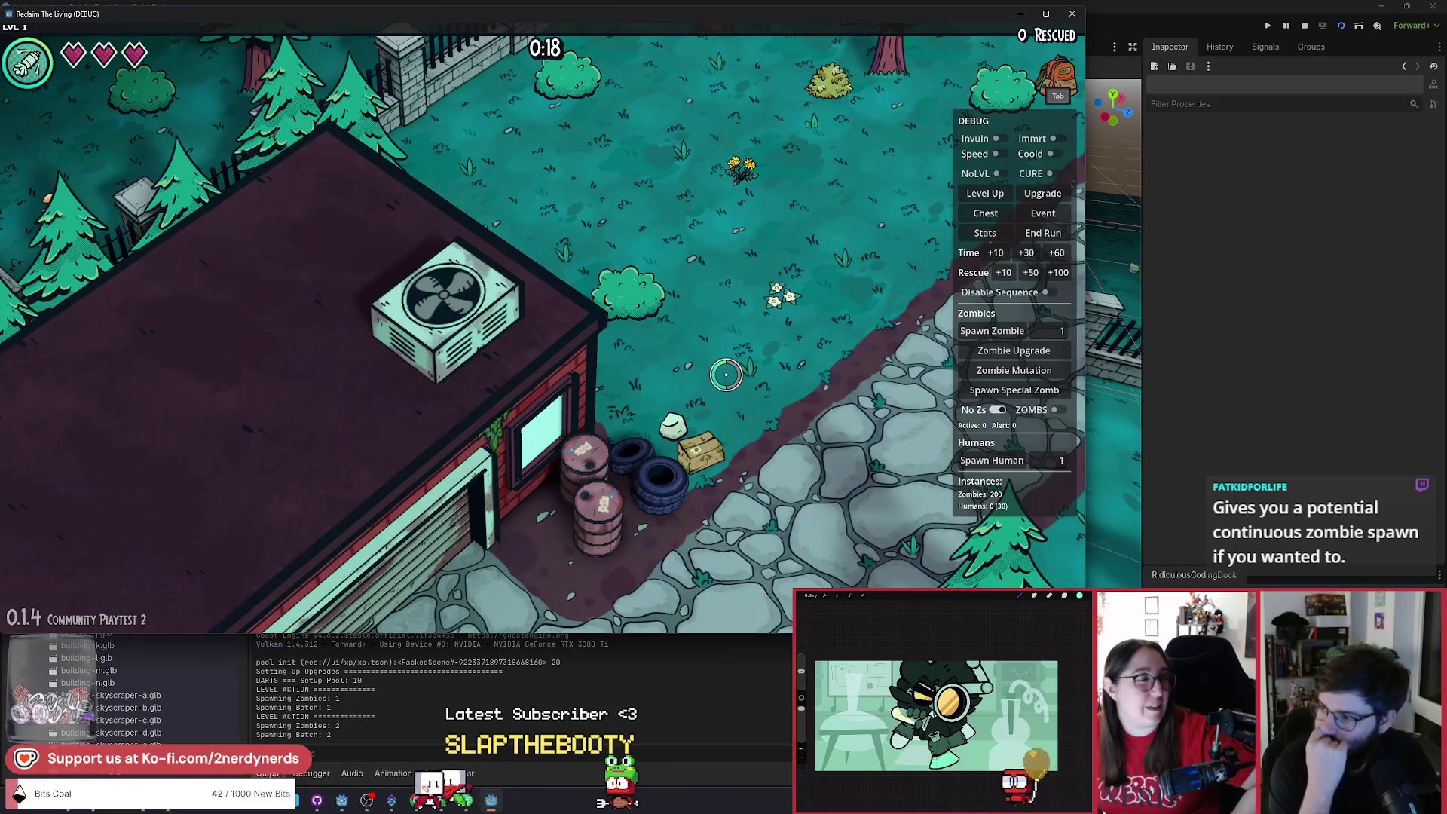
pyautogui.press('w')
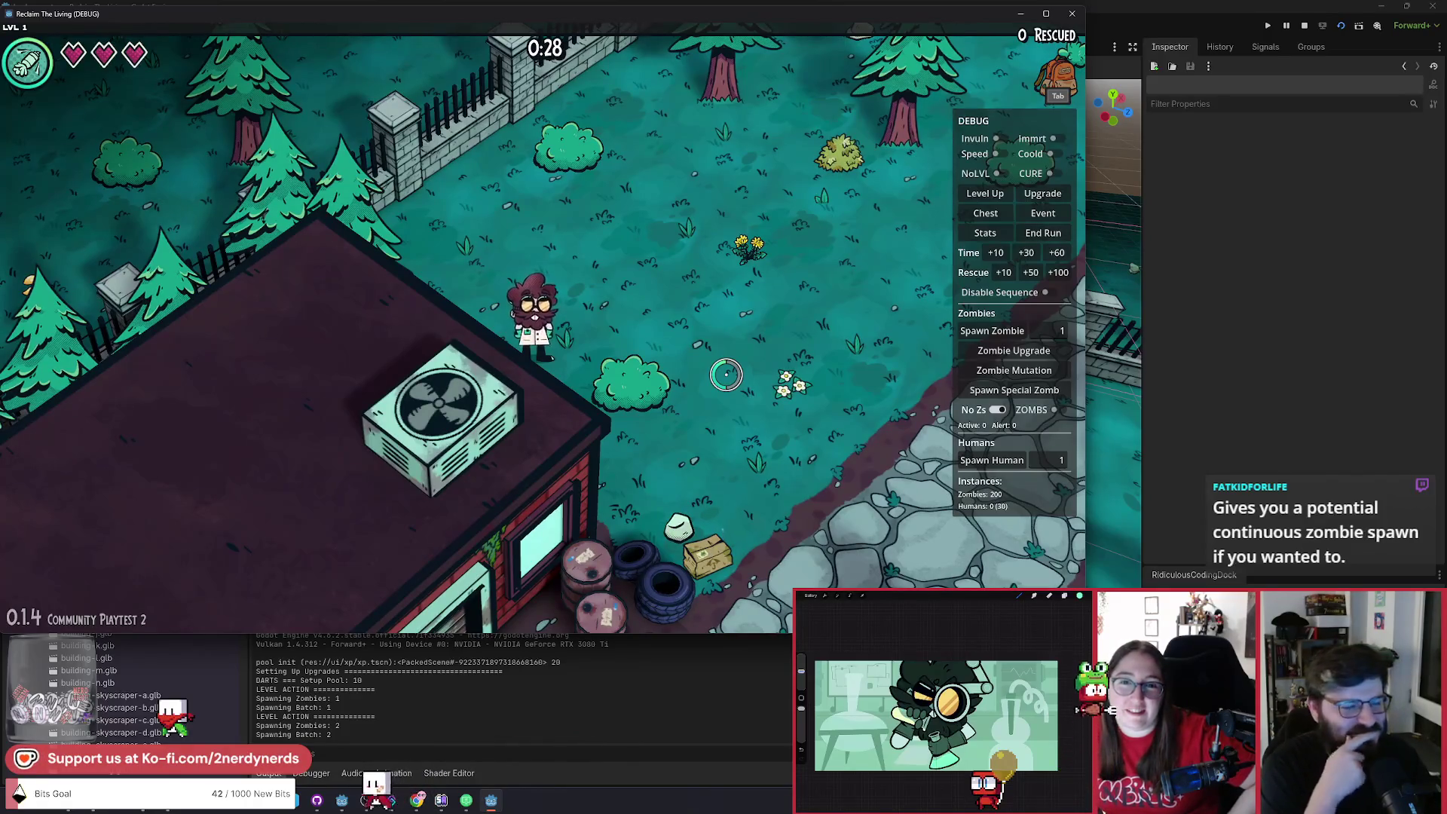
pyautogui.hotkey('s', 'd')
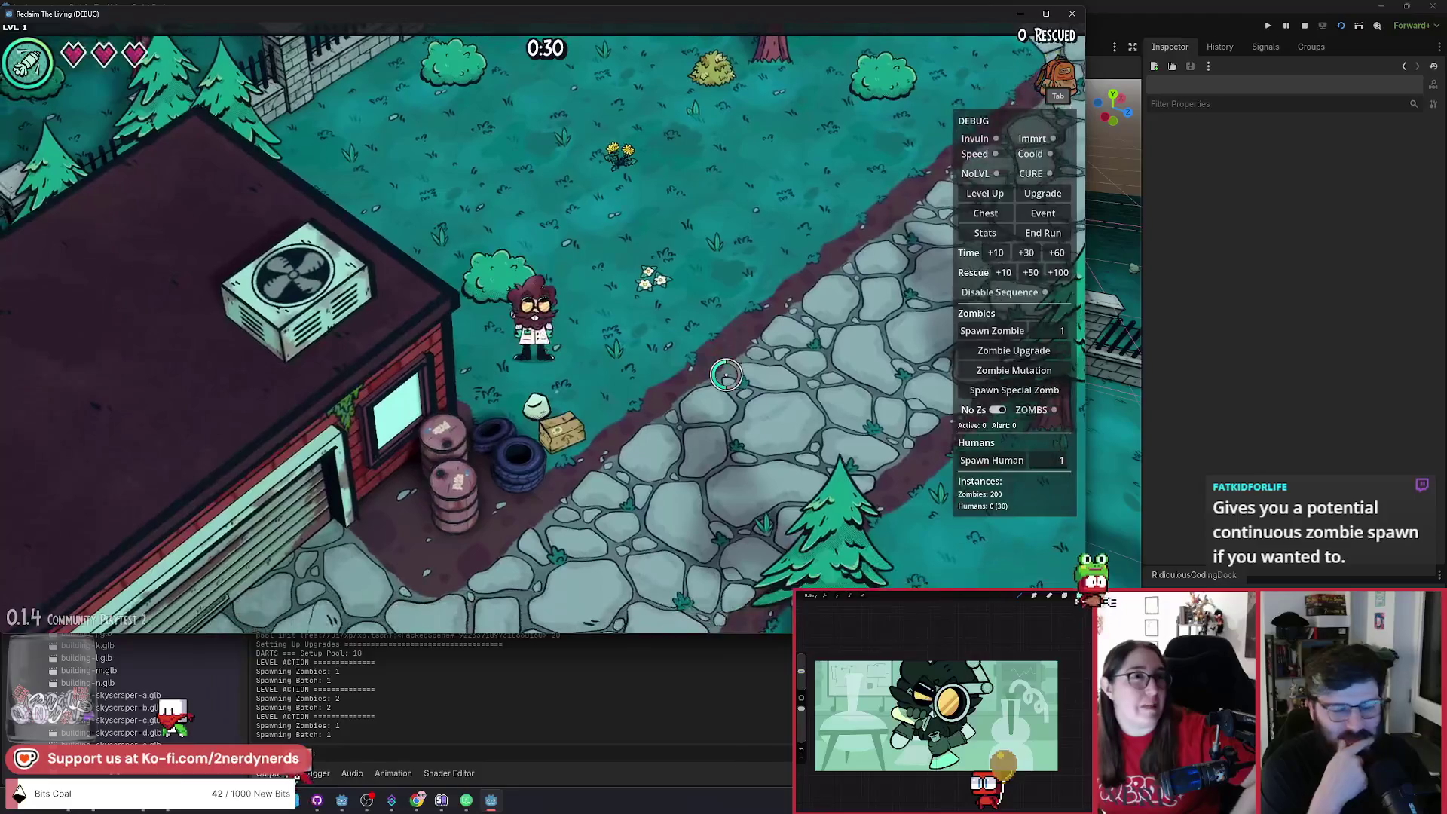
pyautogui.press('s')
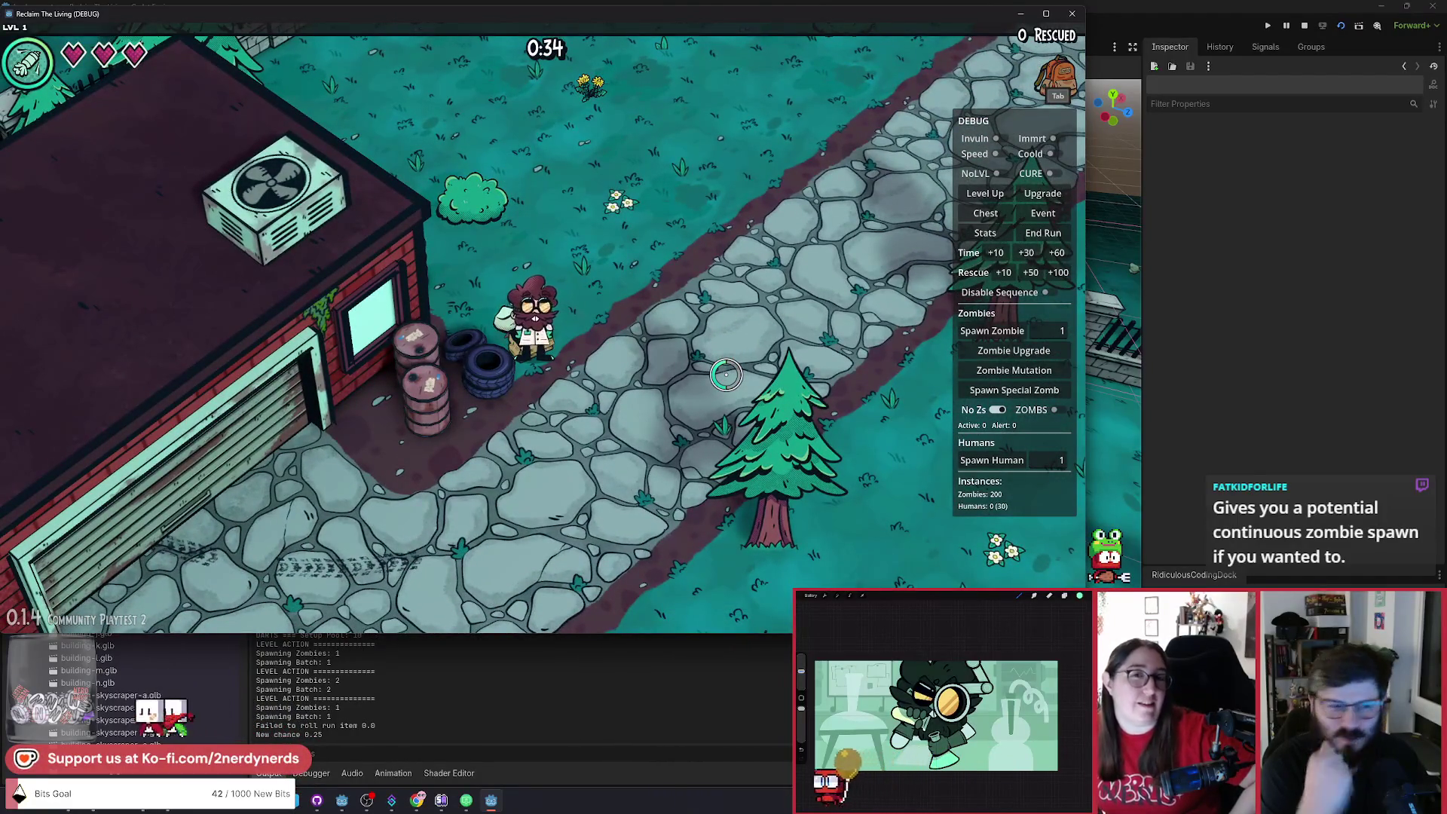
pyautogui.click(1050, 291)
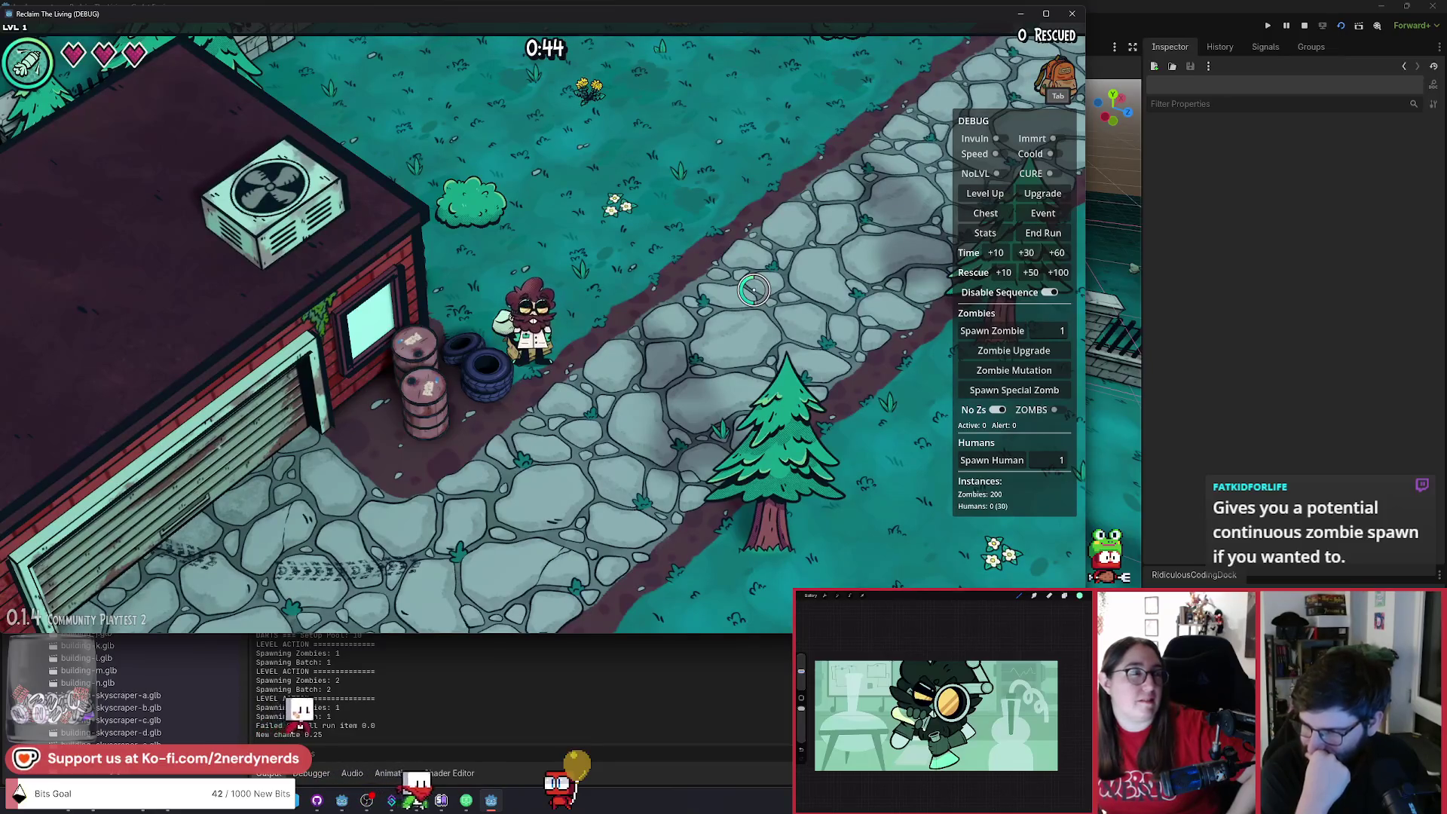
# Walk the character up-left across the grass toward the building.
pyautogui.hotkey('w', 'a')
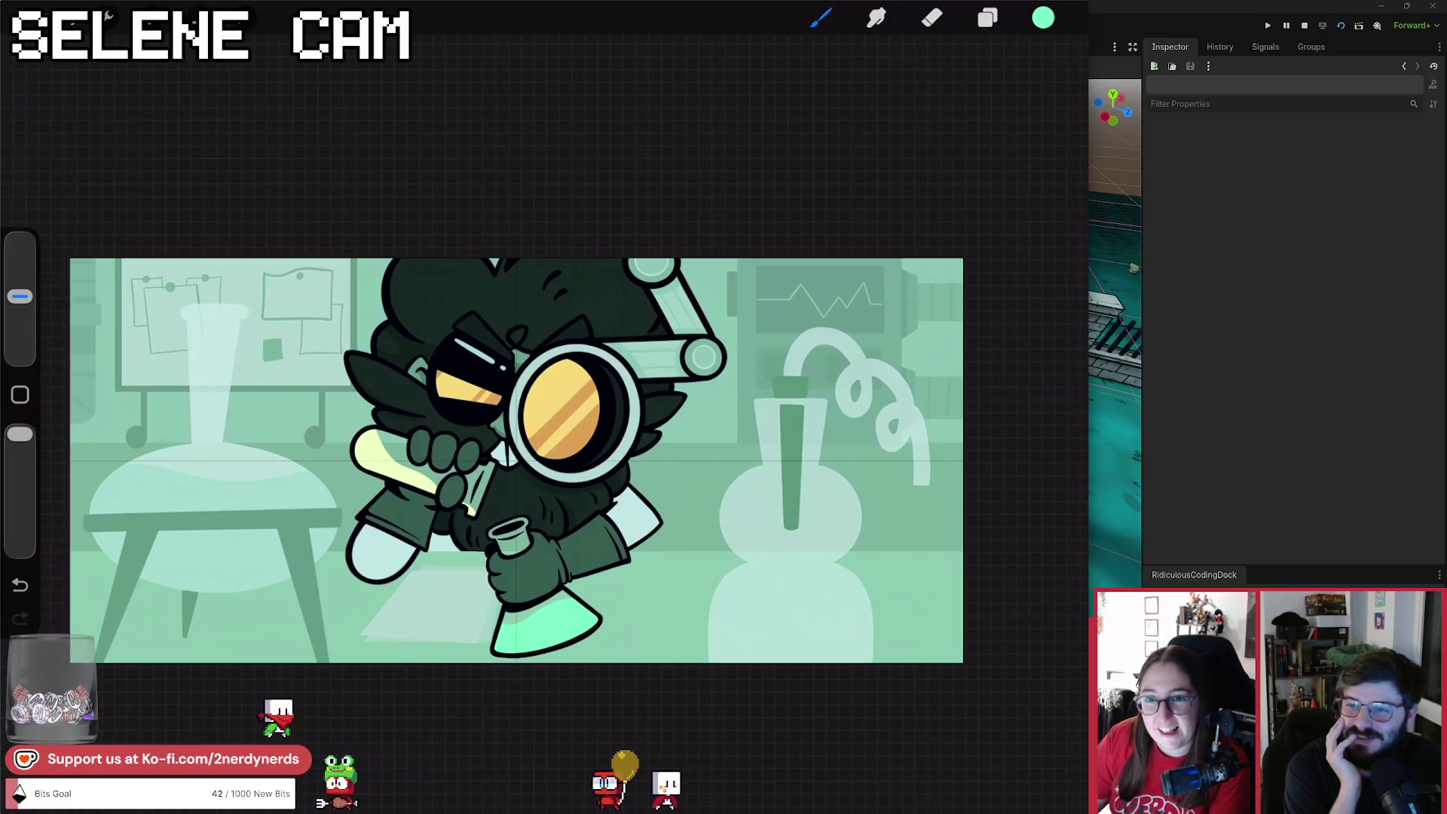
# Preview the PANEL 2A, 2B, 2C and PANEL 3 sketch layers by toggling their visibility.
pyautogui.click(987, 18)
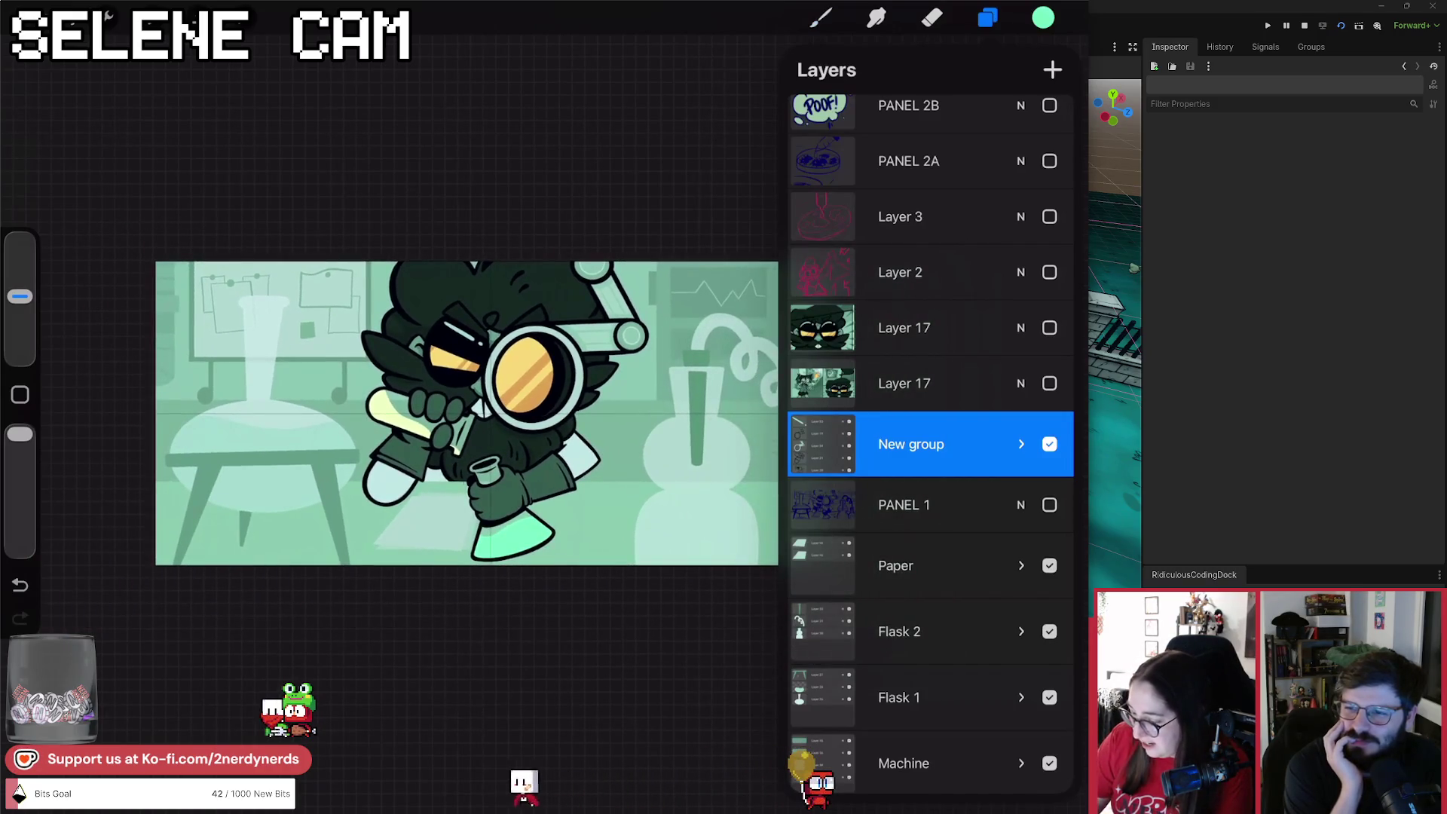
pyautogui.click(1049, 161)
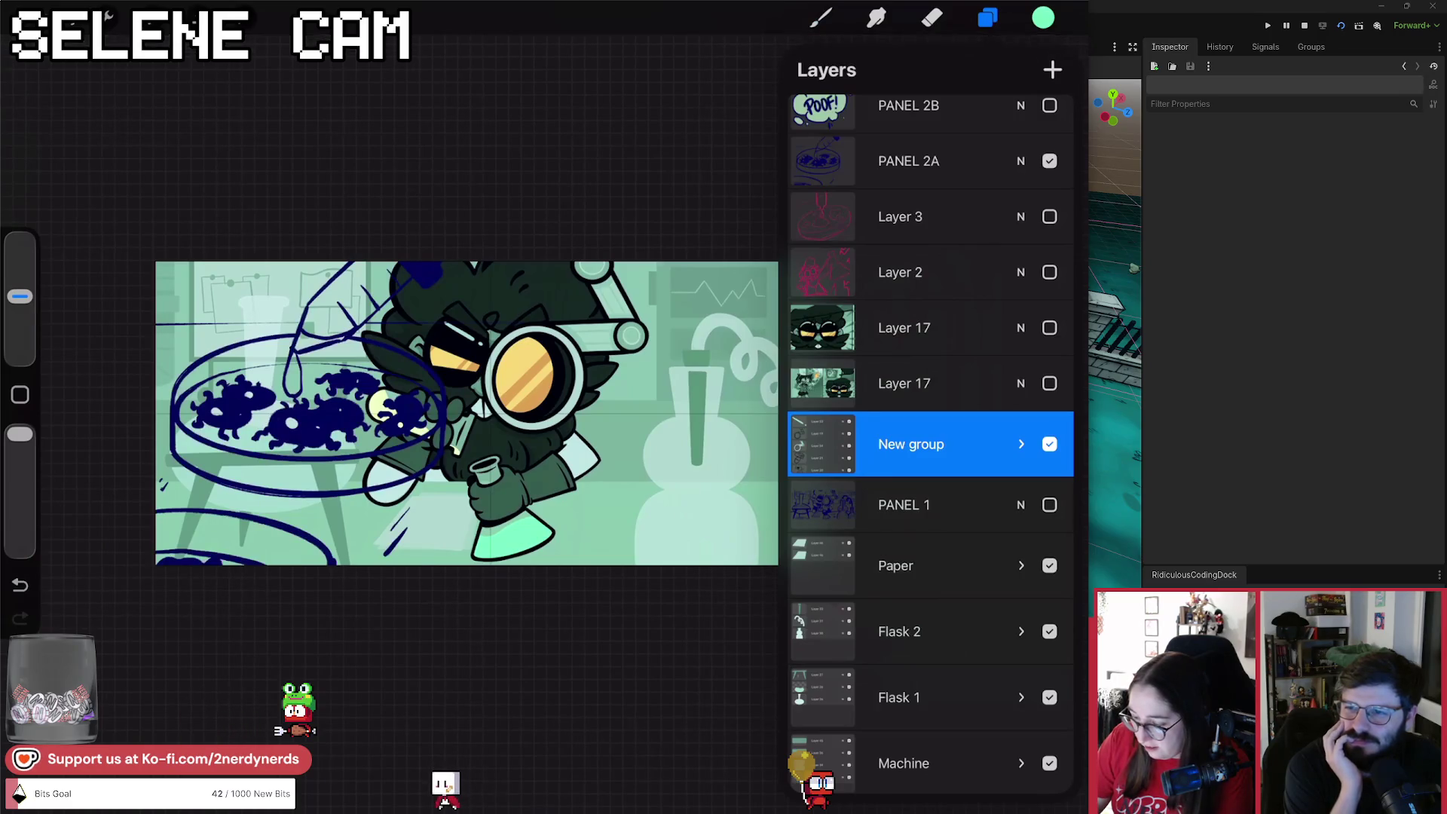
pyautogui.scroll(2, 931, 445)
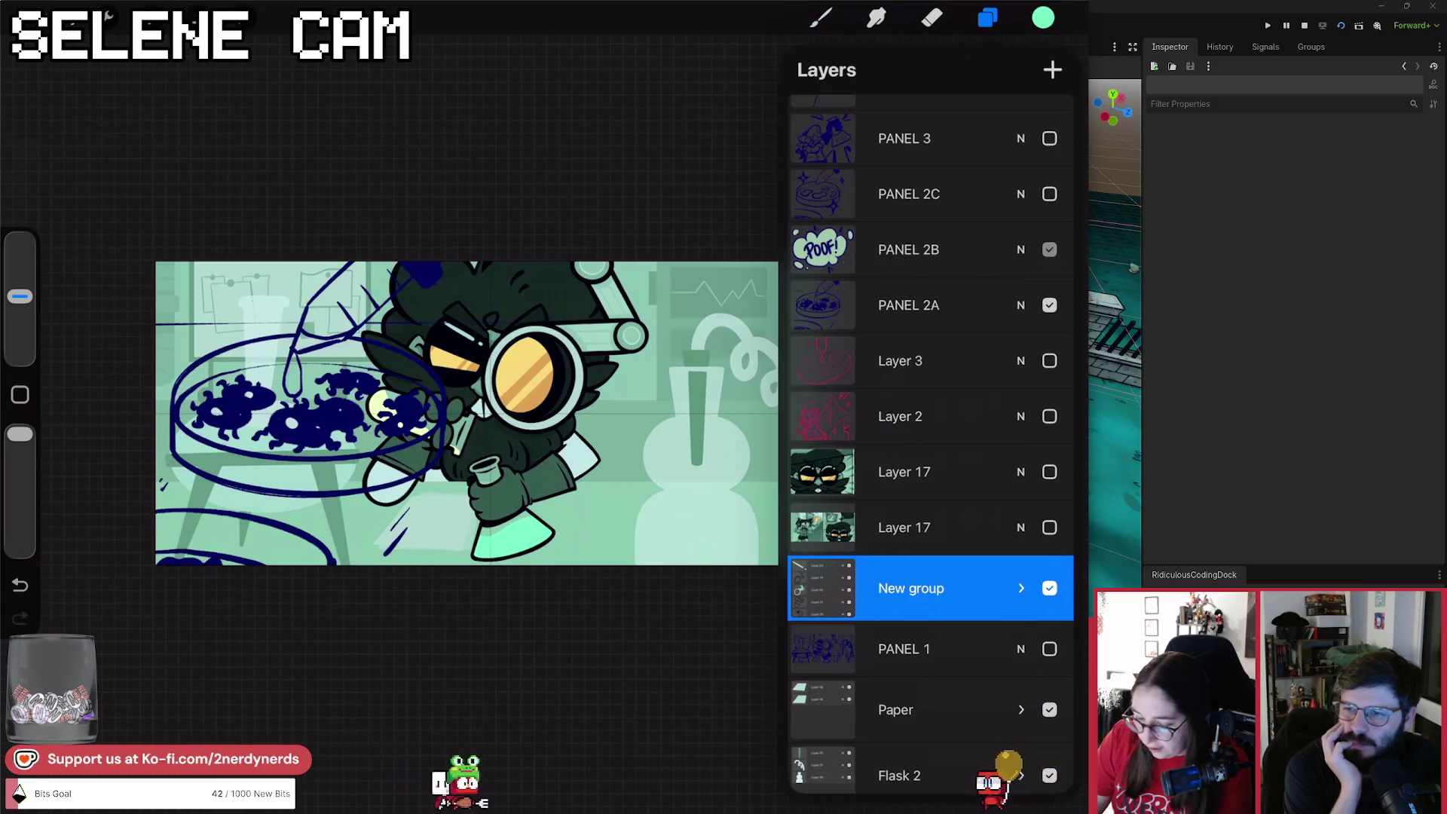
pyautogui.click(1049, 249)
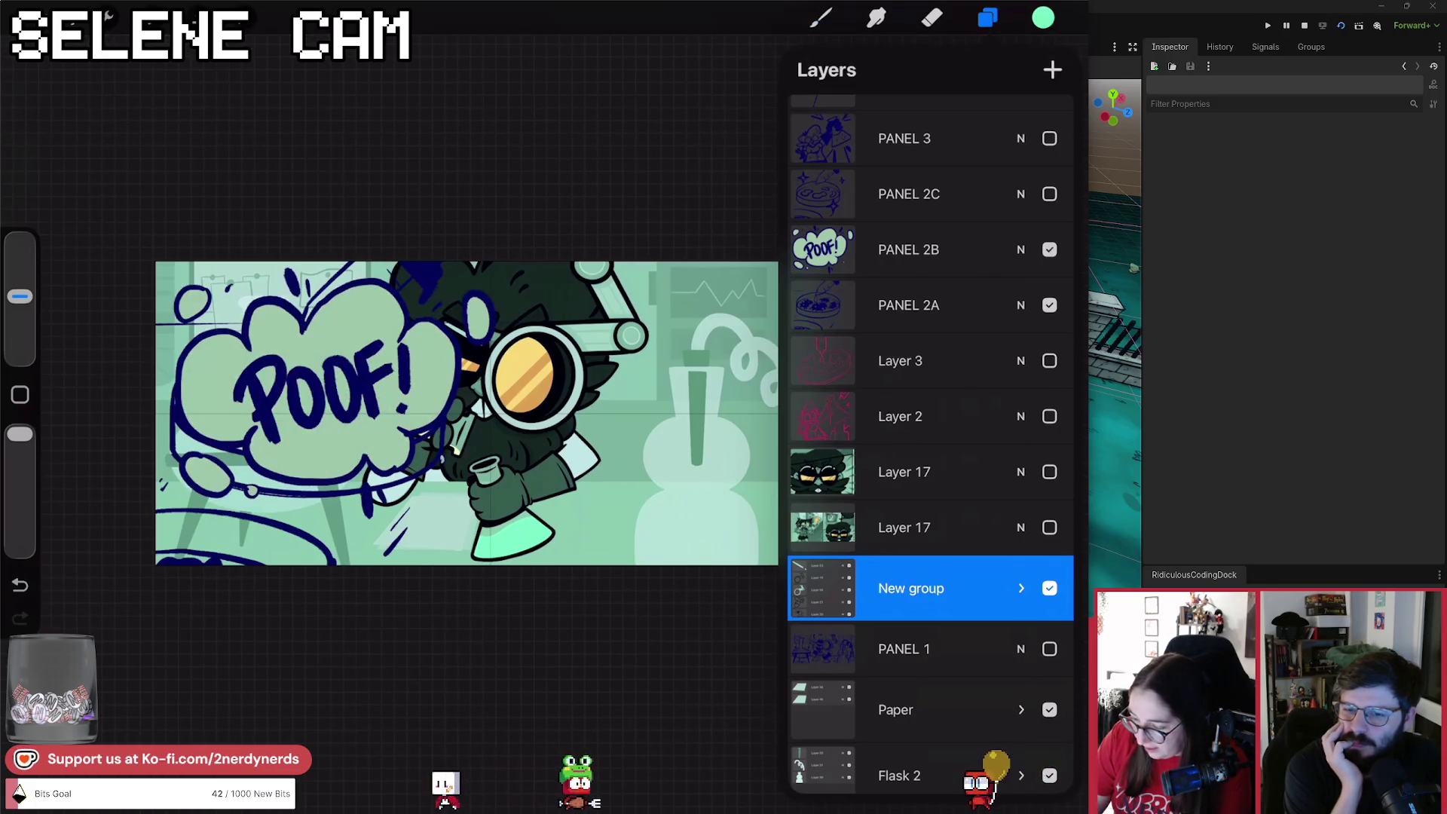
pyautogui.click(1049, 250)
pyautogui.click(1049, 193)
pyautogui.click(1049, 305)
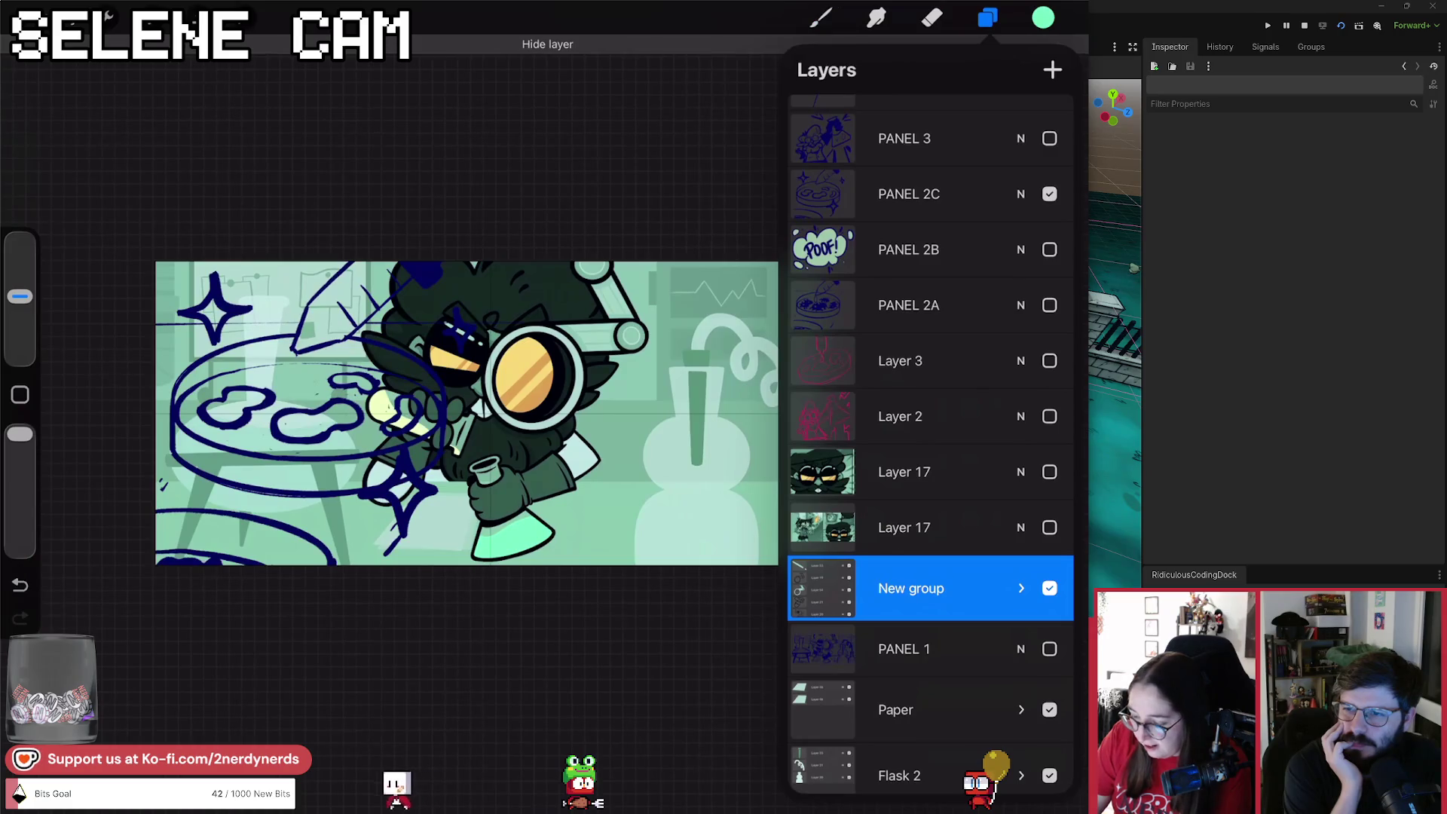
pyautogui.click(1049, 137)
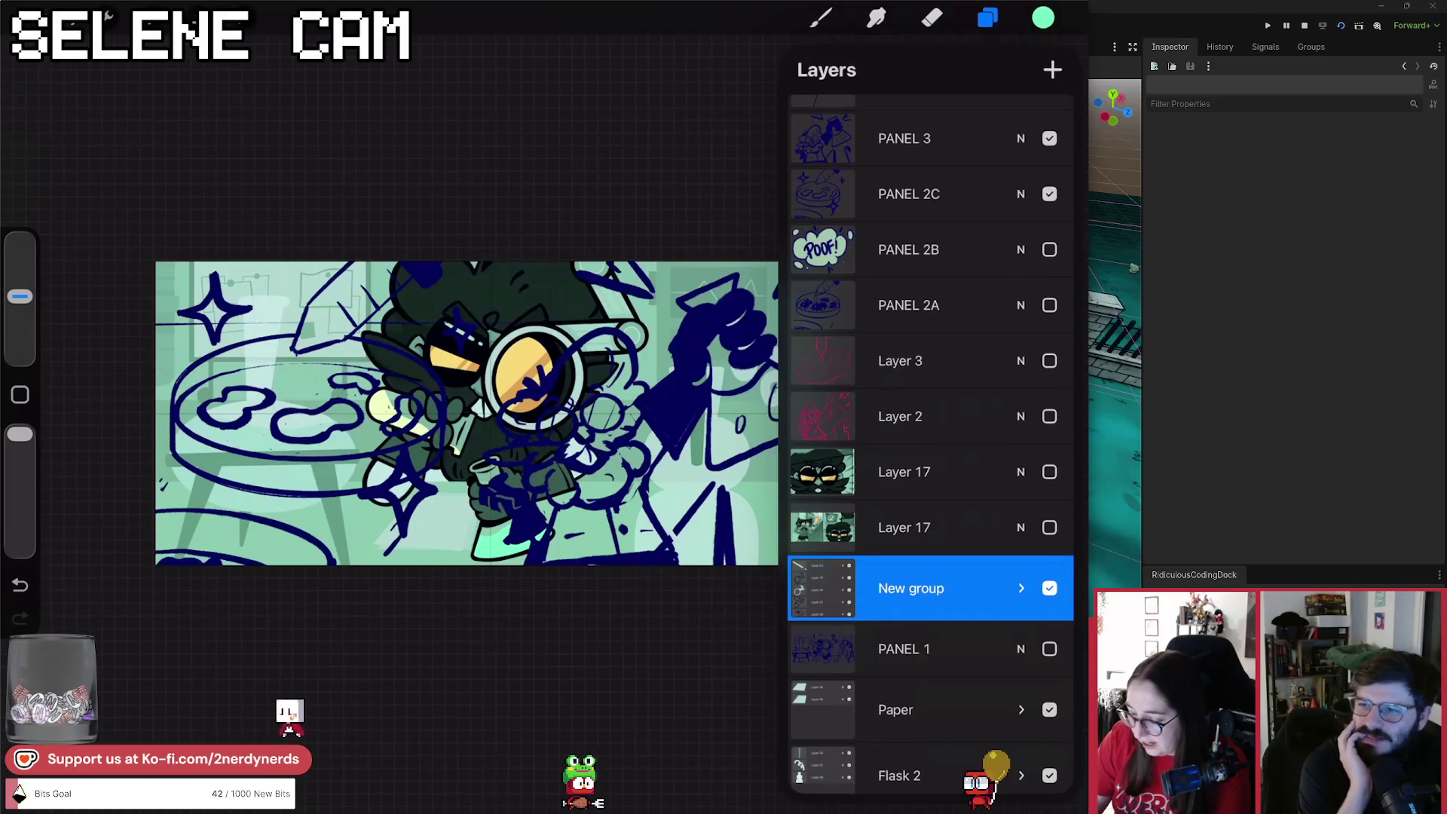
# Hide the PANEL 3 and PANEL 2C sketches, leaving only the base lab illustration.
pyautogui.press('l')
pyautogui.press('l')
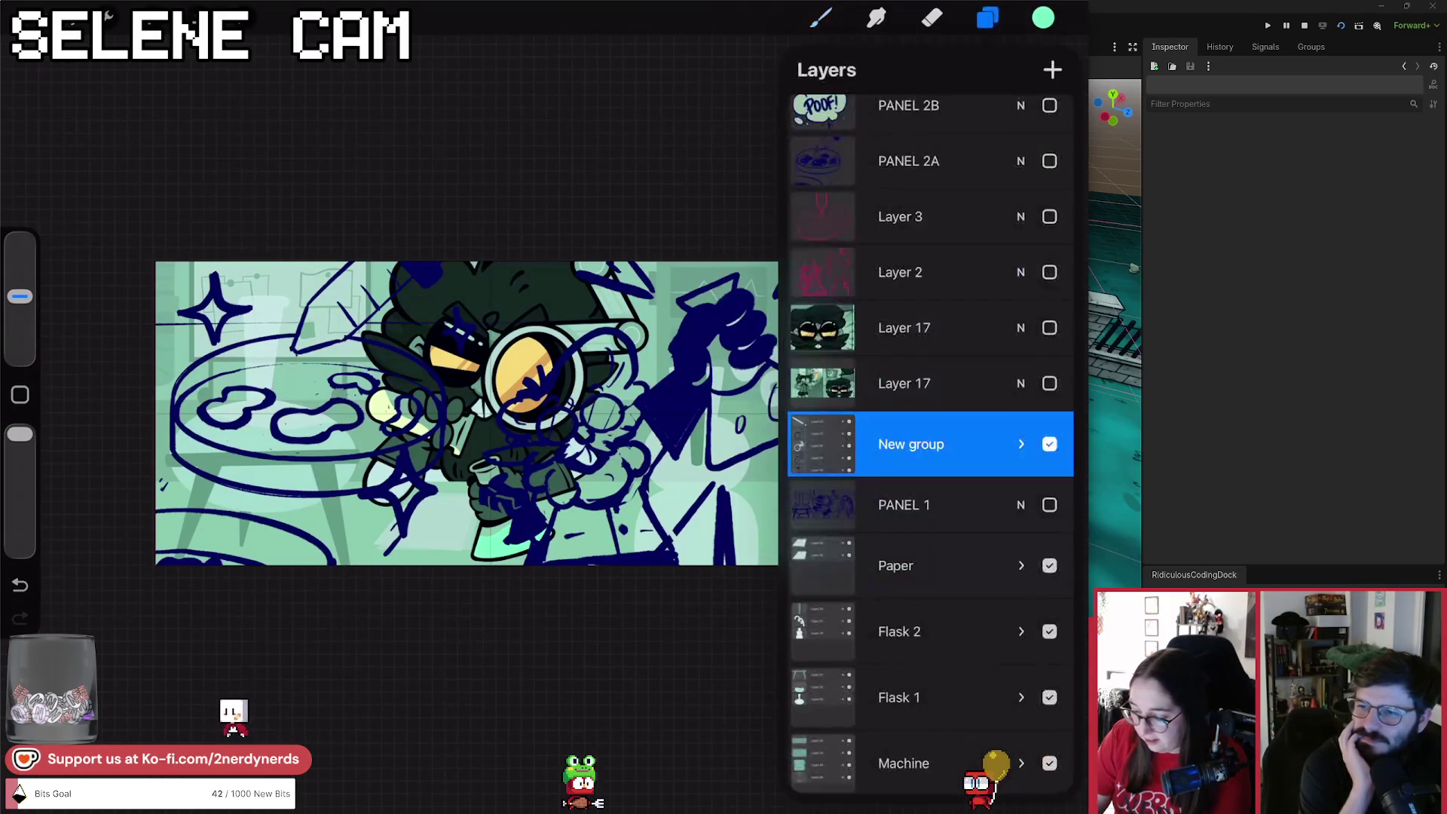
pyautogui.scroll(5, 930, 377)
pyautogui.click(1020, 181)
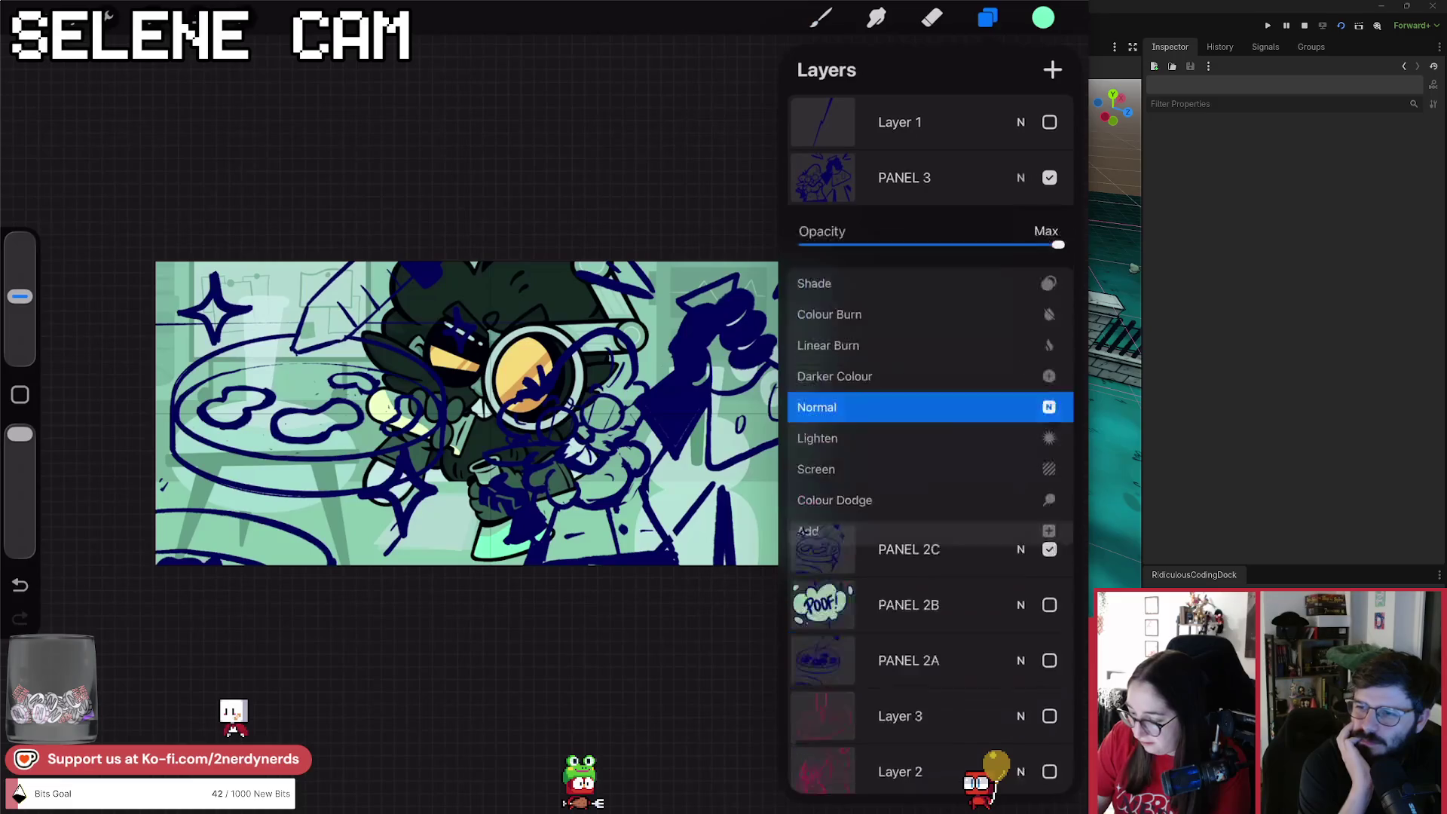
pyautogui.click(1020, 177)
pyautogui.click(1049, 177)
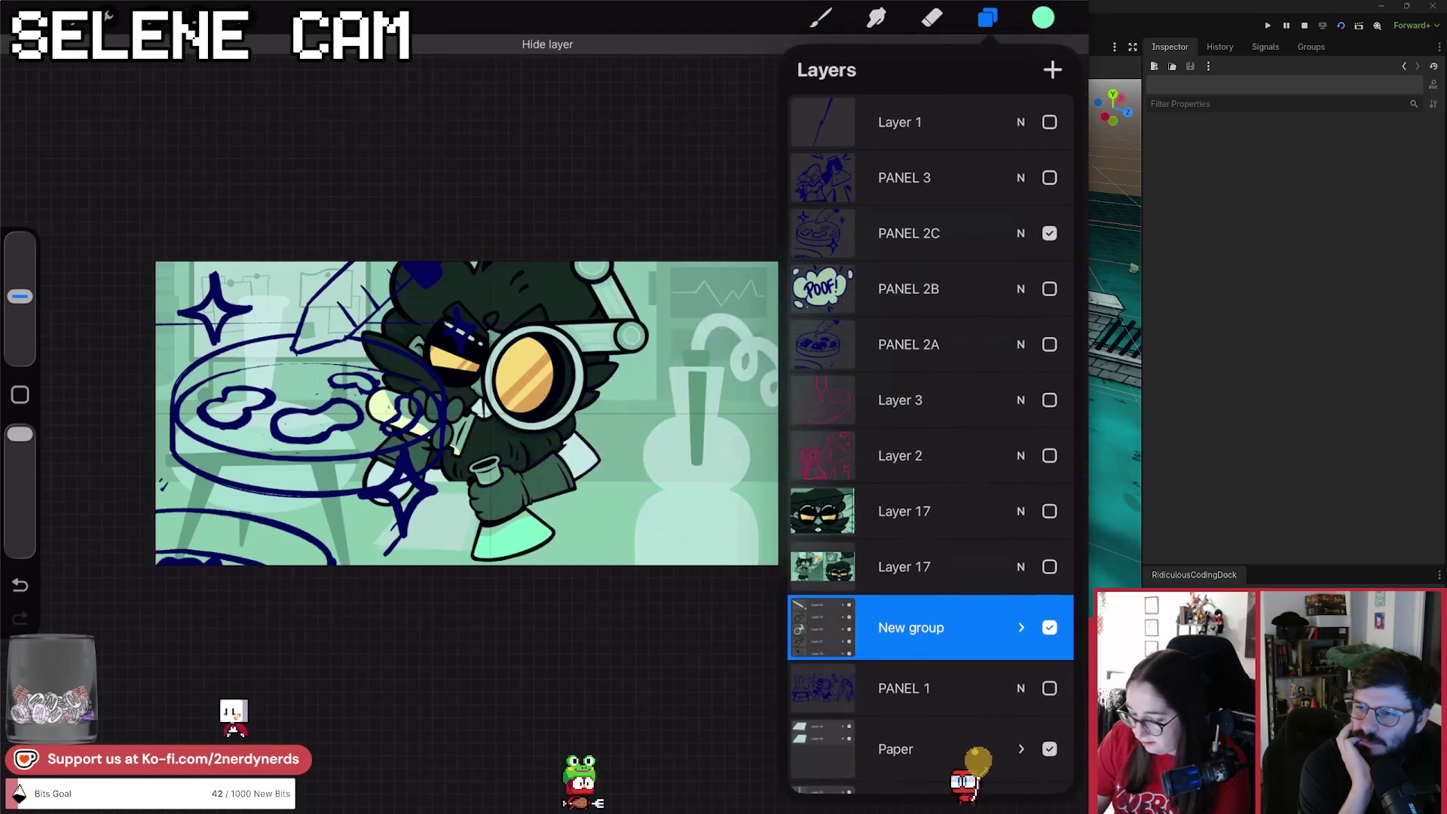
pyautogui.click(1049, 233)
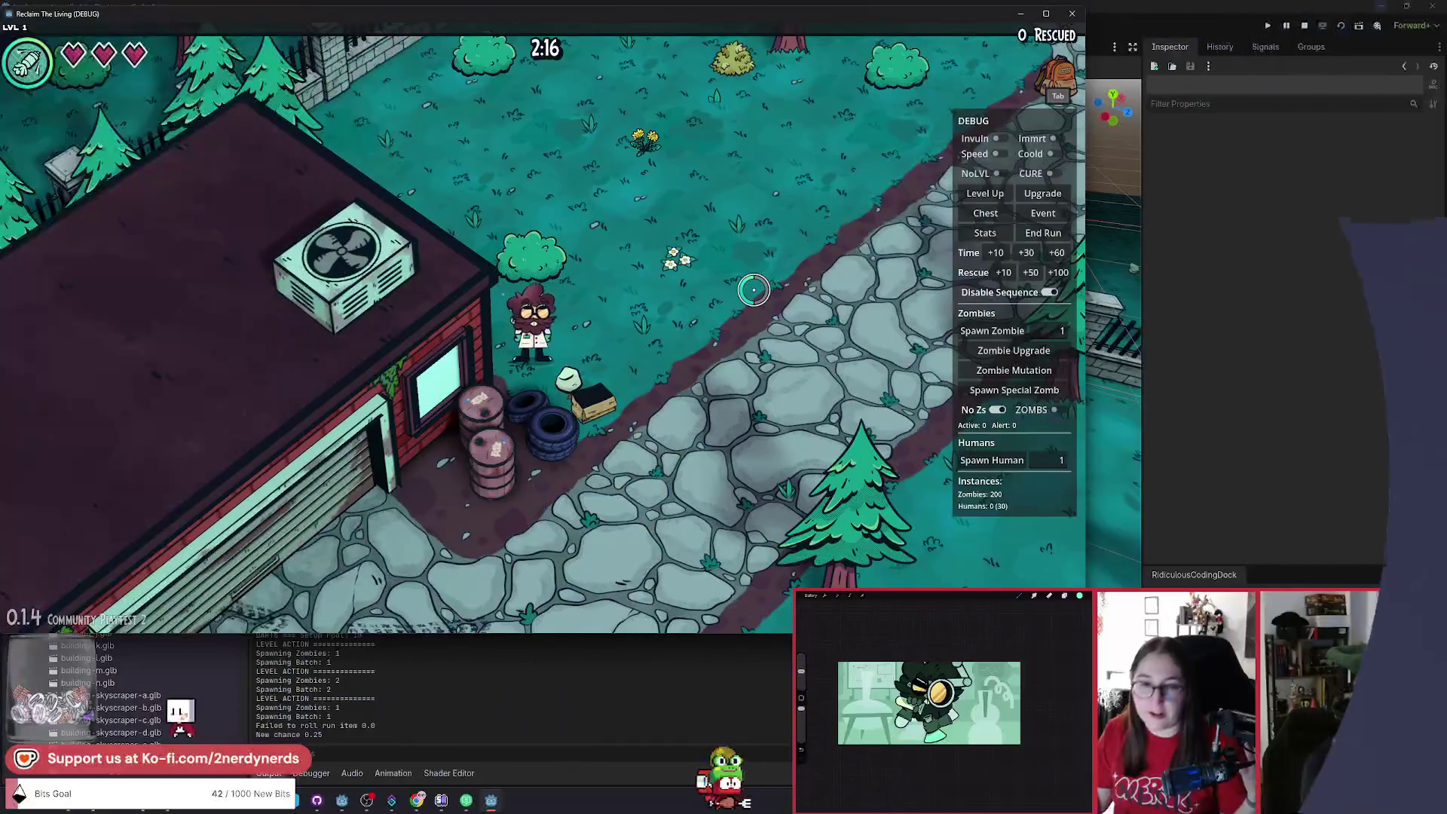
# Walk the character north and east, stop the game, and open the quick file search.
pyautogui.press('w')
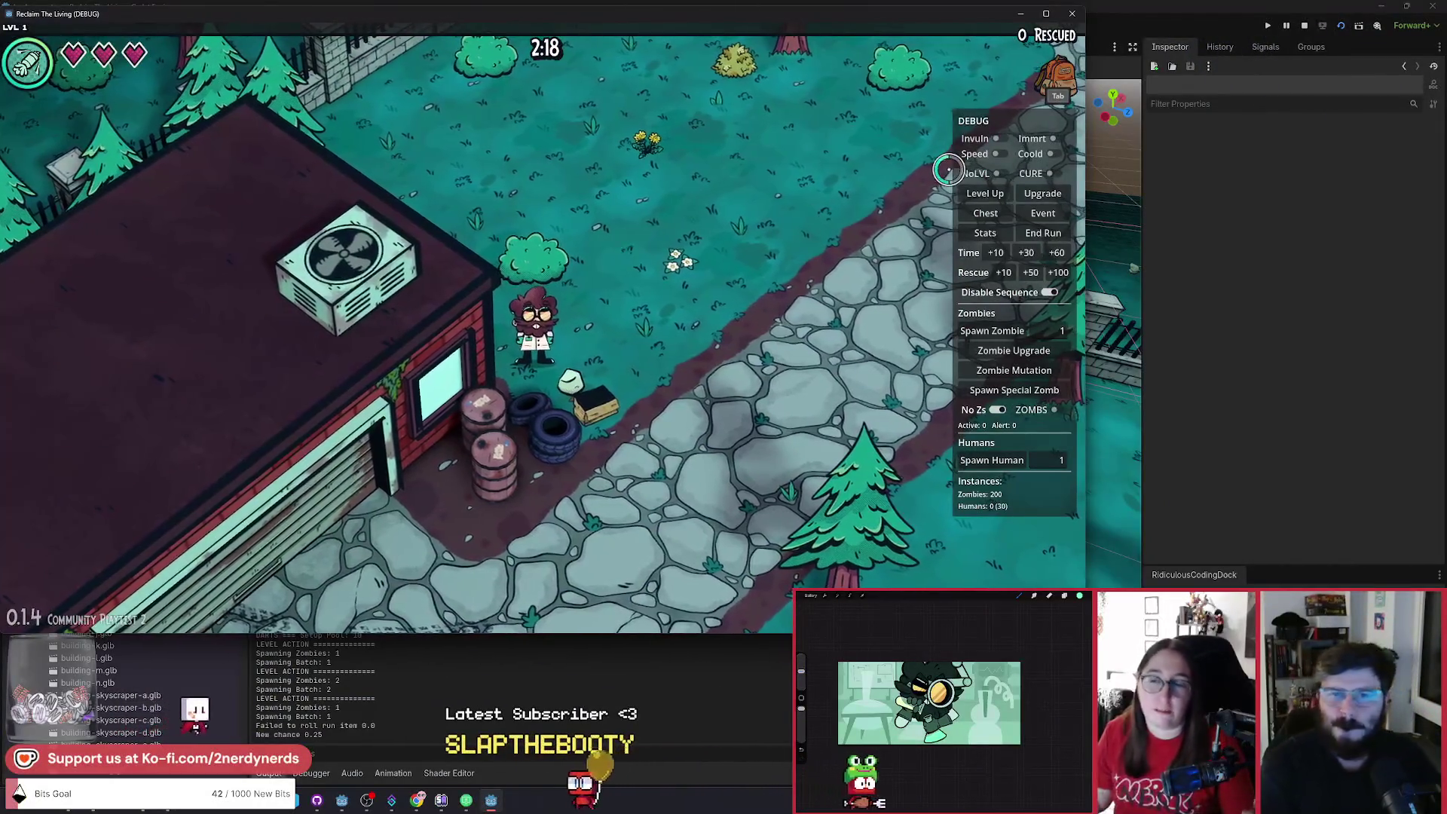
pyautogui.press('w')
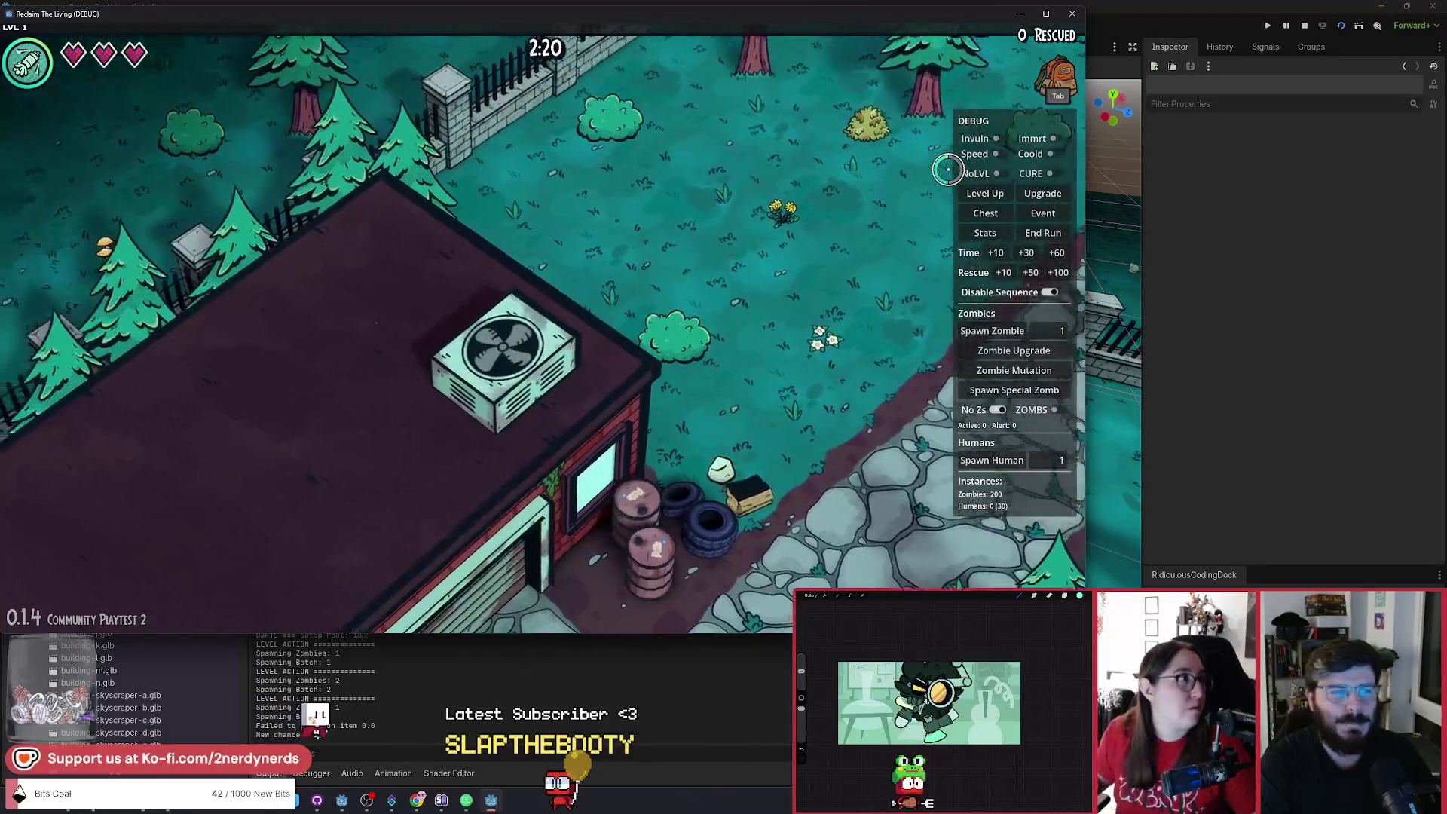
pyautogui.press('d')
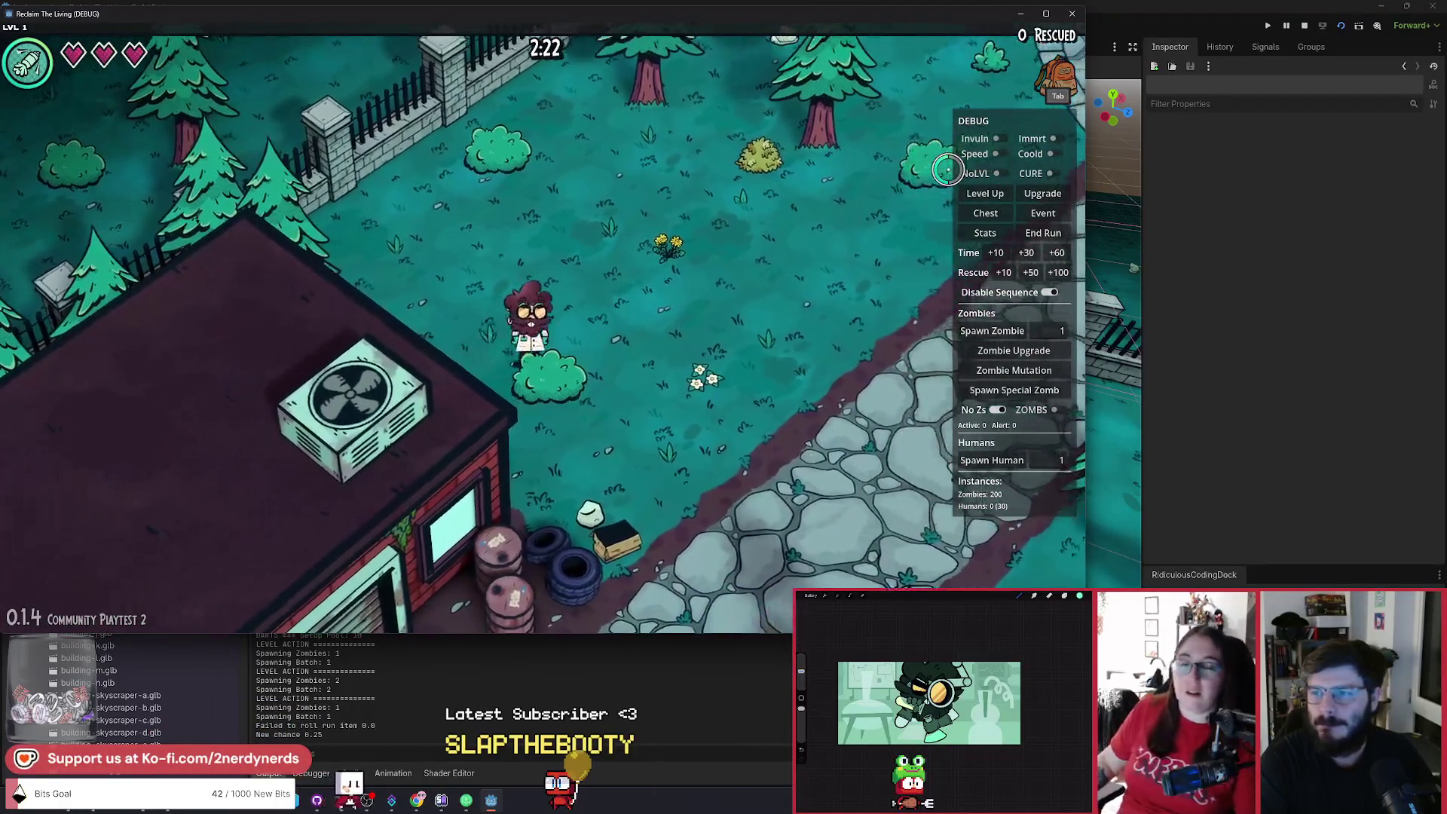
pyautogui.click(1305, 30)
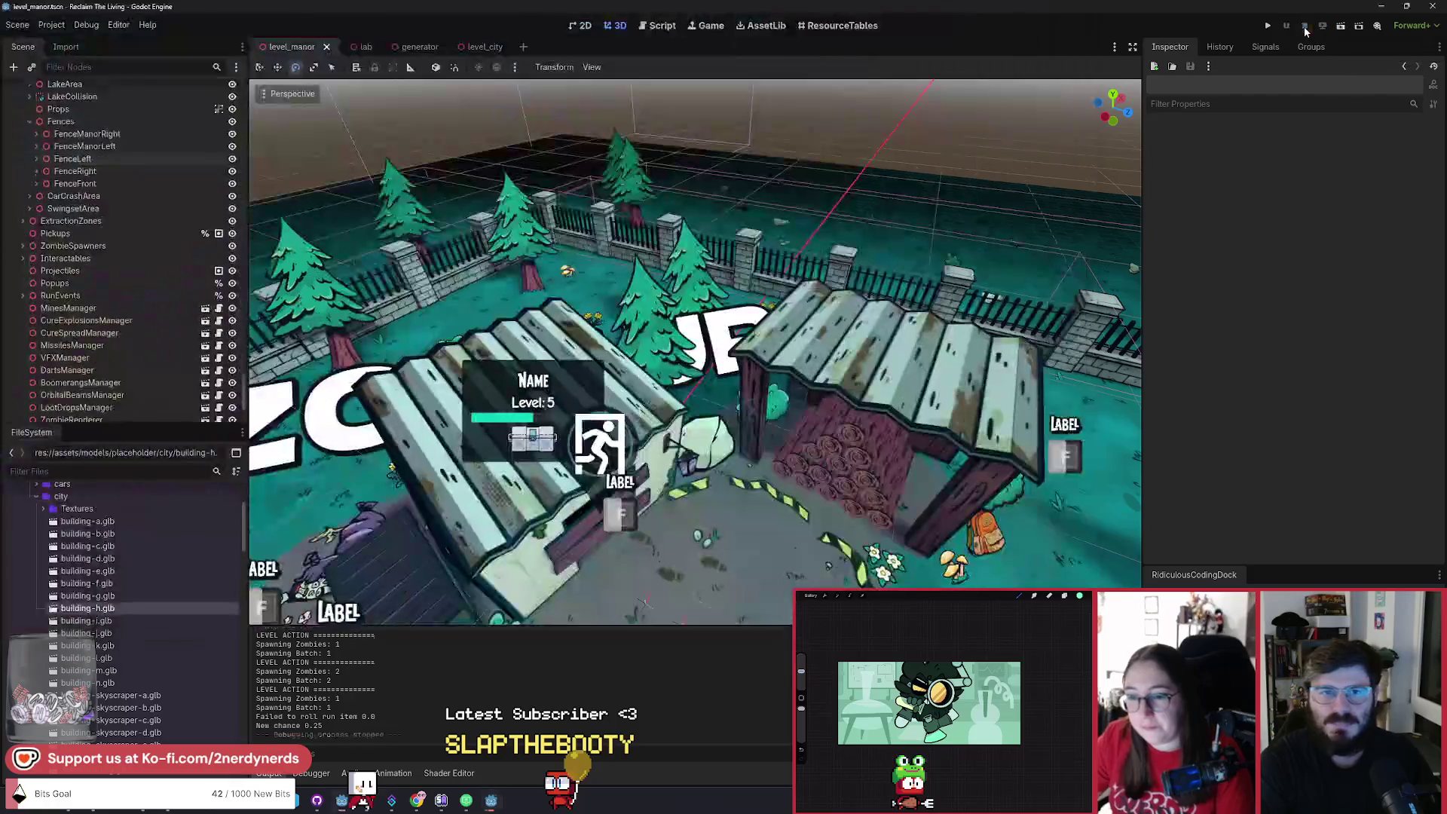
pyautogui.hotkey('alt', 'shift', 'o')
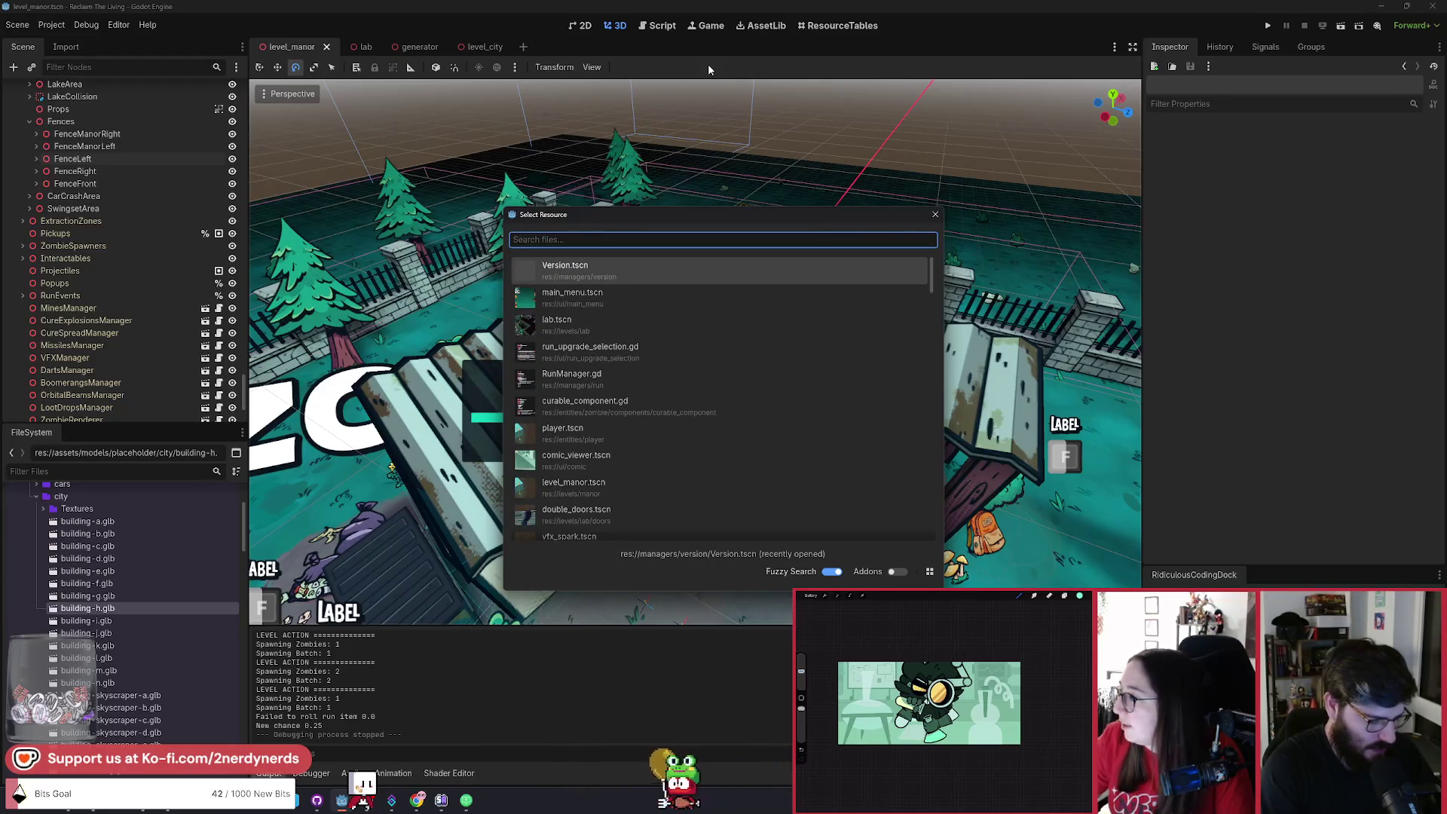
# Quick-open comic_viewer.tscn, run it as the current scene, and advance to the second panel.
pyautogui.write('comic')
pyautogui.press('Down')
pyautogui.press('Down')
pyautogui.press('Down')
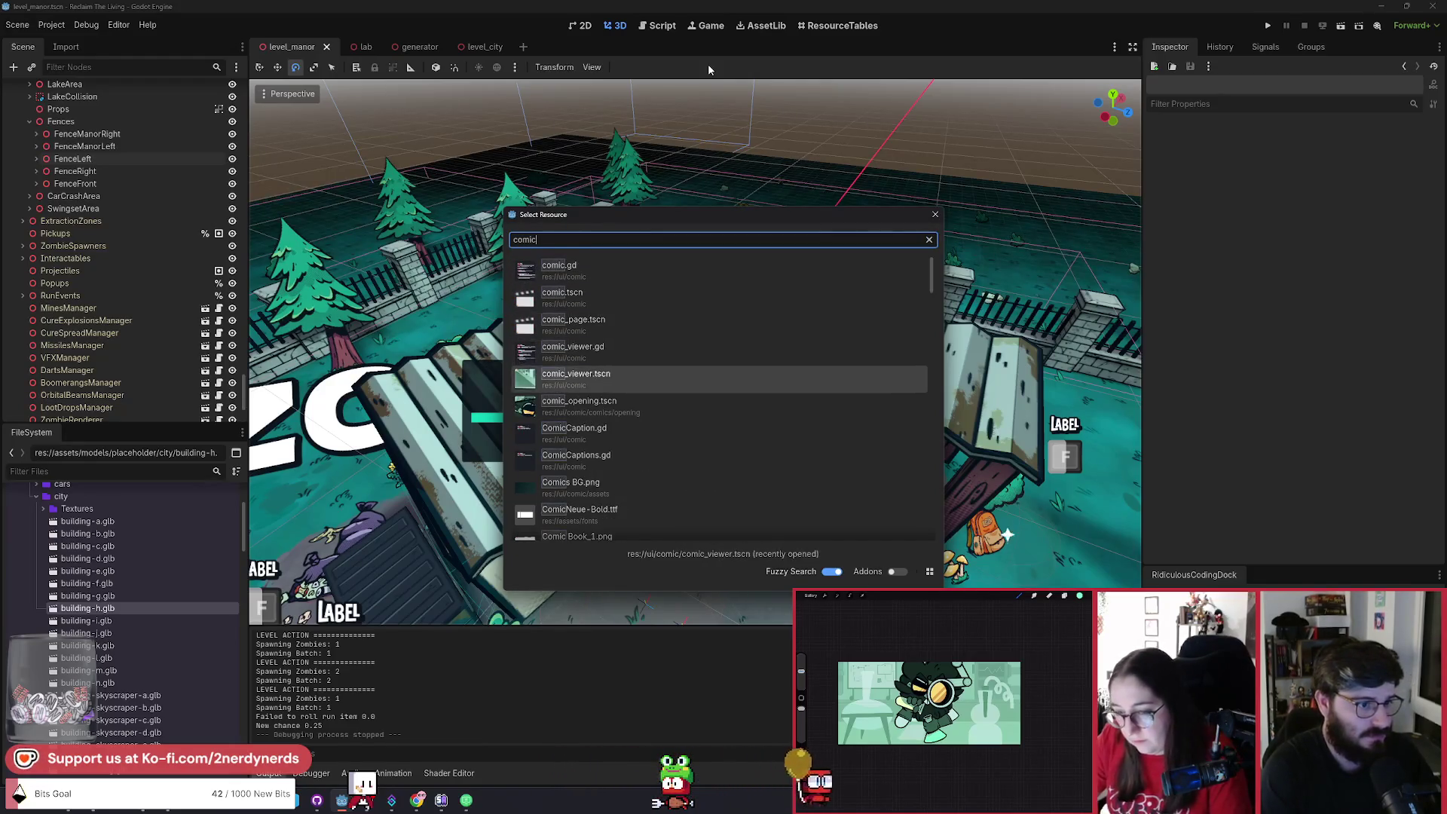
pyautogui.press('Return')
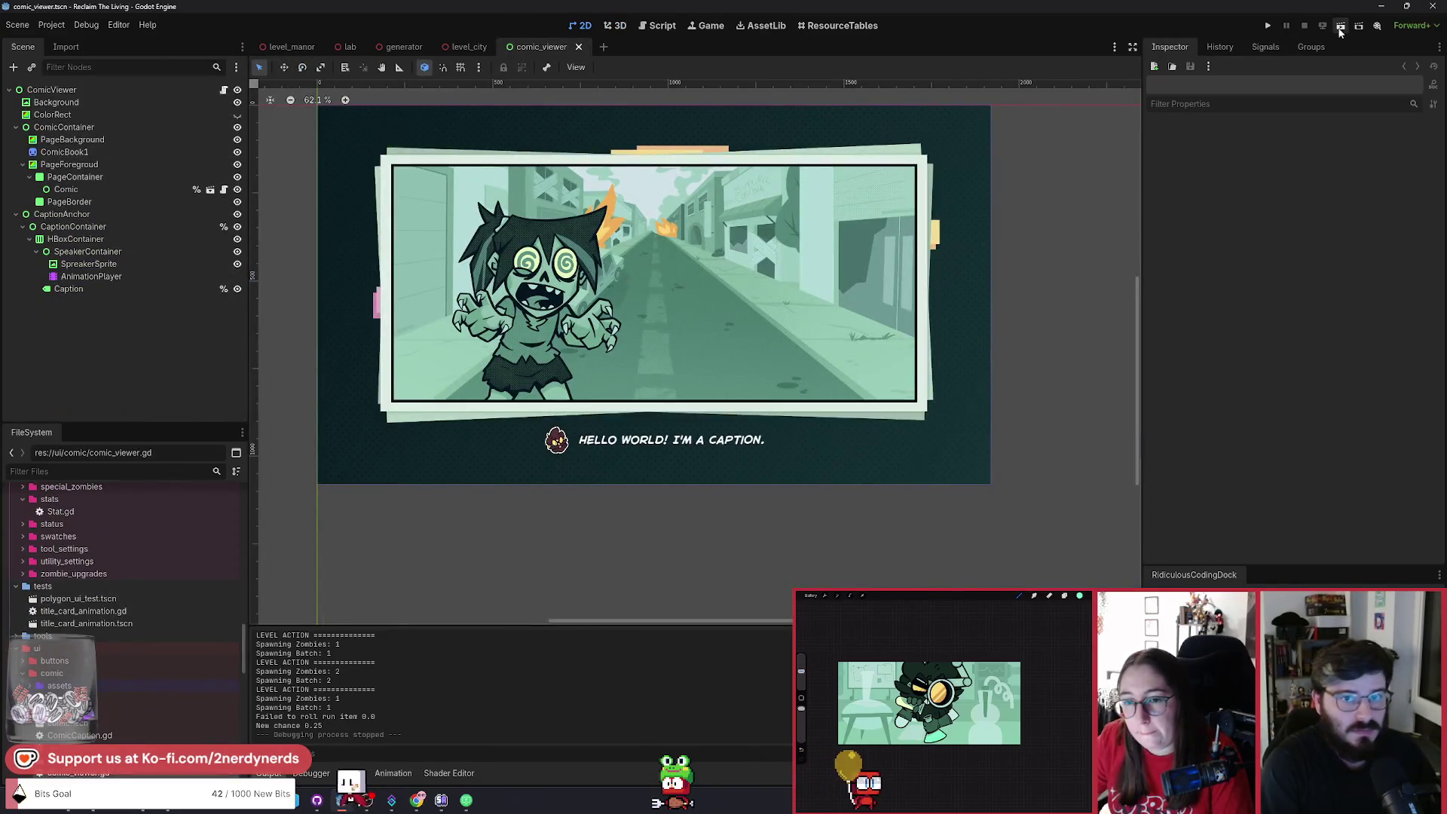
pyautogui.click(1340, 27)
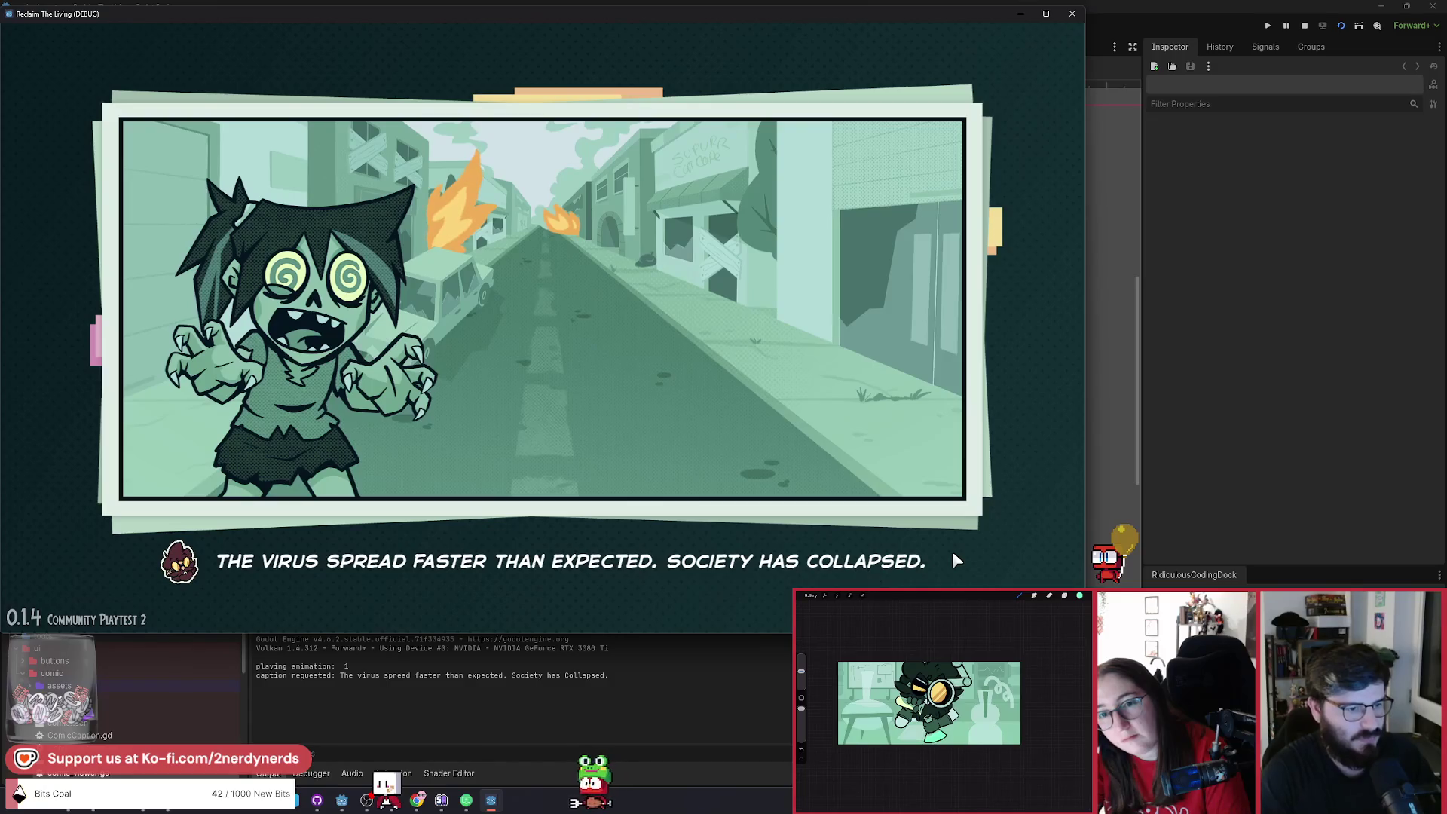
pyautogui.click(953, 559)
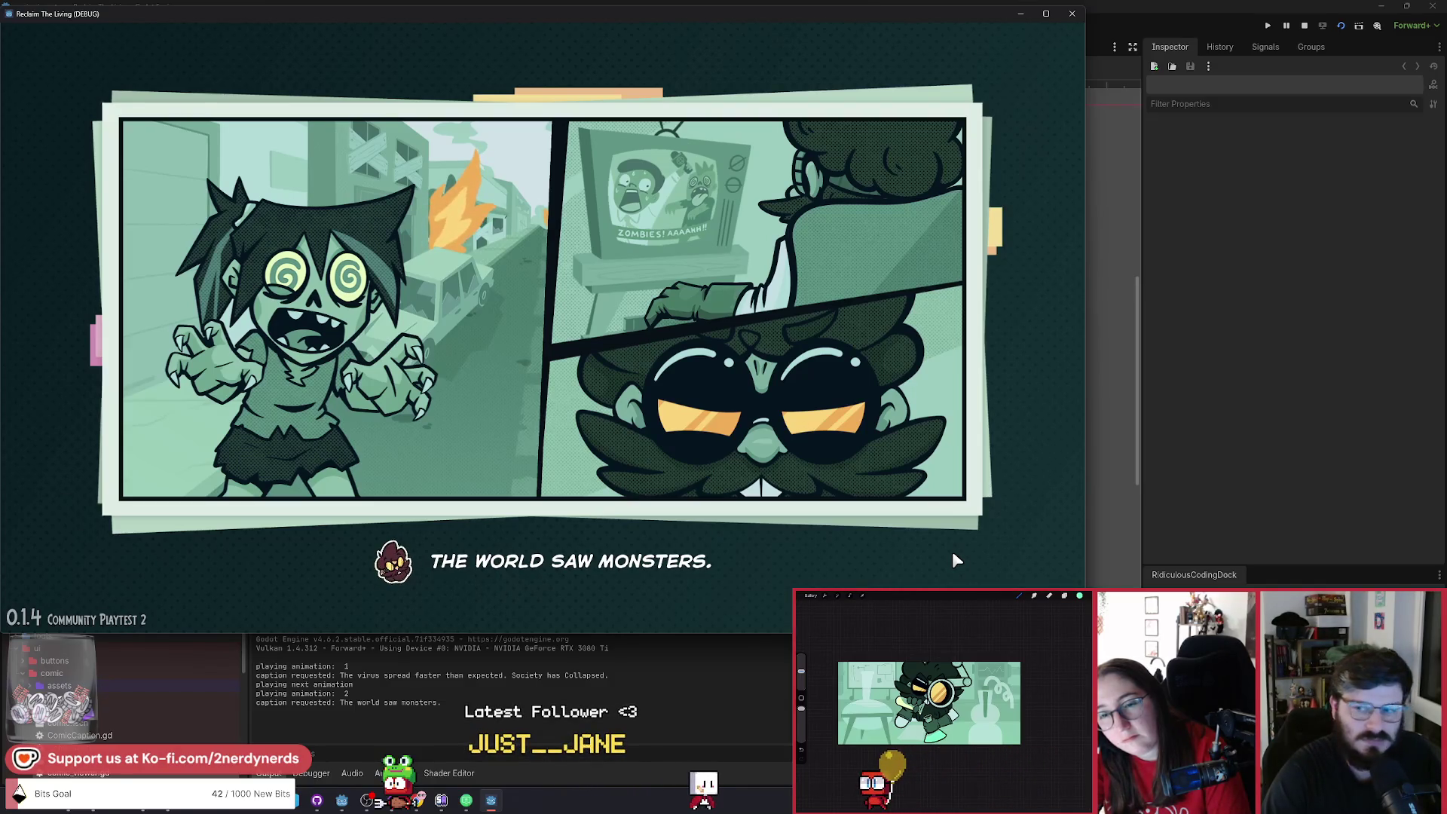
# Click through the remaining comic captions to the end, rerun it with F5, then stop the game.
pyautogui.click(904, 536)
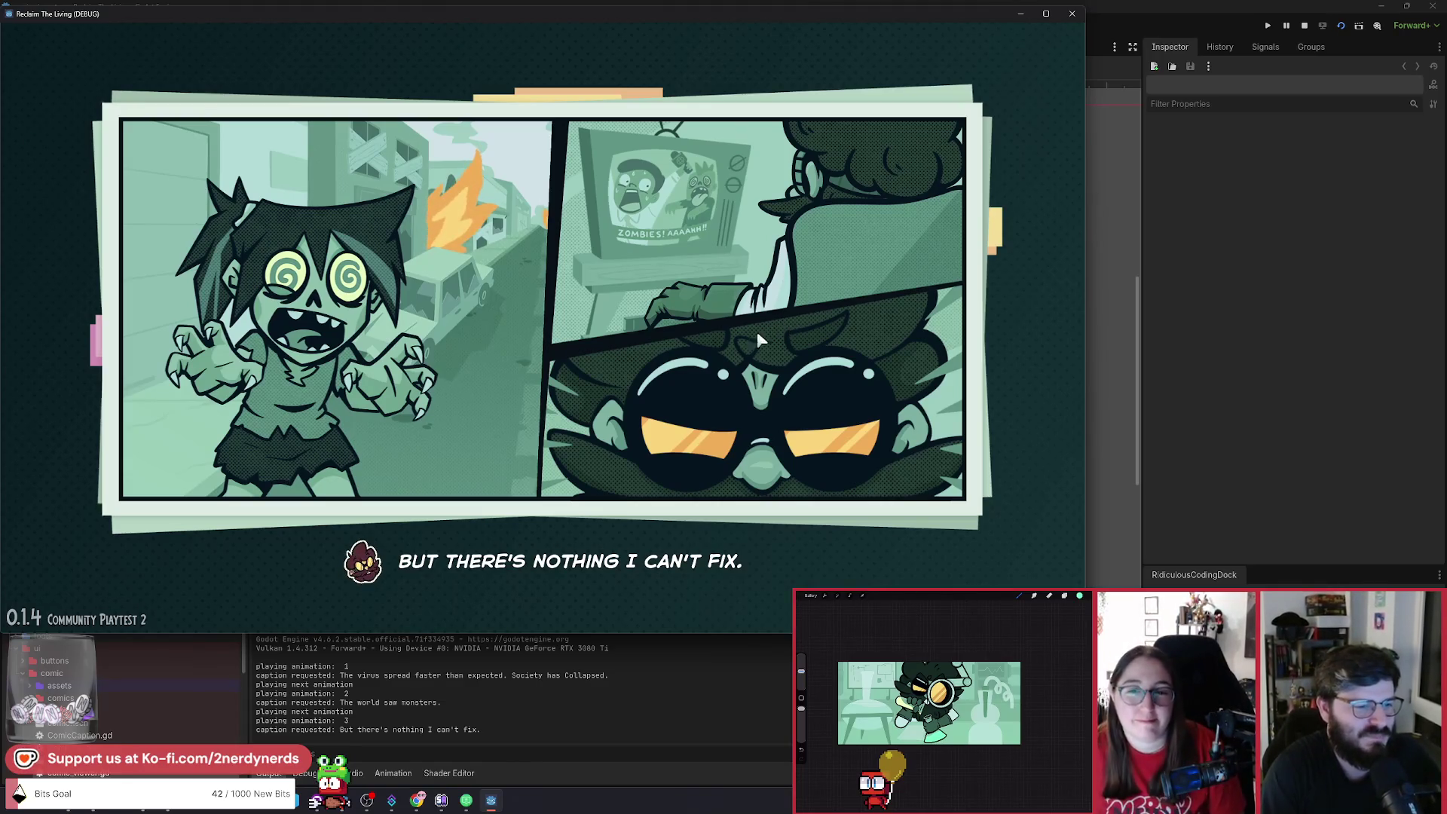
pyautogui.click(756, 463)
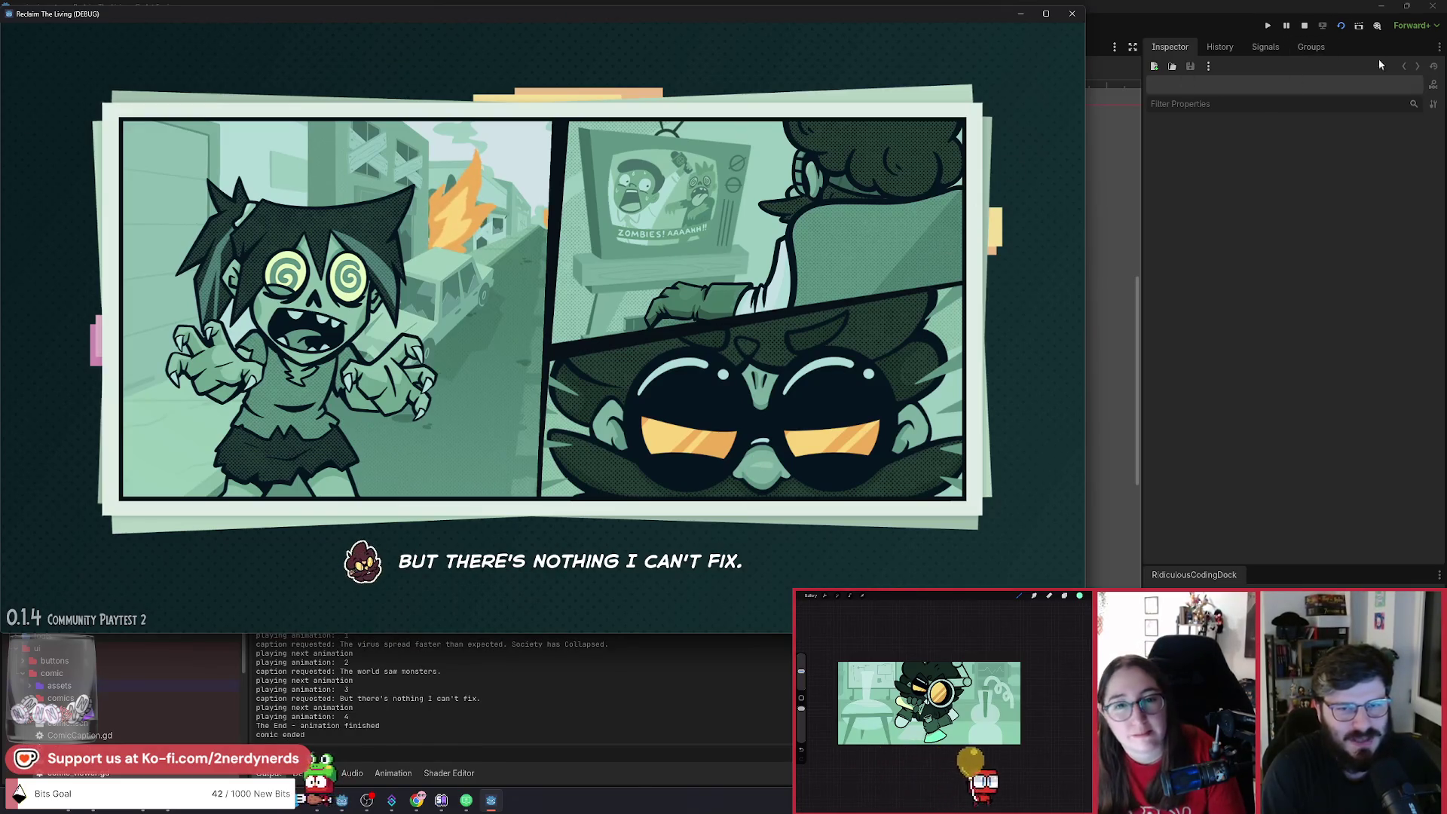
pyautogui.press('F5')
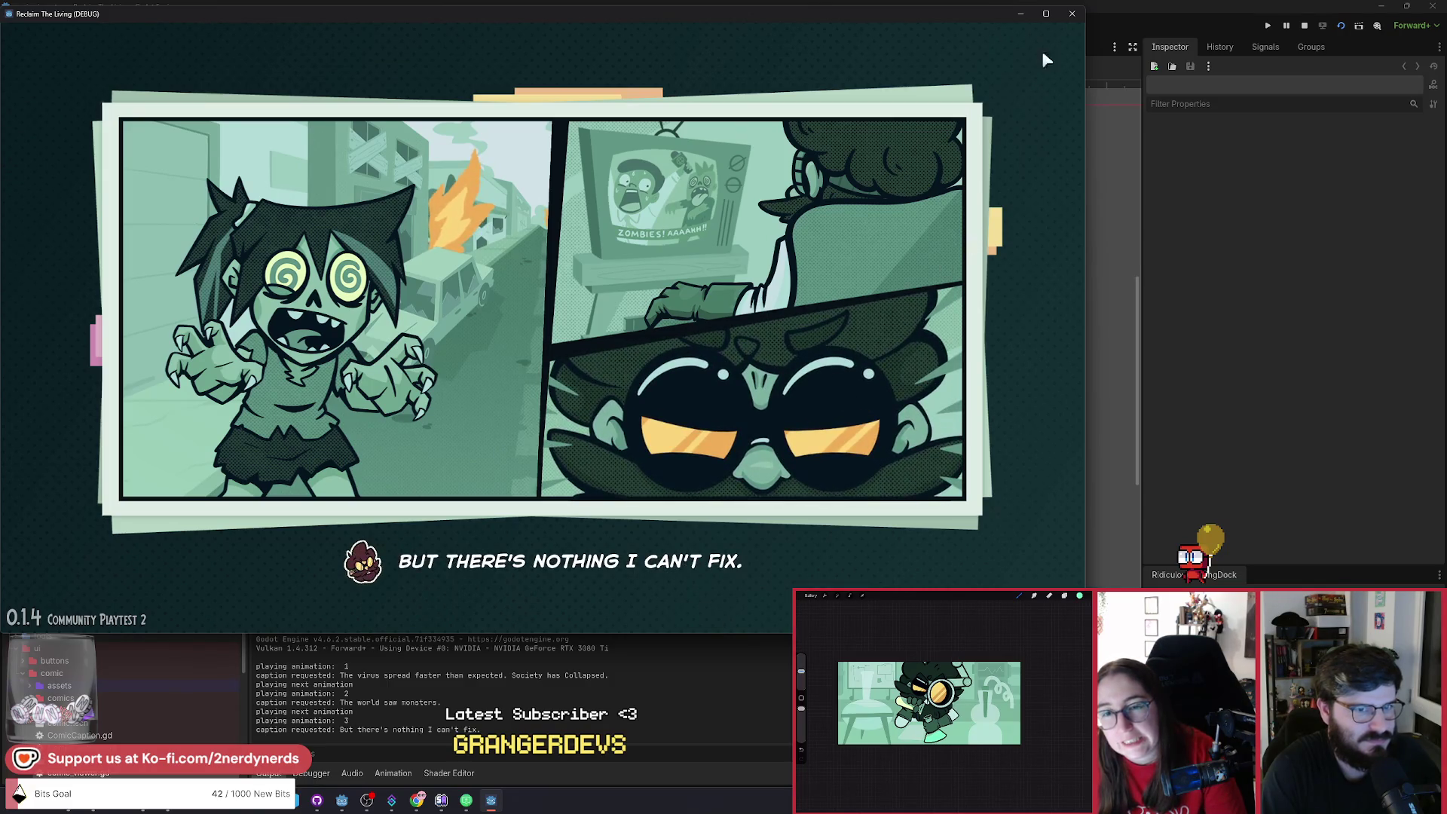
pyautogui.click(1079, 15)
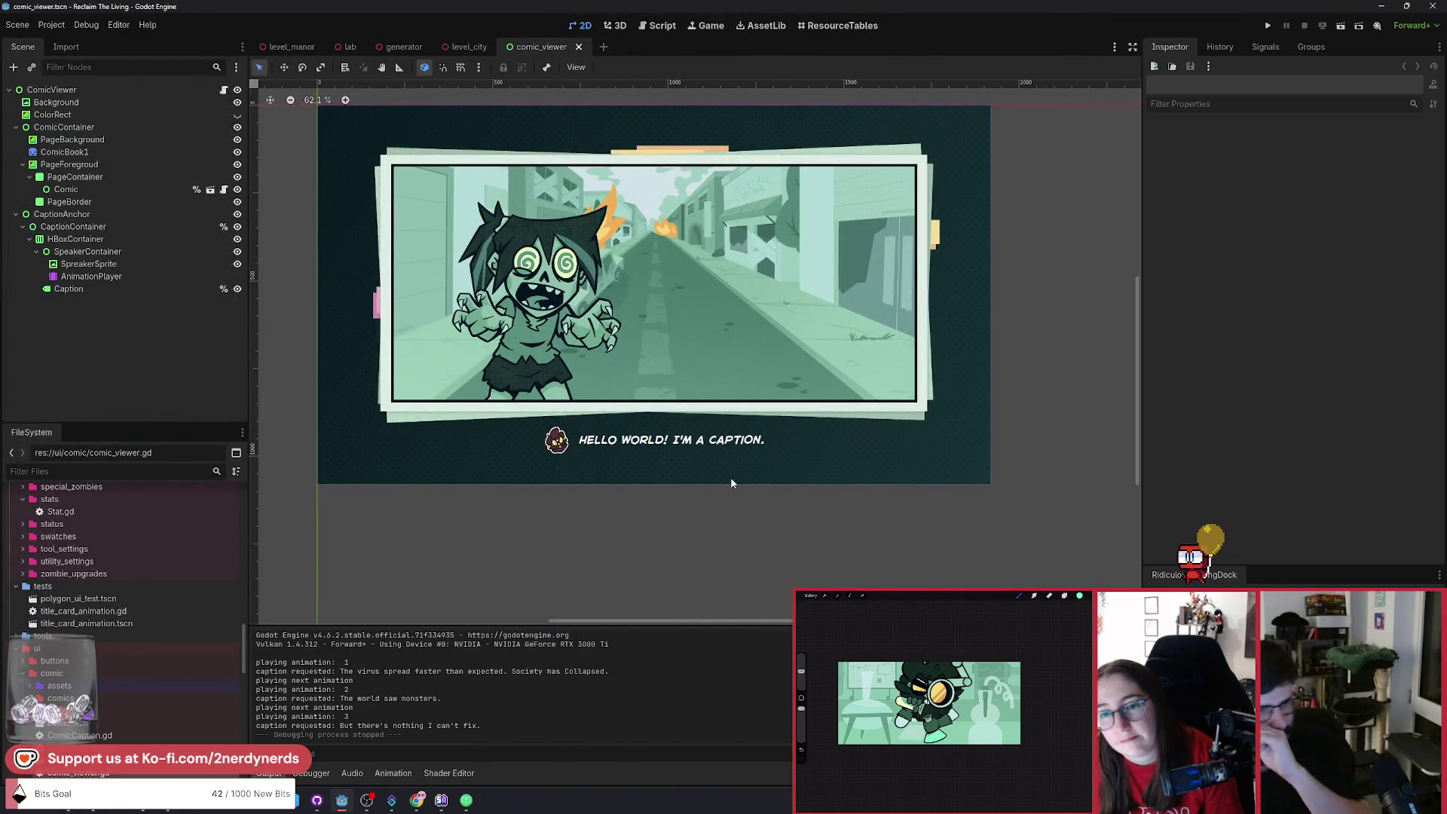
# Zoom in to inspect the Caption label, zoom back out, and close the comic_viewer tab.
pyautogui.scroll(10, 730, 477)
pyautogui.hscroll(-3, 555, 384)
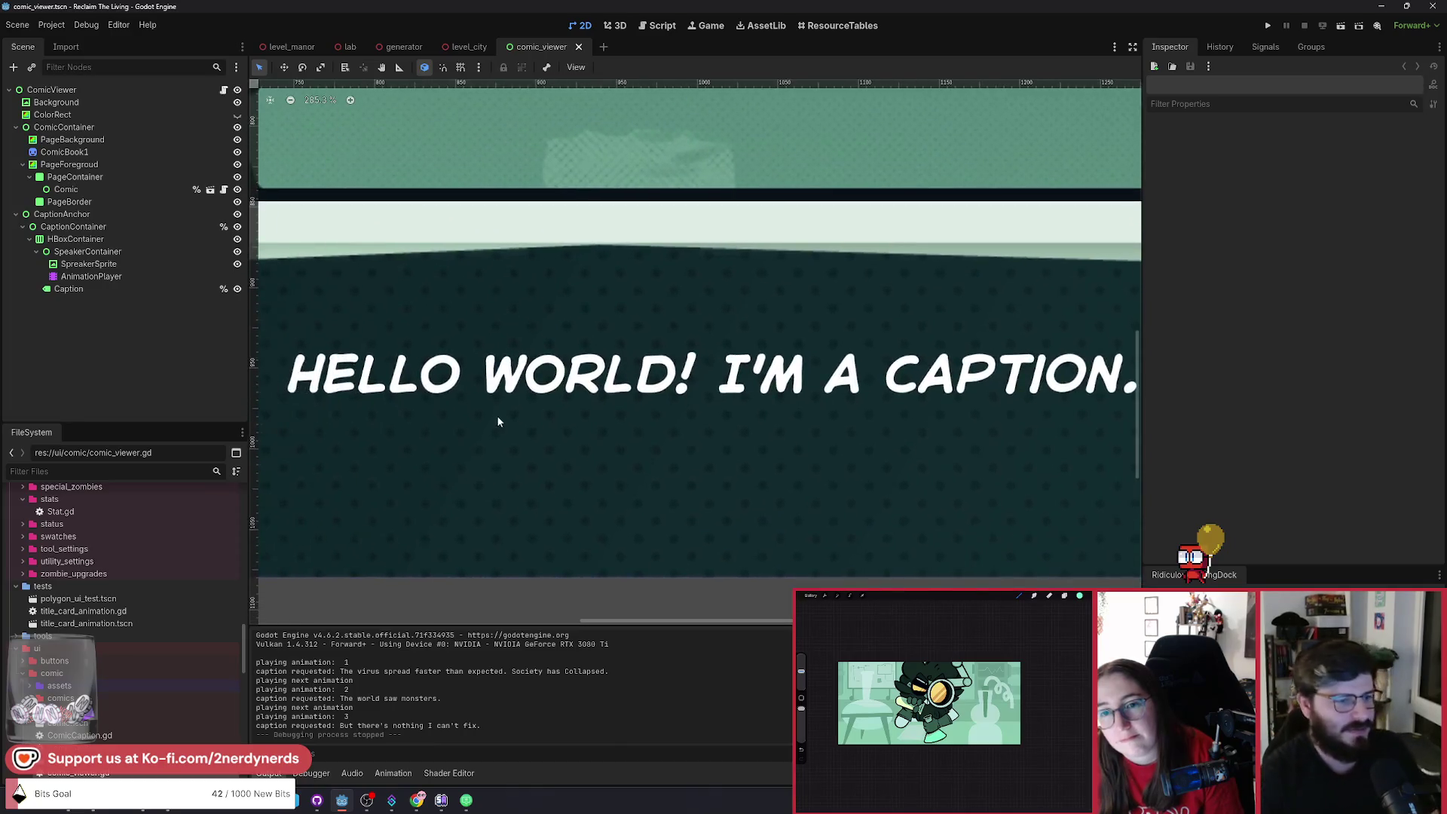
pyautogui.click(682, 364)
pyautogui.scroll(-2, 688, 354)
pyautogui.hscroll(-2, 693, 339)
pyautogui.scroll(-7, 677, 475)
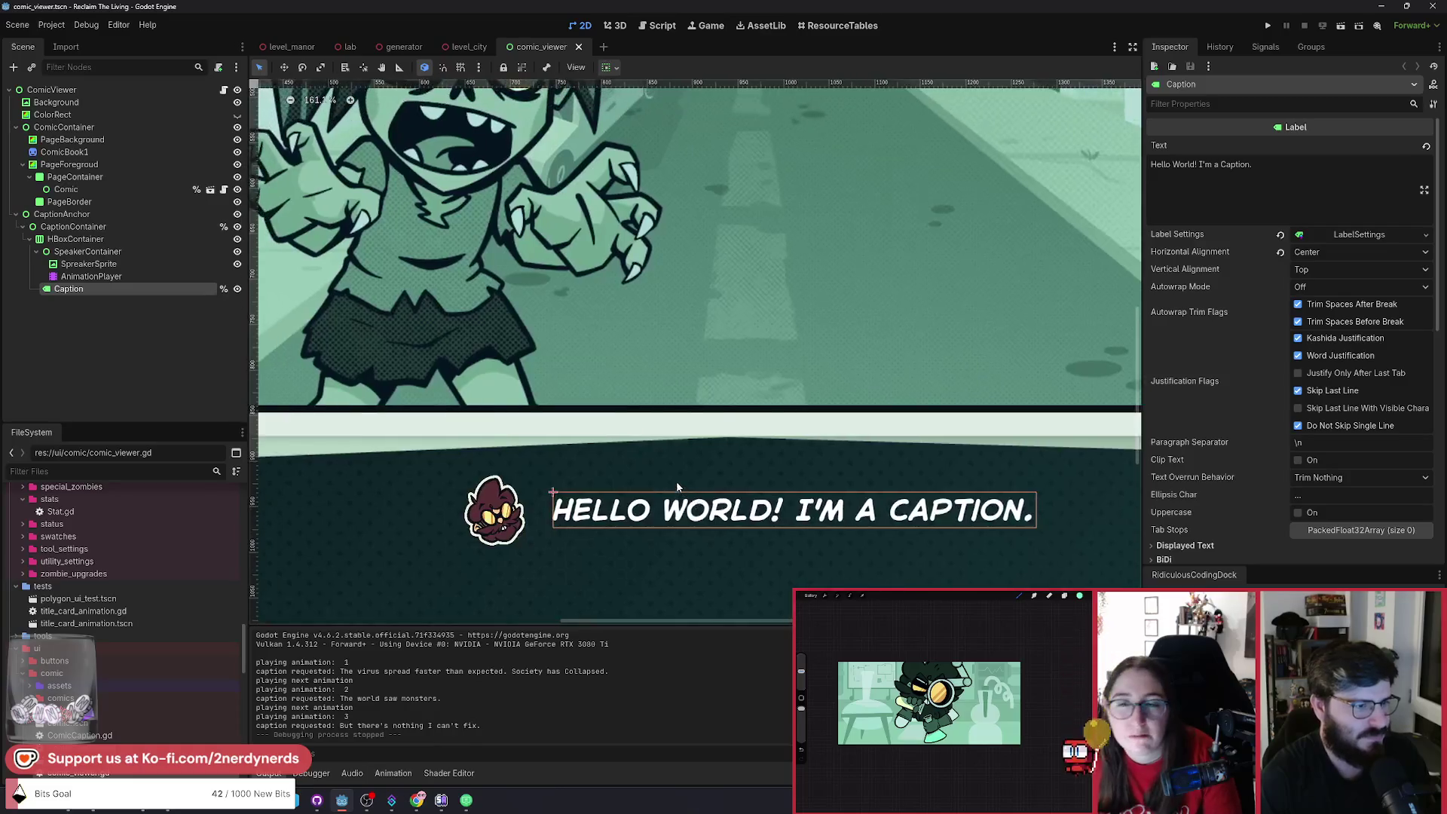
pyautogui.scroll(-1, 834, 513)
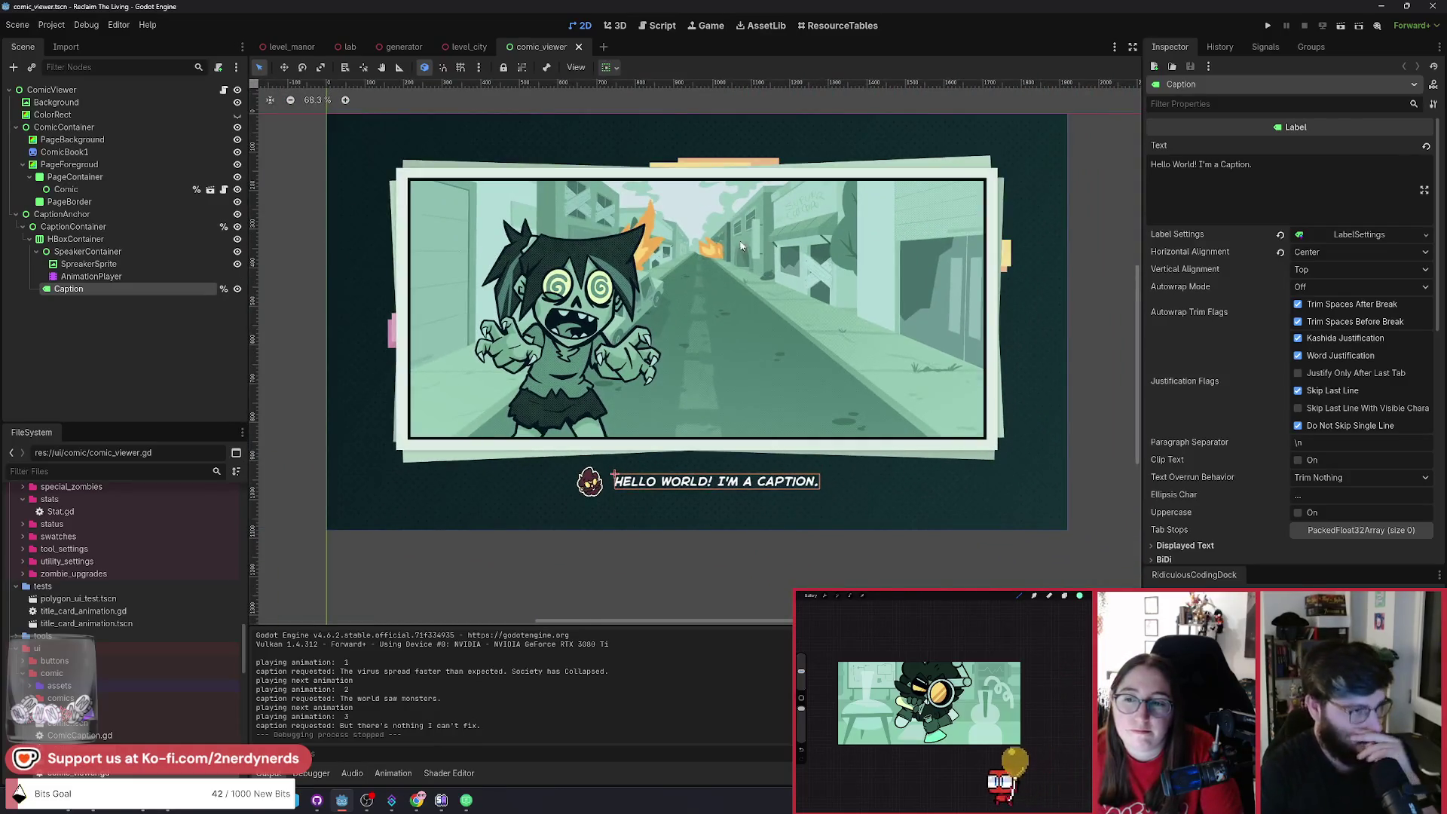
pyautogui.click(579, 47)
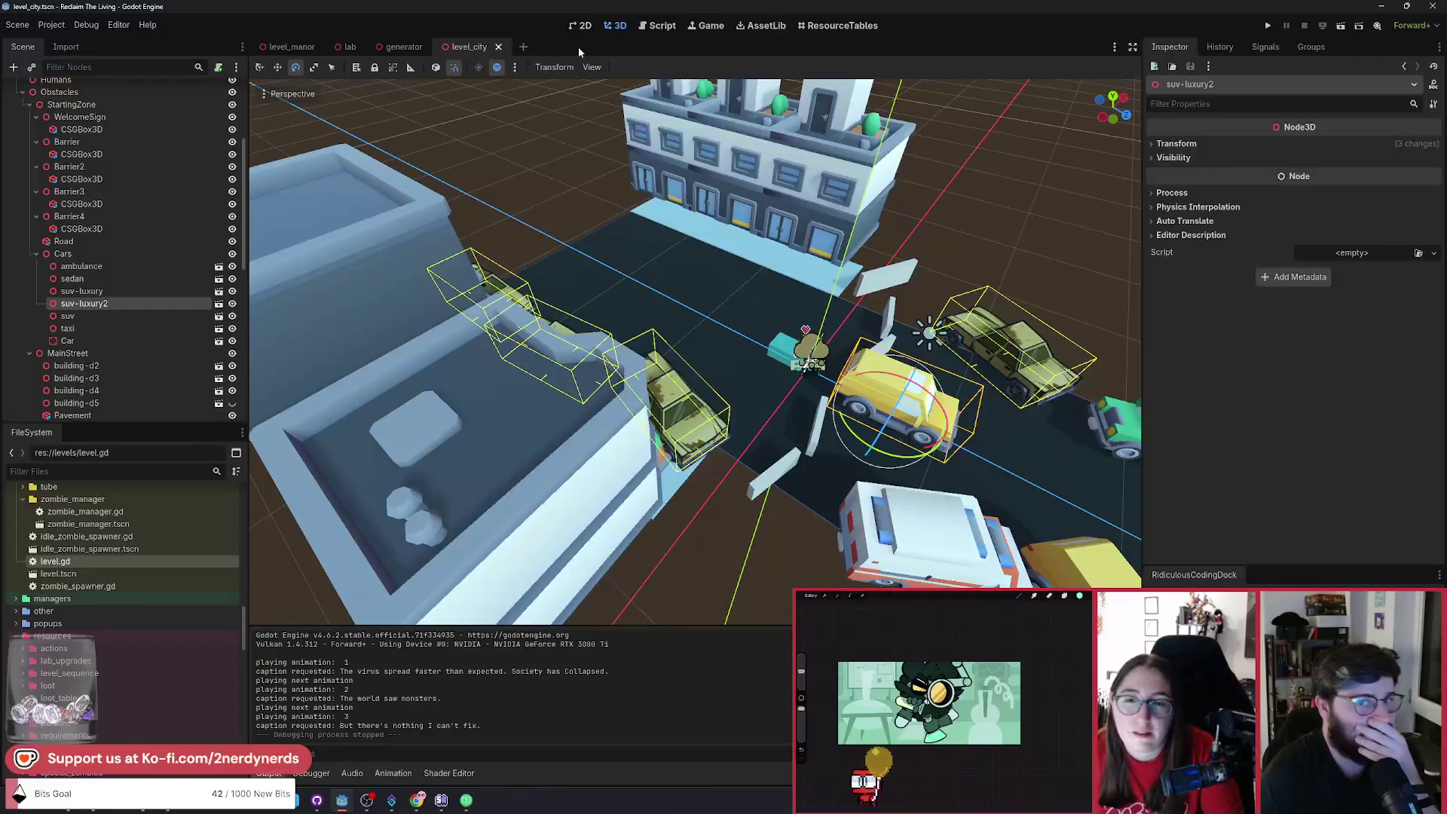
# Launch the whole project in debug and select the Firehose applicator.
pyautogui.click(1340, 27)
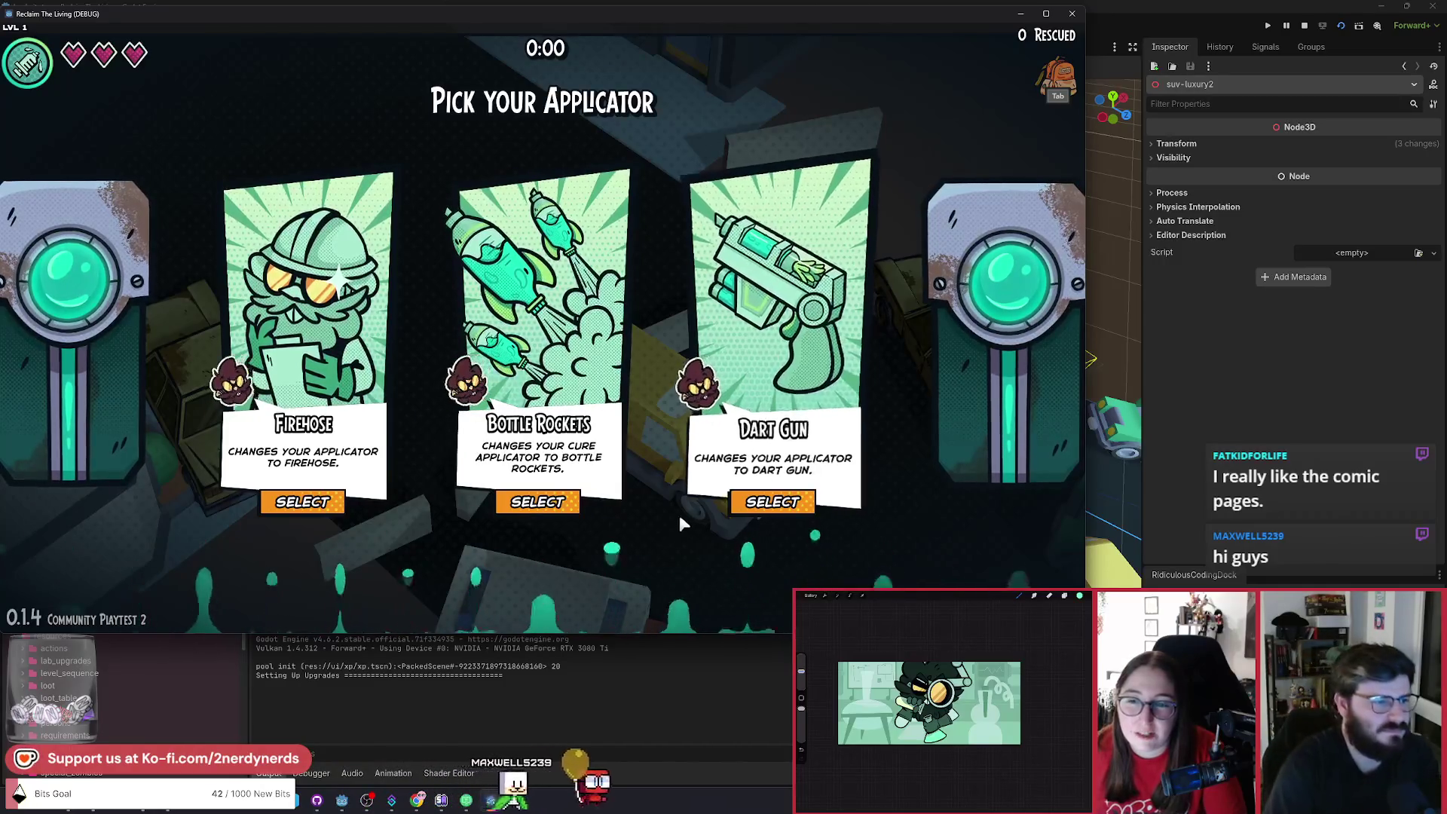
pyautogui.click(275, 502)
# Walk the character left, down-right past the parked cars, and back up-left along the street.
pyautogui.hotkey('w', 'a')
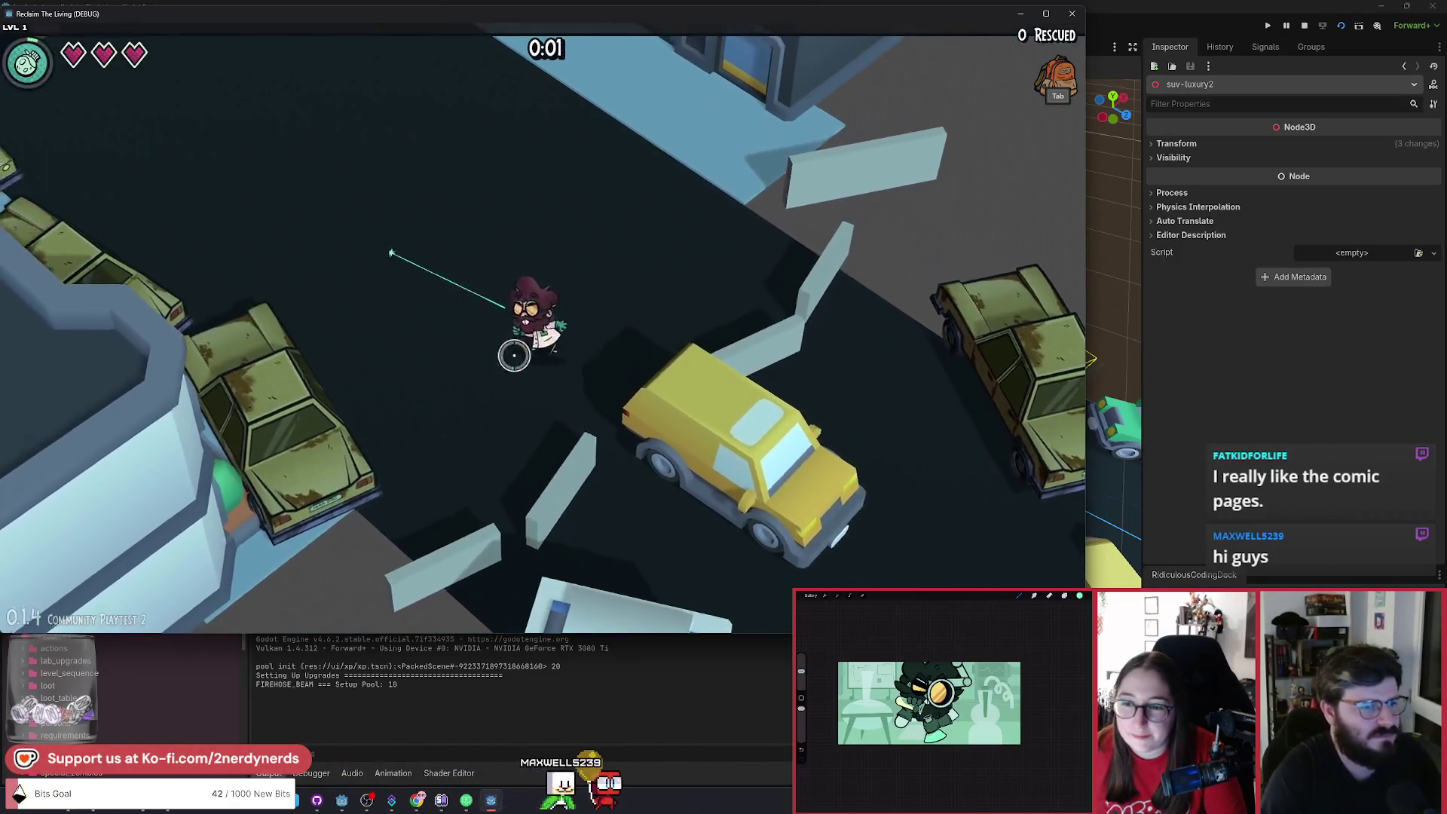
pyautogui.press('a')
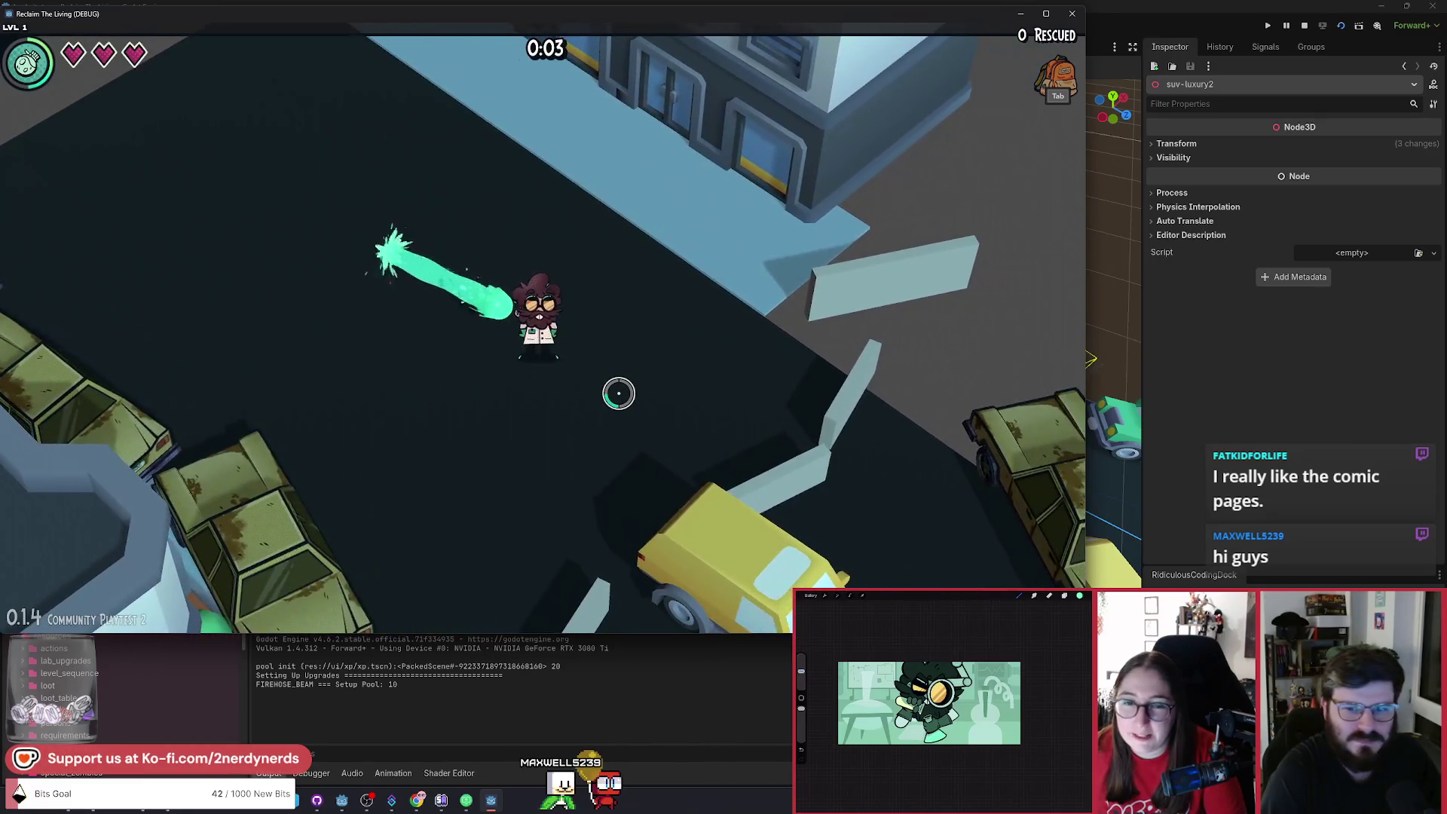
pyautogui.press('d')
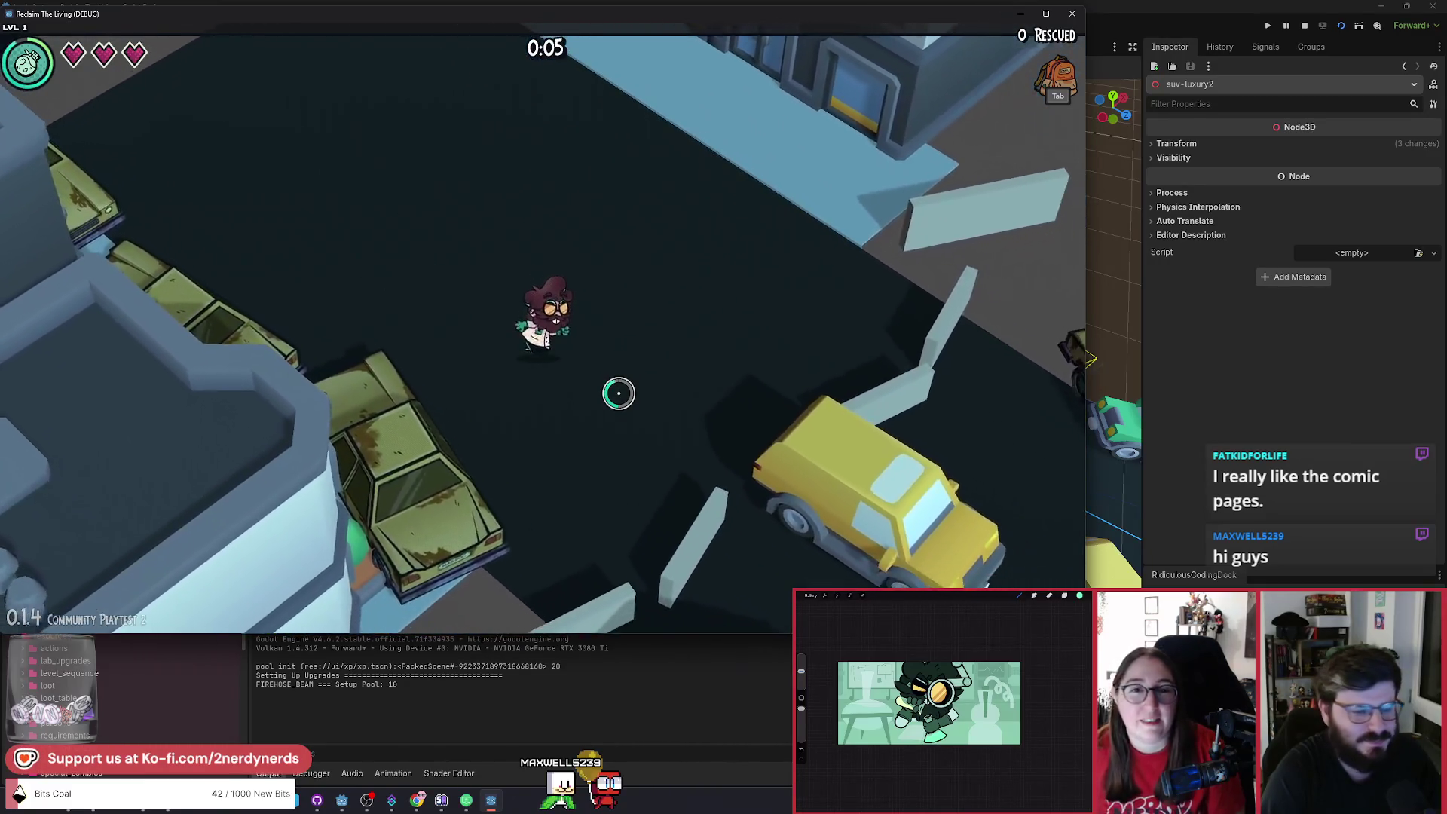
pyautogui.press('d')
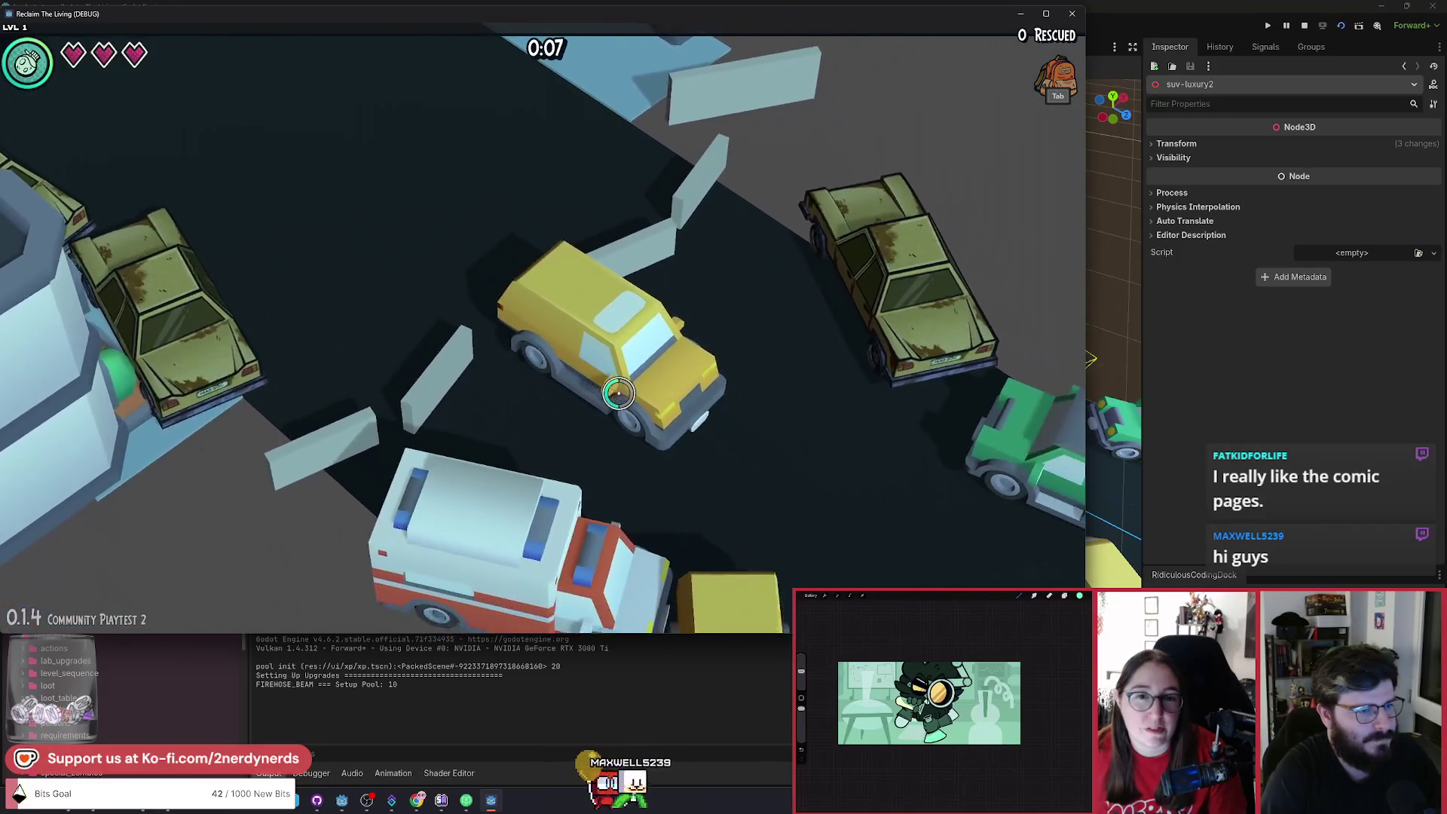
pyautogui.press('d')
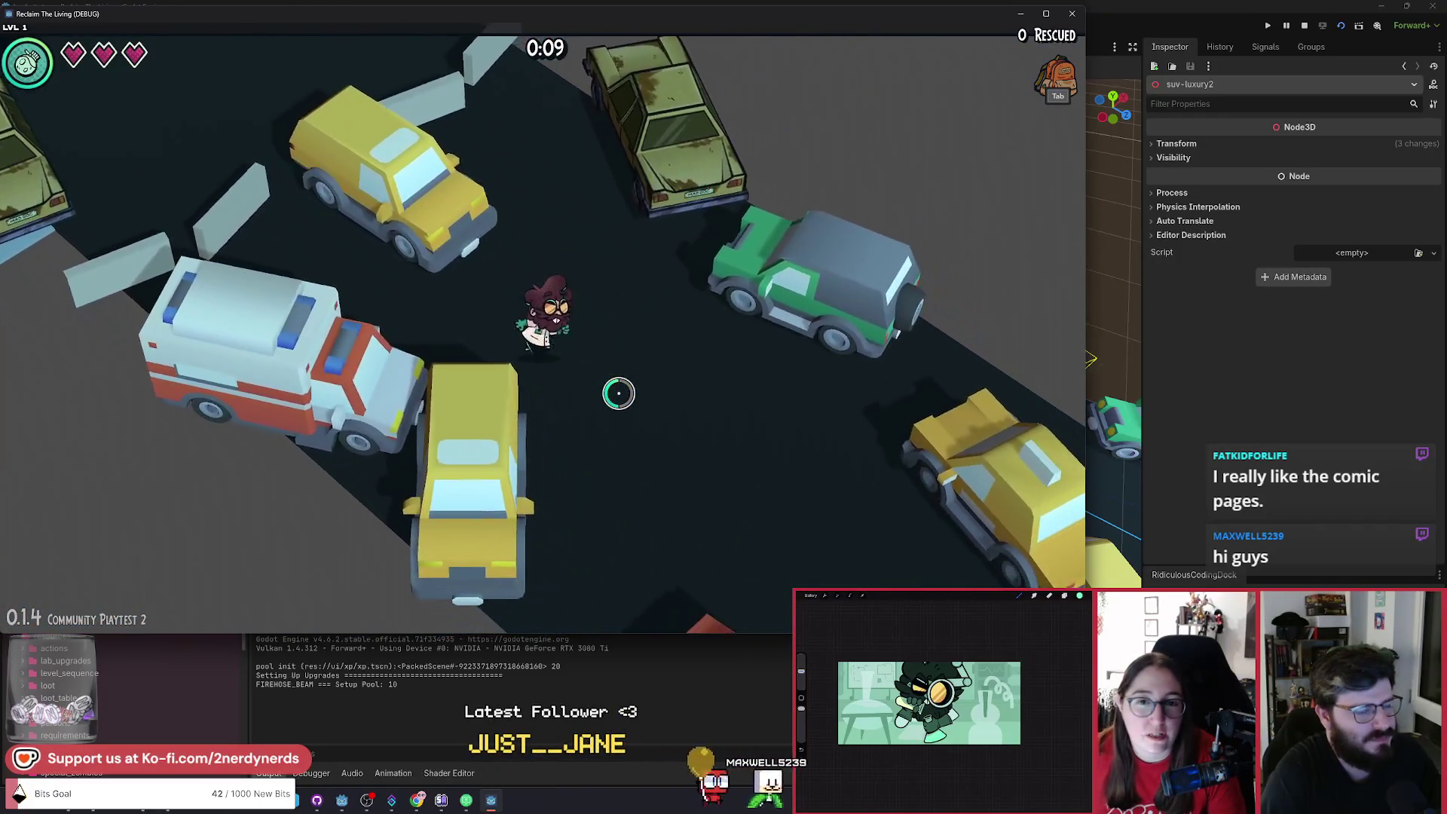
pyautogui.press('a')
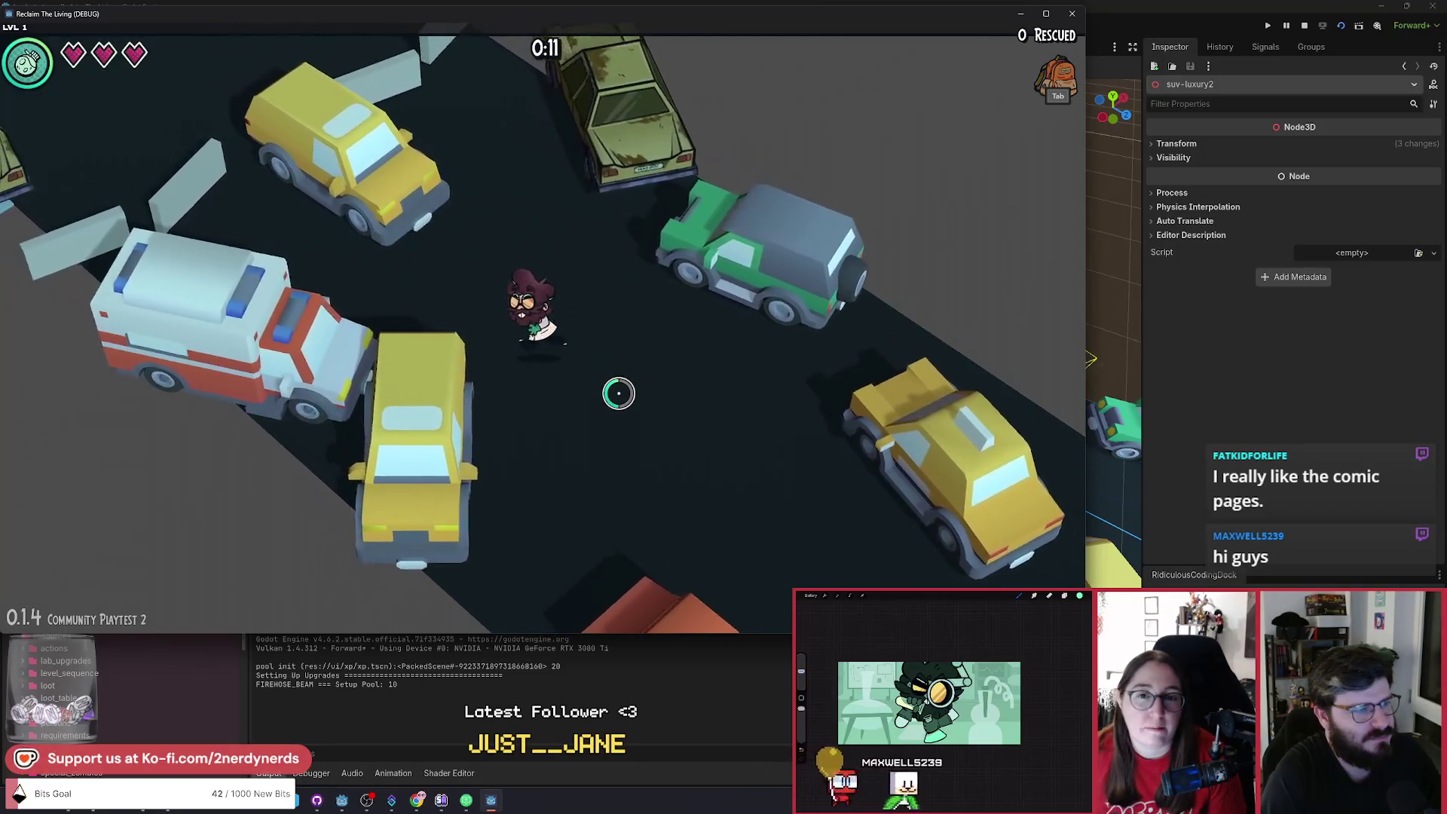
pyautogui.press('a')
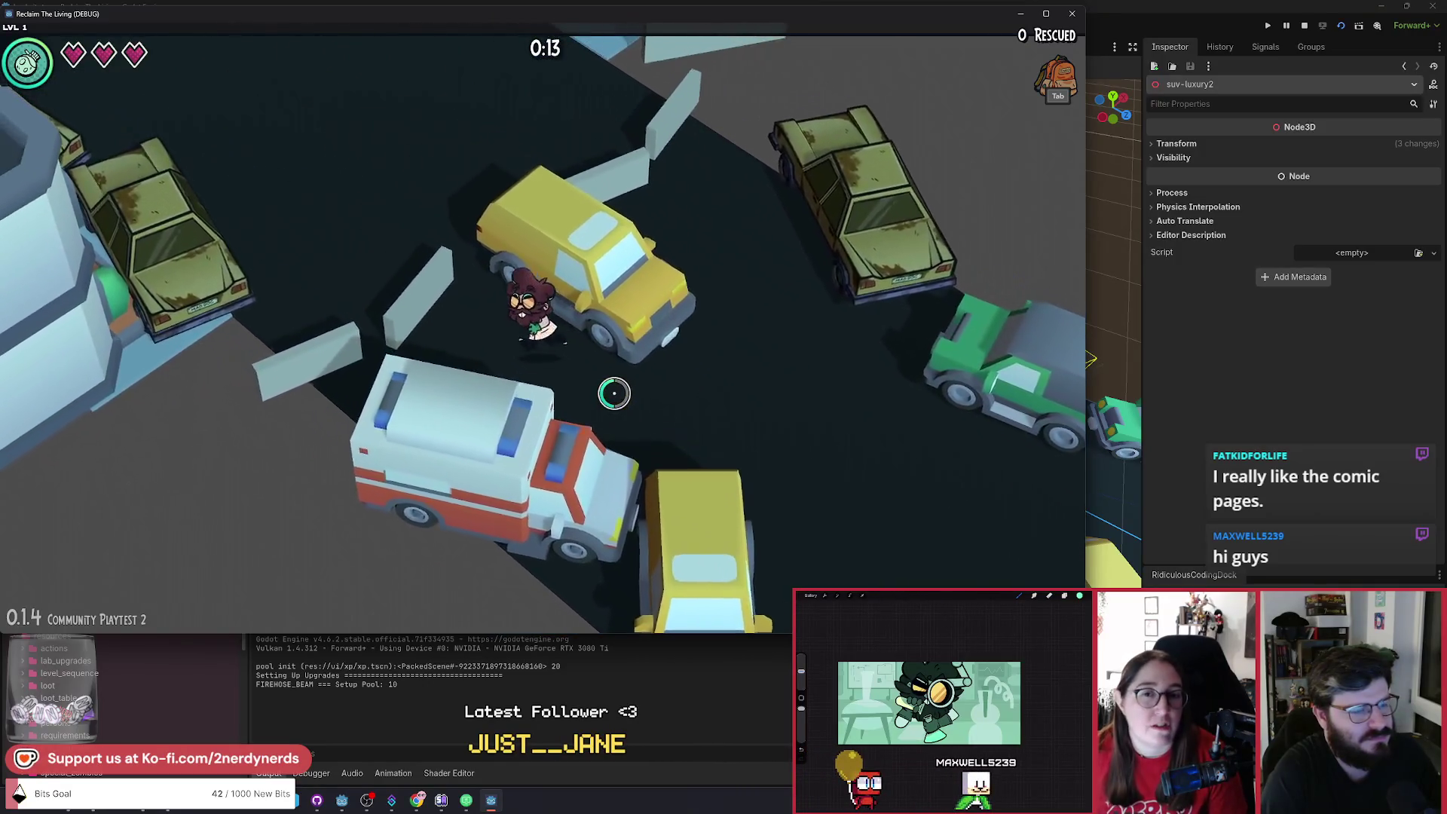
pyautogui.press('w')
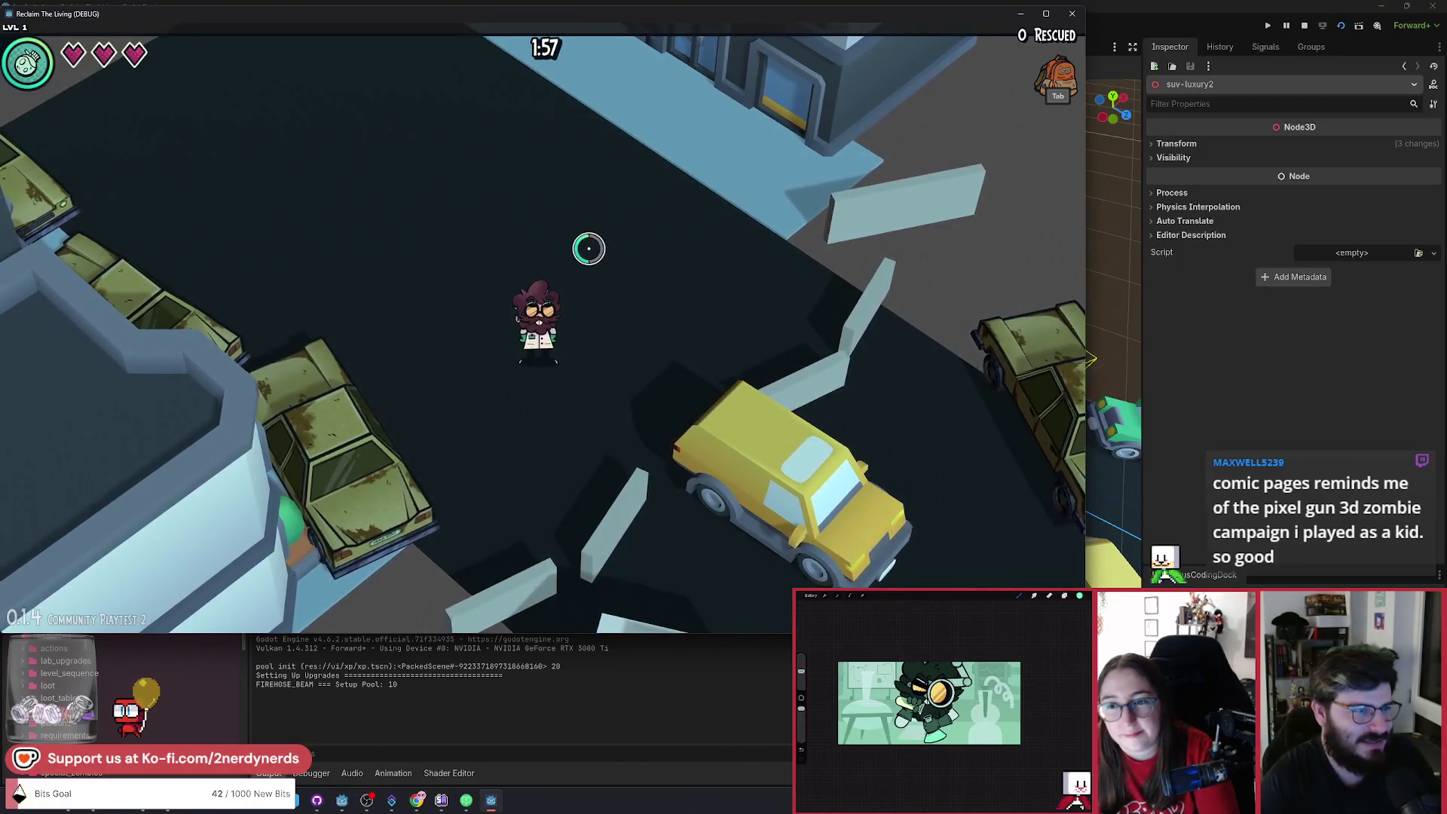
pyautogui.hotkey('alt', 'Tab')
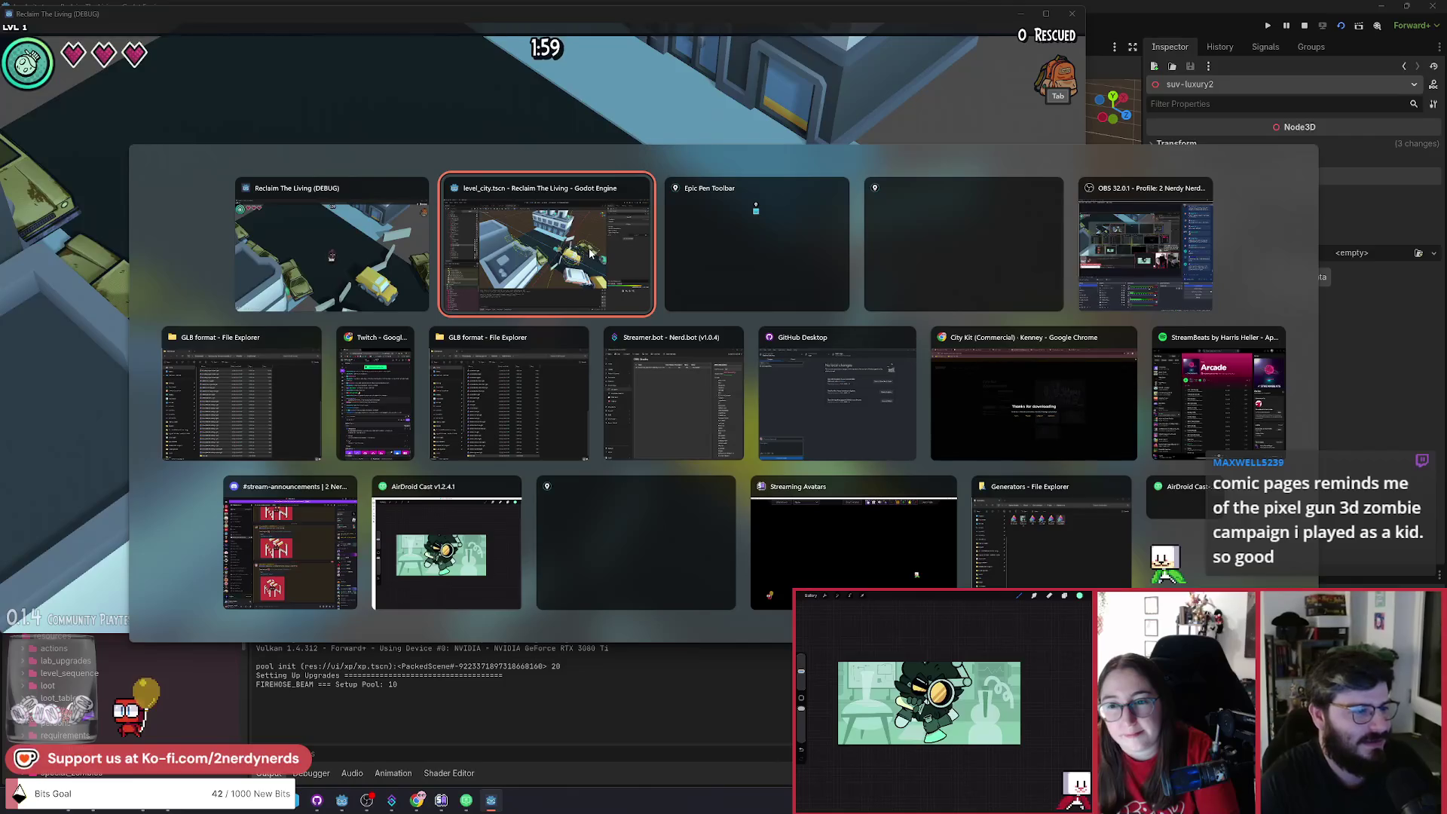
# Check the Reclaim the Living Miro board in the browser, then widen the comic image window over the game.
pyautogui.click(1033, 400)
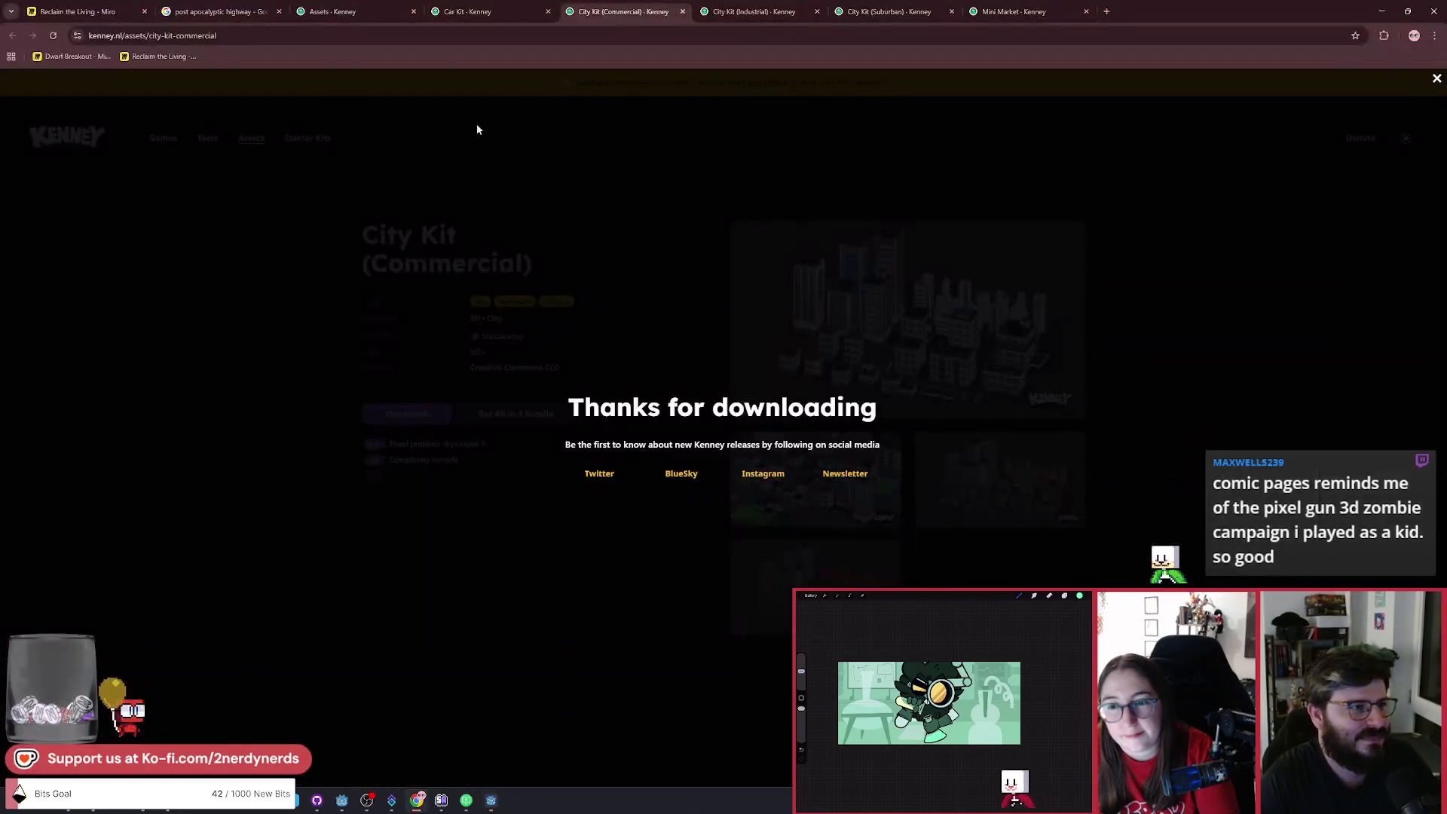
pyautogui.click(95, 11)
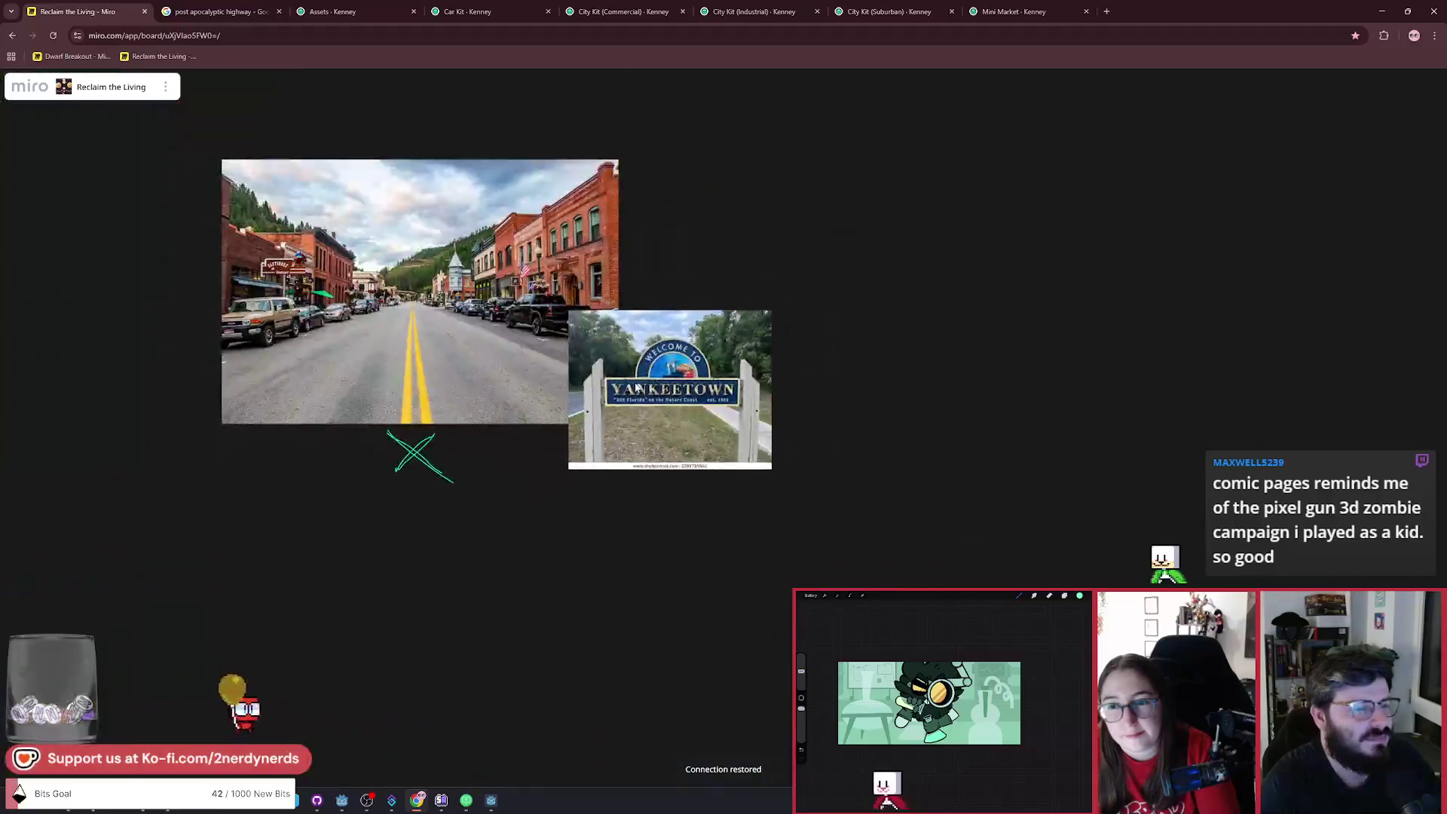
pyautogui.scroll(-6, 636, 387)
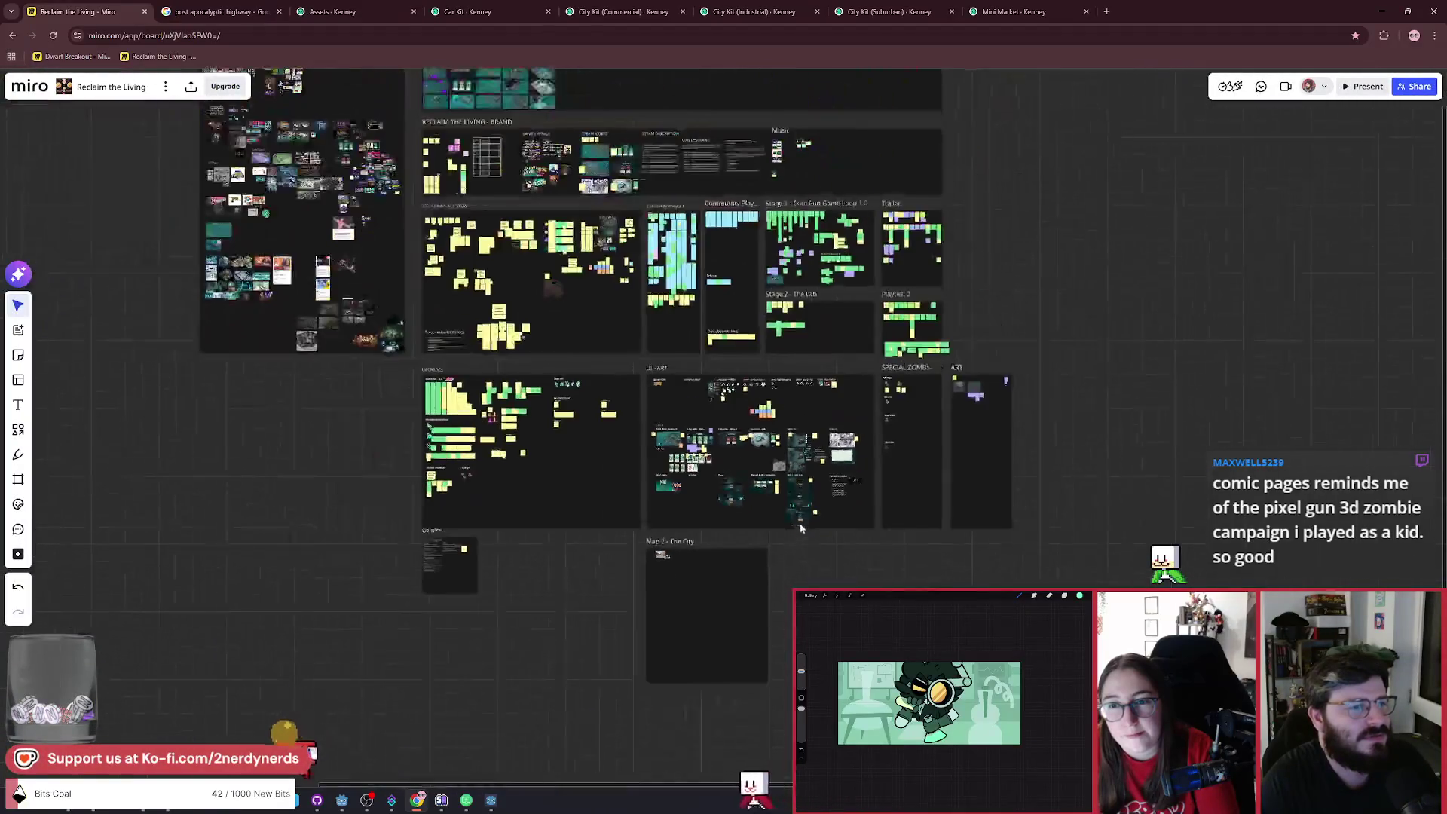
pyautogui.scroll(4, 814, 410)
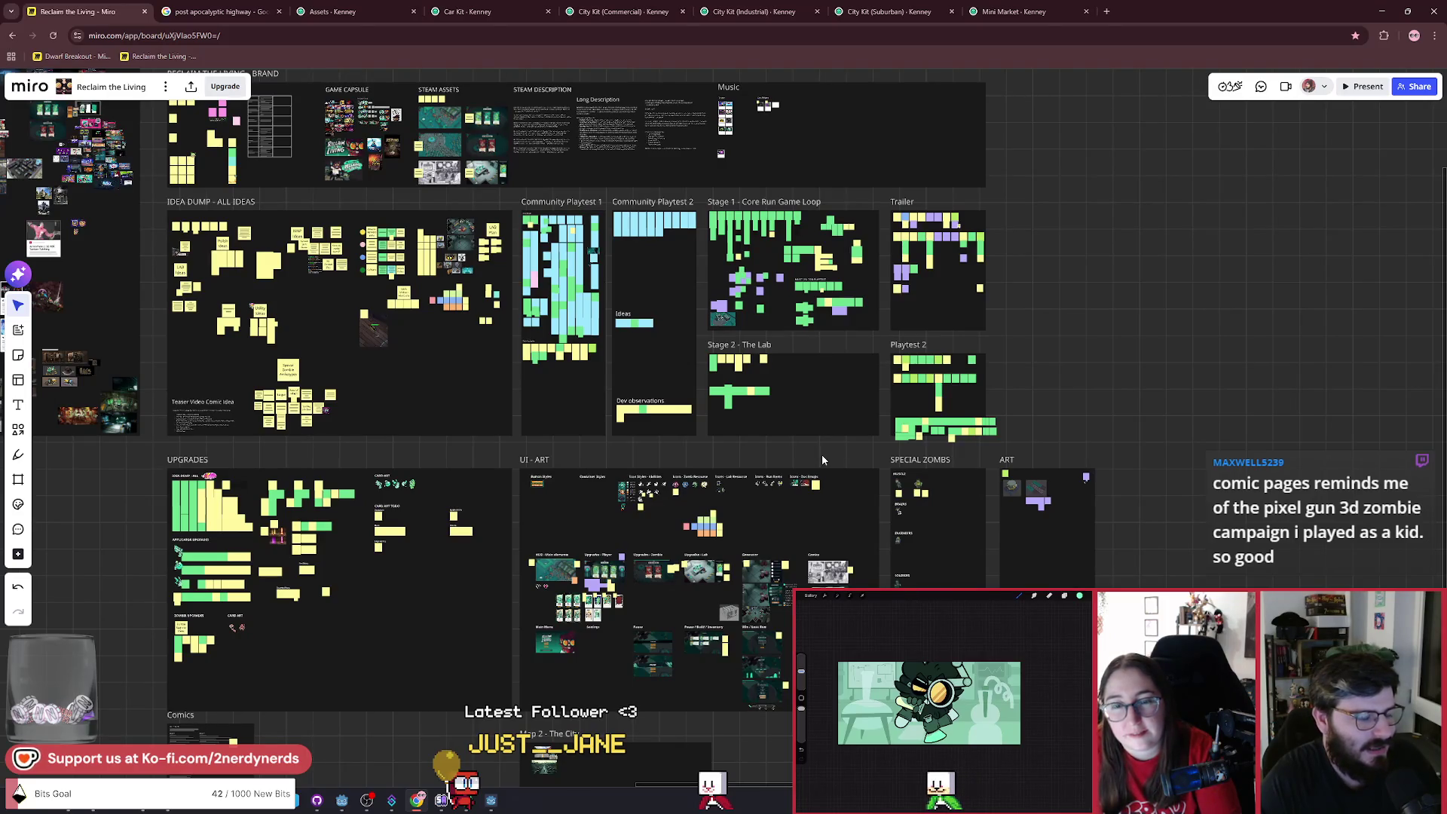
pyautogui.hotkey('alt', 'Tab')
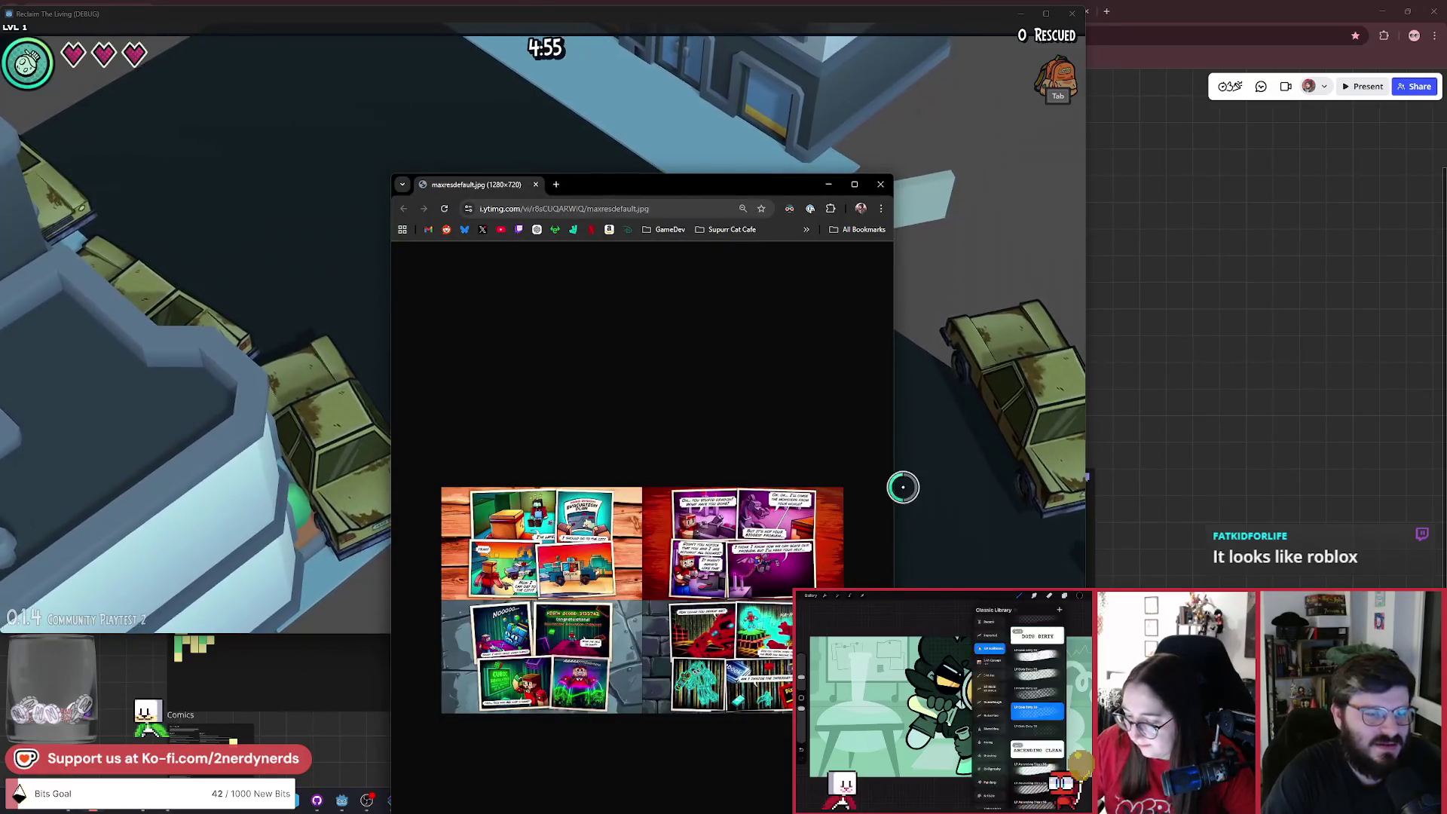
pyautogui.moveTo(898, 499); pyautogui.dragTo(1085, 499)
# Reposition and enlarge the comic image window, then close the image page.
pyautogui.moveTo(791, 183)
pyautogui.mouseDown()
pyautogui.moveTo(775, 132)
pyautogui.moveTo(623, 30)
pyautogui.mouseUp()
pyautogui.scroll(3, 641, 417)
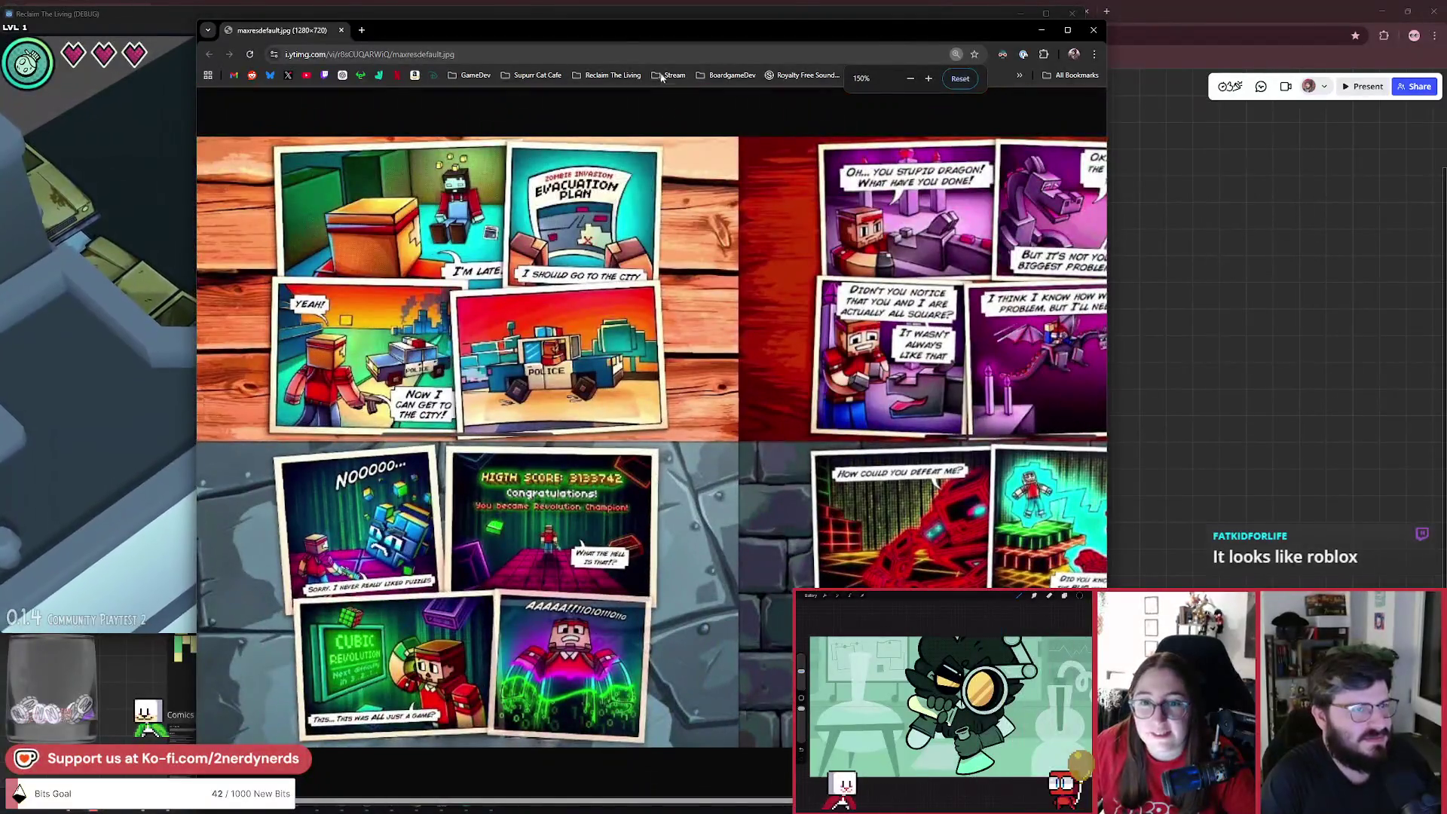
pyautogui.moveTo(679, 31); pyautogui.dragTo(591, 11)
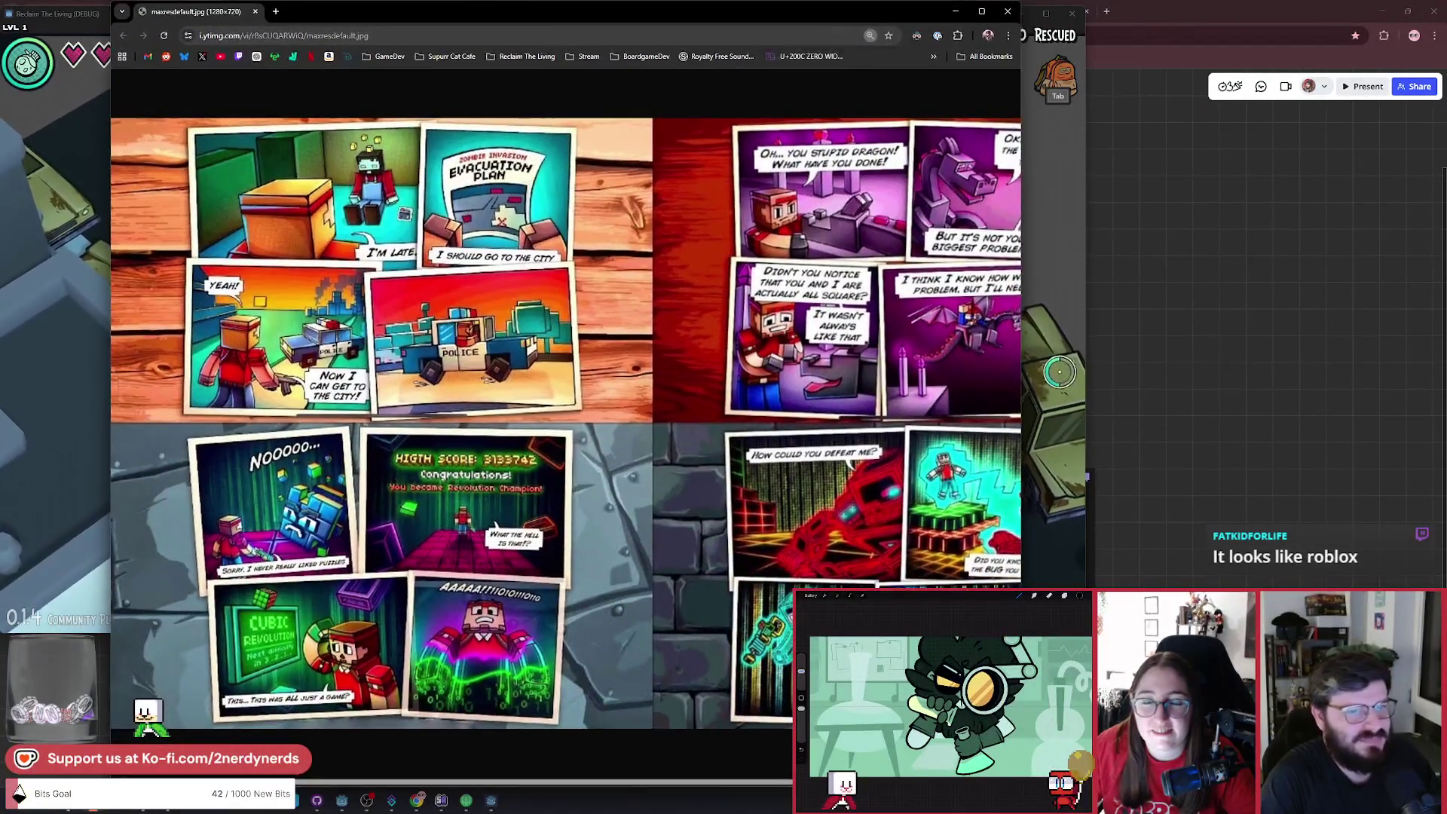
pyautogui.moveTo(1021, 364); pyautogui.dragTo(1253, 367)
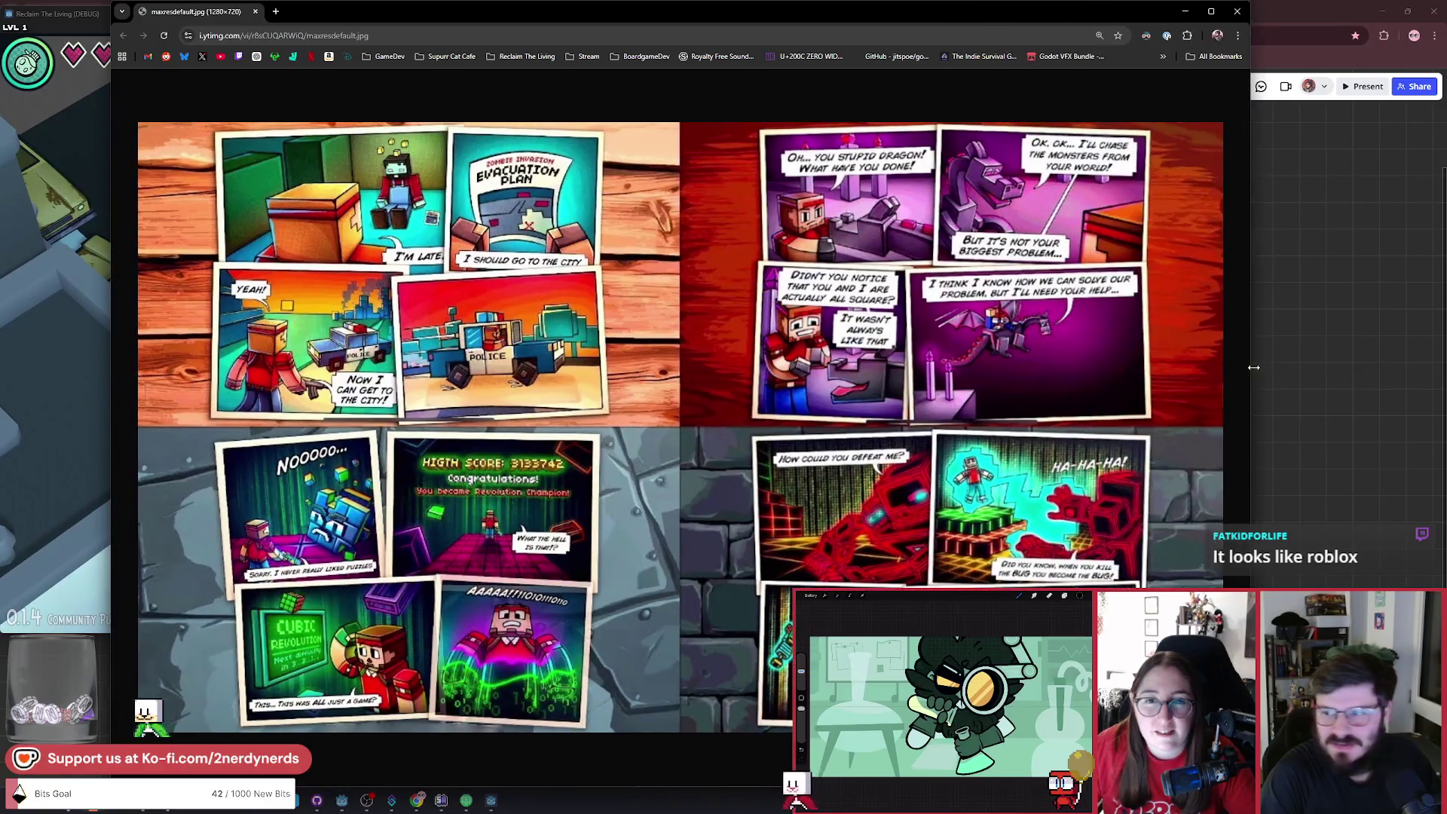
pyautogui.moveTo(647, 30); pyautogui.dragTo(592, 30)
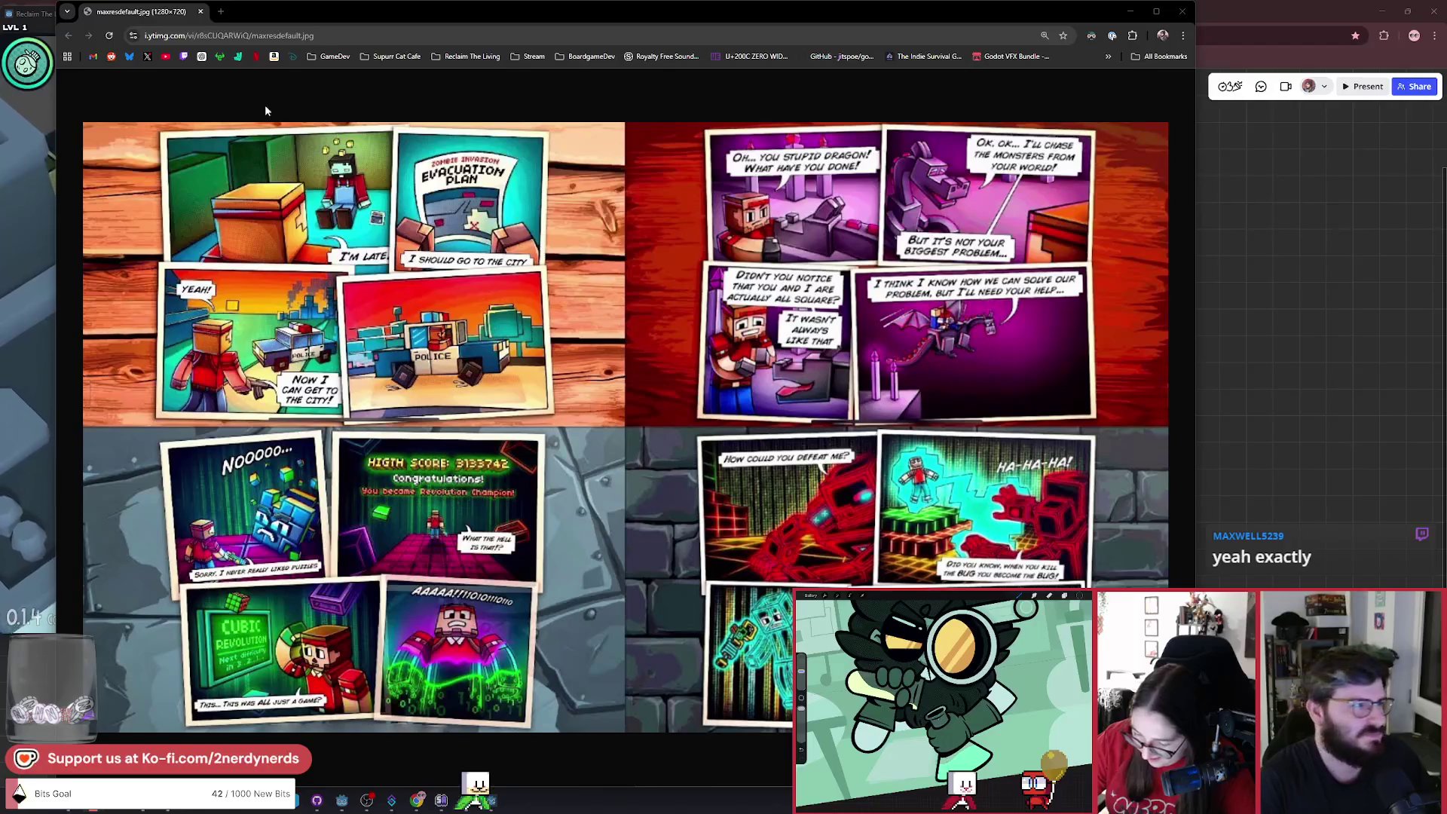
pyautogui.click(201, 12)
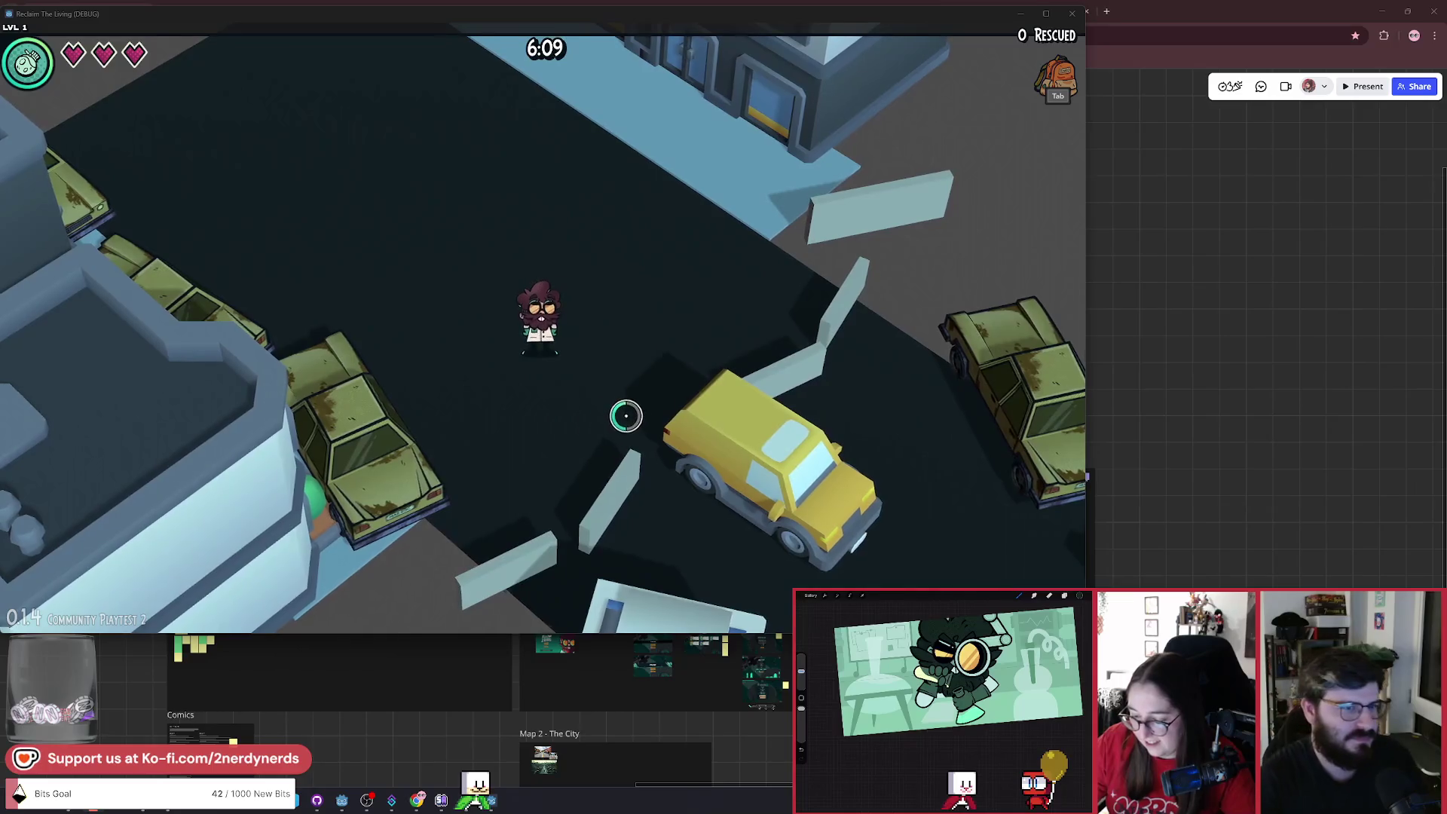
# Walk the character briefly, then return to the Godot editor and select the FloorTiles GridMap.
pyautogui.hotkey('w', 'a')
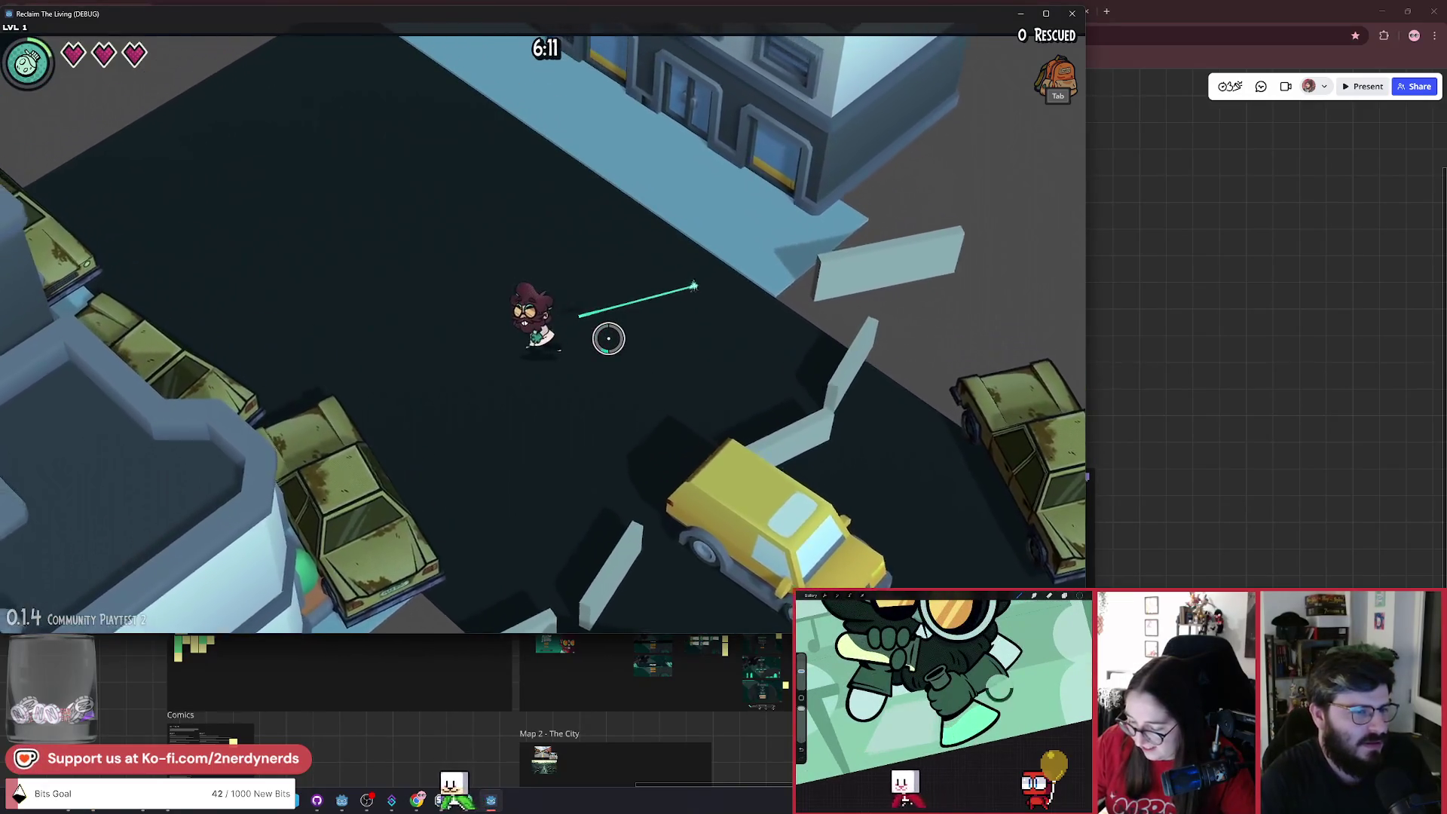
pyautogui.hotkey('s', 'd')
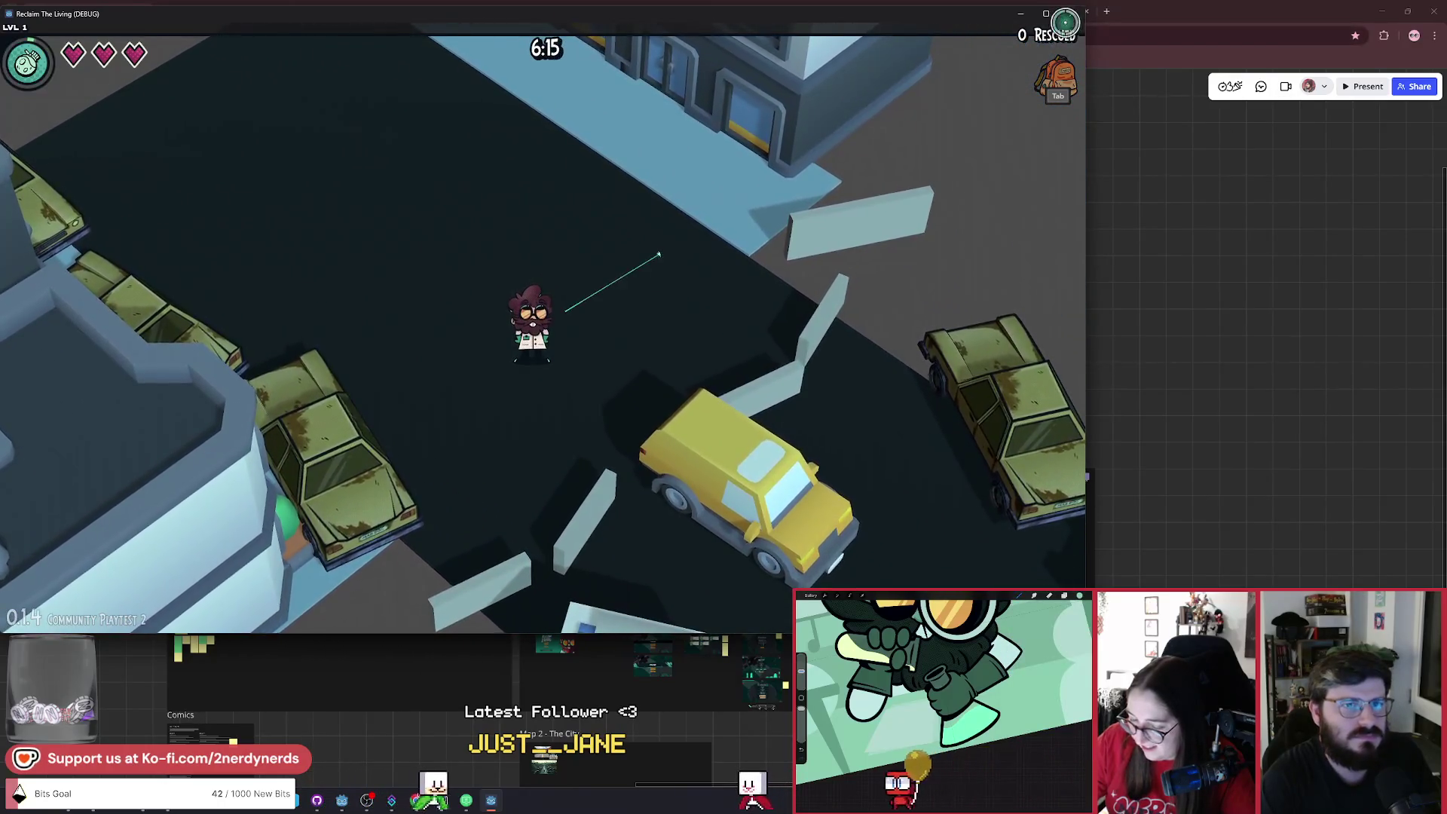
pyautogui.click(310, 723)
pyautogui.click(341, 800)
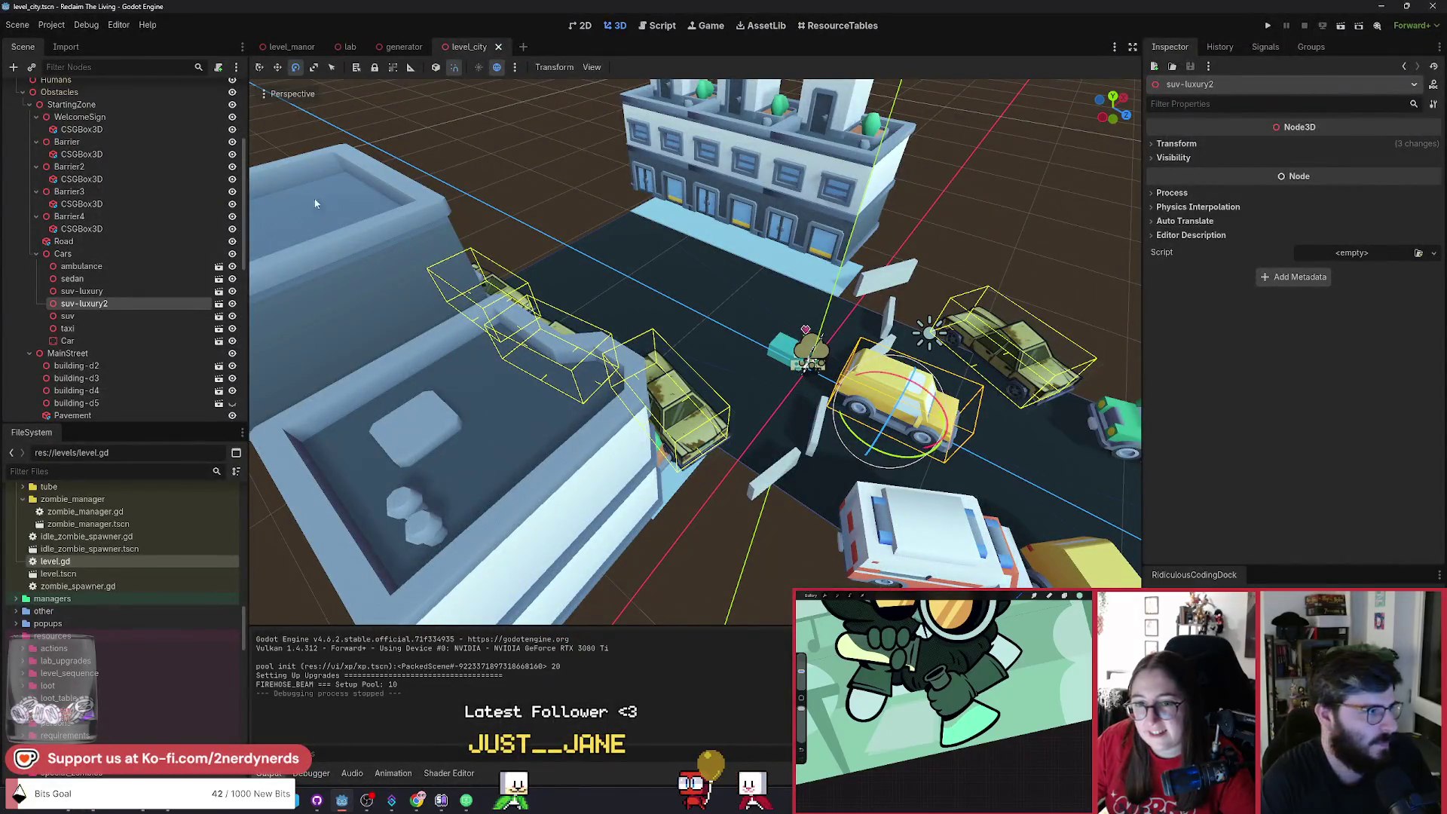
pyautogui.scroll(4, 114, 236)
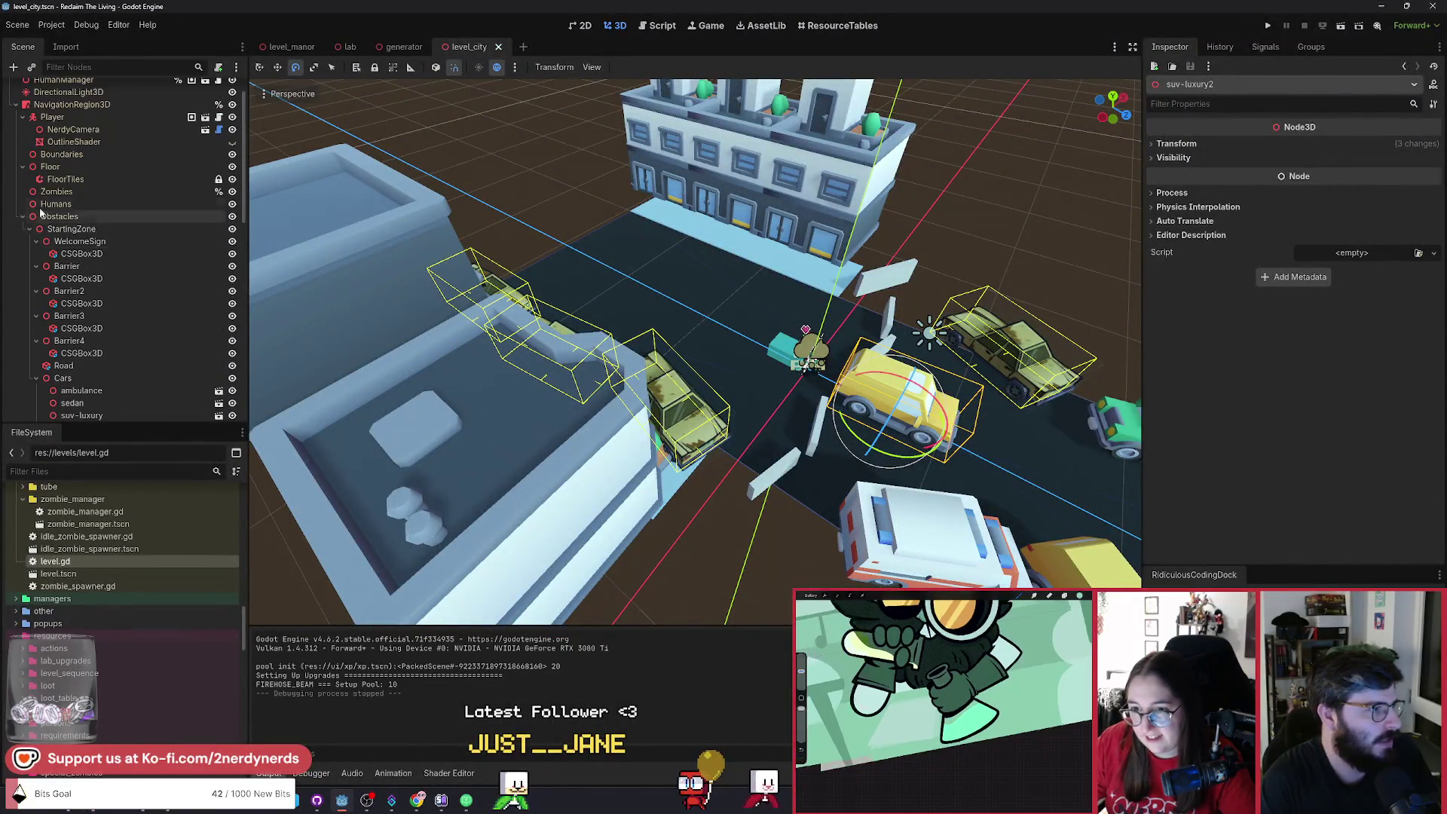
pyautogui.click(64, 180)
pyautogui.scroll(-4, 957, 205)
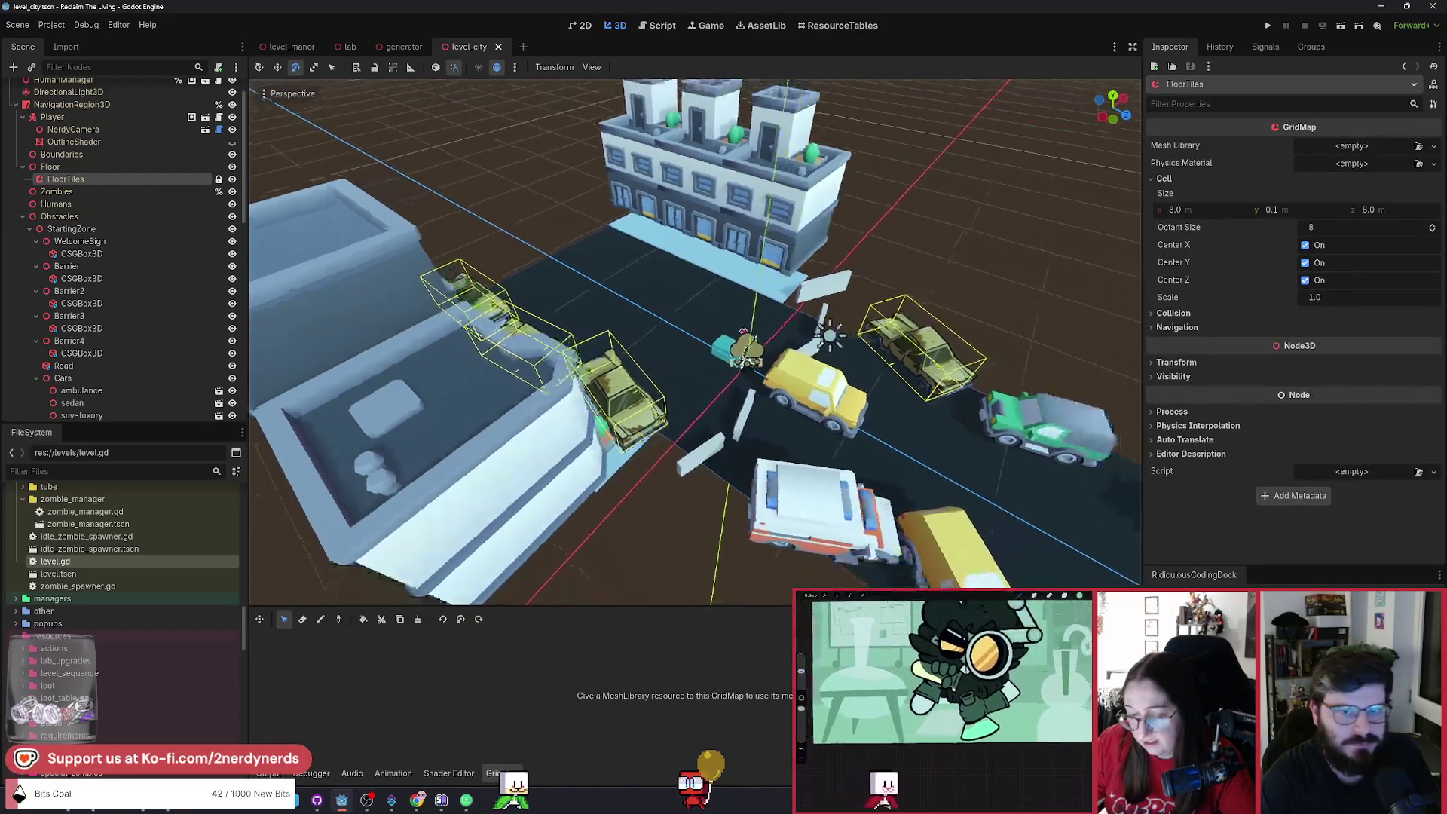
# Quick-load manor_tileset_mesh_lib.tres as FloorTiles' mesh library, orbit down onto the road, and pick Paint.
pyautogui.click(1359, 151)
pyautogui.click(1380, 210)
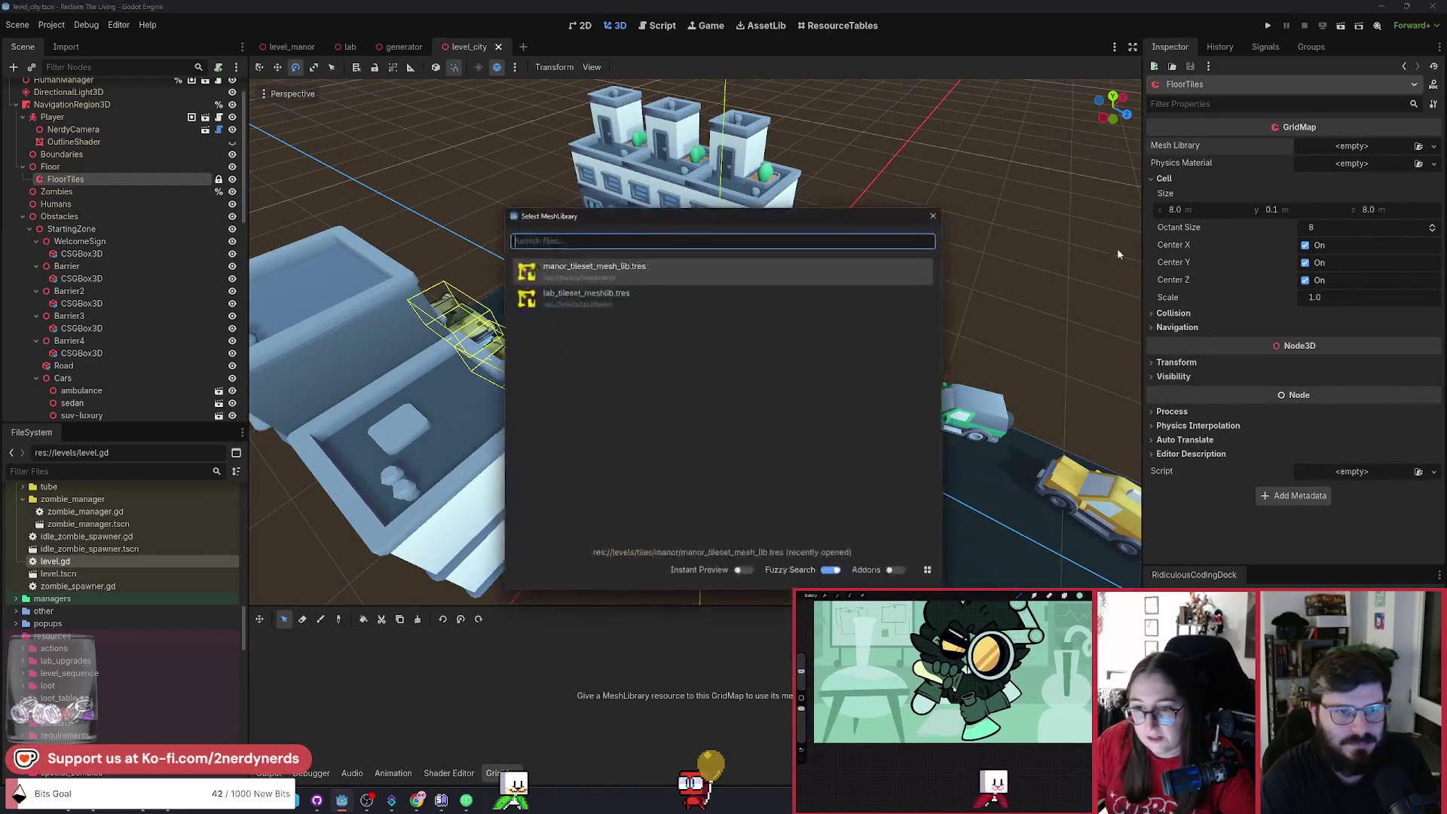
pyautogui.click(643, 263)
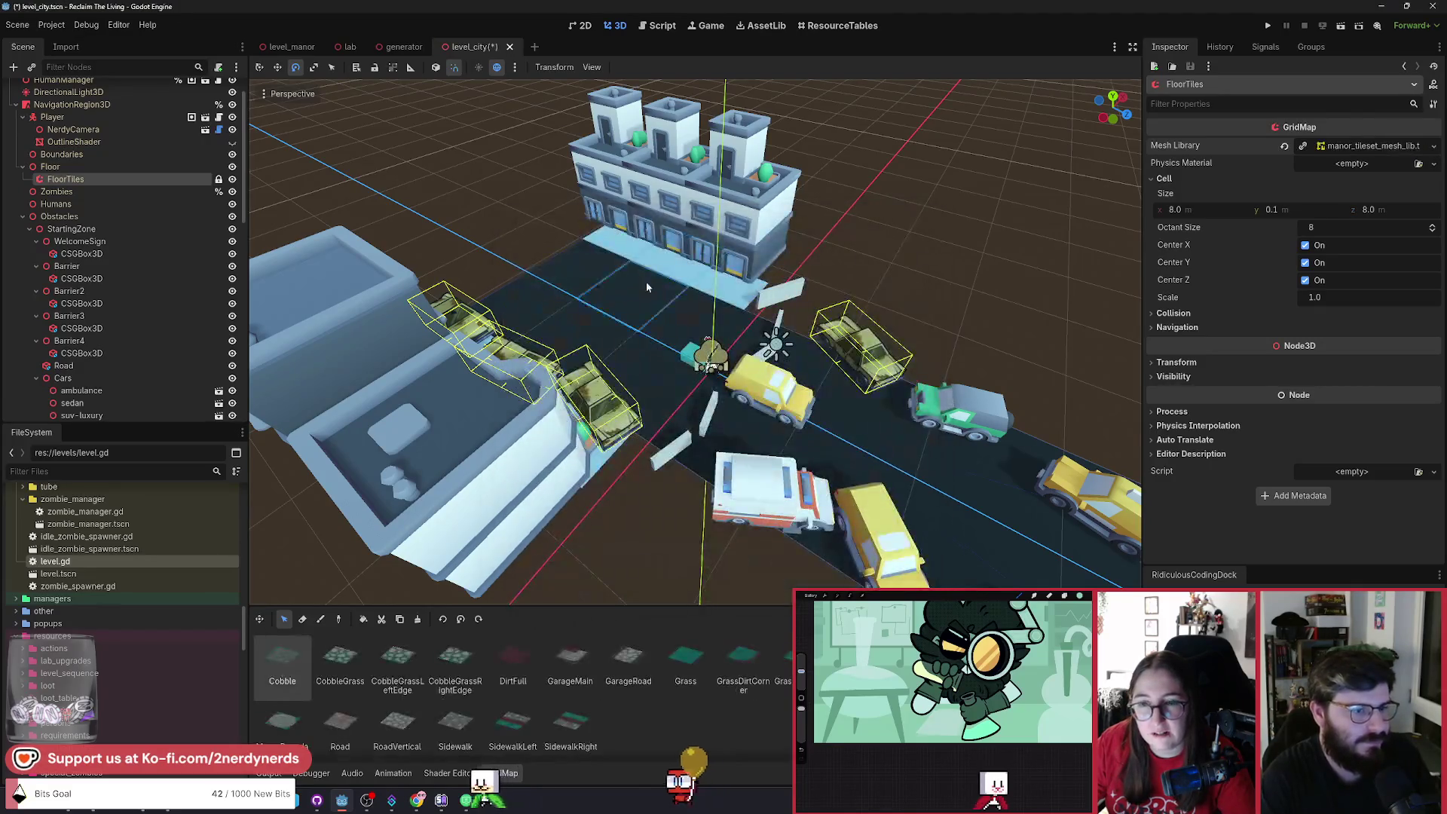
pyautogui.scroll(4, 645, 282)
pyautogui.scroll(-4, 687, 510)
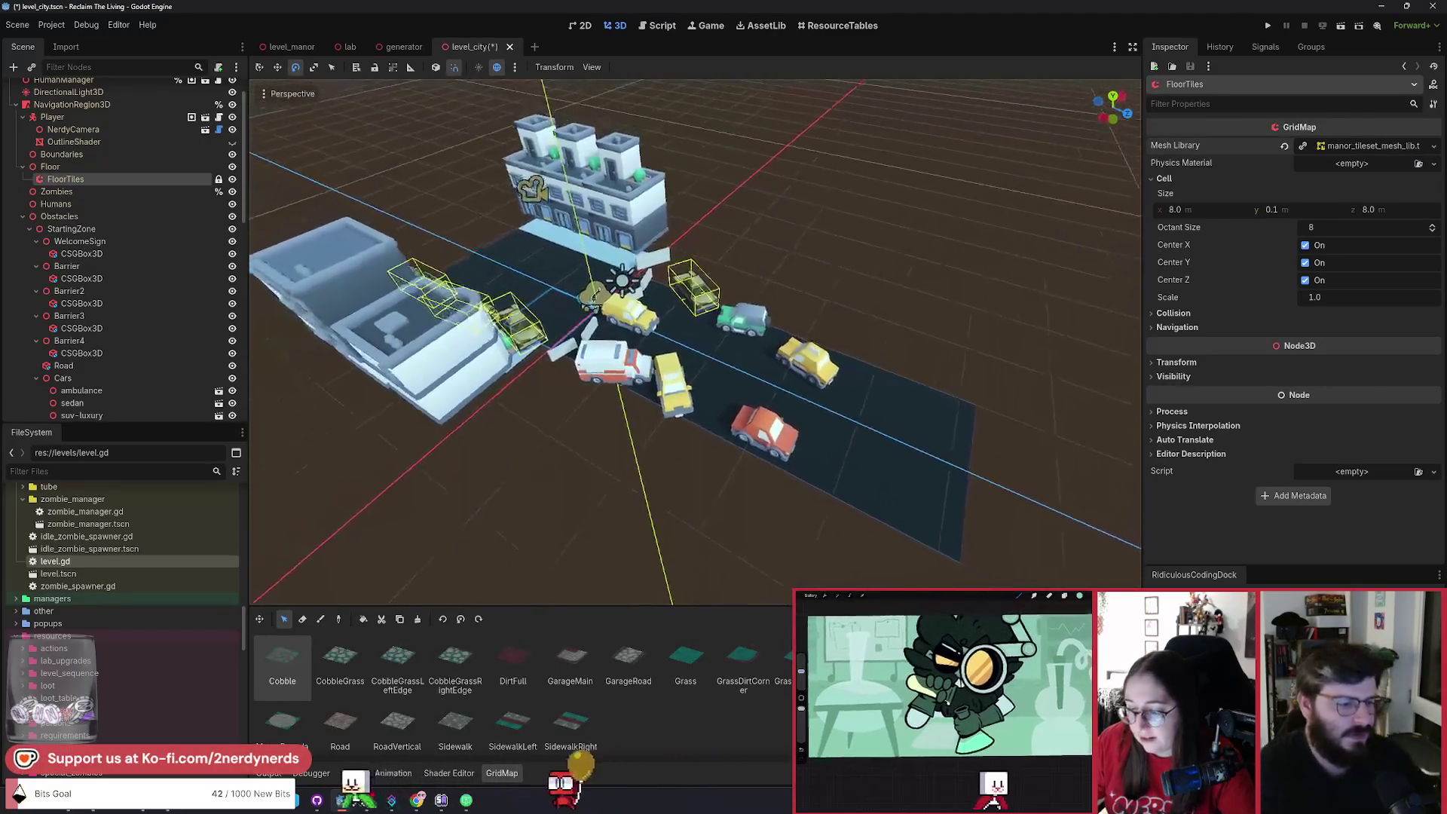
pyautogui.moveTo(687, 509)
pyautogui.mouseDown()
pyautogui.moveTo(645, 420)
pyautogui.moveTo(776, 542)
pyautogui.mouseUp()
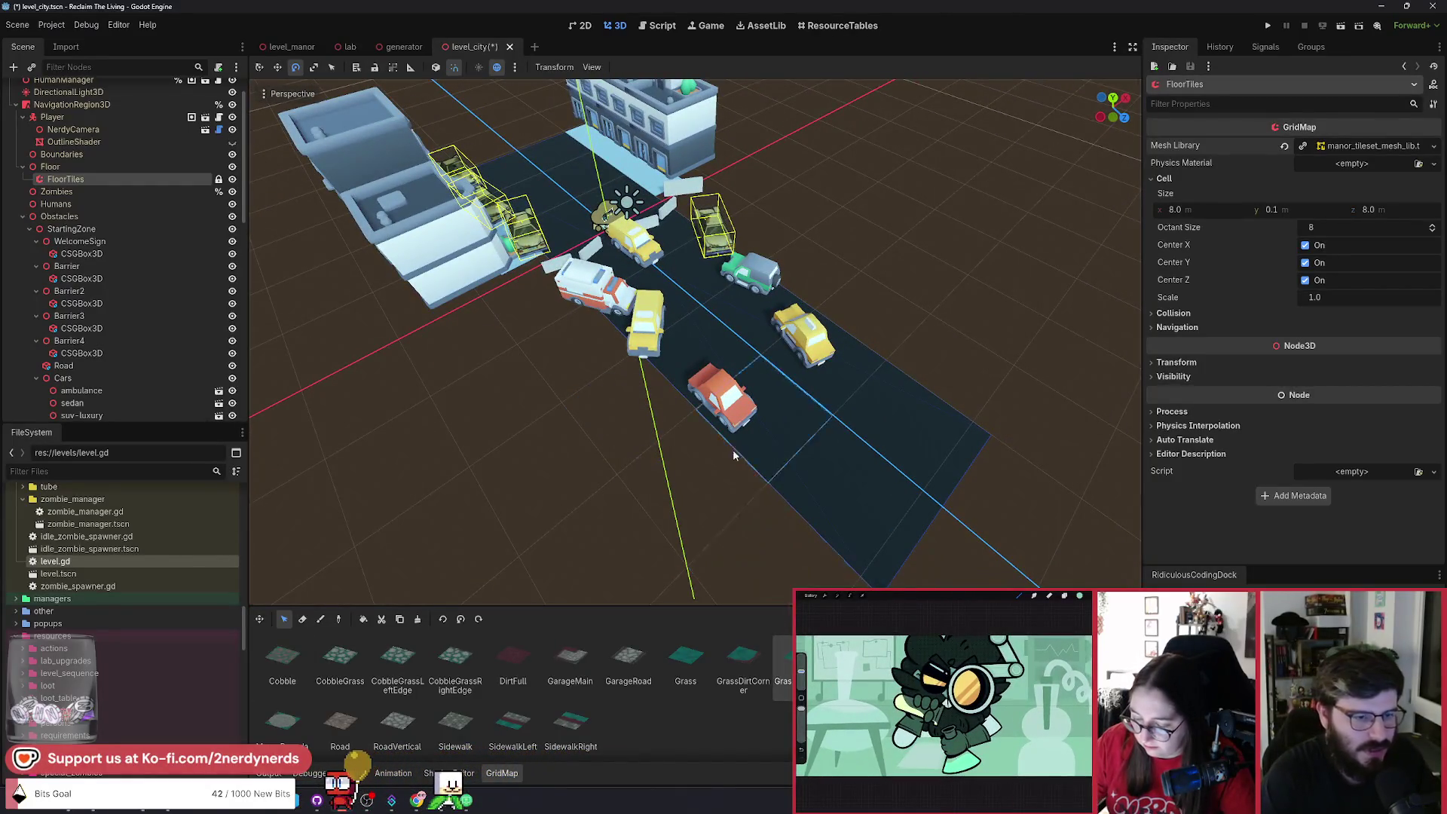
pyautogui.click(320, 618)
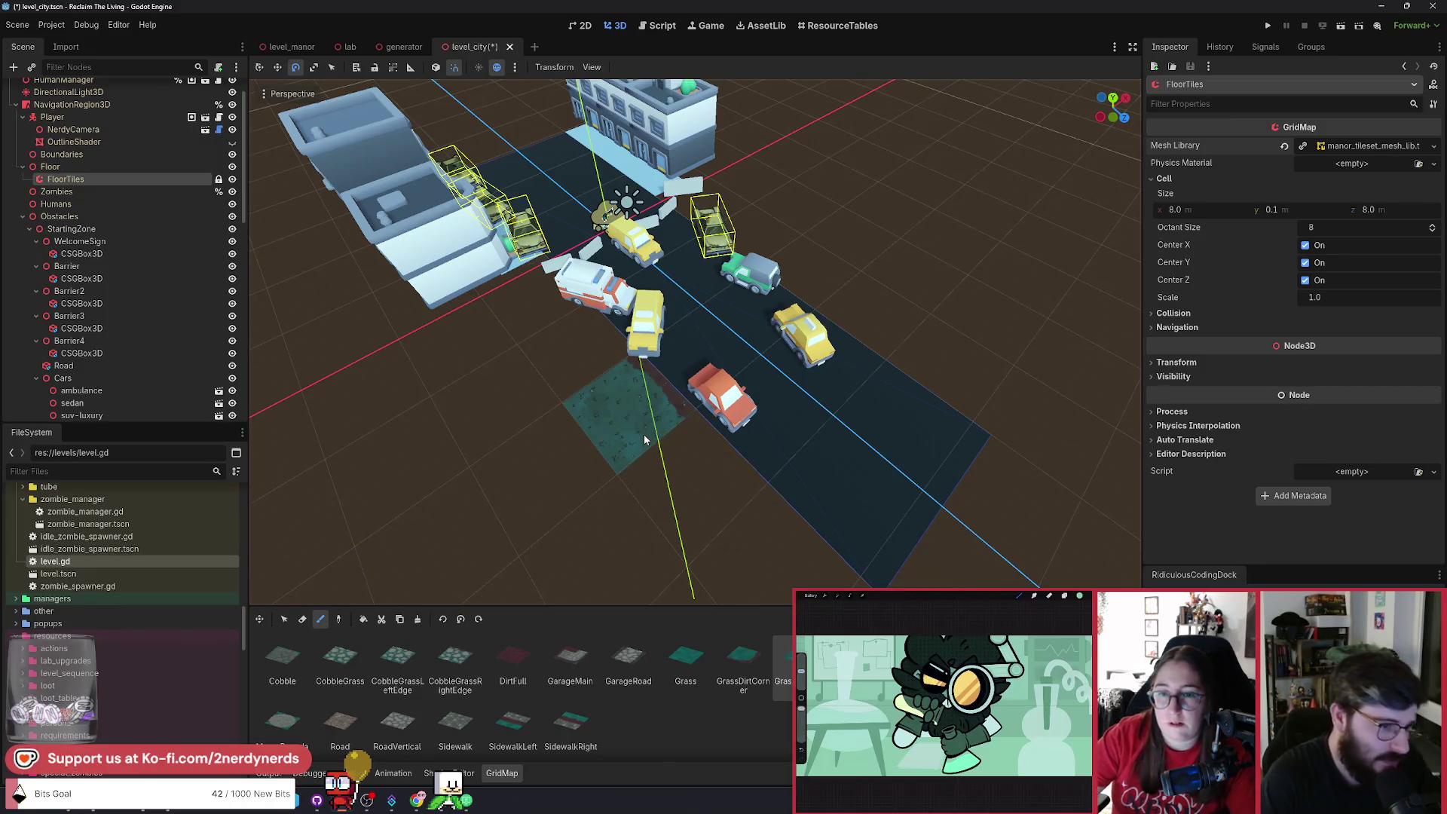
# Rotate the Grass tile and paint grass strips along both sides of the road.
pyautogui.scroll(4, 623, 436)
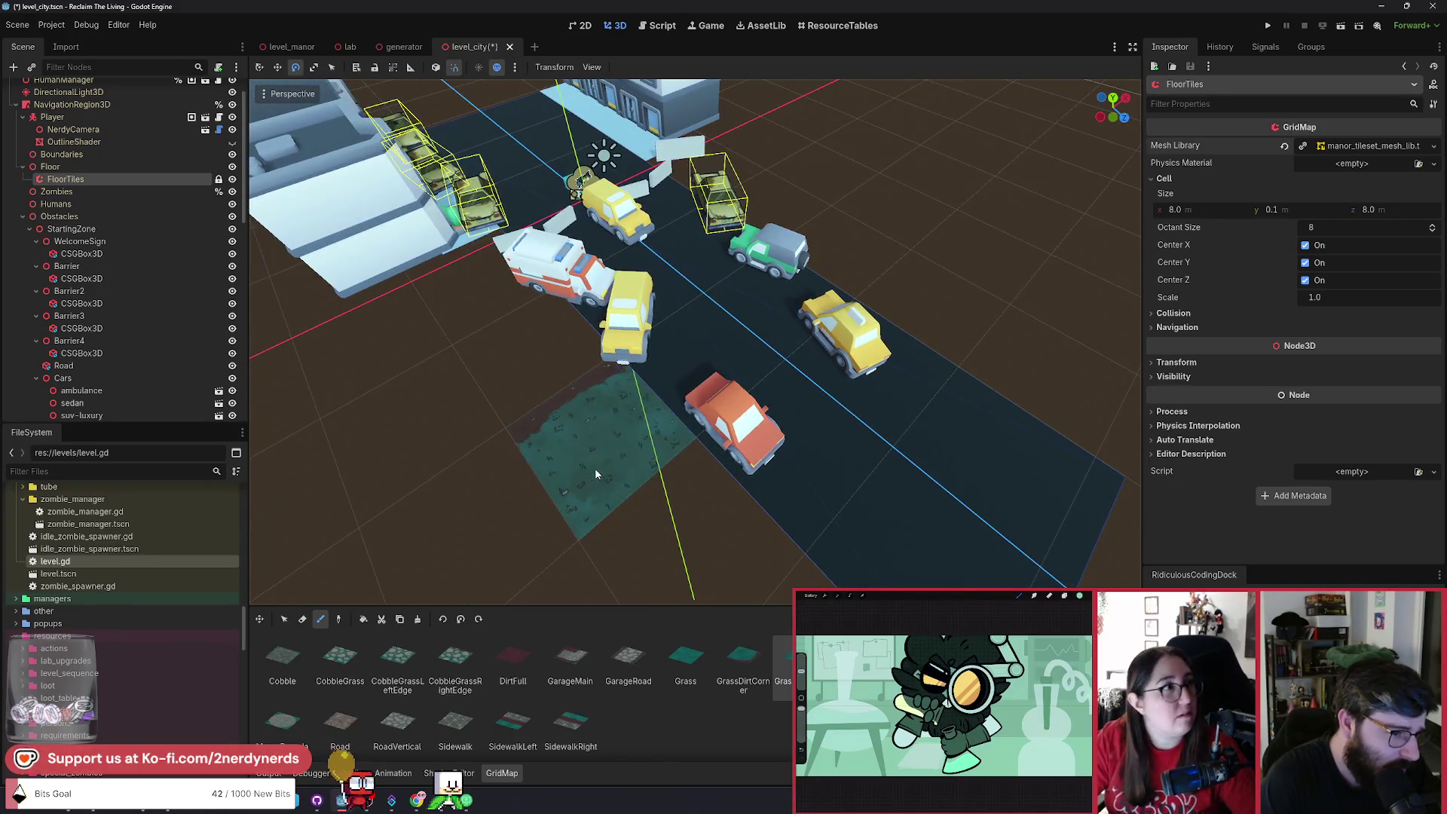
pyautogui.press('s')
pyautogui.scroll(-5, 594, 473)
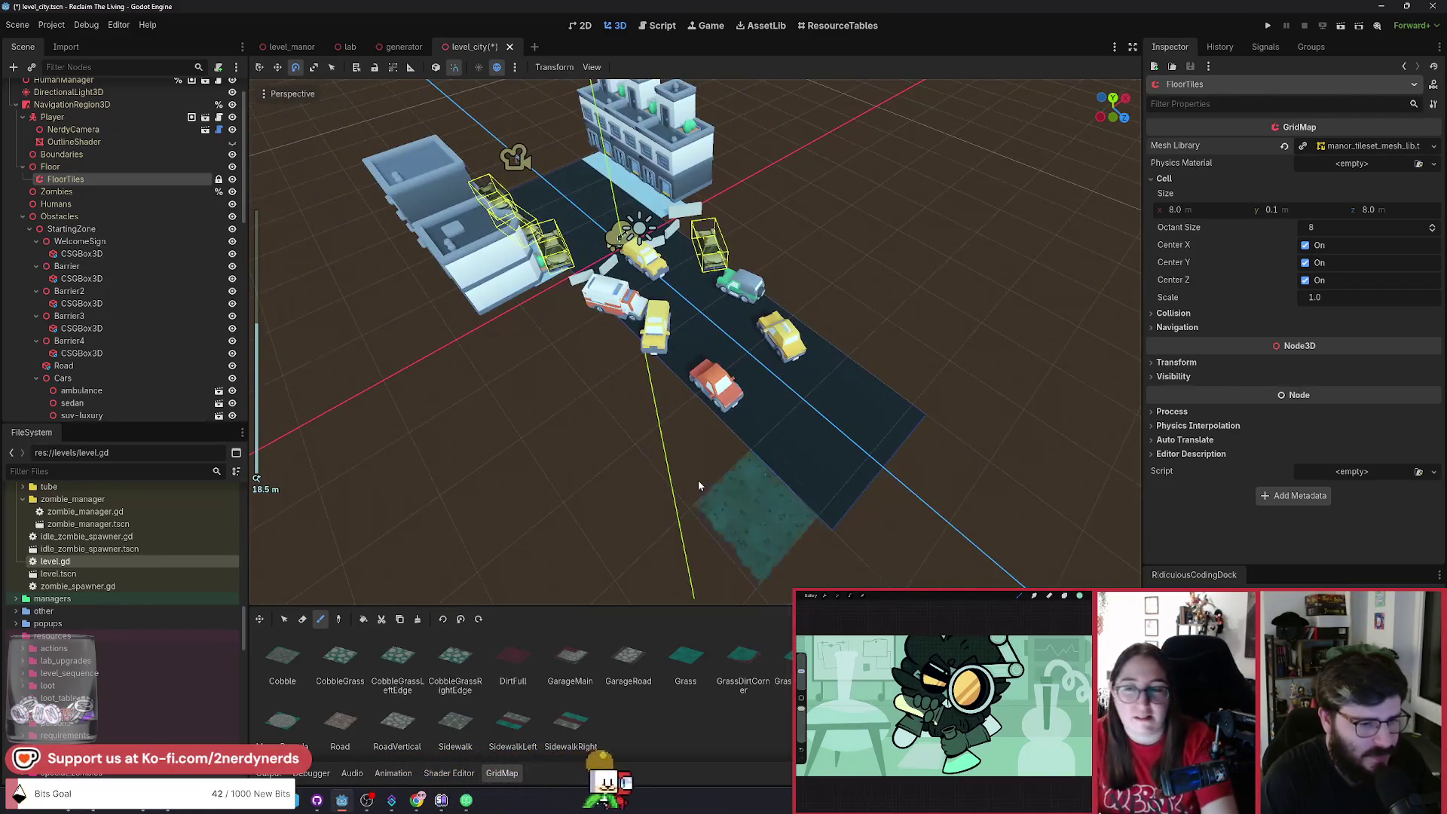
pyautogui.moveTo(961, 399); pyautogui.dragTo(708, 226)
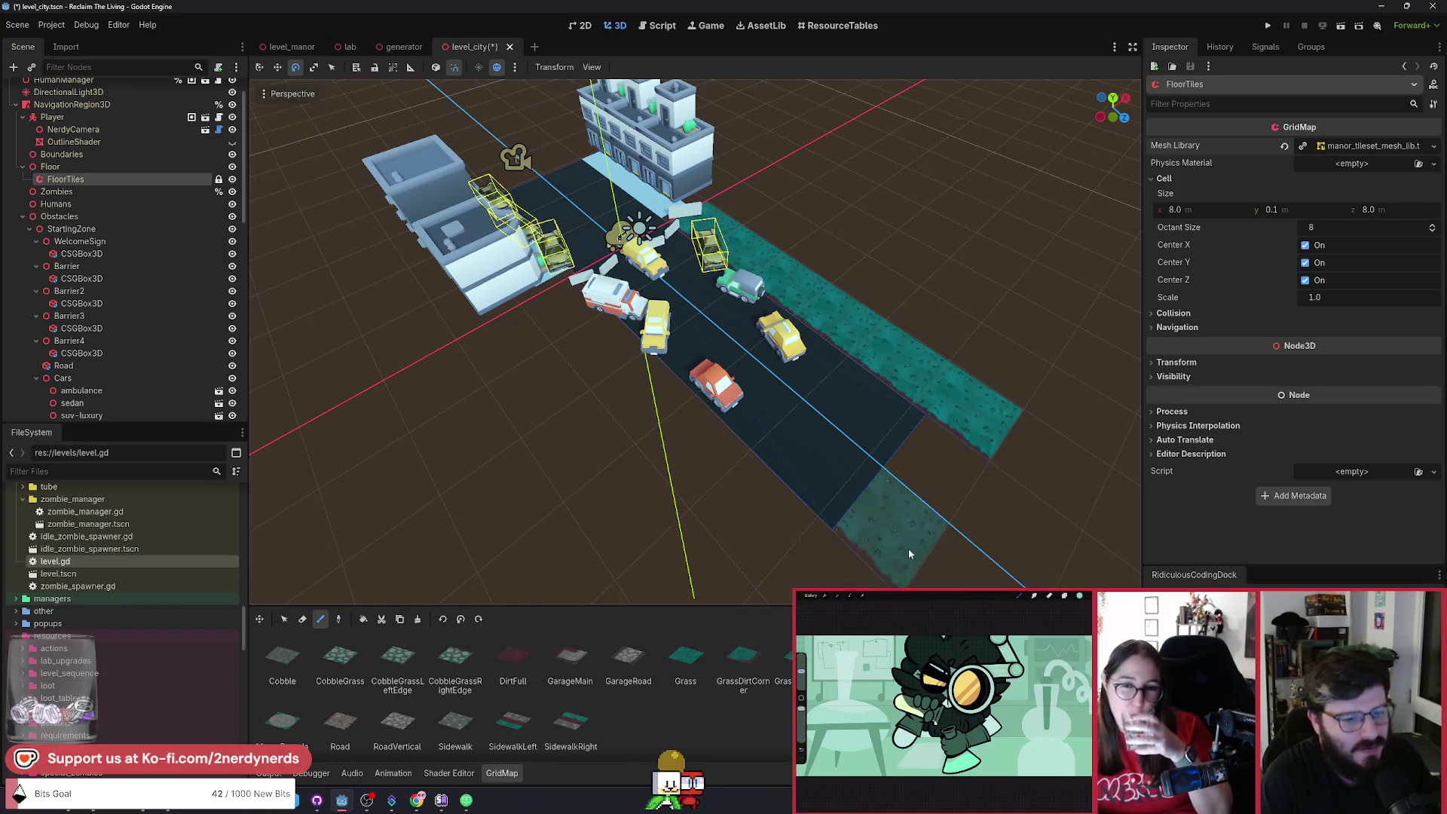
pyautogui.moveTo(791, 558); pyautogui.dragTo(559, 332)
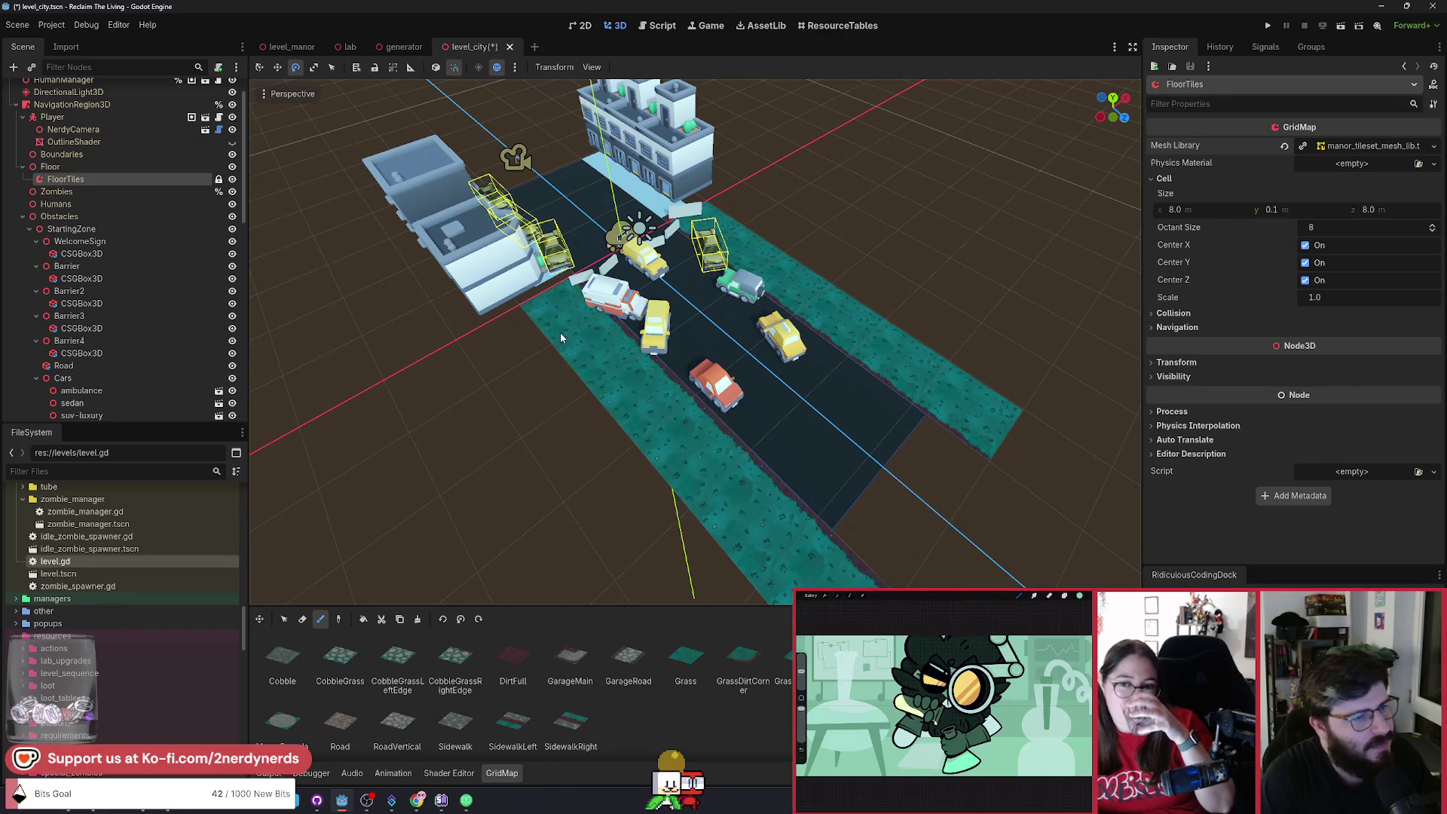
pyautogui.scroll(-3, 559, 333)
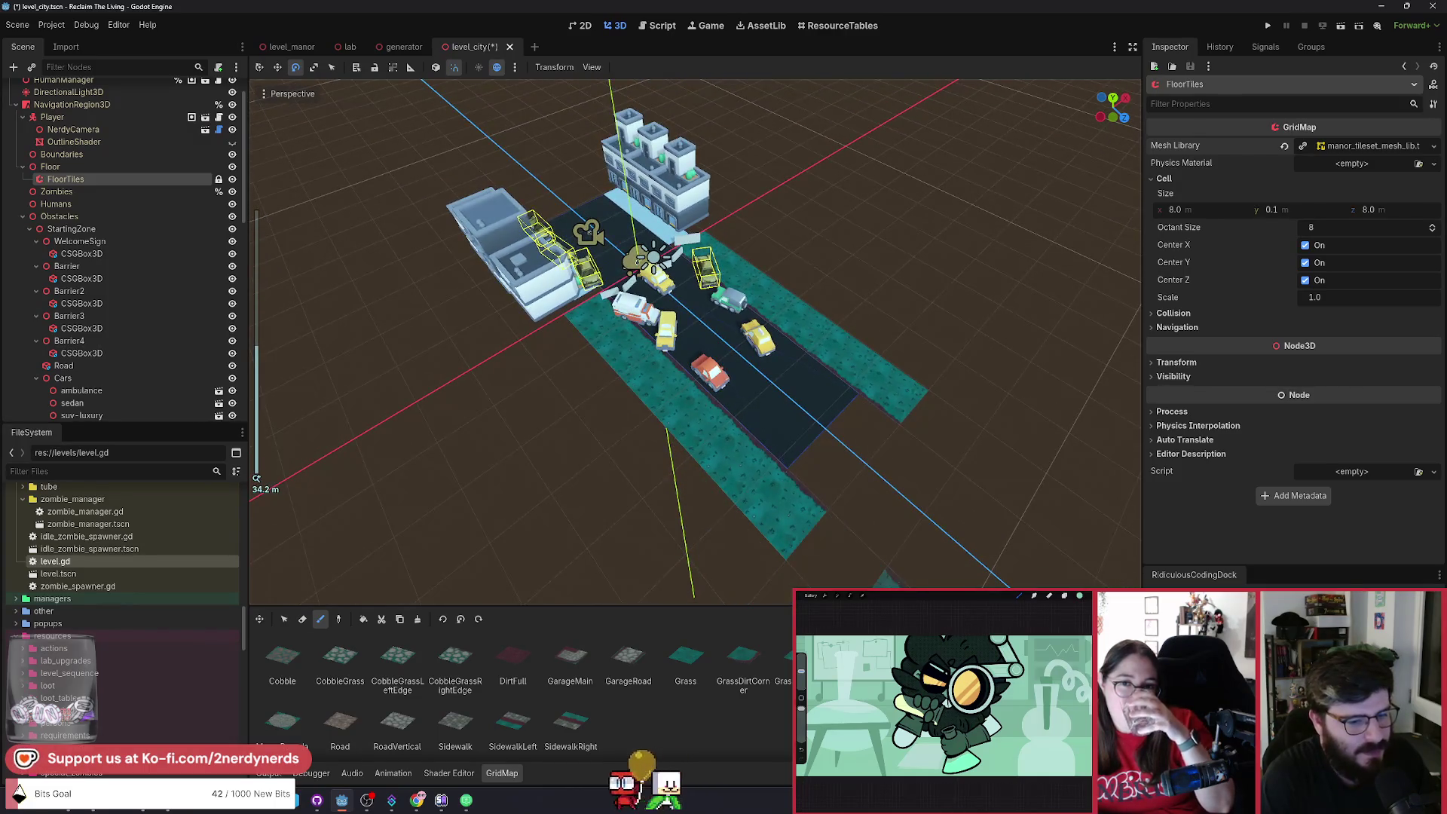
# Extend grass into the surrounding fields, fill the upper-right notch, then save and run the scene.
pyautogui.click(686, 667)
pyautogui.moveTo(667, 495); pyautogui.dragTo(673, 509)
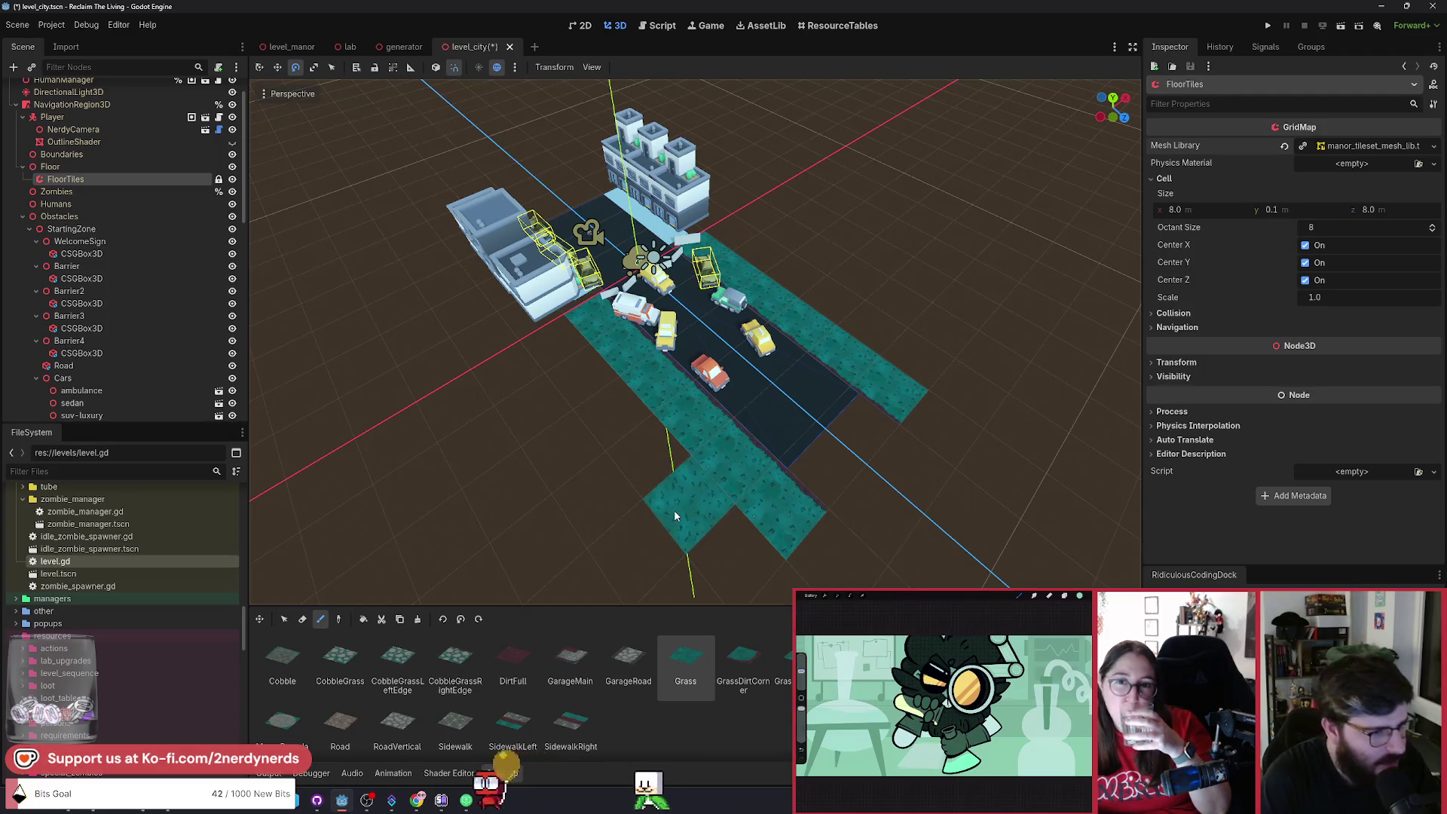
pyautogui.scroll(-2, 674, 510)
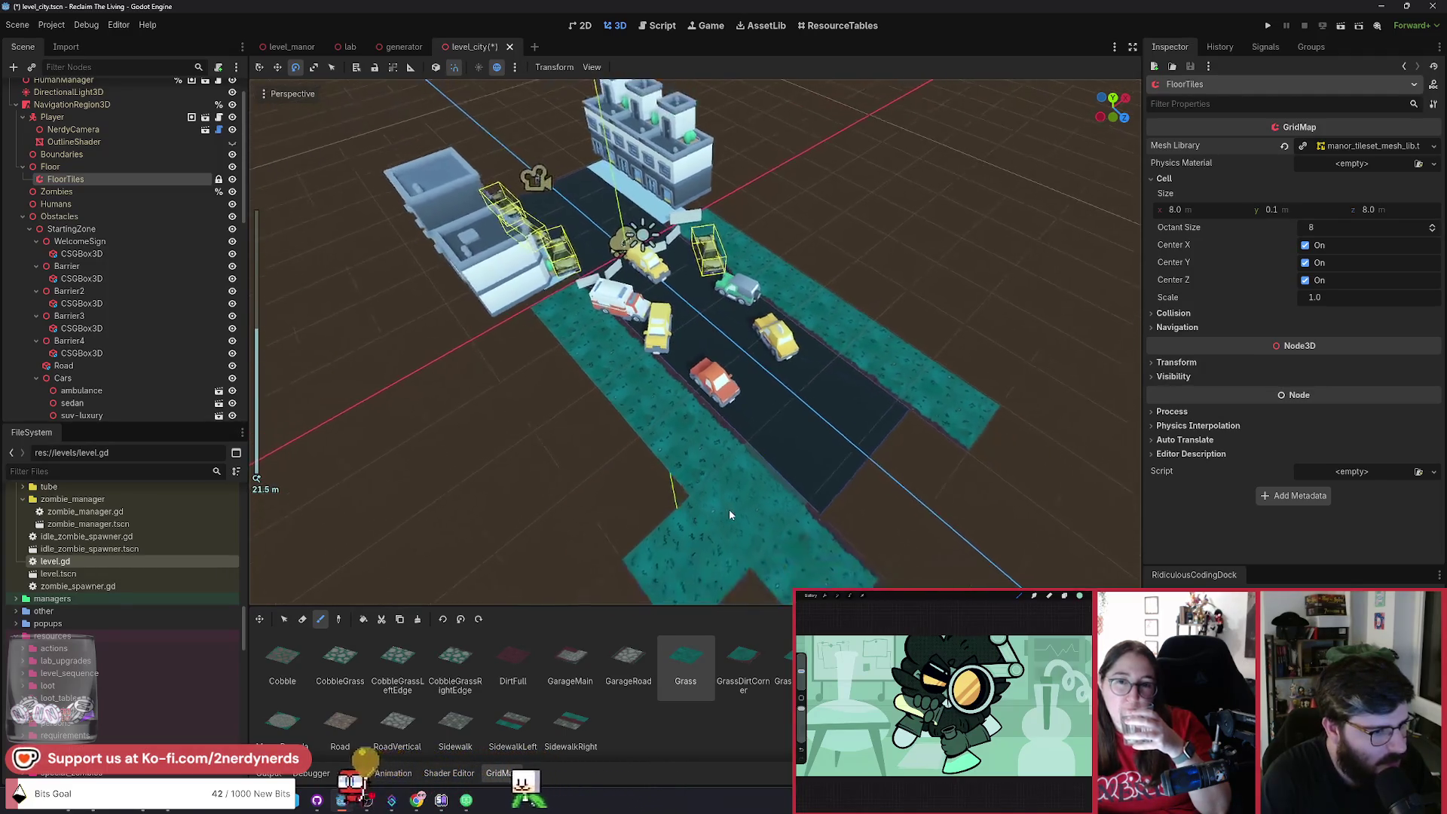
pyautogui.scroll(-1, 730, 515)
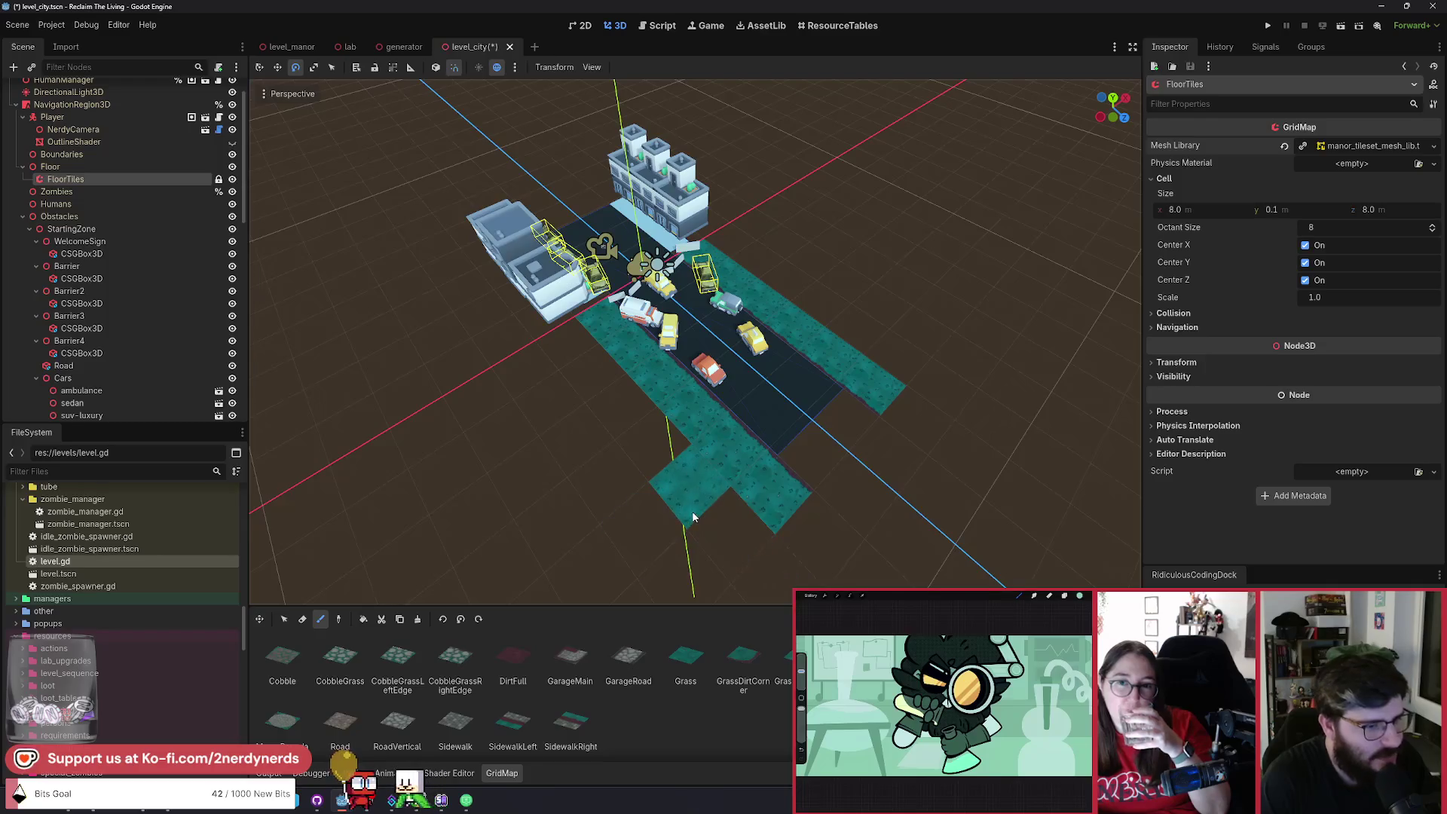
pyautogui.scroll(-3, 749, 574)
pyautogui.moveTo(699, 452)
pyautogui.mouseDown()
pyautogui.moveTo(584, 362)
pyautogui.moveTo(474, 413)
pyautogui.moveTo(486, 452)
pyautogui.moveTo(602, 395)
pyautogui.moveTo(609, 532)
pyautogui.mouseUp()
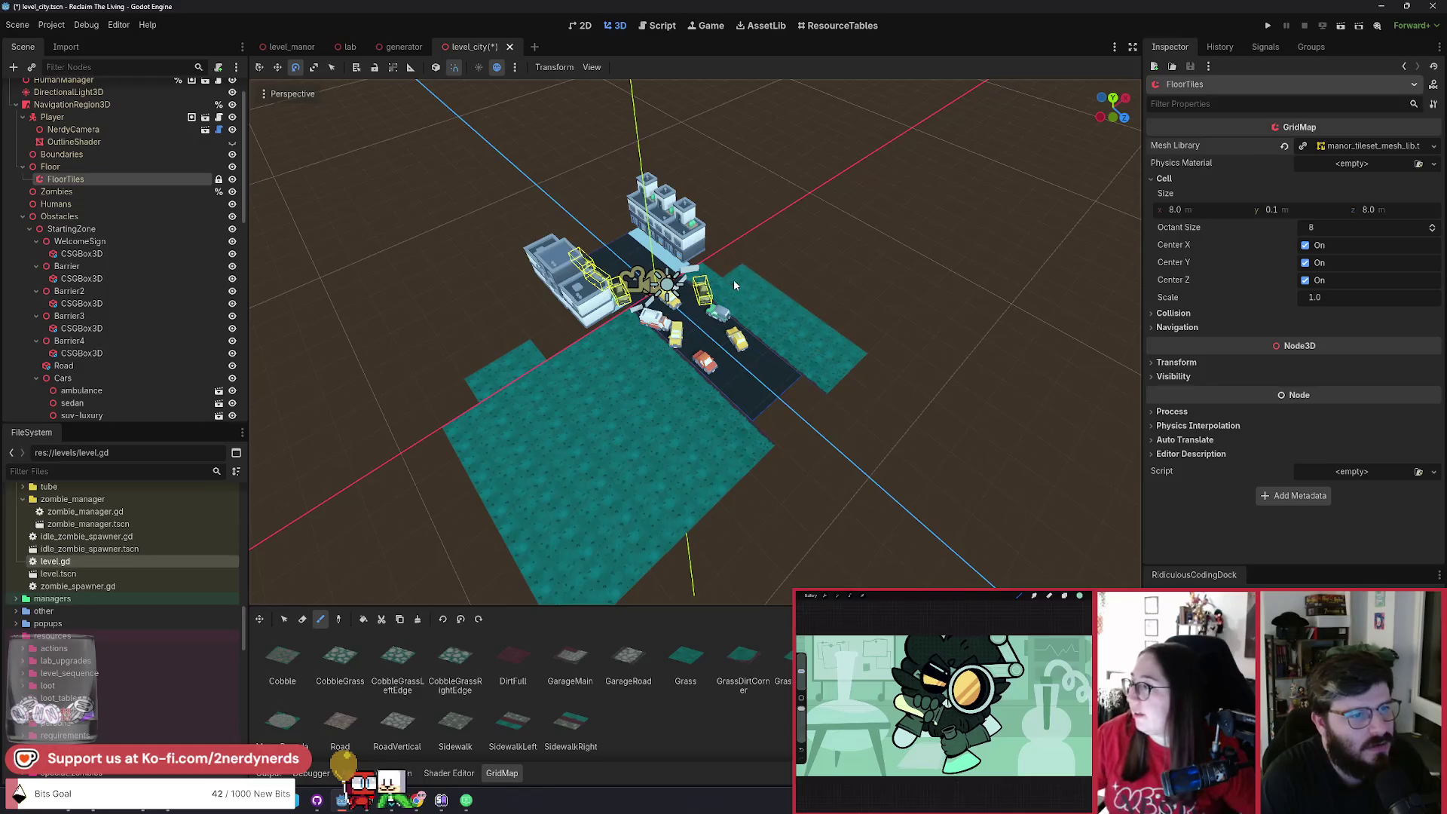
pyautogui.moveTo(800, 232)
pyautogui.mouseDown()
pyautogui.moveTo(886, 306)
pyautogui.moveTo(889, 260)
pyautogui.moveTo(791, 249)
pyautogui.moveTo(816, 294)
pyautogui.mouseUp()
pyautogui.click(879, 329)
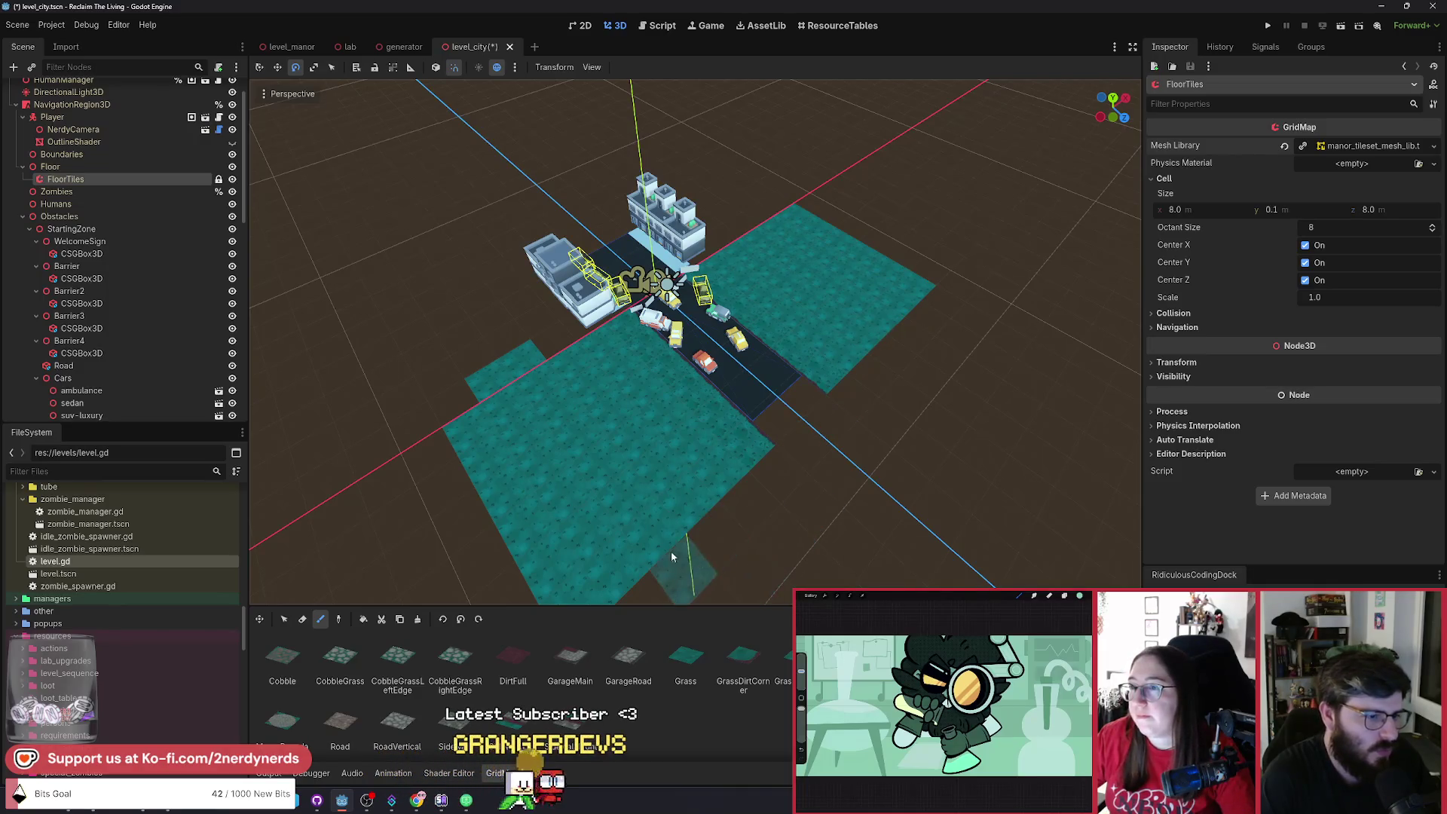
pyautogui.click(302, 618)
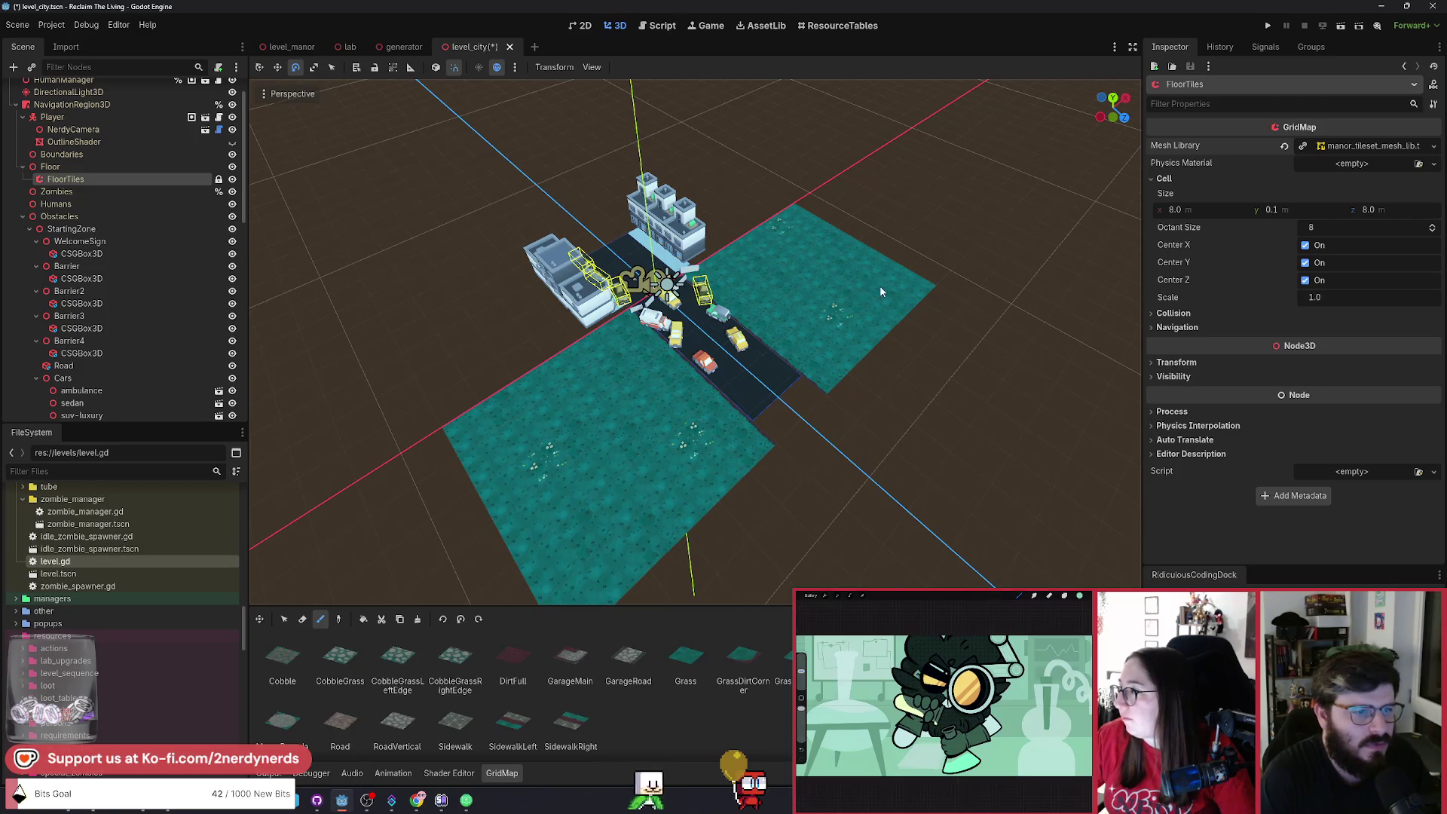
pyautogui.press('F6')
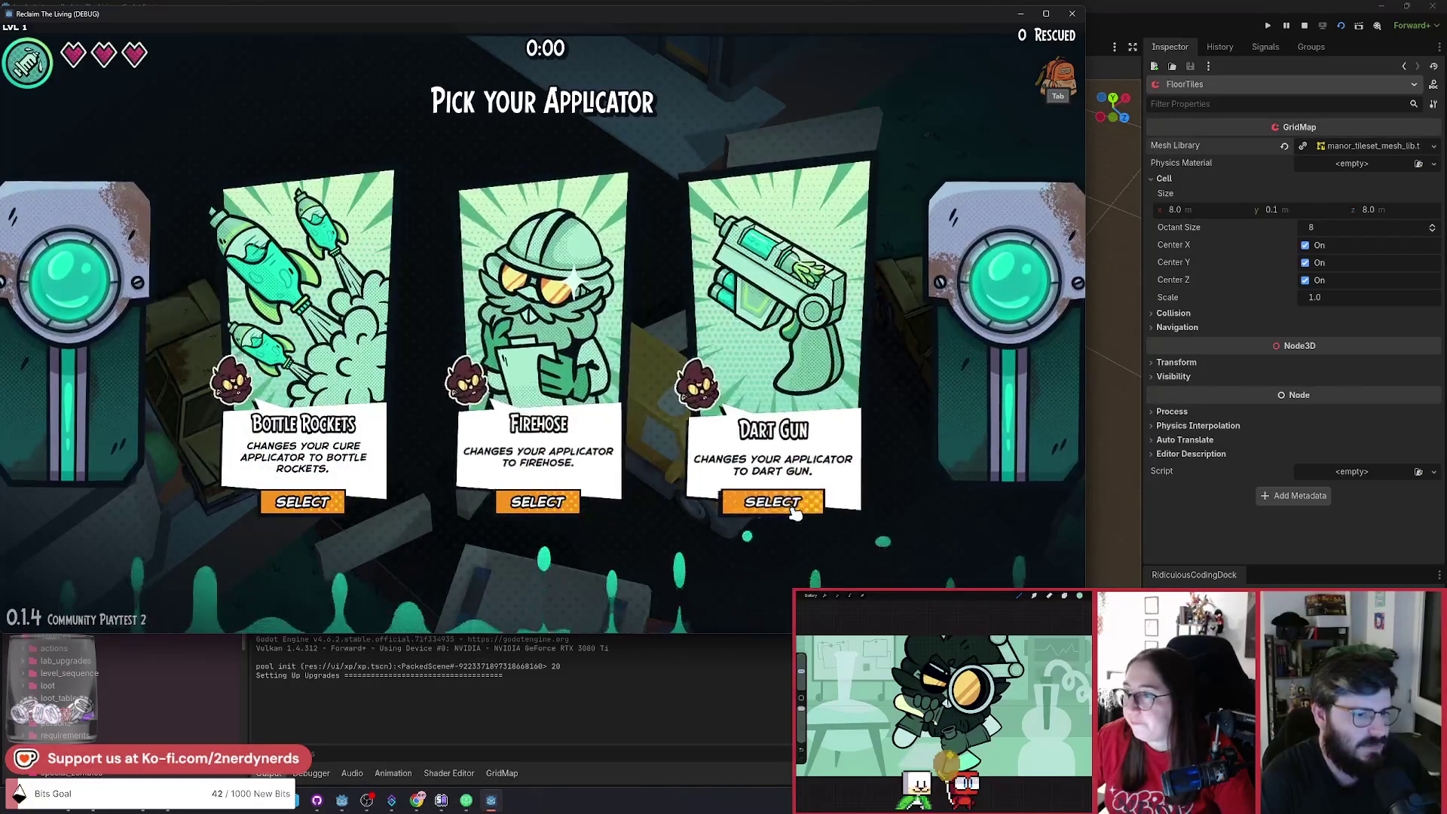
# Pick the Dart Gun applicator and walk the player through the parking lot and city street.
pyautogui.click(773, 500)
pyautogui.press('d')
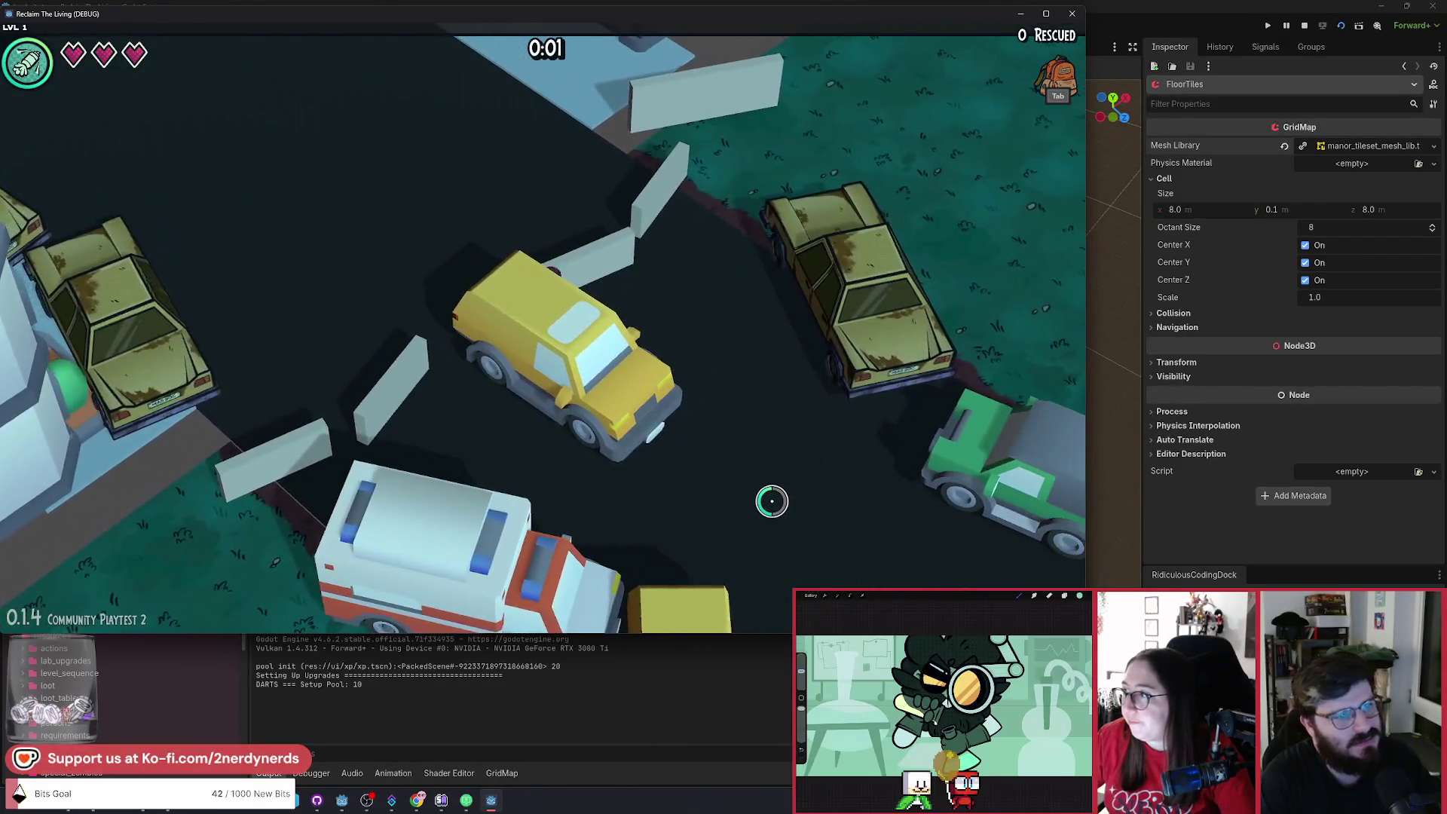
pyautogui.press('s')
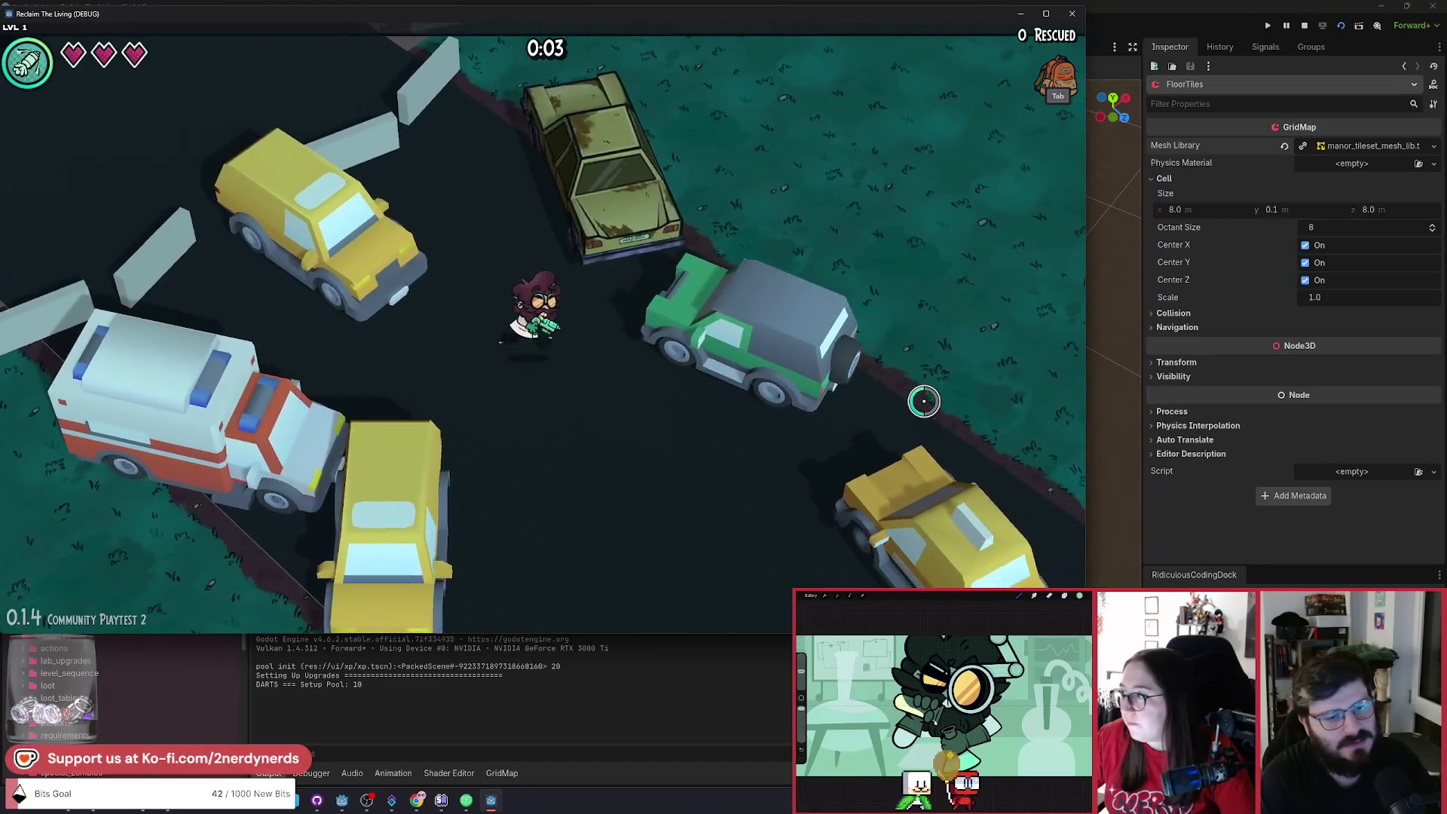
pyautogui.press('w')
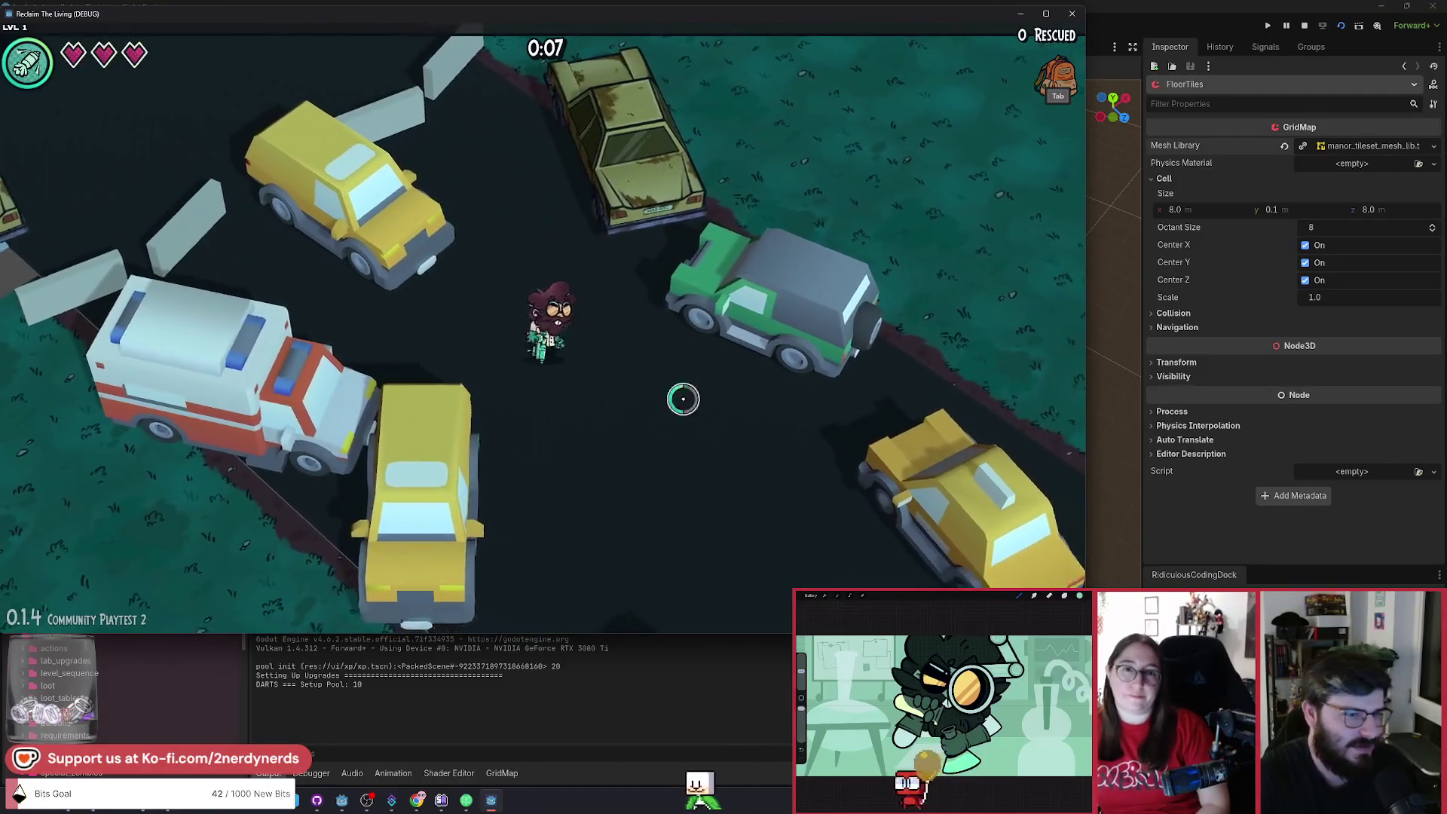
pyautogui.press('s')
pyautogui.press('d')
pyautogui.press('s')
pyautogui.press('d')
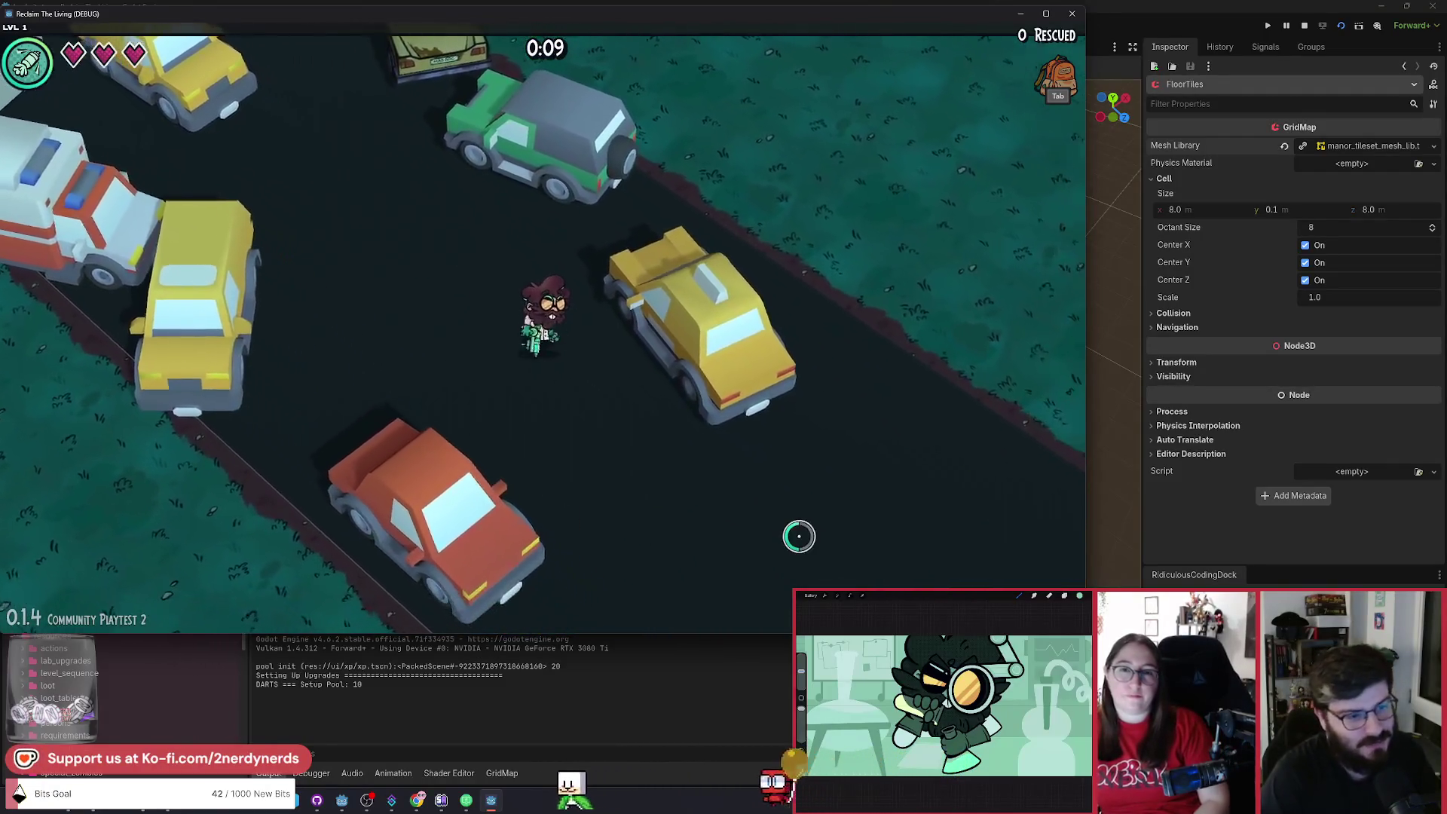
pyautogui.press('a')
pyautogui.press('w')
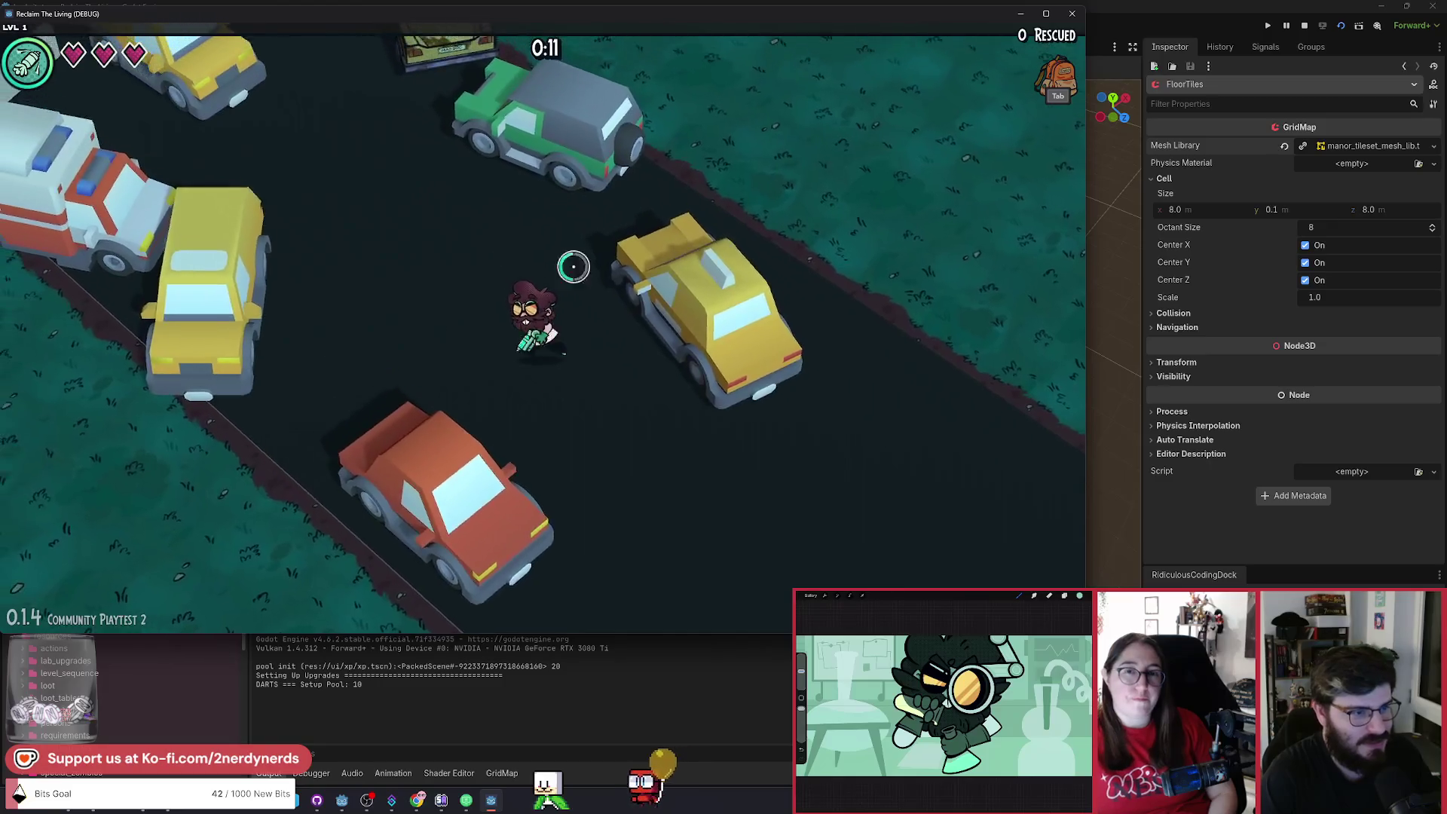
pyautogui.press('s')
pyautogui.press('d')
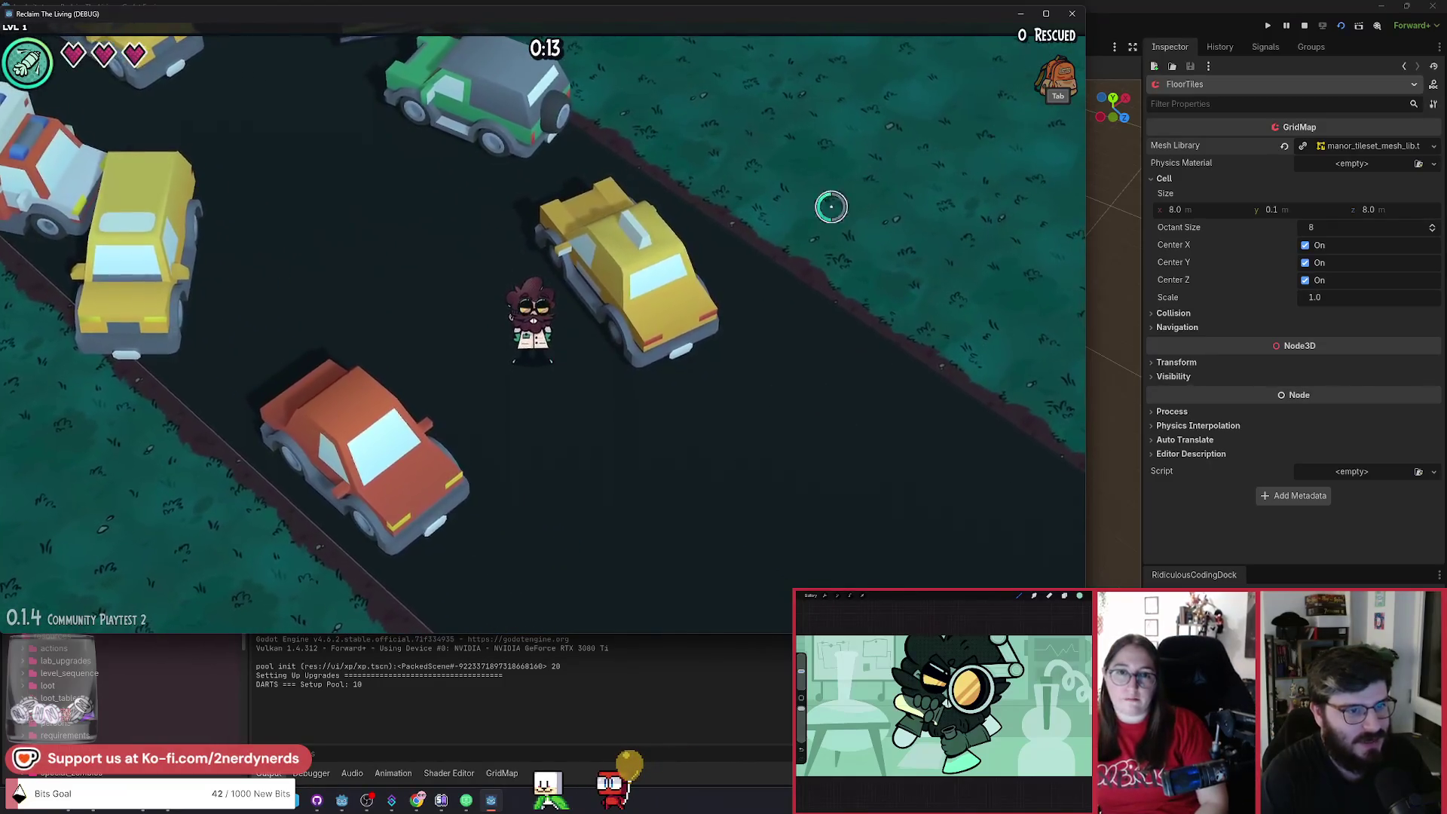
pyautogui.press('w')
pyautogui.press('a')
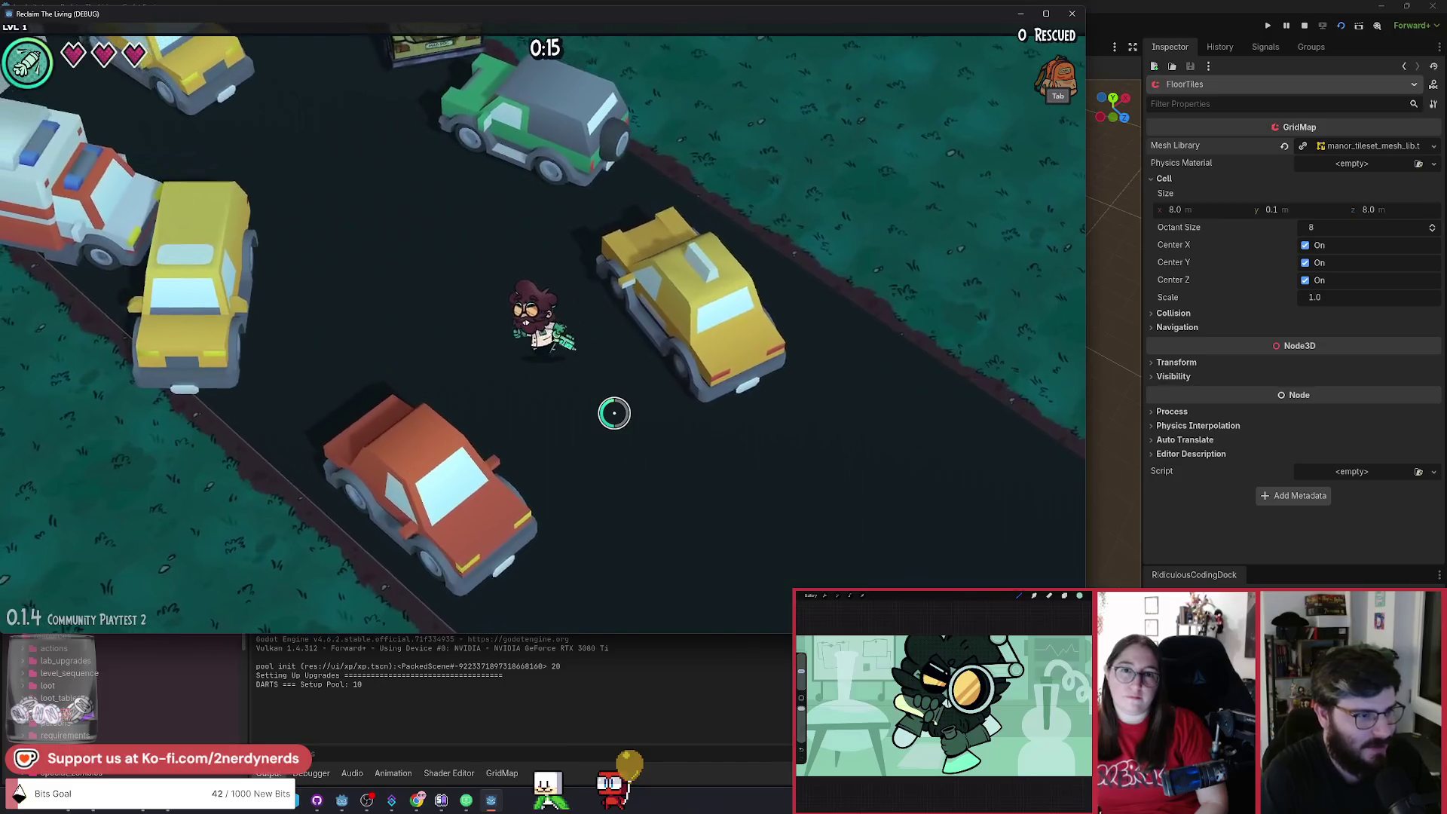
pyautogui.press('w')
pyautogui.press('a')
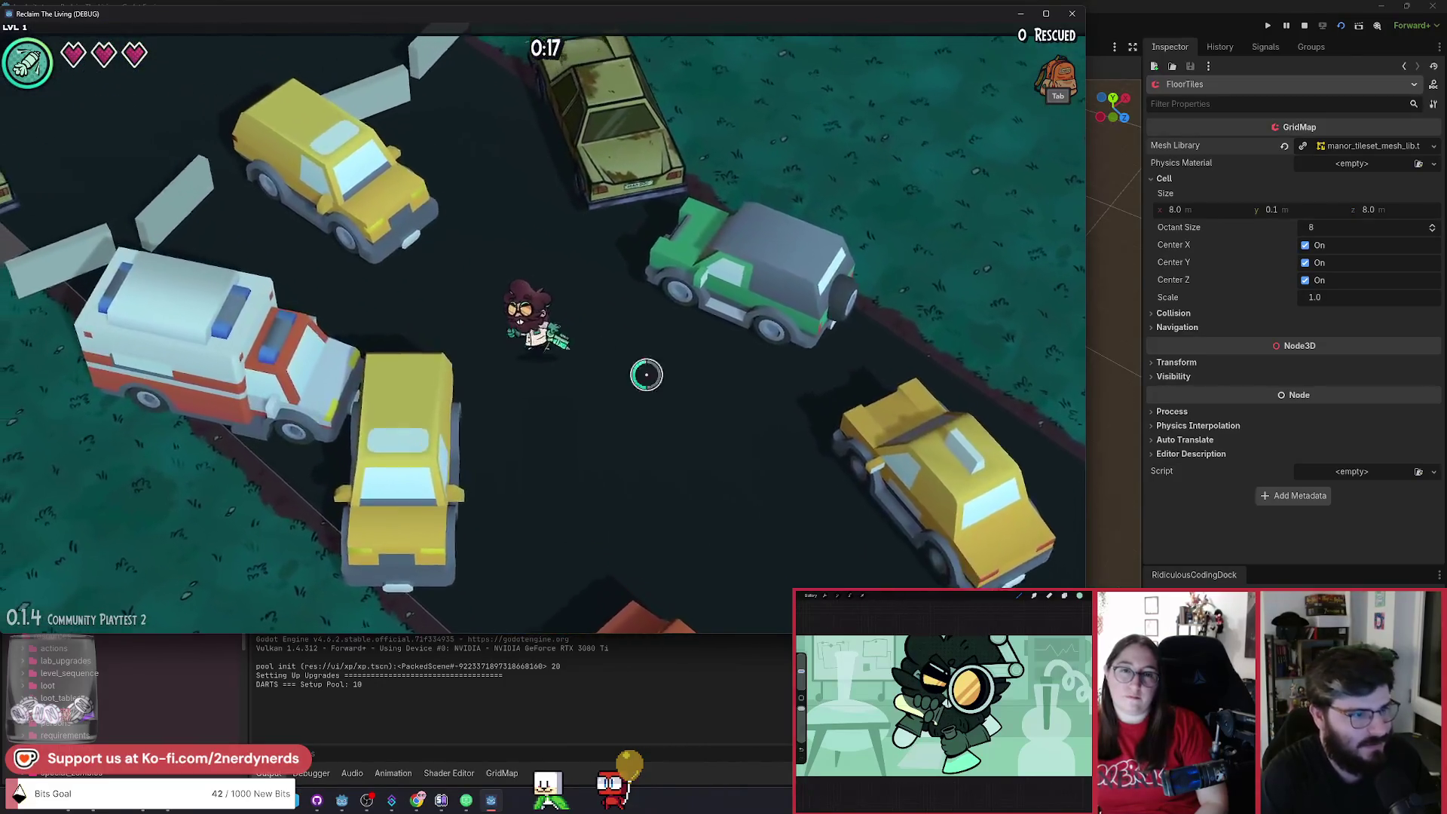
pyautogui.press('w')
pyautogui.press('a')
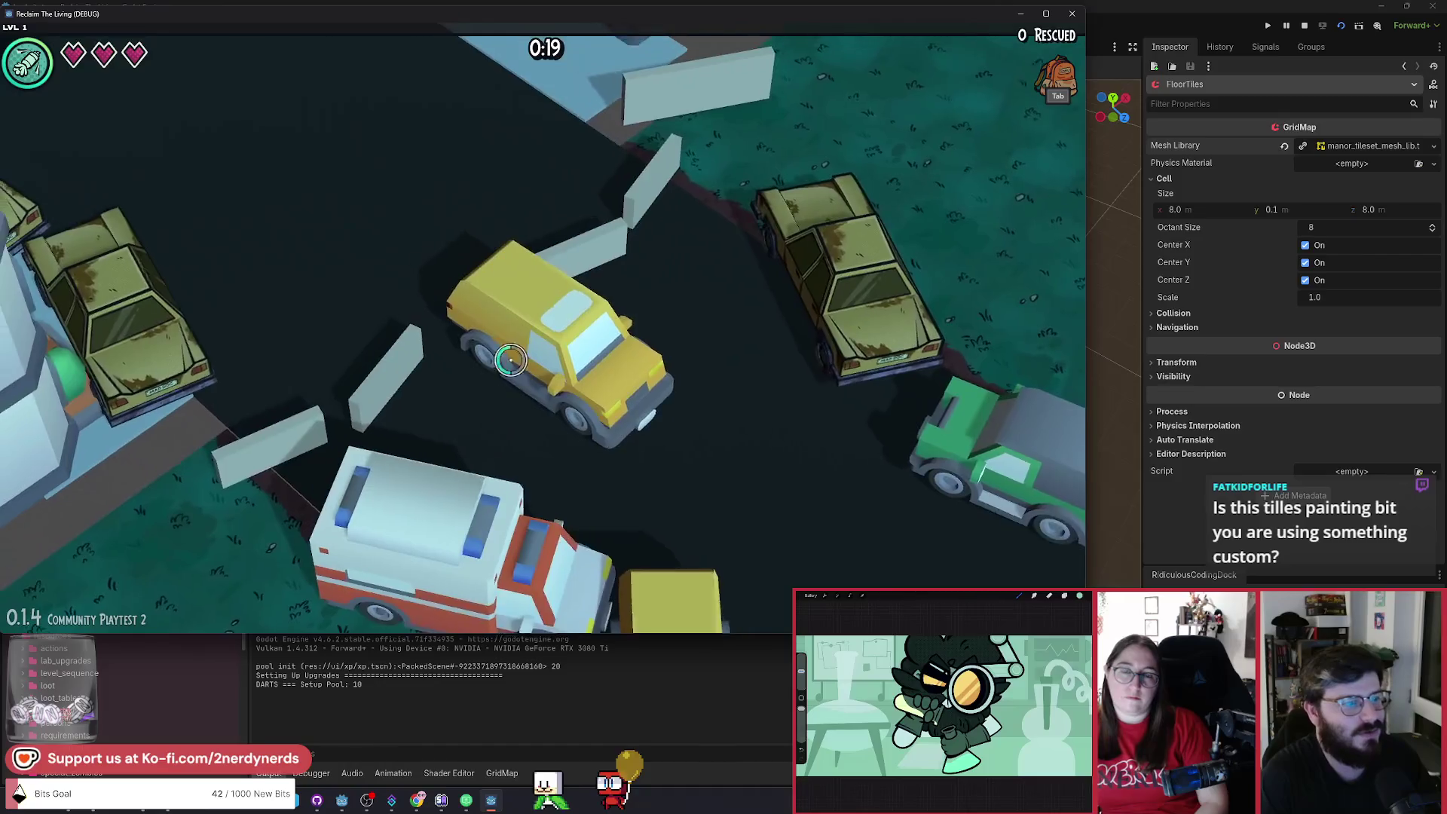
pyautogui.press('w')
pyautogui.press('a')
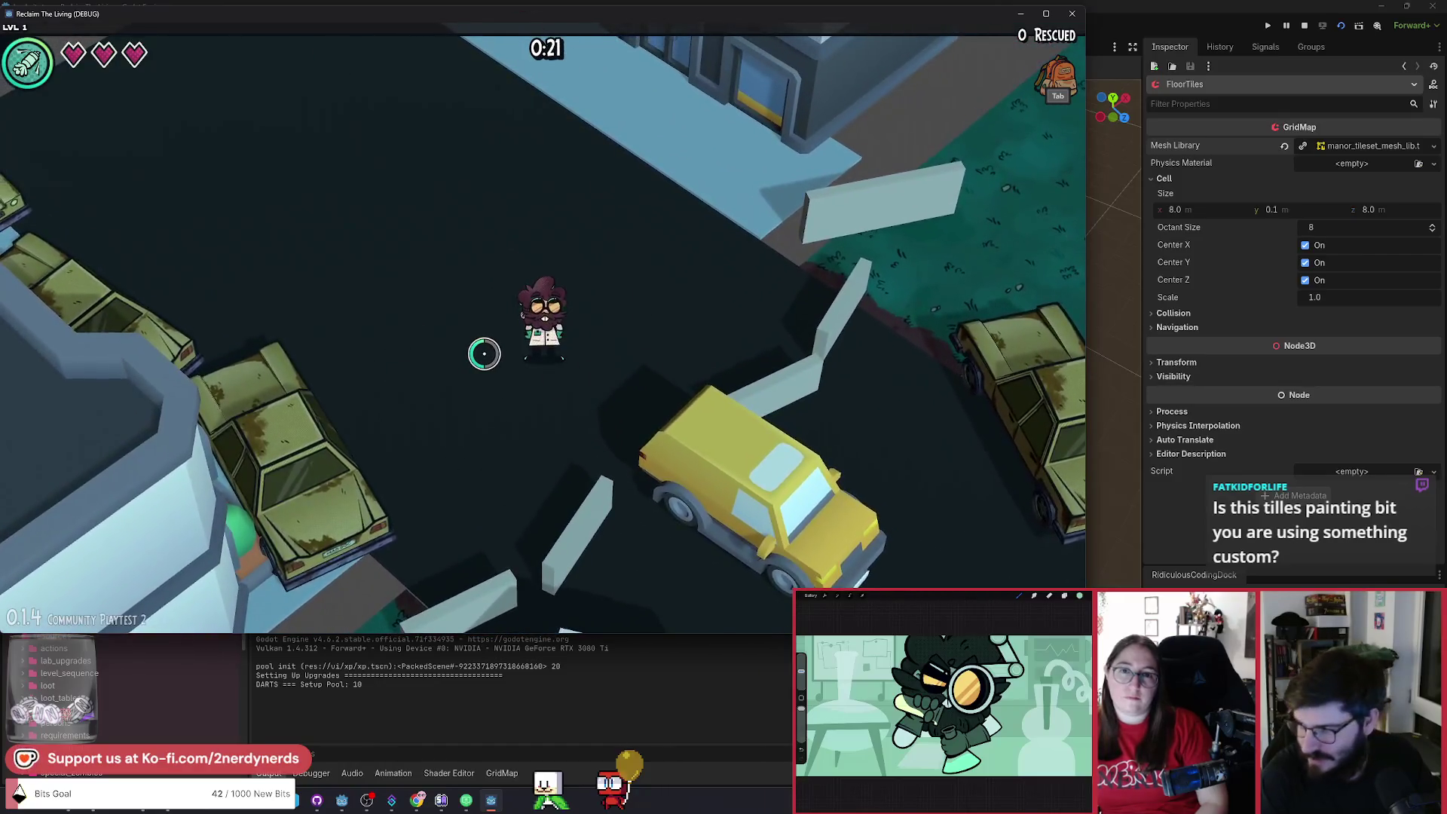
pyautogui.press('a')
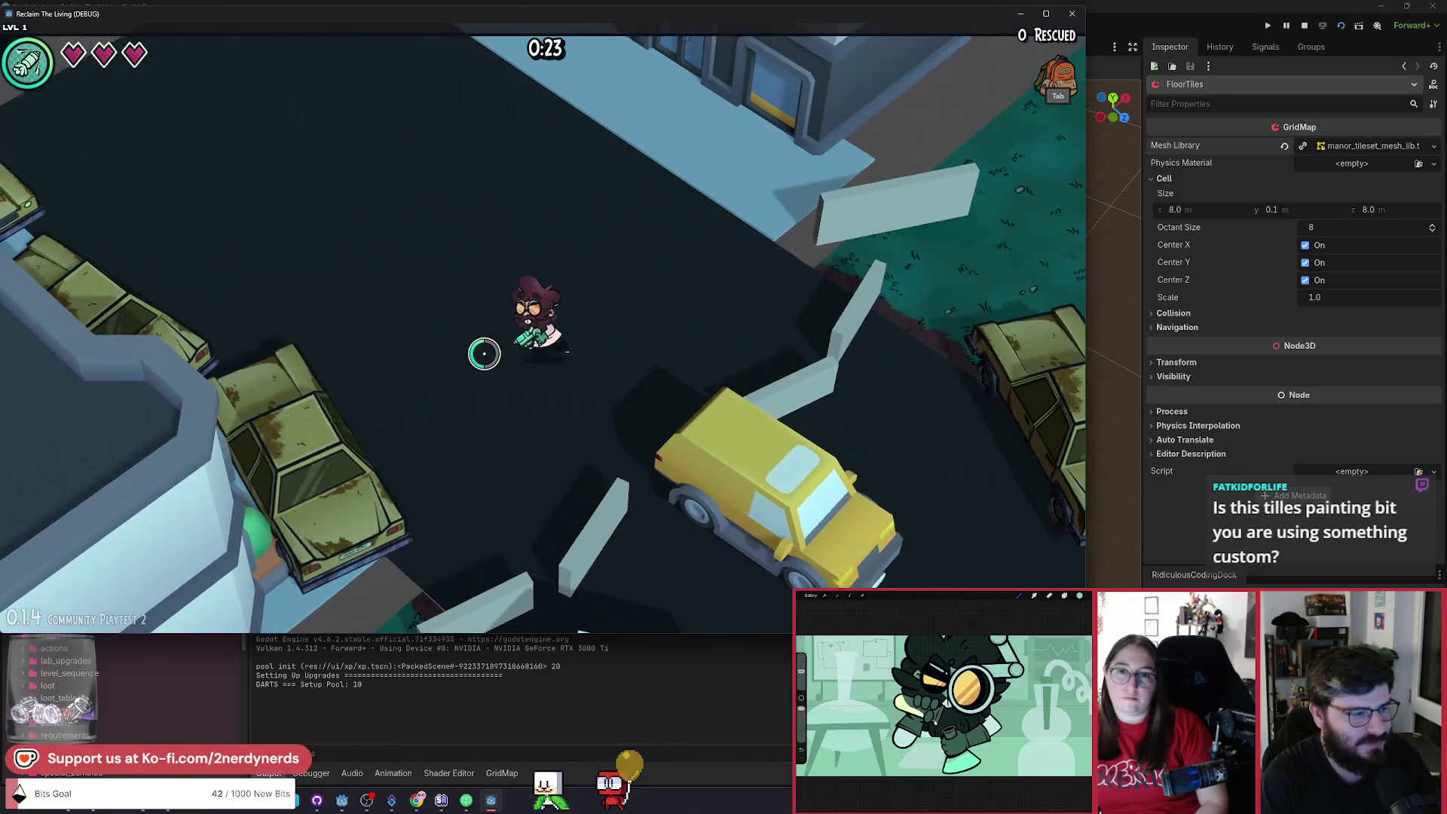
pyautogui.press('s')
pyautogui.press('d')
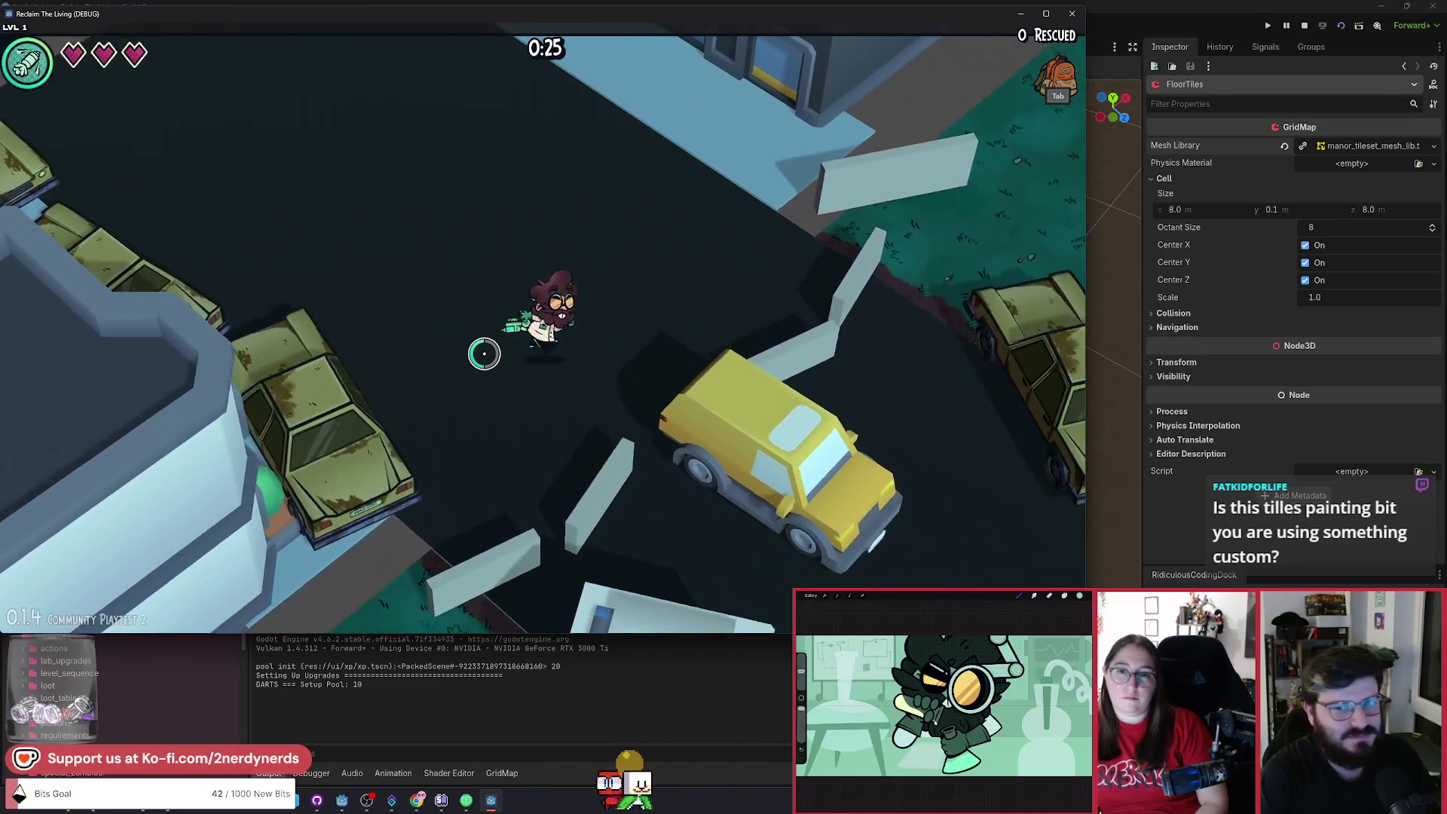
pyautogui.press('s')
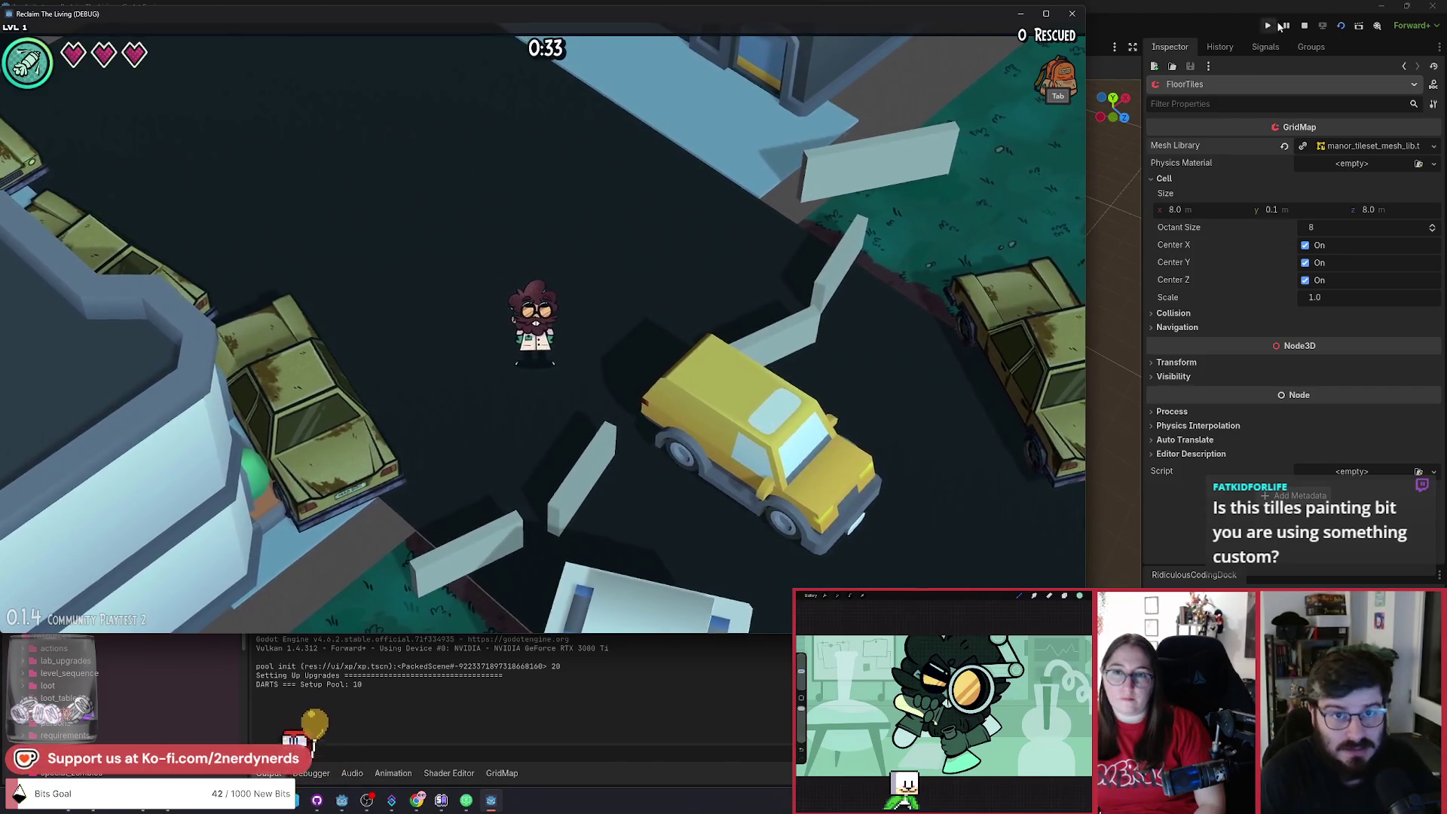
# Stop the debug playtest with F8 and return to the level_city editor view.
pyautogui.press('F8')
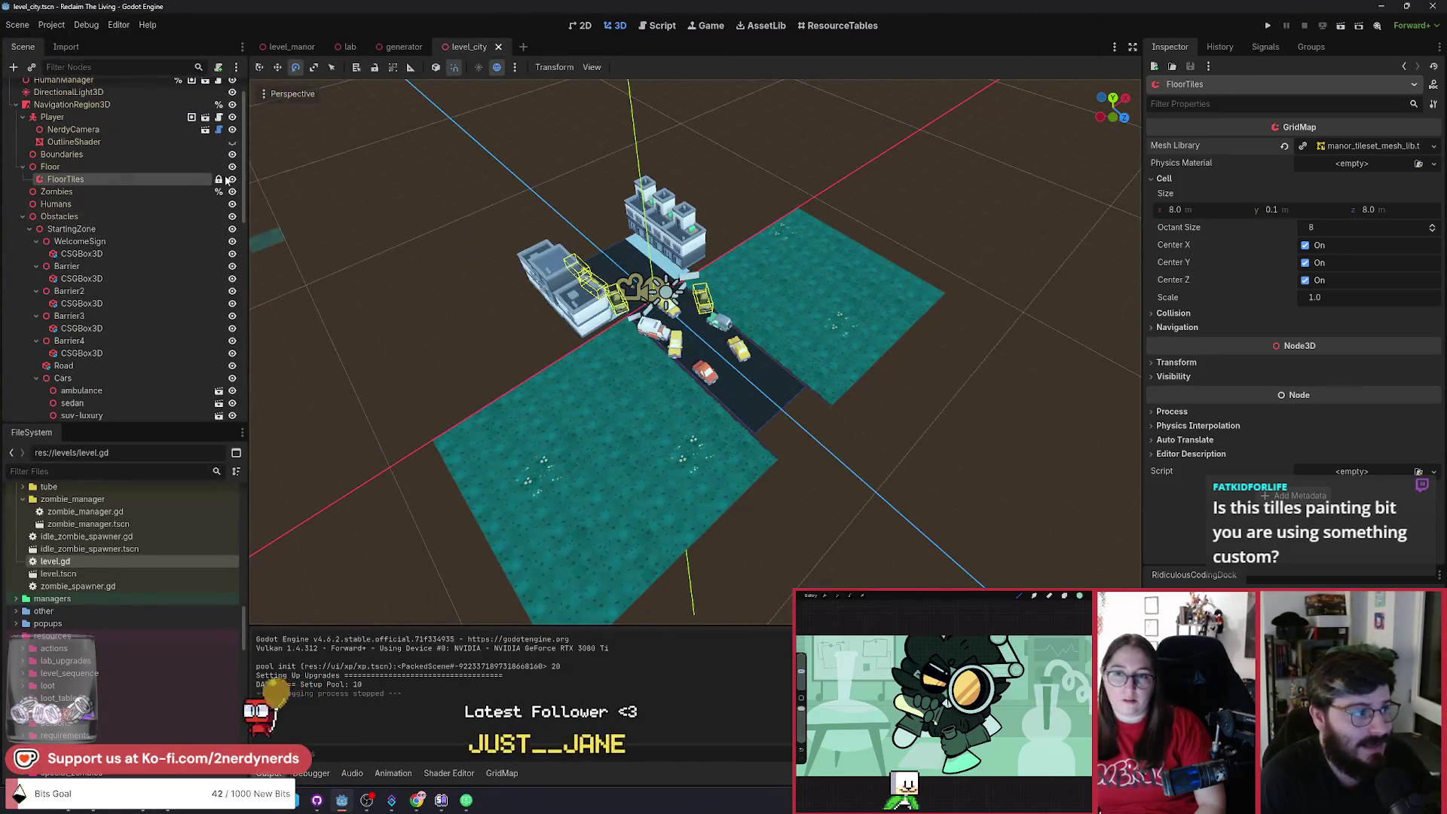
pyautogui.scroll(4, 601, 260)
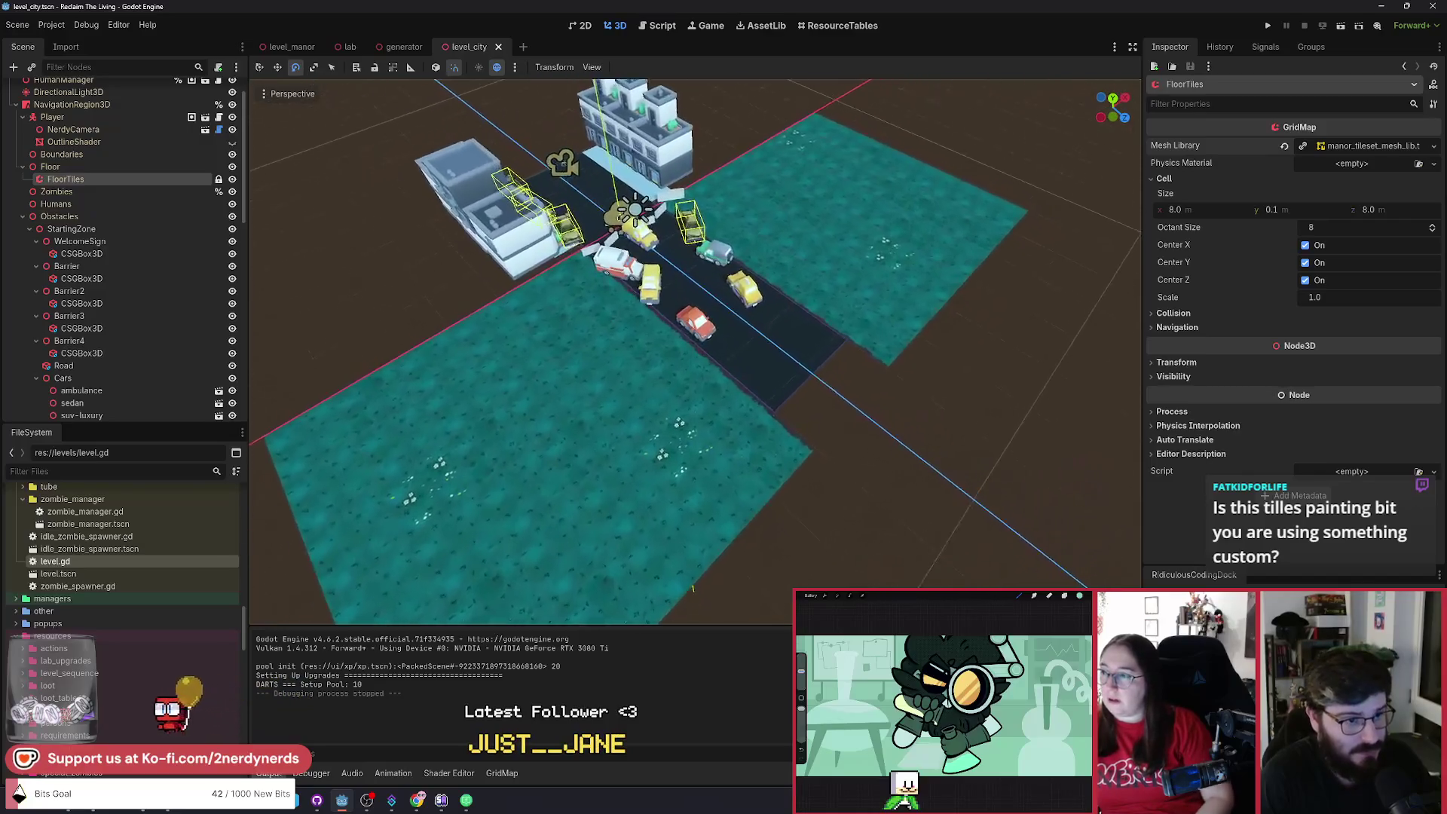
pyautogui.scroll(6, 693, 331)
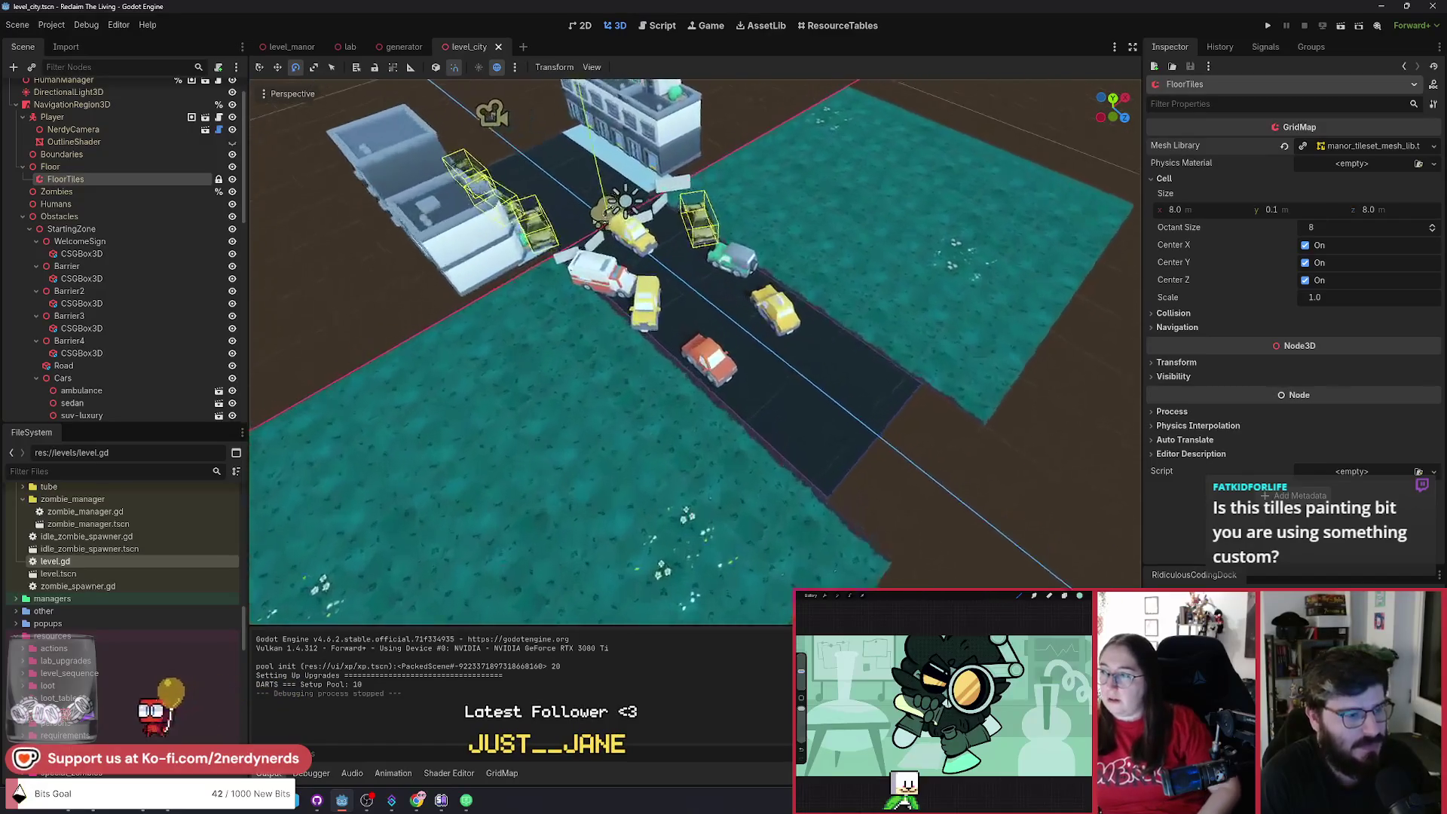
pyautogui.scroll(-5, 694, 332)
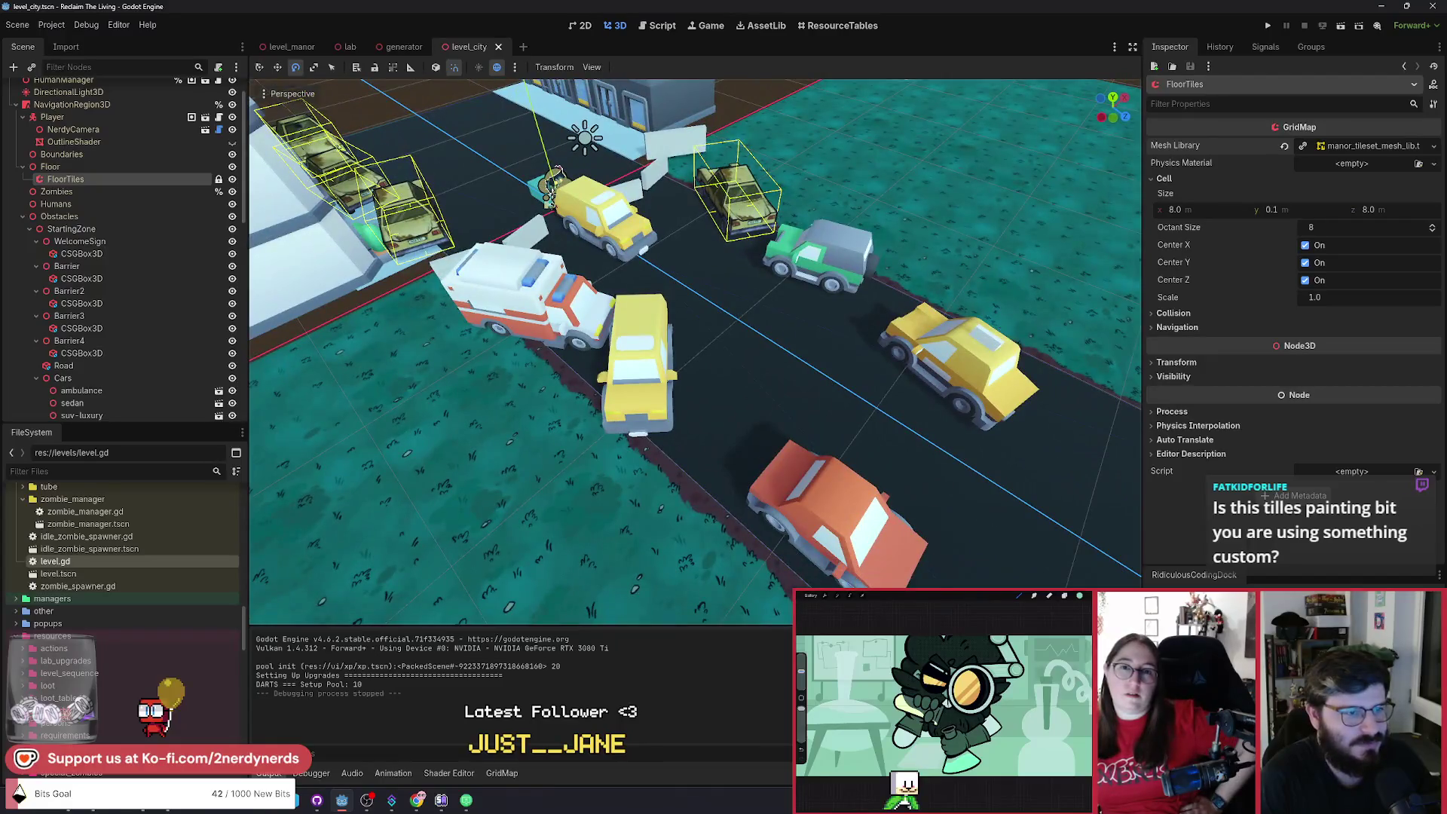
pyautogui.scroll(-5, 693, 331)
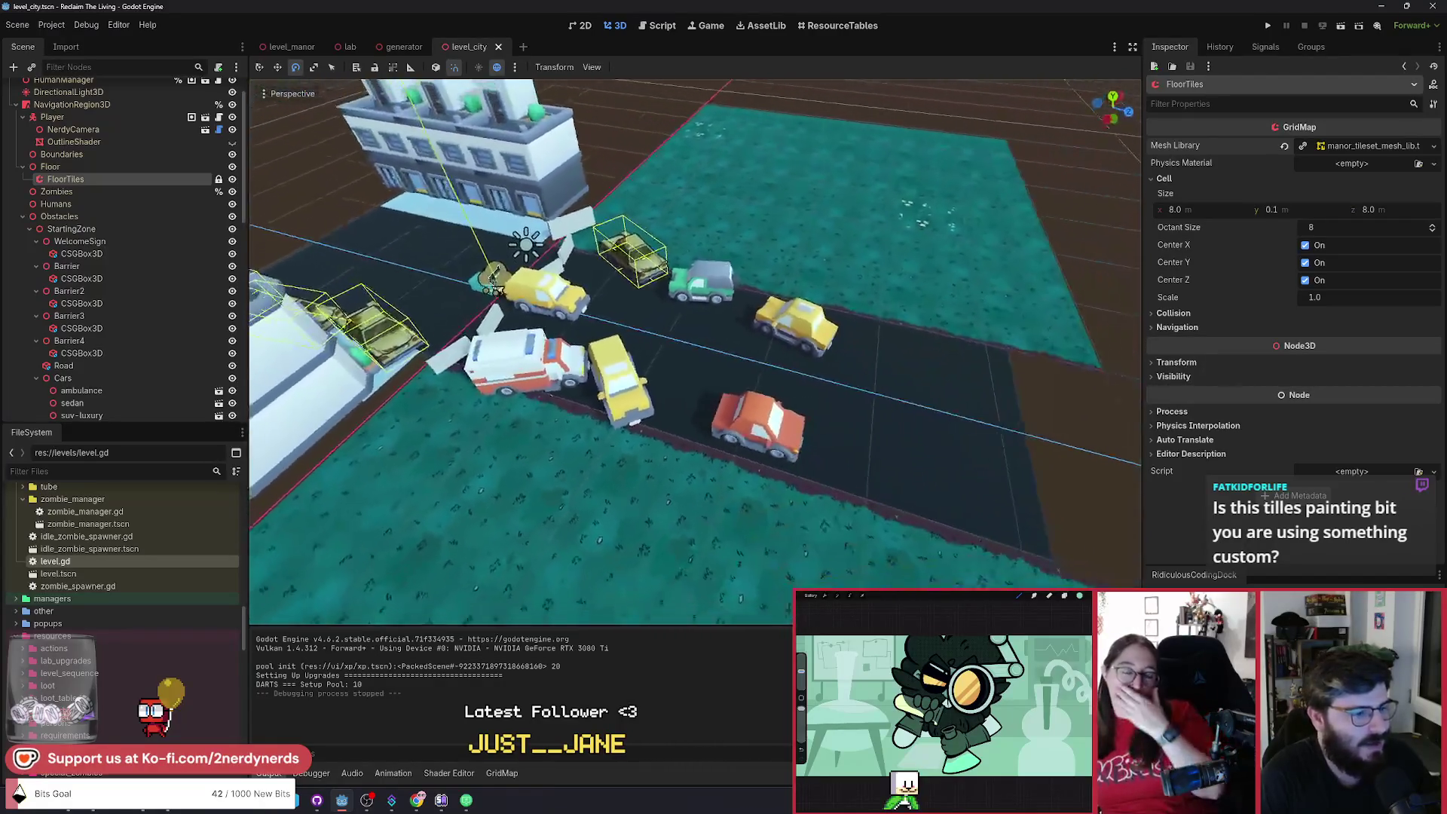
pyautogui.scroll(-5, 878, 243)
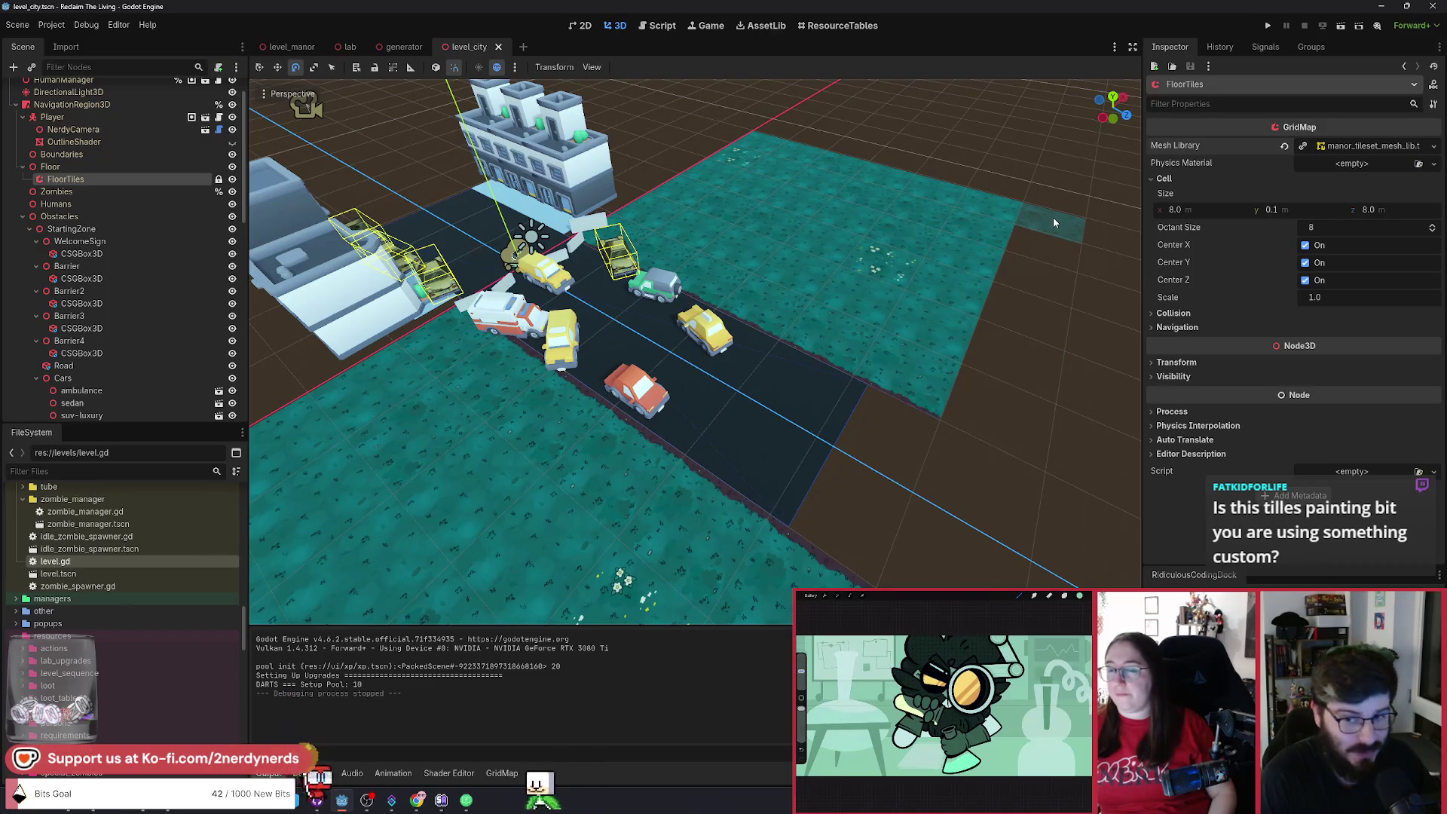
pyautogui.press('a')
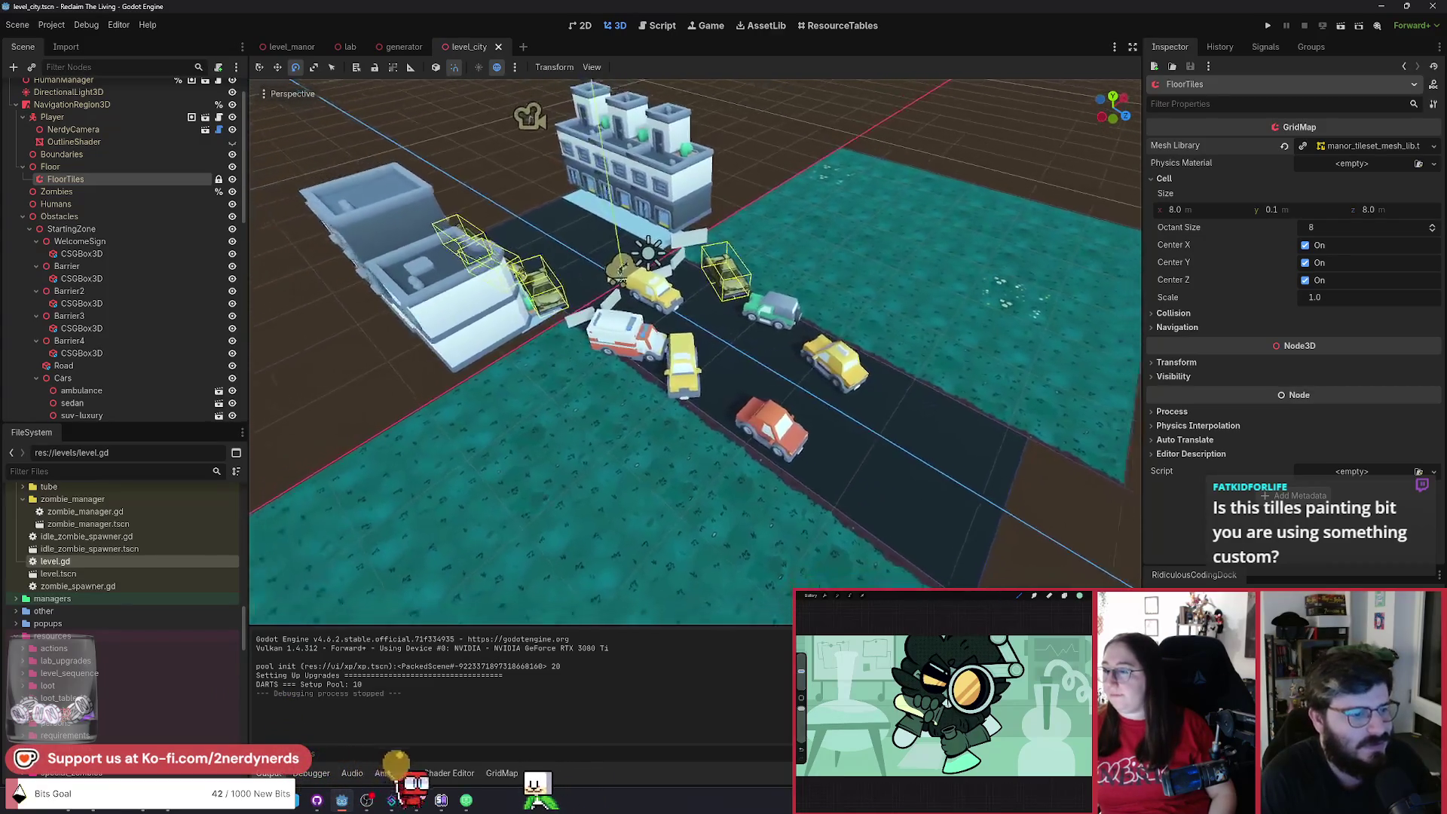
pyautogui.press('a')
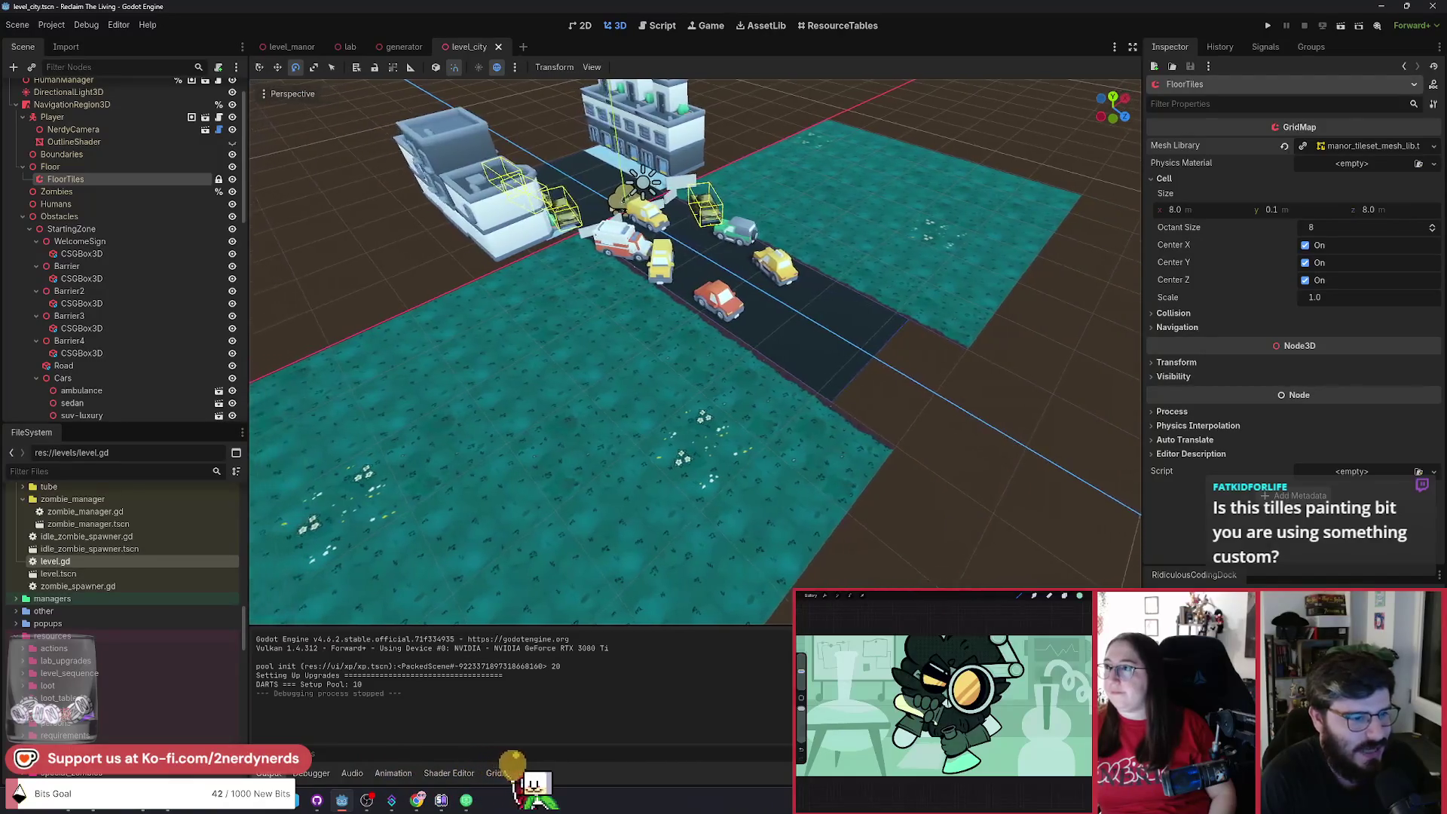
pyautogui.press('w')
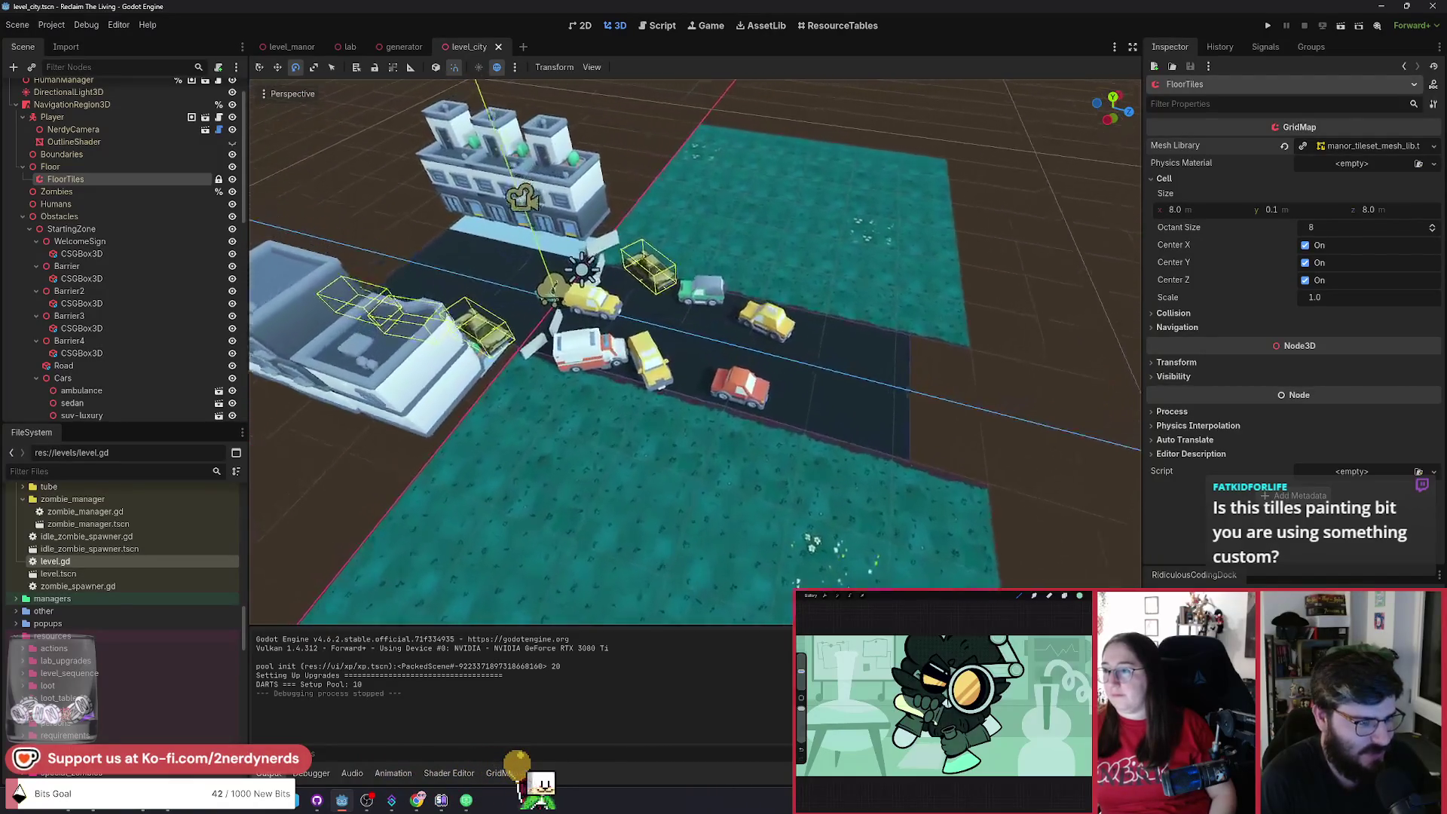
pyautogui.press('s')
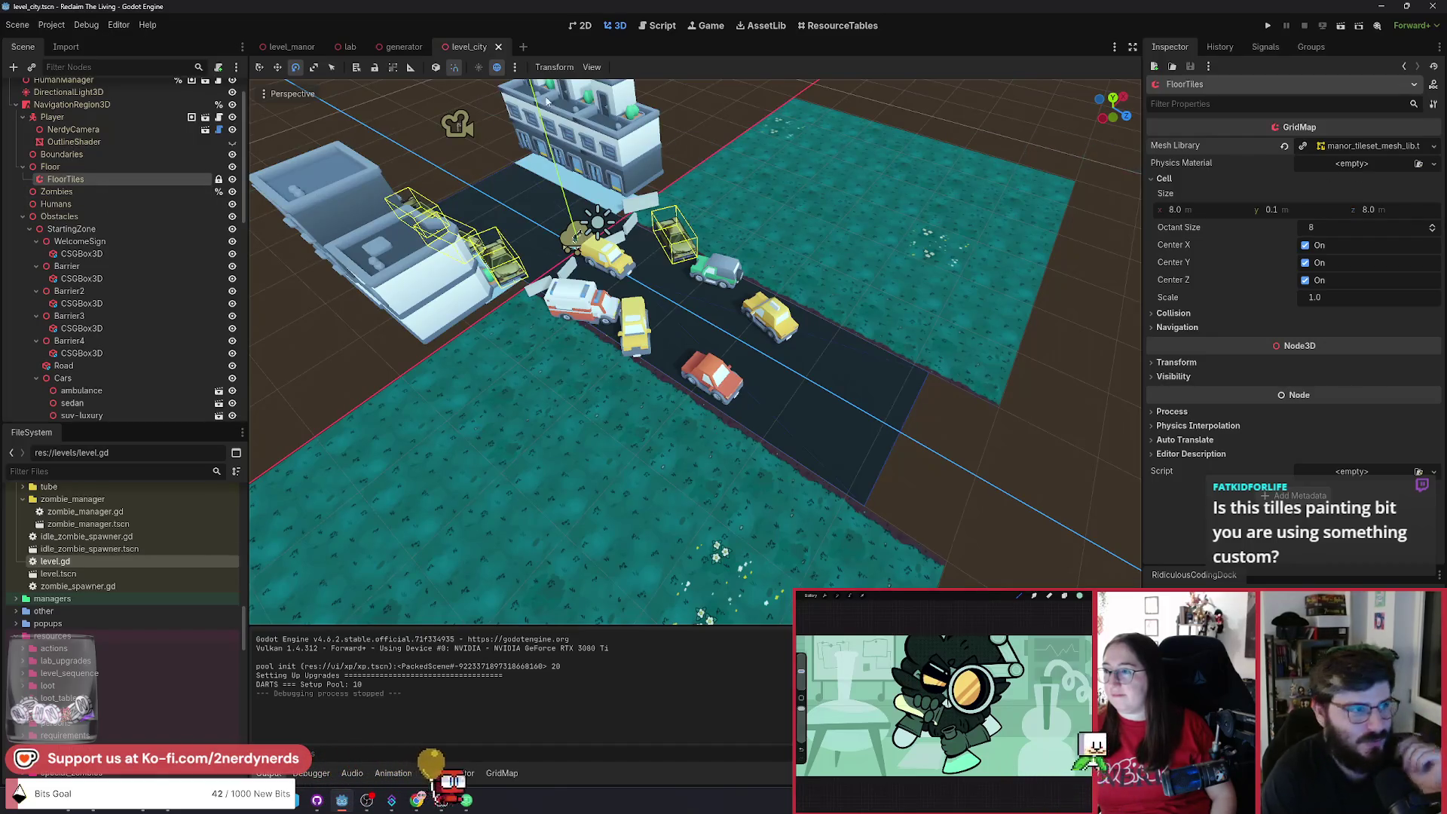
pyautogui.hotkey('shift', 'alt', 'o')
# Search for 'manor_tile' and open manor_tileset.tscn.
pyautogui.write('tile')
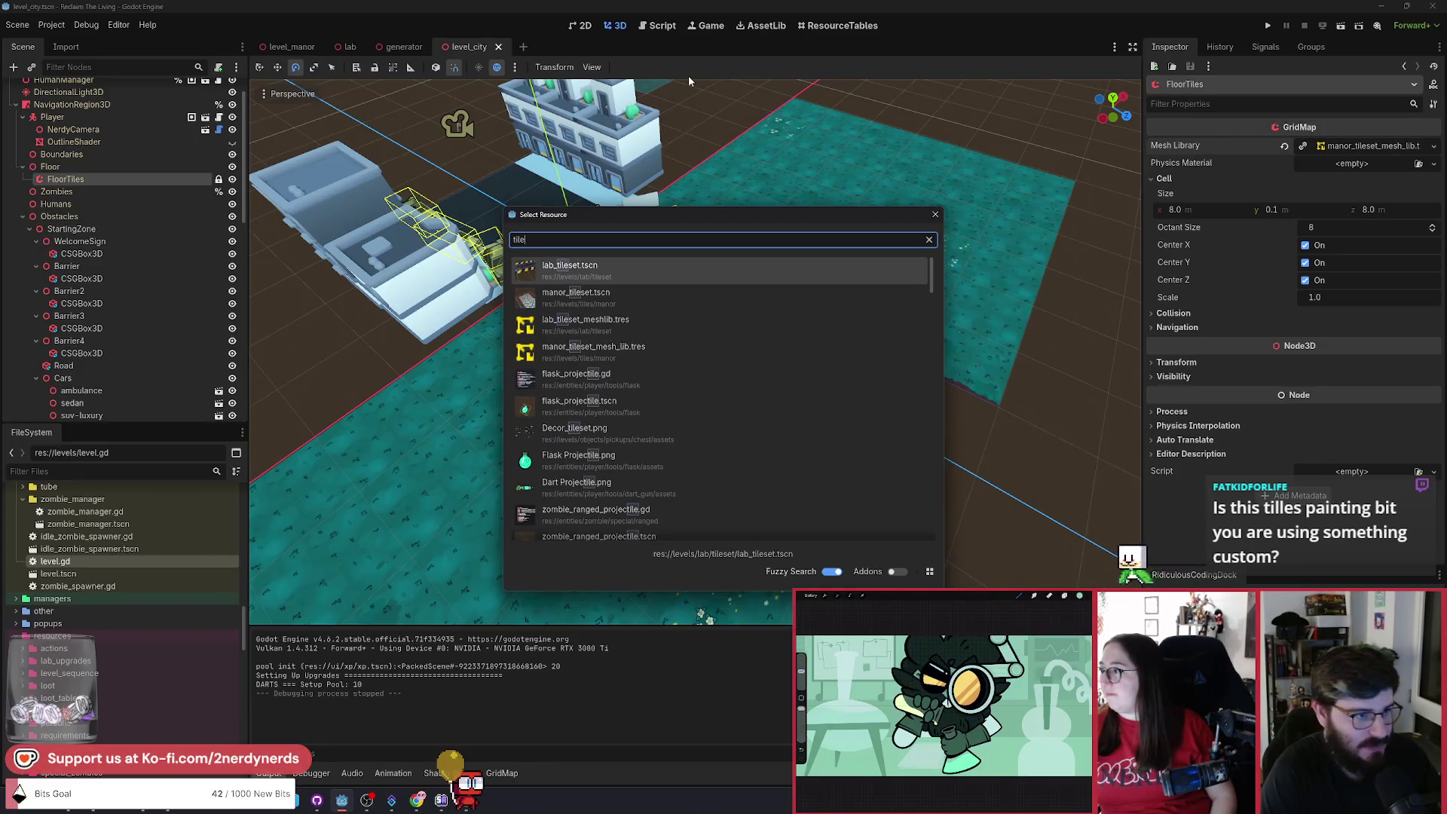
pyautogui.press('BackSpace')
pyautogui.press('BackSpace')
pyautogui.press('BackSpace')
pyautogui.write('manor_tile')
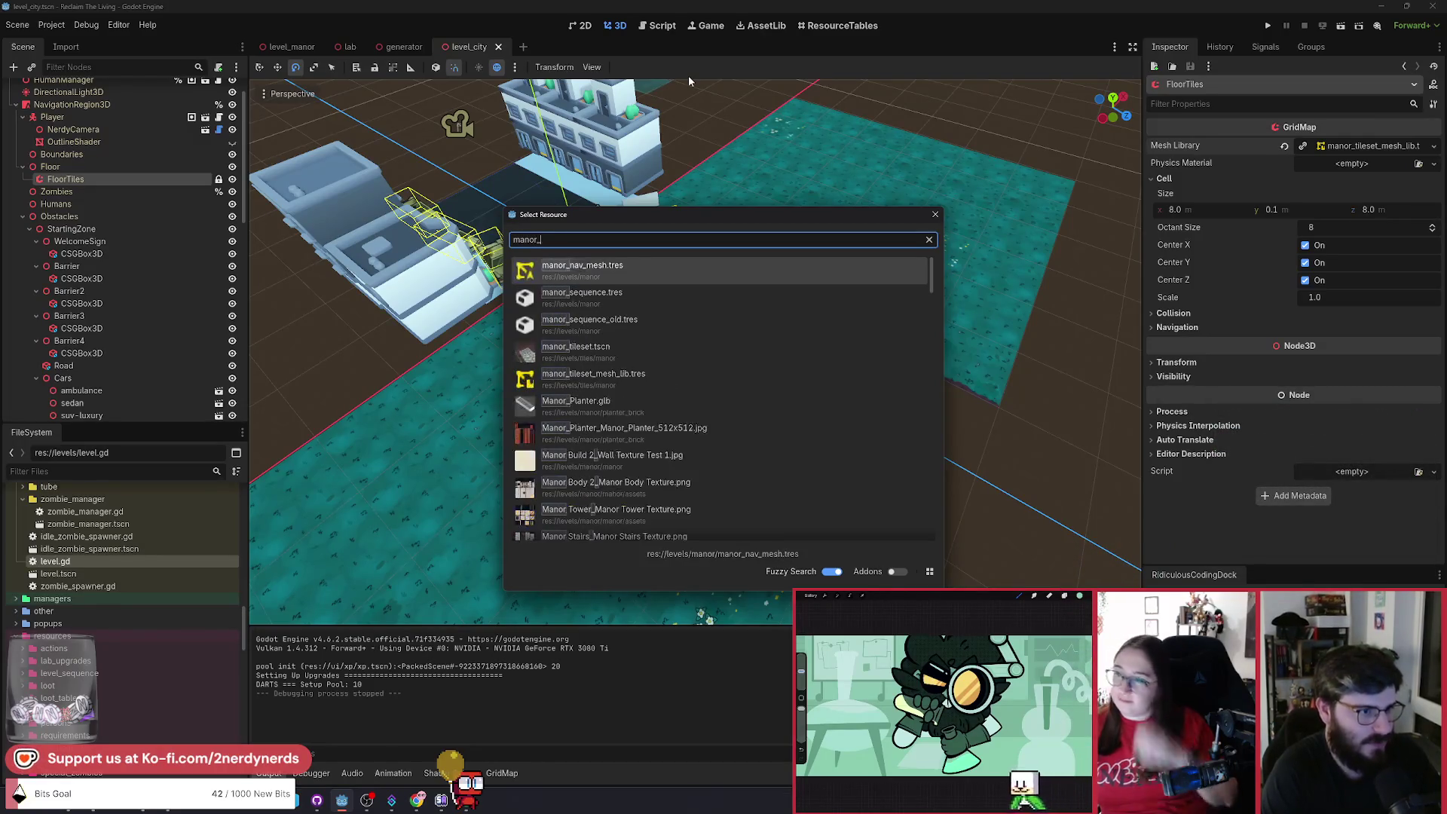
pyautogui.press('Return')
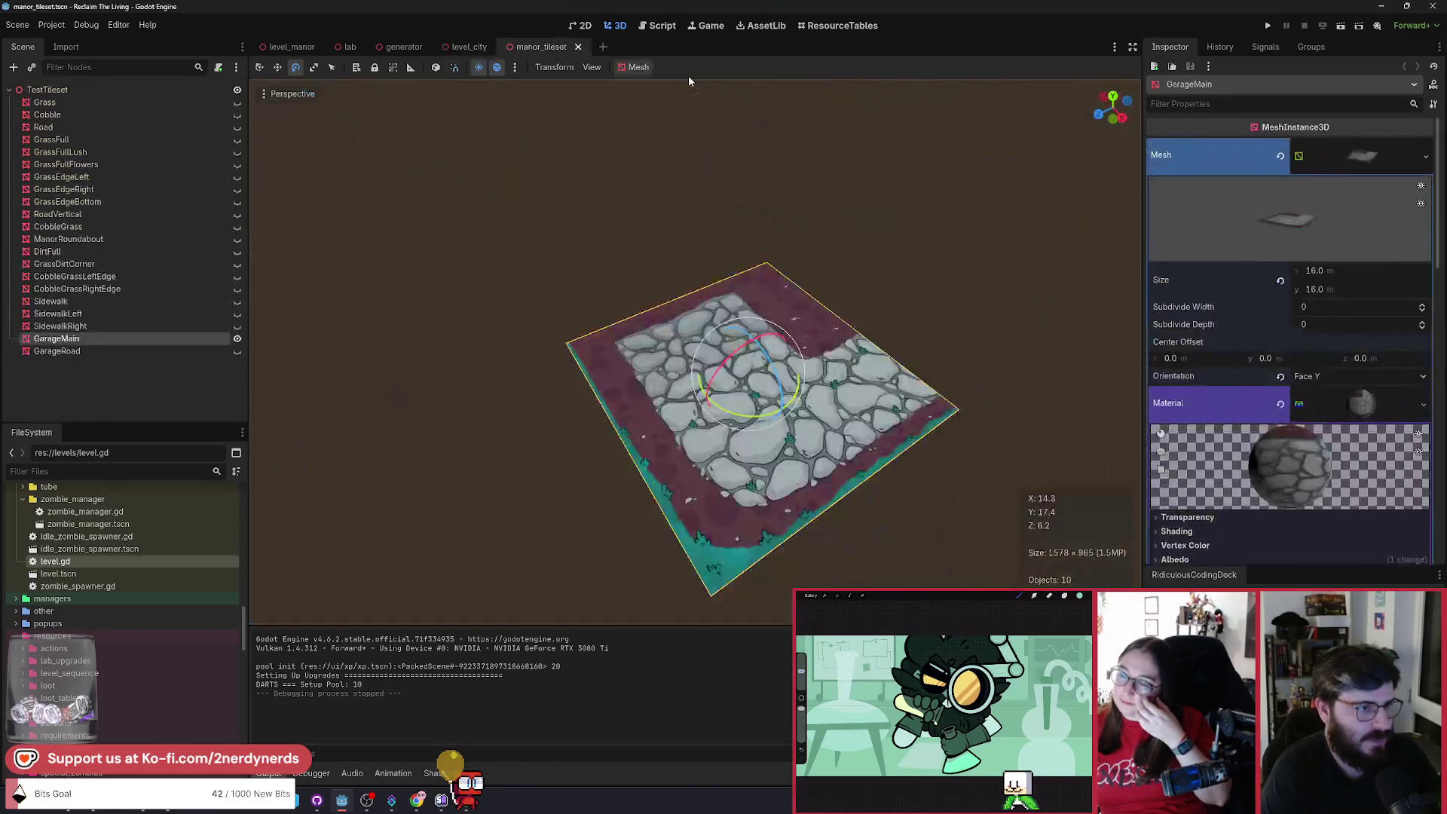
# Toggle visibility to preview the GarageMain, Grass, Cobble, GrassFull and GrassFullFlowers tile meshes.
pyautogui.moveTo(456, 528); pyautogui.dragTo(459, 478)
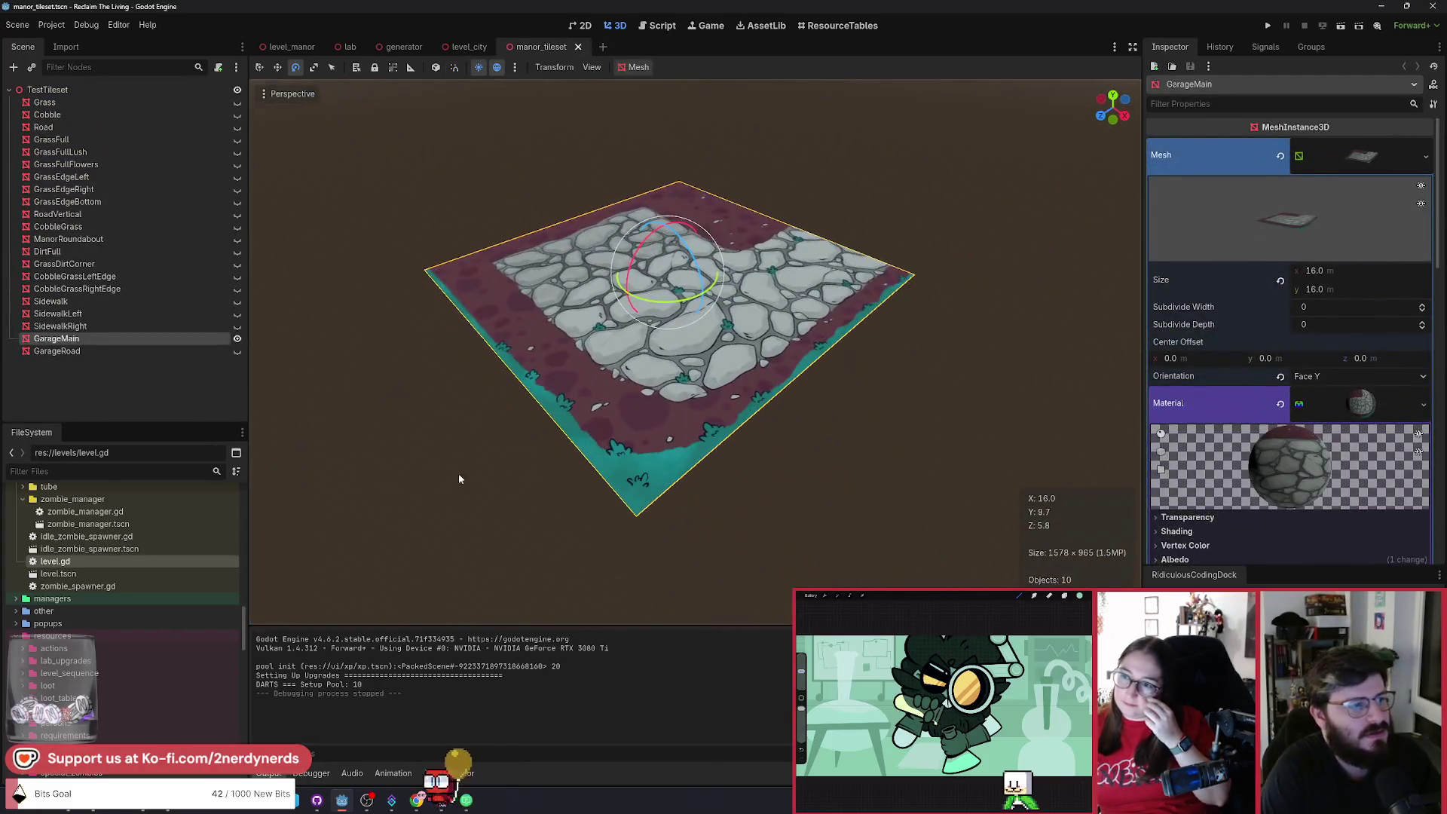
pyautogui.click(237, 338)
pyautogui.click(237, 102)
pyautogui.click(238, 102)
pyautogui.click(237, 115)
pyautogui.click(237, 128)
pyautogui.click(238, 128)
pyautogui.click(237, 140)
pyautogui.click(238, 140)
pyautogui.click(238, 153)
pyautogui.click(238, 165)
pyautogui.click(238, 152)
pyautogui.click(238, 115)
pyautogui.click(238, 164)
# Preview the GrassEdge, CobbleGrass, ManorRoundabout, DirtFull, GrassDirtCorner and CobbleGrassRightEdge tiles, hiding each again.
pyautogui.click(238, 178)
pyautogui.scroll(2, 754, 376)
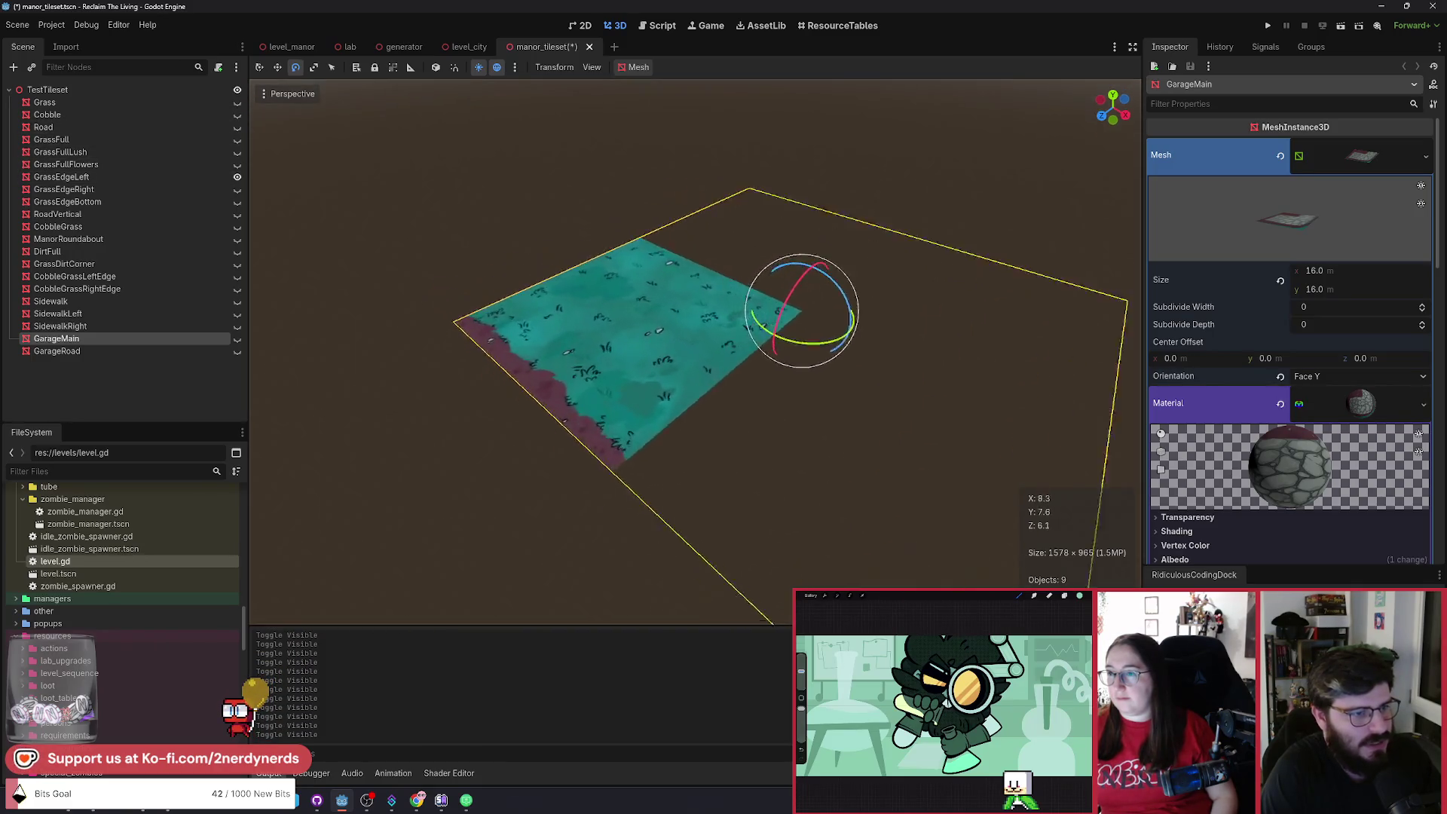
pyautogui.click(237, 177)
pyautogui.click(237, 189)
pyautogui.click(237, 189)
pyautogui.click(238, 202)
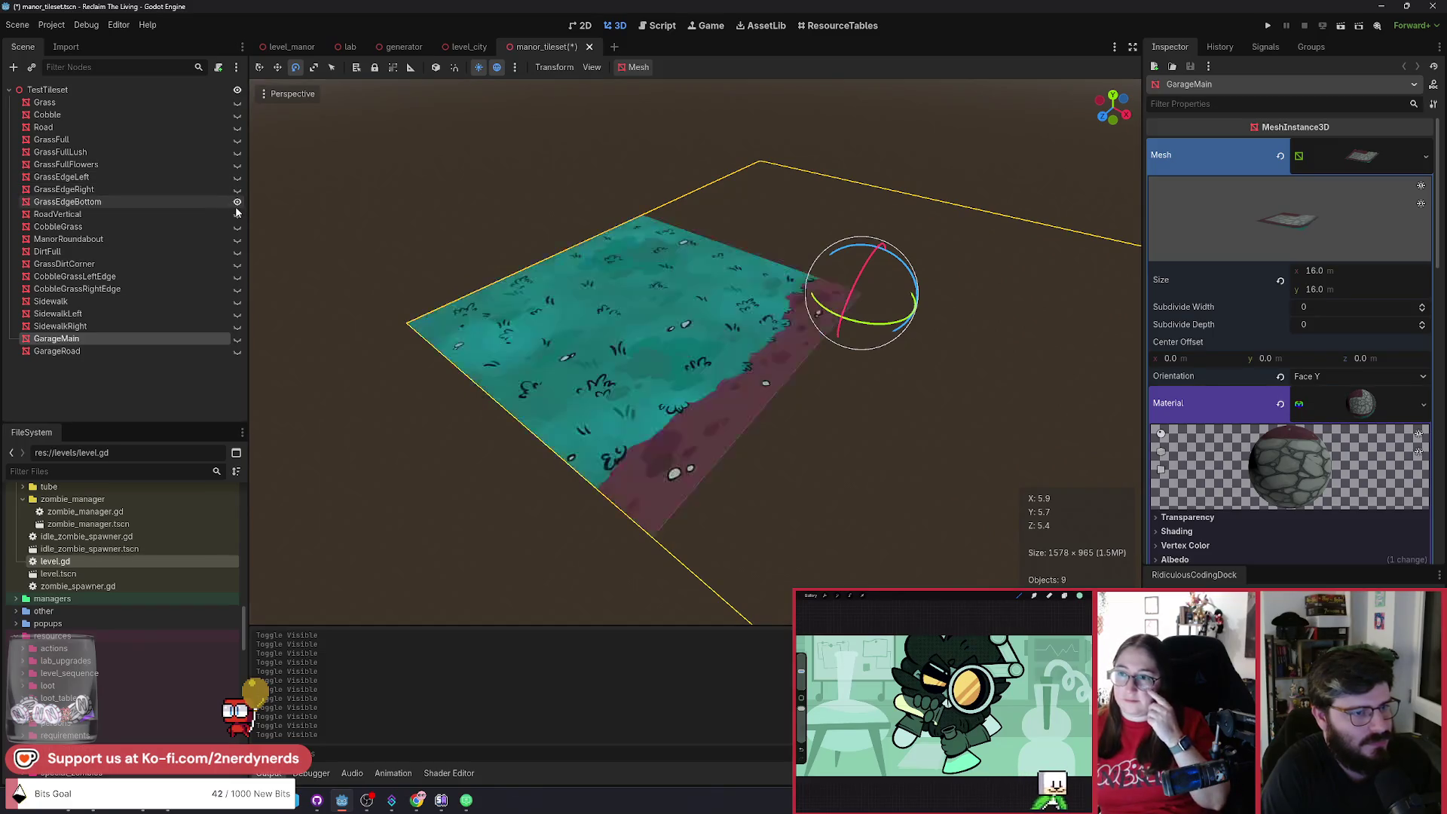
pyautogui.click(238, 202)
pyautogui.click(237, 227)
pyautogui.click(237, 227)
pyautogui.click(238, 239)
pyautogui.click(237, 239)
pyautogui.click(238, 252)
pyautogui.click(237, 251)
pyautogui.click(237, 263)
pyautogui.click(237, 263)
pyautogui.click(241, 288)
pyautogui.click(241, 288)
# Dismiss the Scene export menu and close the manor_tileset scene, confirming the prompt.
pyautogui.click(17, 24)
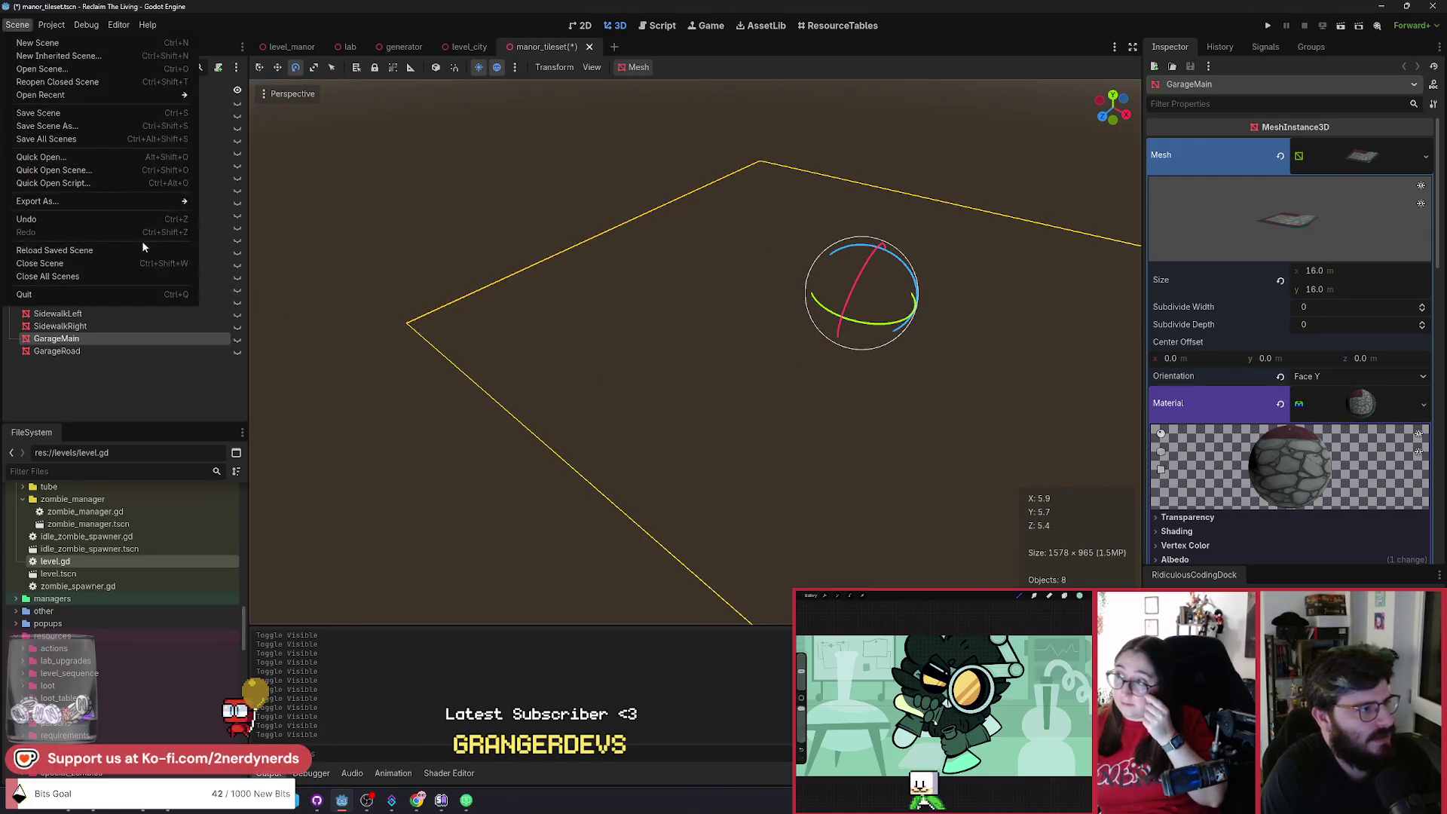
pyautogui.moveTo(94, 201)
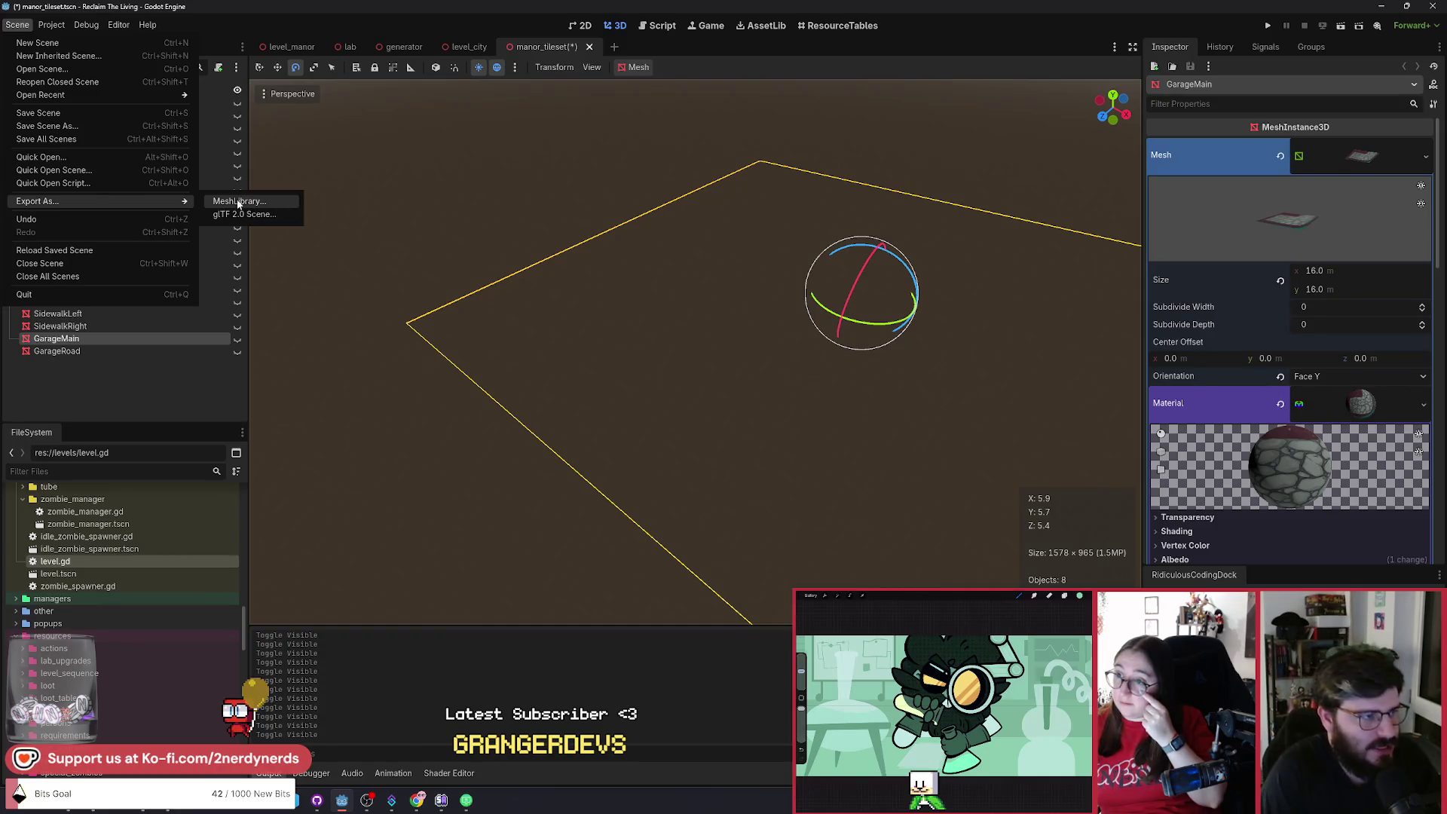
pyautogui.click(723, 57)
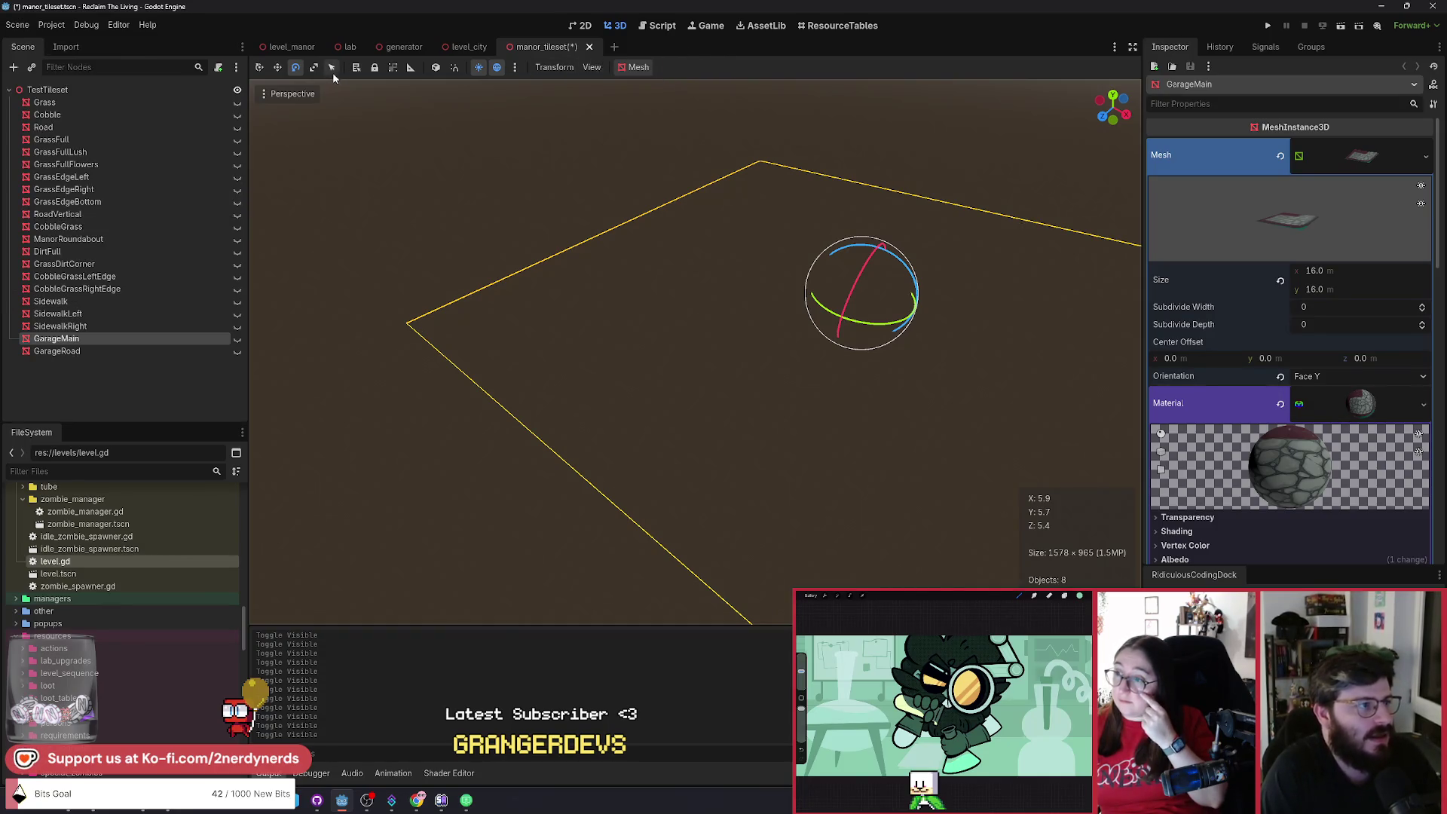
pyautogui.click(590, 46)
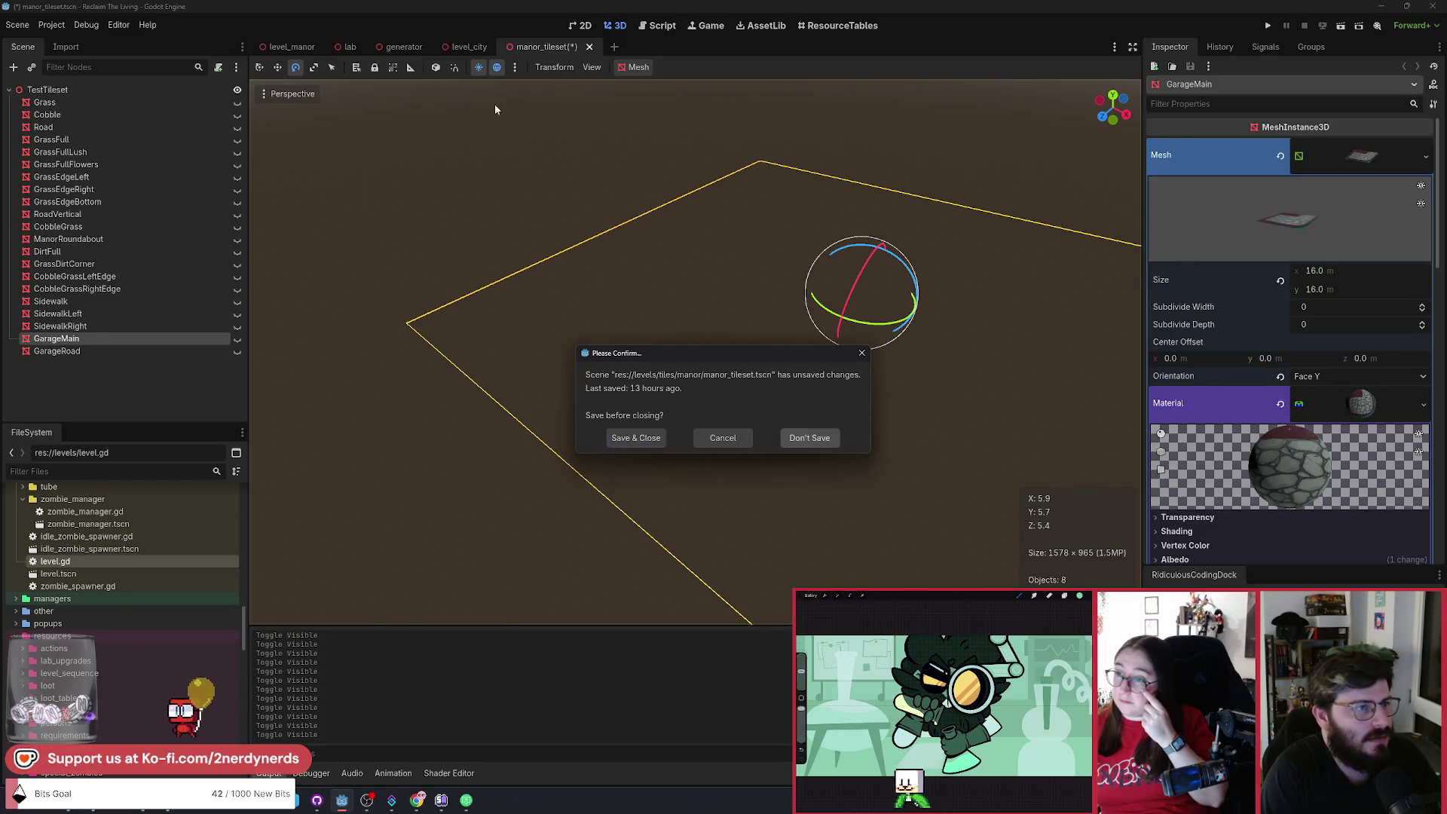
pyautogui.press('Return')
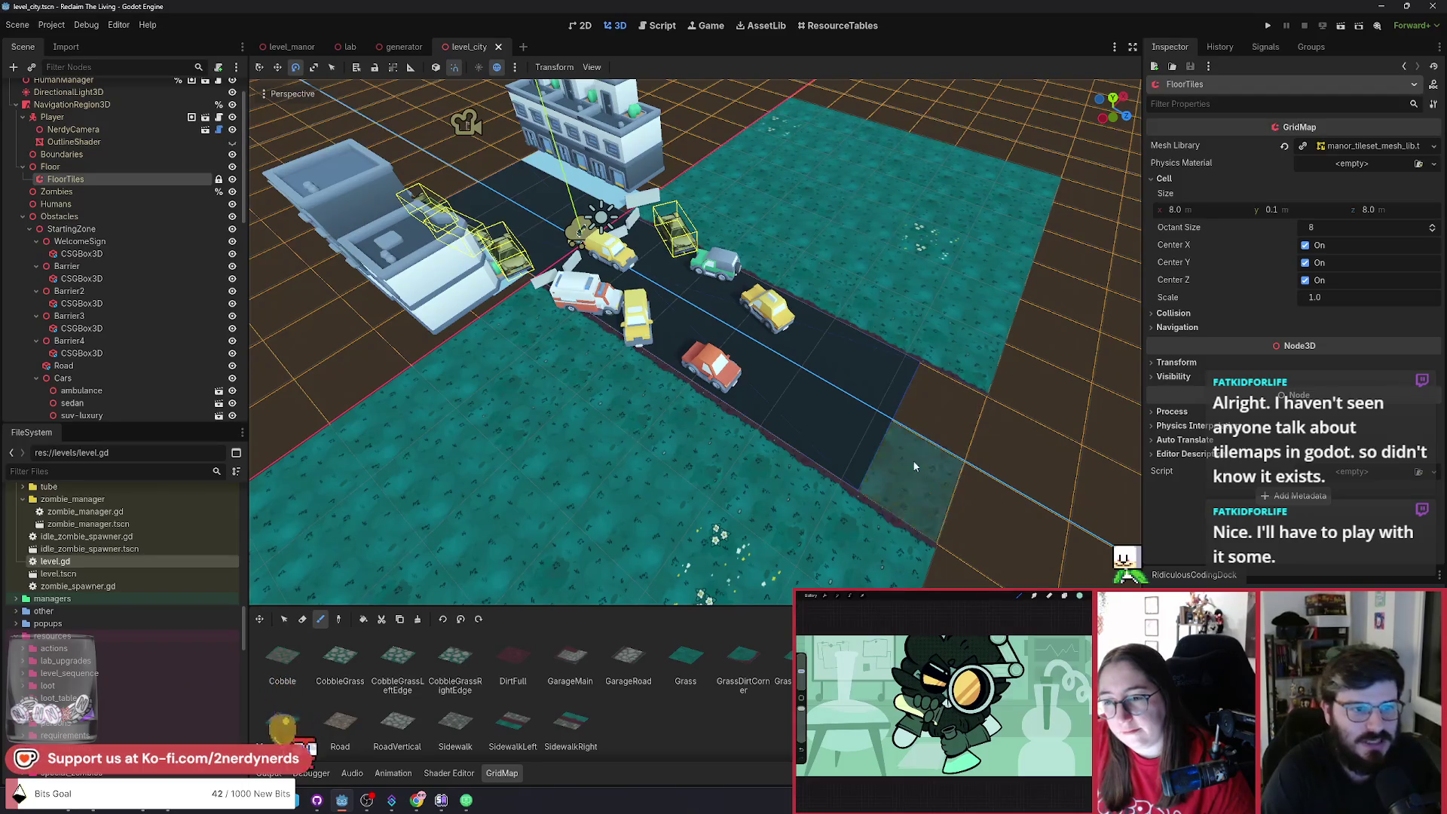
# Zoom around the level_city GridMap and undo the stray painted floor tiles with Ctrl+Z.
pyautogui.scroll(-5, 692, 409)
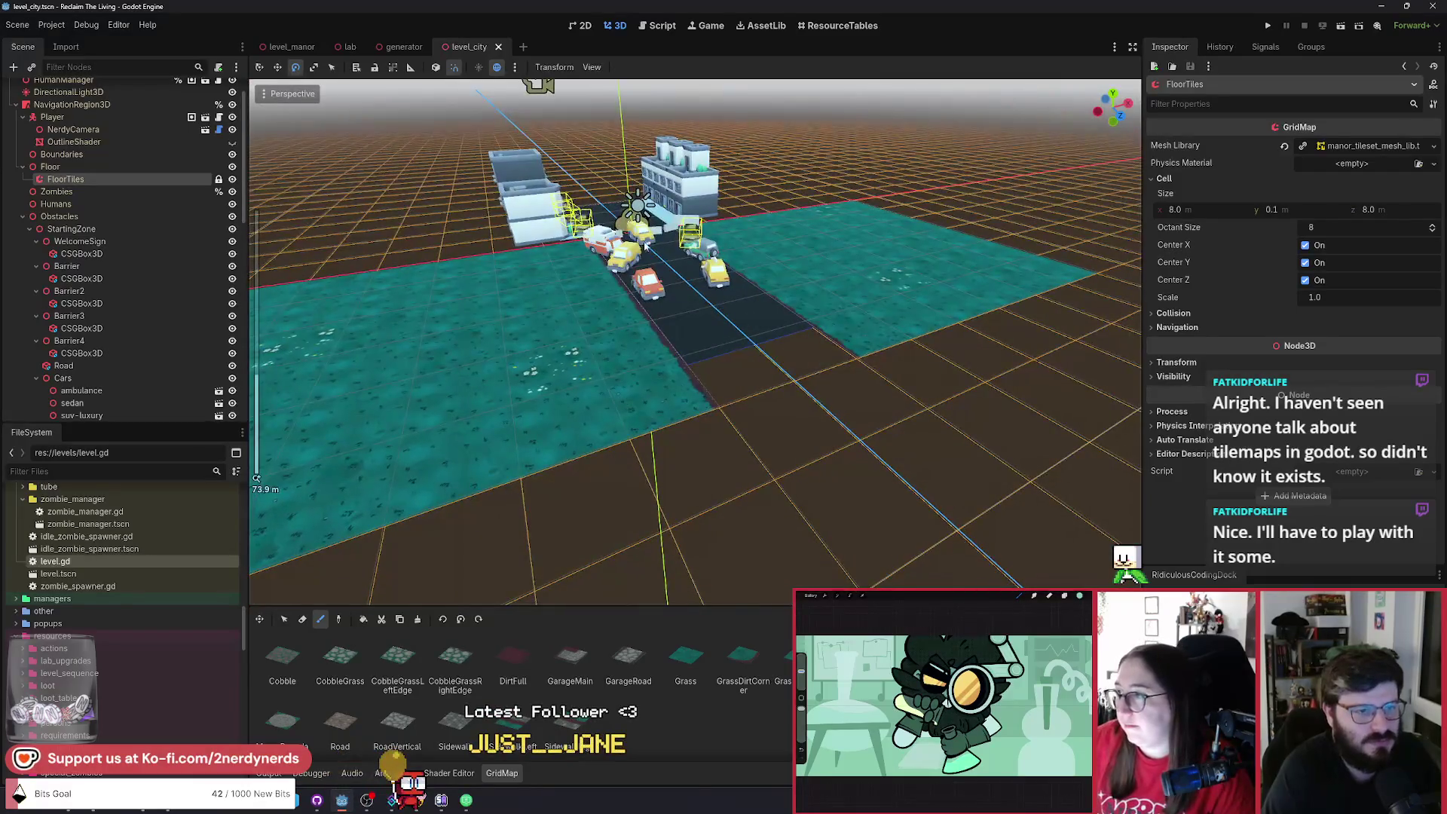
pyautogui.scroll(3, 809, 382)
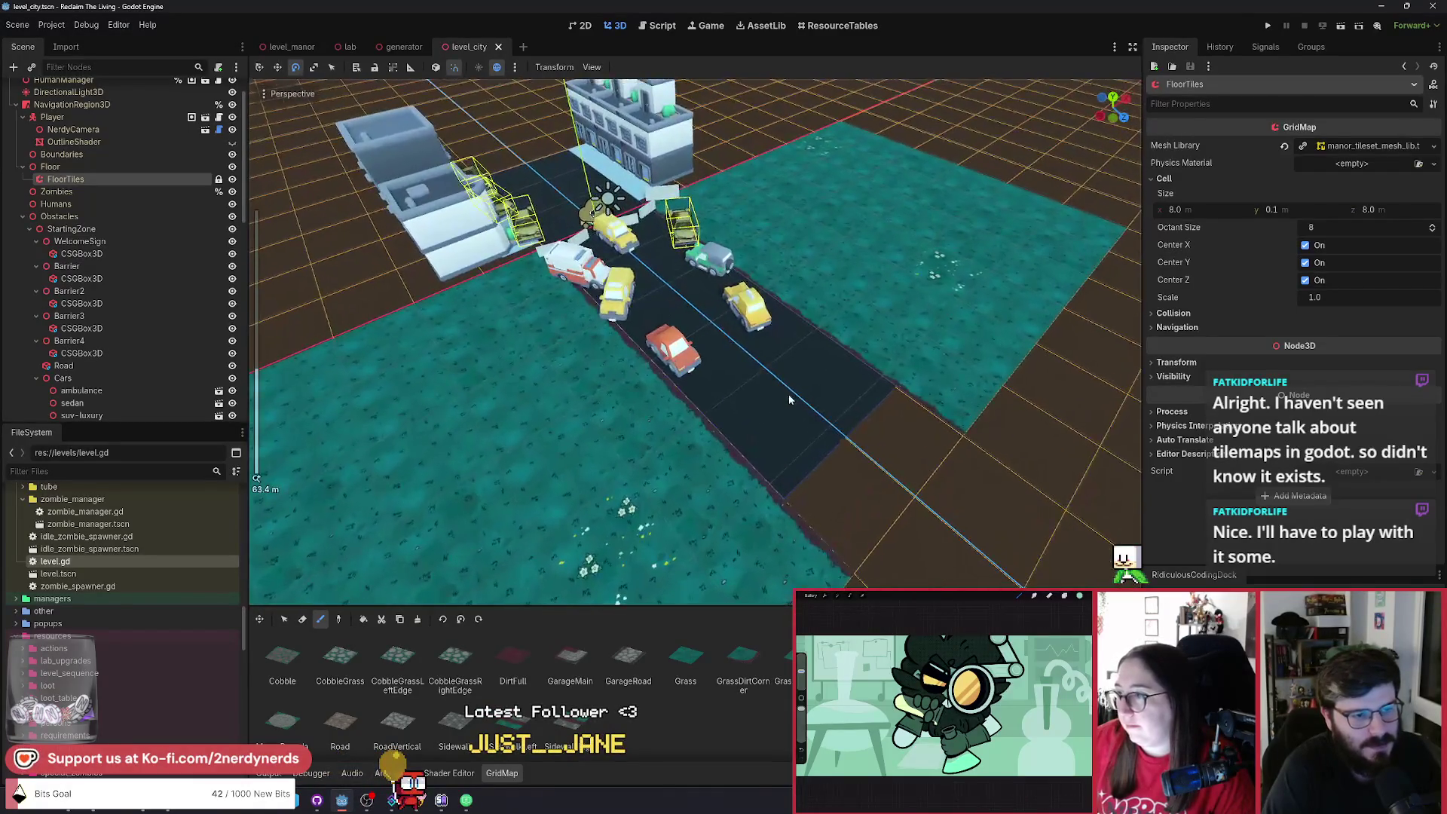
pyautogui.scroll(-2, 835, 441)
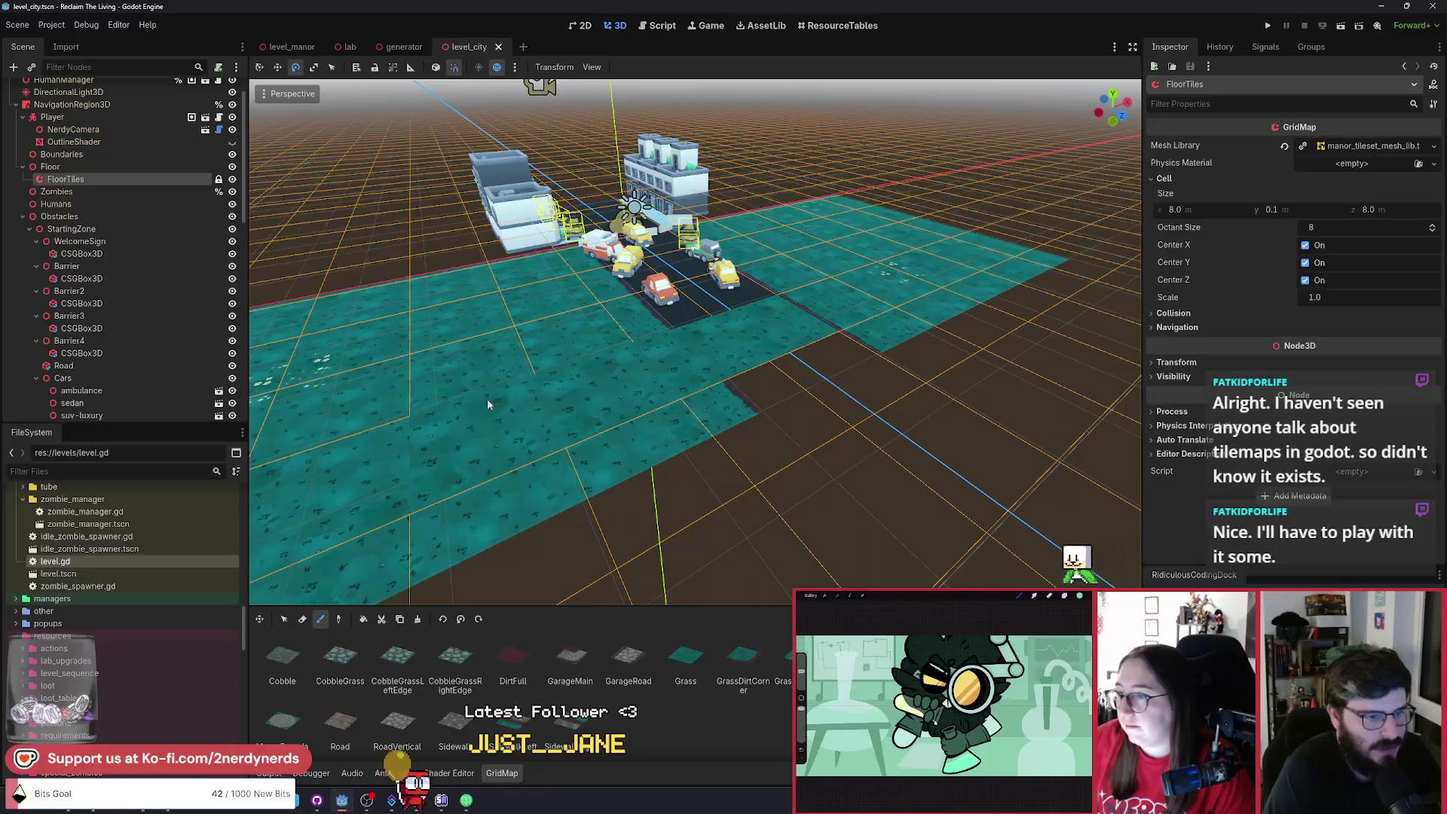
pyautogui.scroll(5, 487, 397)
pyautogui.scroll(-8, 926, 529)
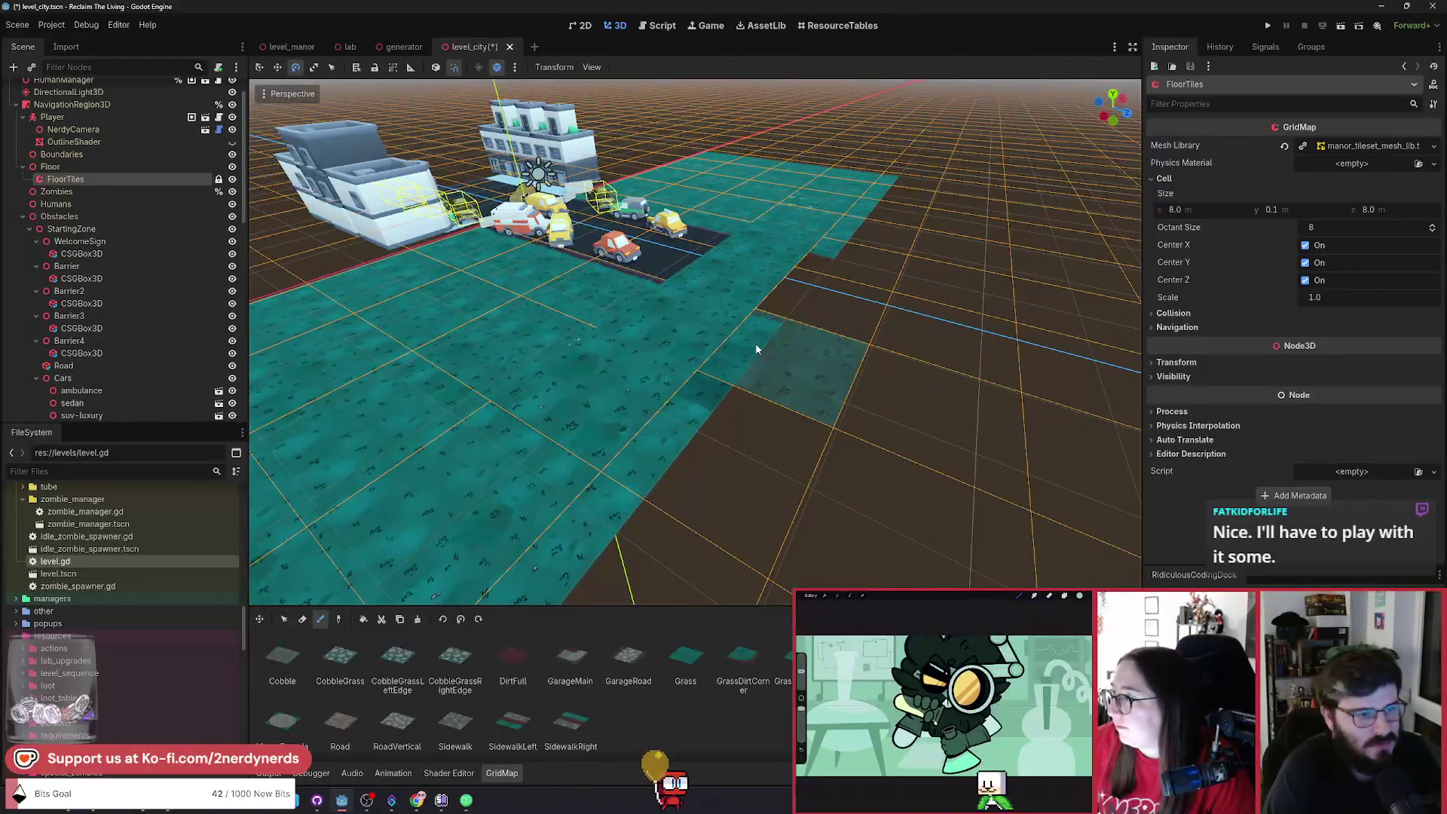
pyautogui.hotkey('ctrl', 'z')
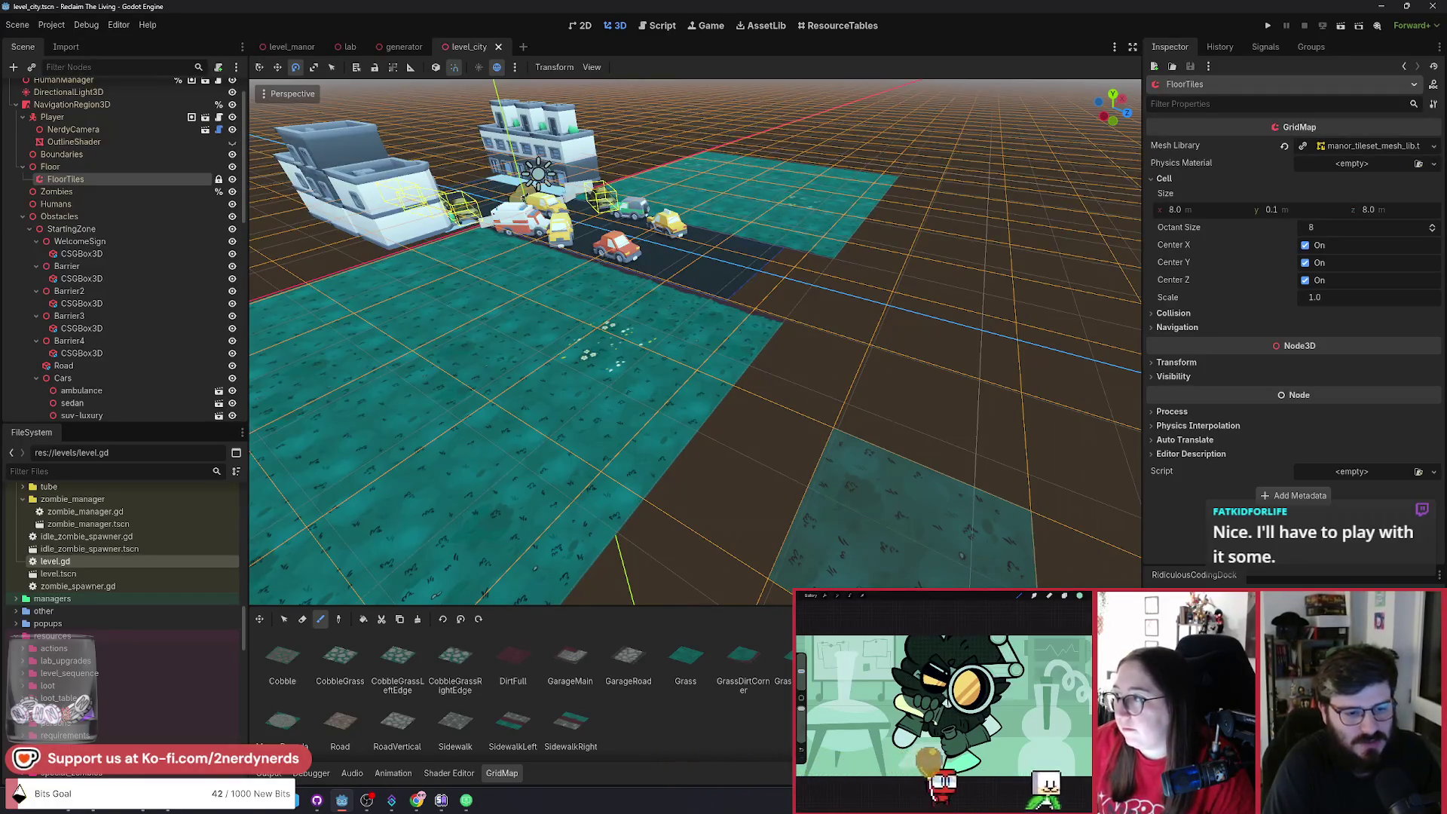
pyautogui.scroll(3, 695, 342)
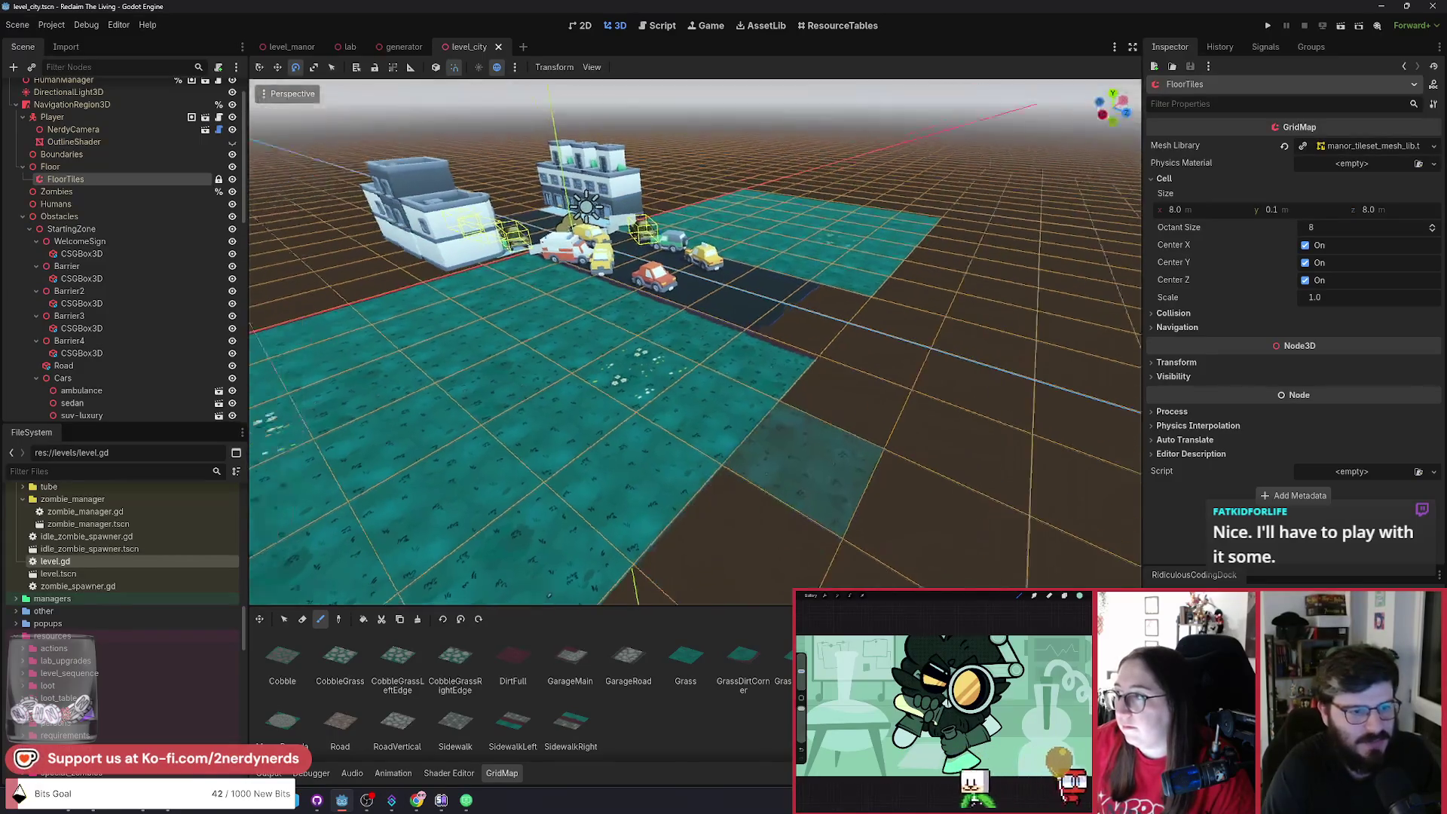
pyautogui.scroll(5, 694, 341)
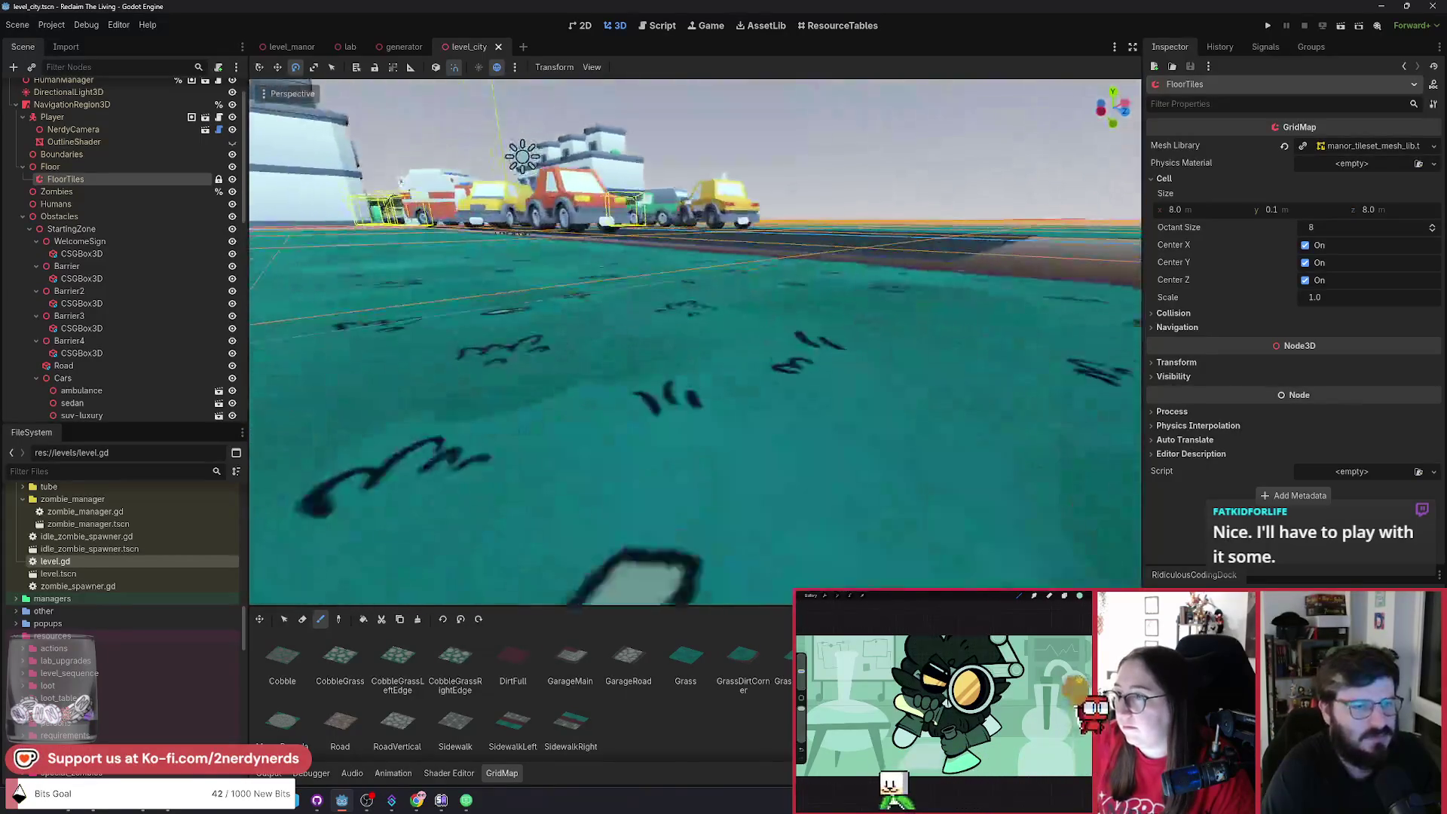
pyautogui.scroll(-1, 694, 341)
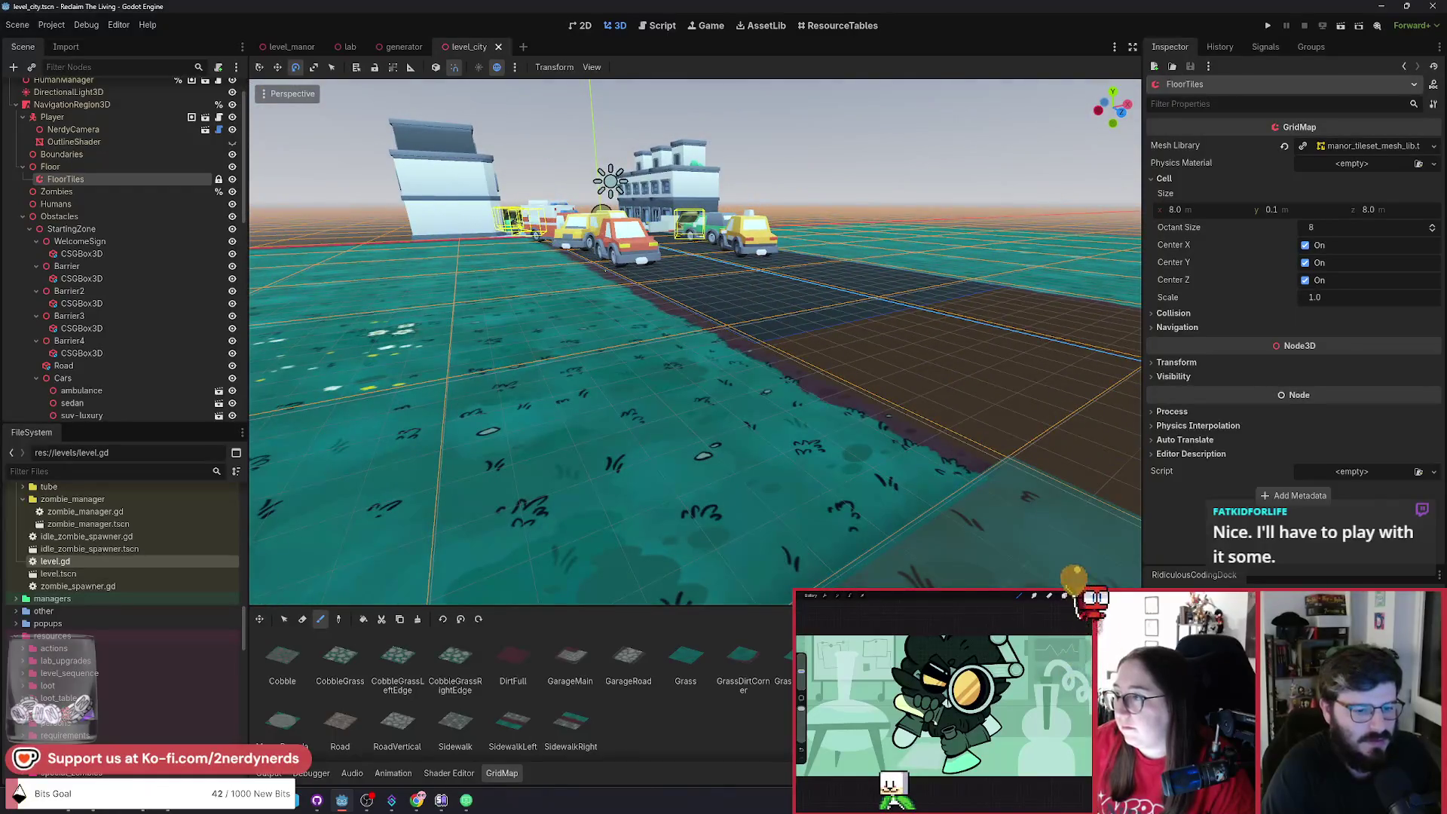
pyautogui.scroll(5, 694, 341)
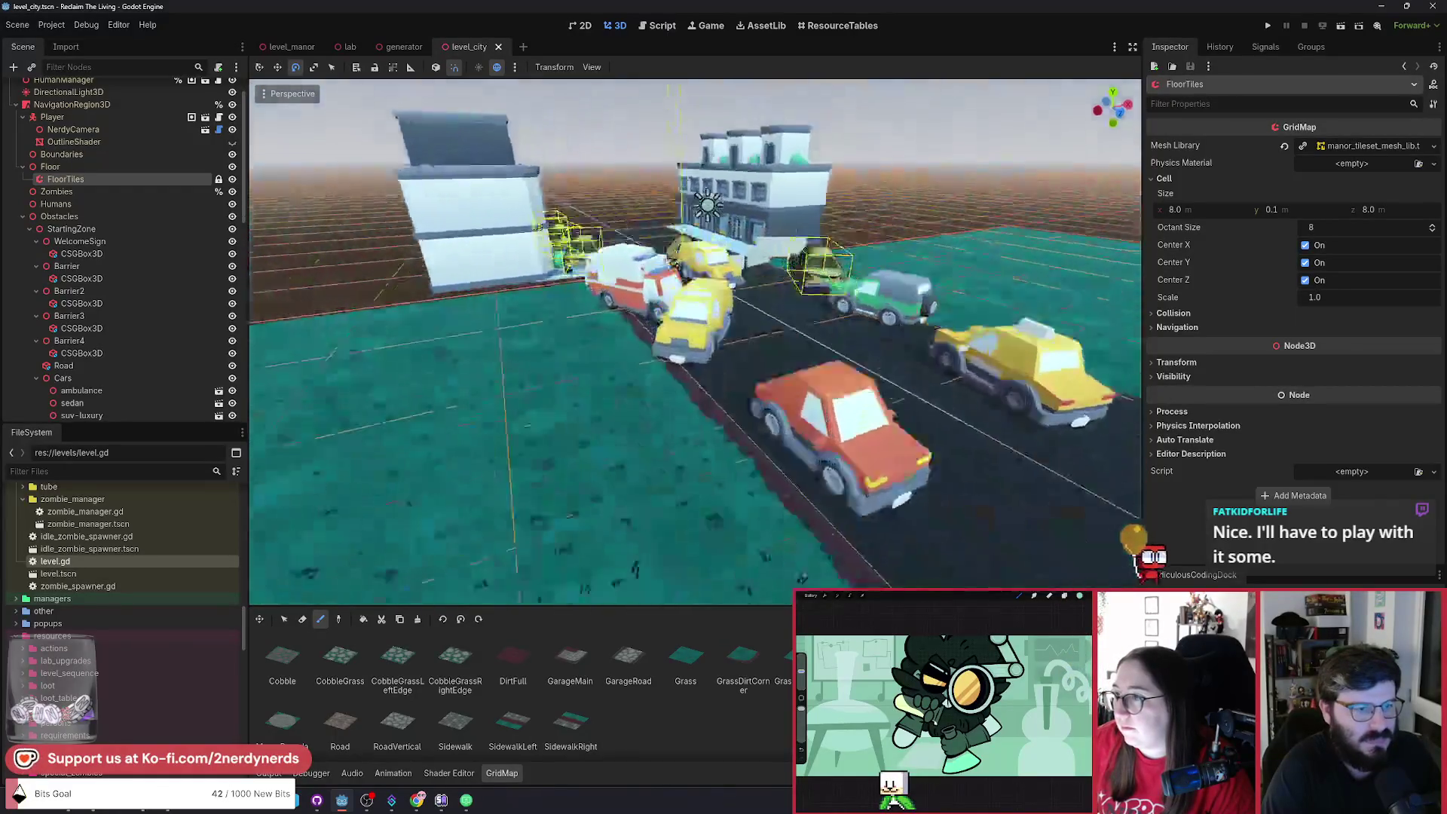
pyautogui.scroll(-5, 695, 342)
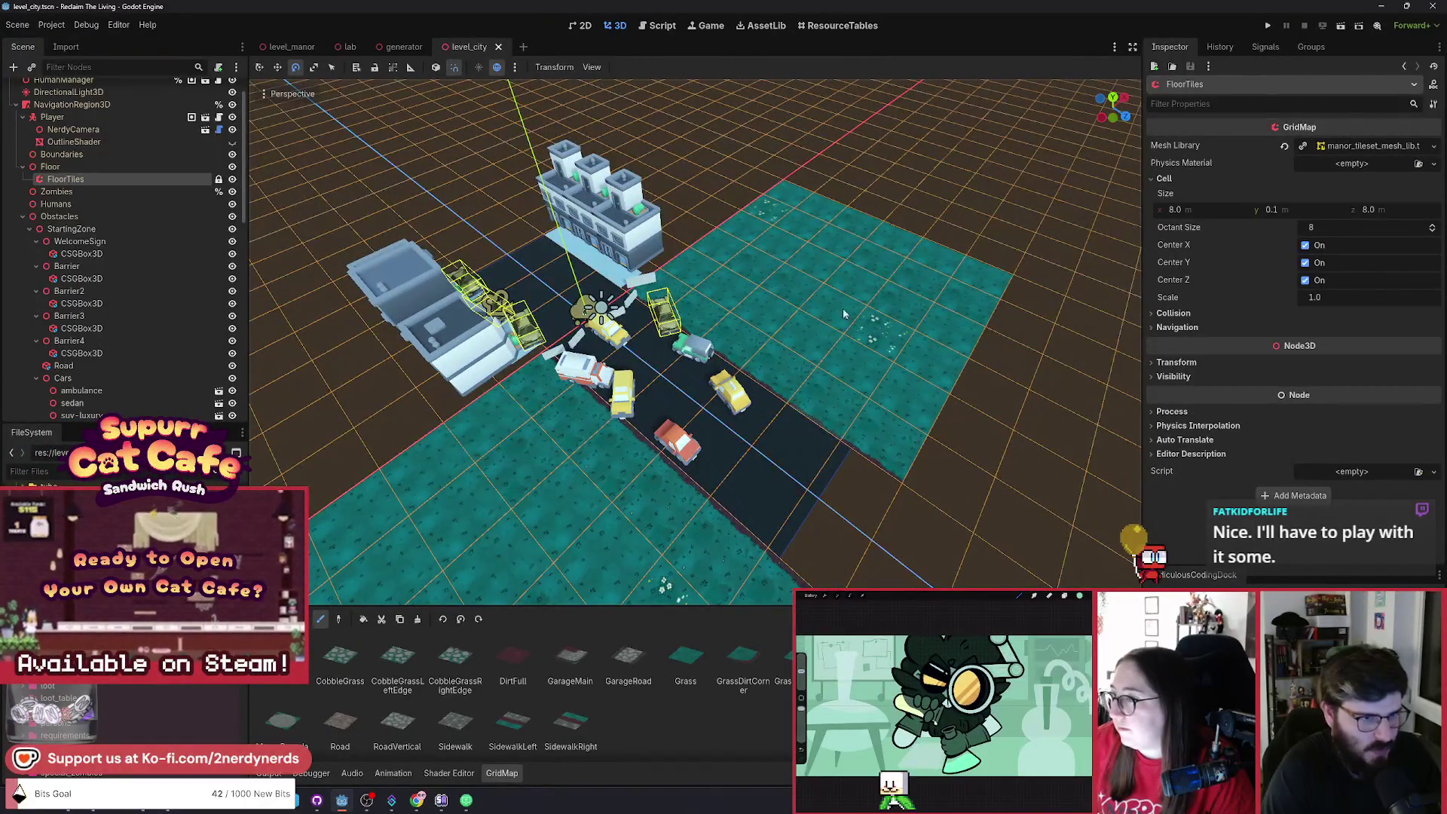
pyautogui.moveTo(648, 370); pyautogui.dragTo(756, 236)
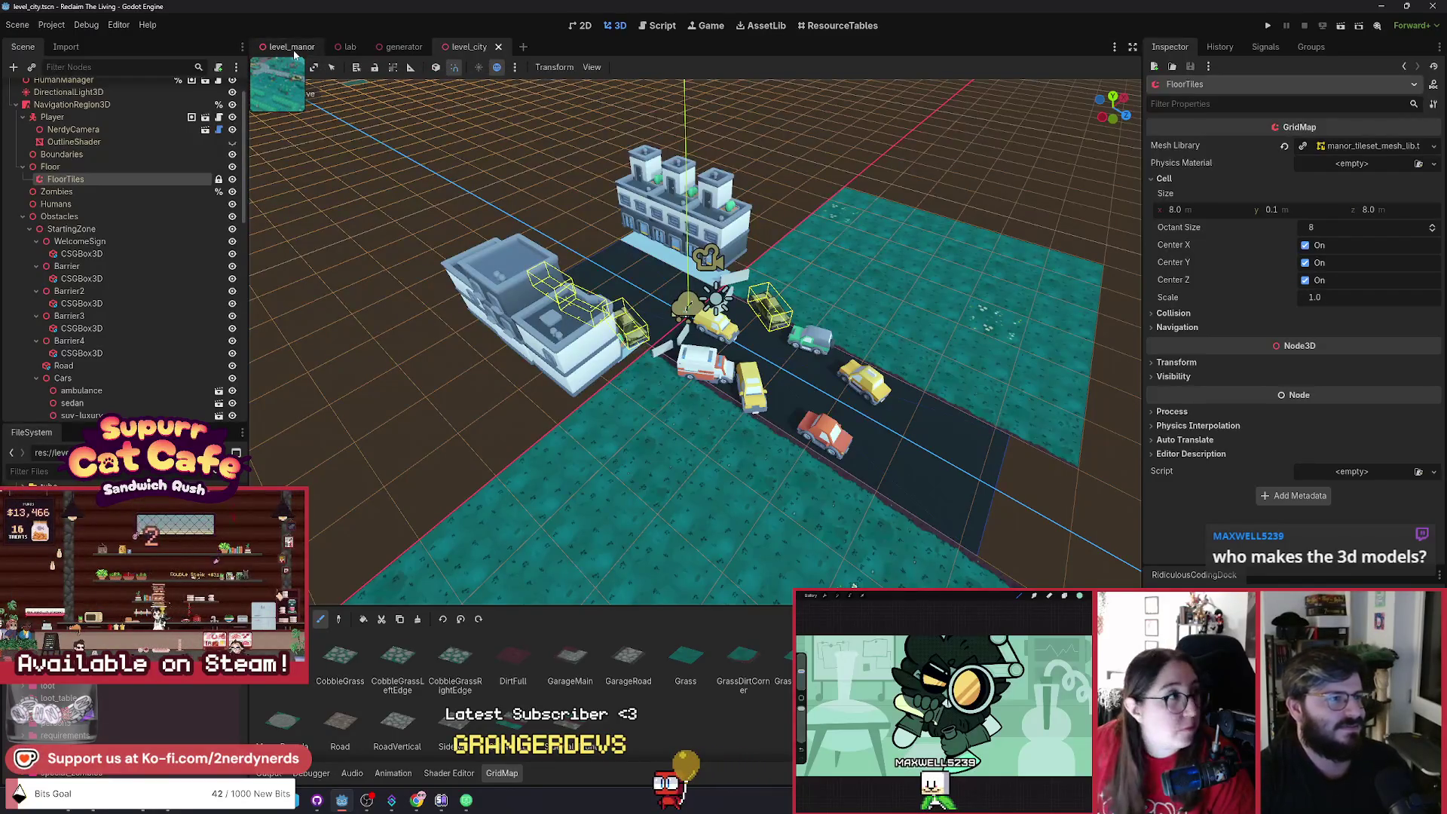
pyautogui.scroll(2, 203, 162)
pyautogui.doubleClick(45, 90)
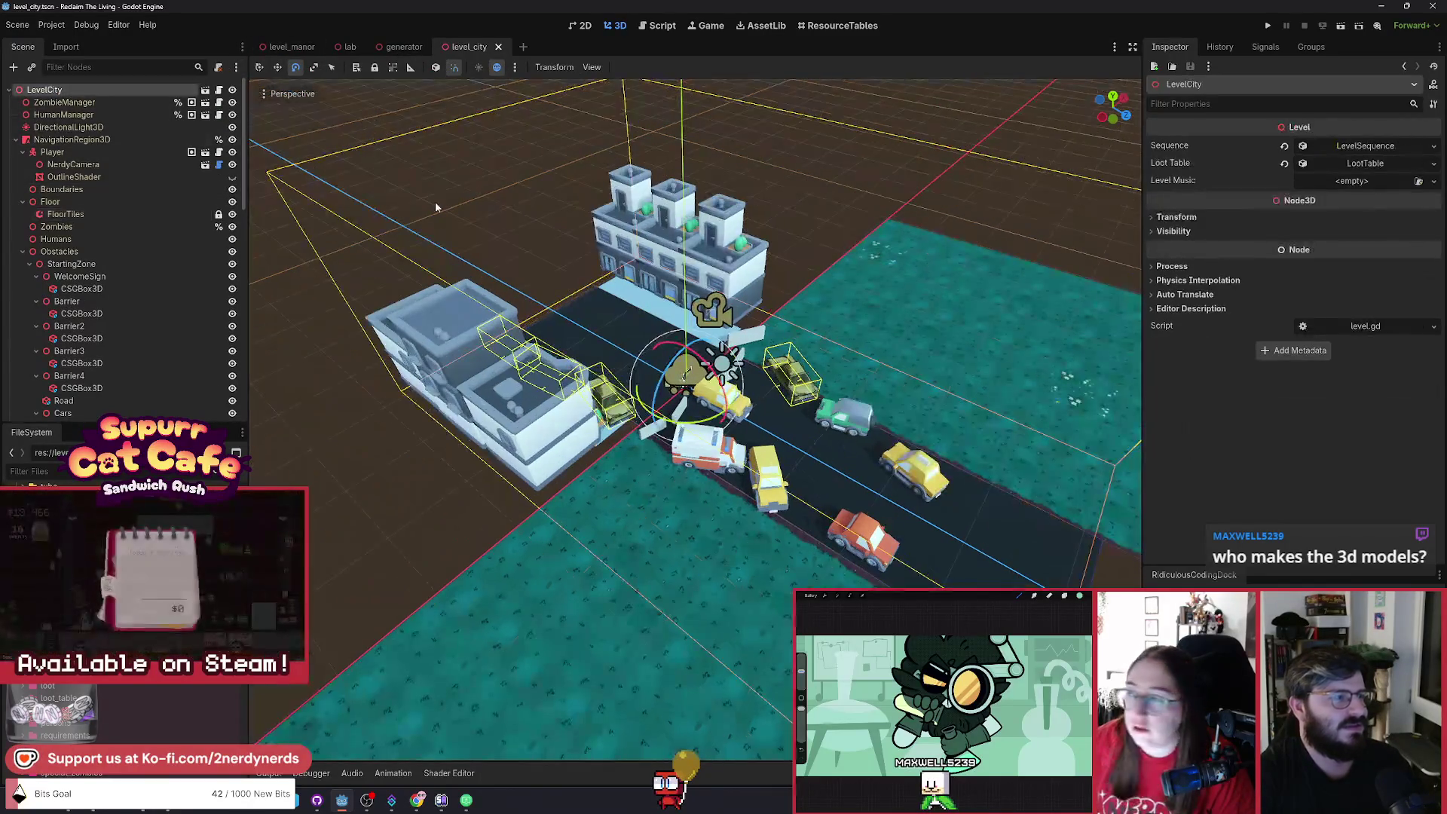
pyautogui.scroll(1, 669, 410)
pyautogui.click(669, 410)
pyautogui.scroll(8, 669, 410)
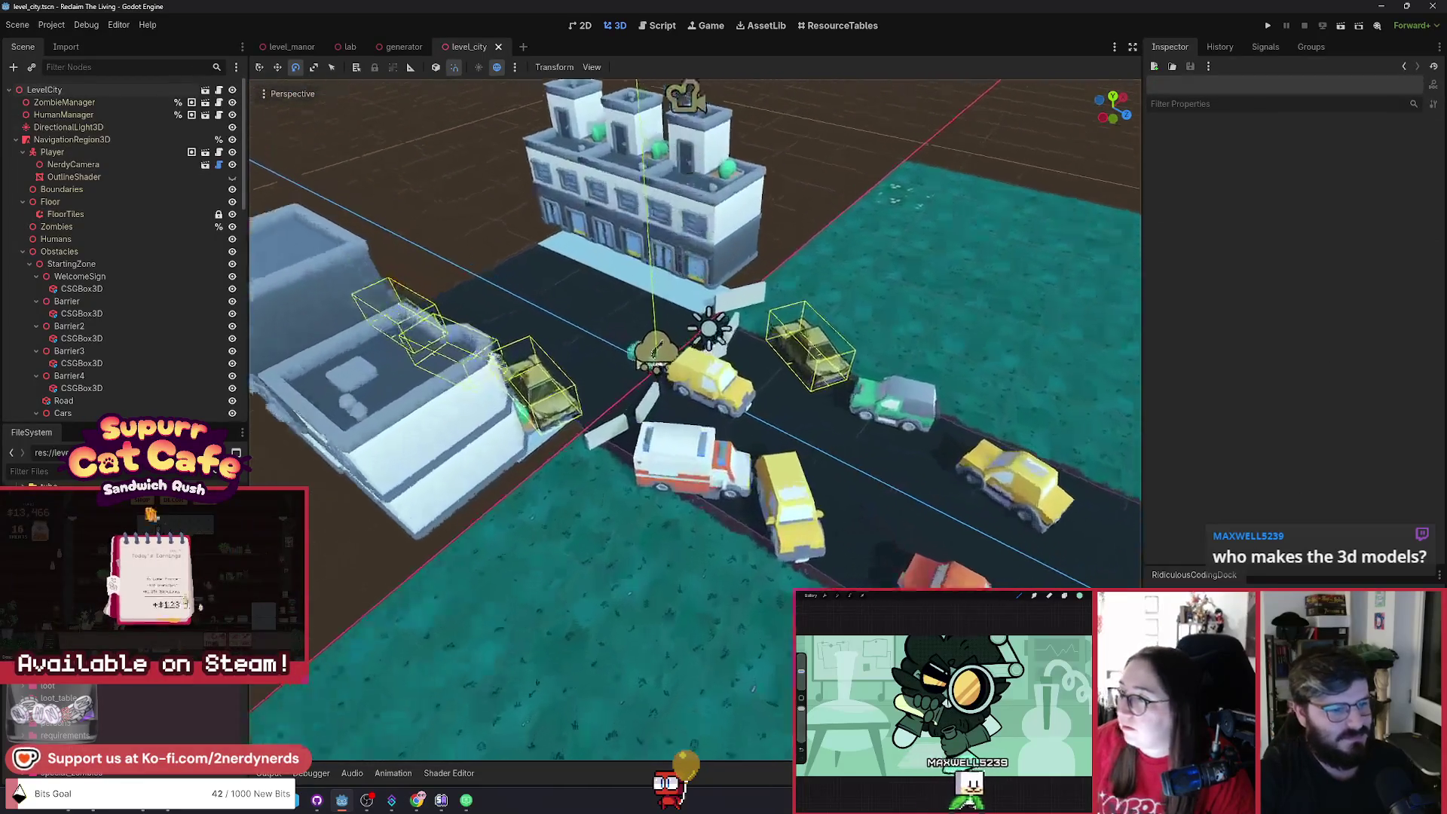
pyautogui.scroll(-3, 658, 573)
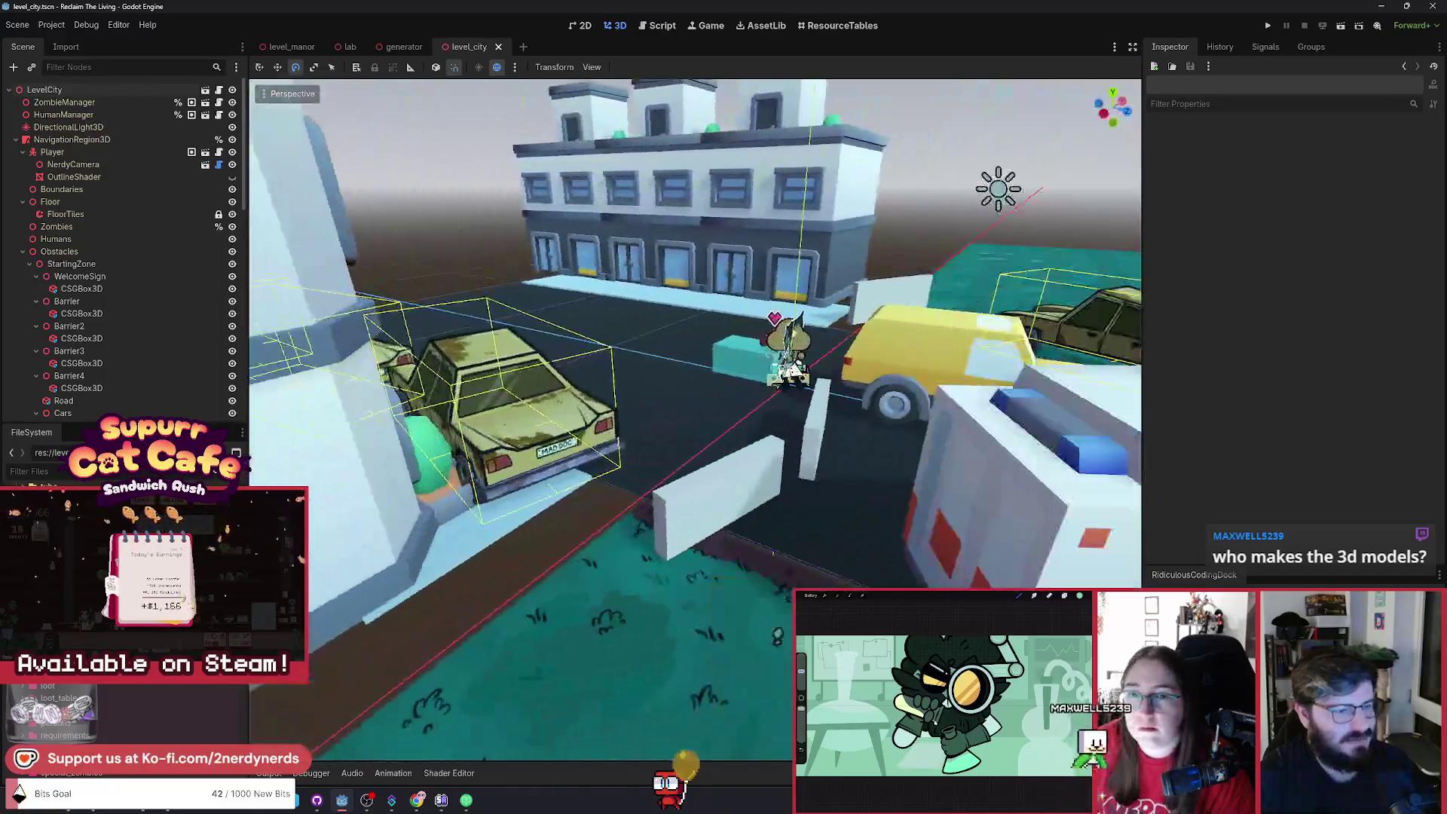
pyautogui.moveTo(772, 553); pyautogui.dragTo(859, 558)
pyautogui.press('f')
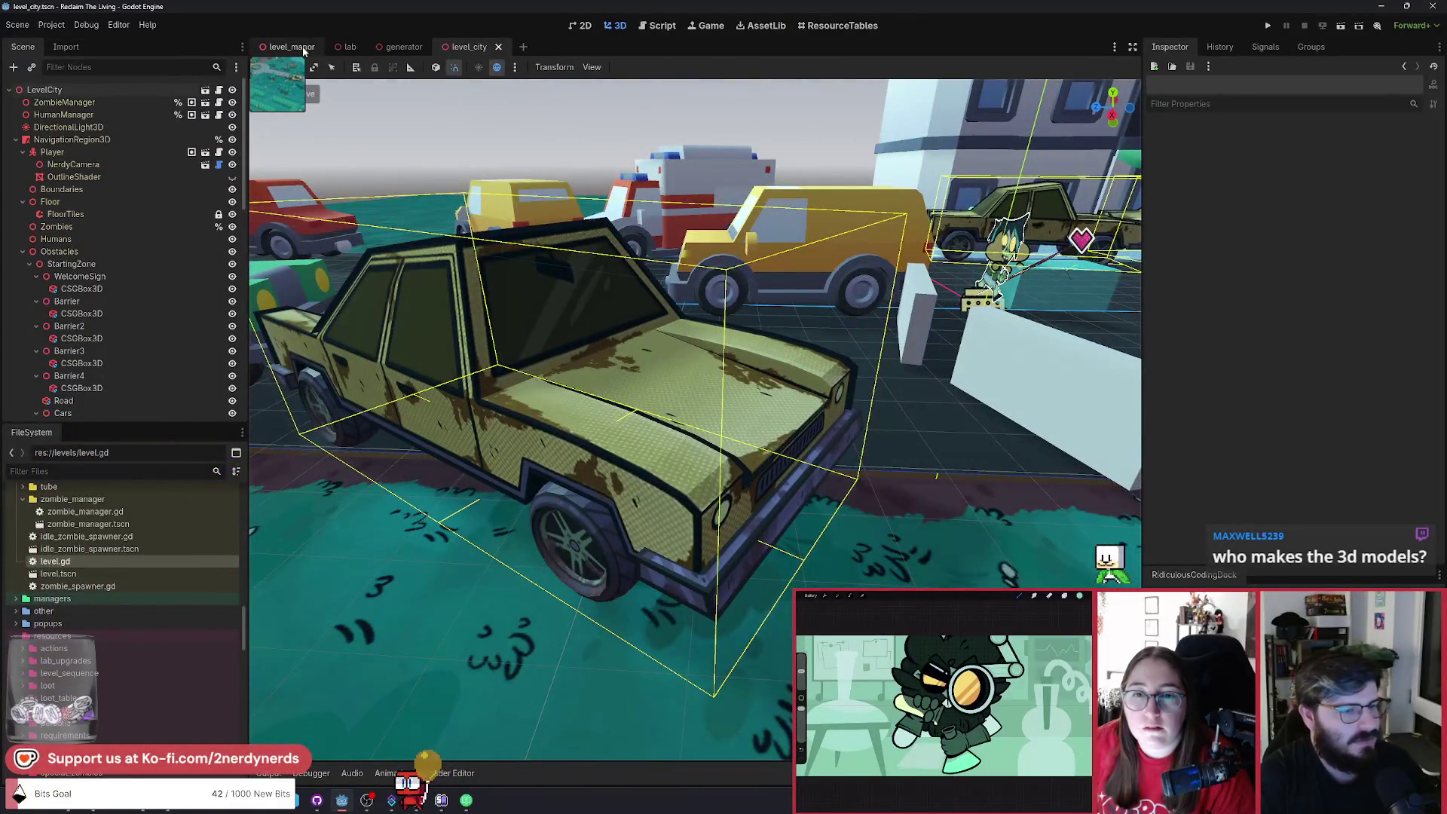
pyautogui.hotkey('ctrl', 'Tab')
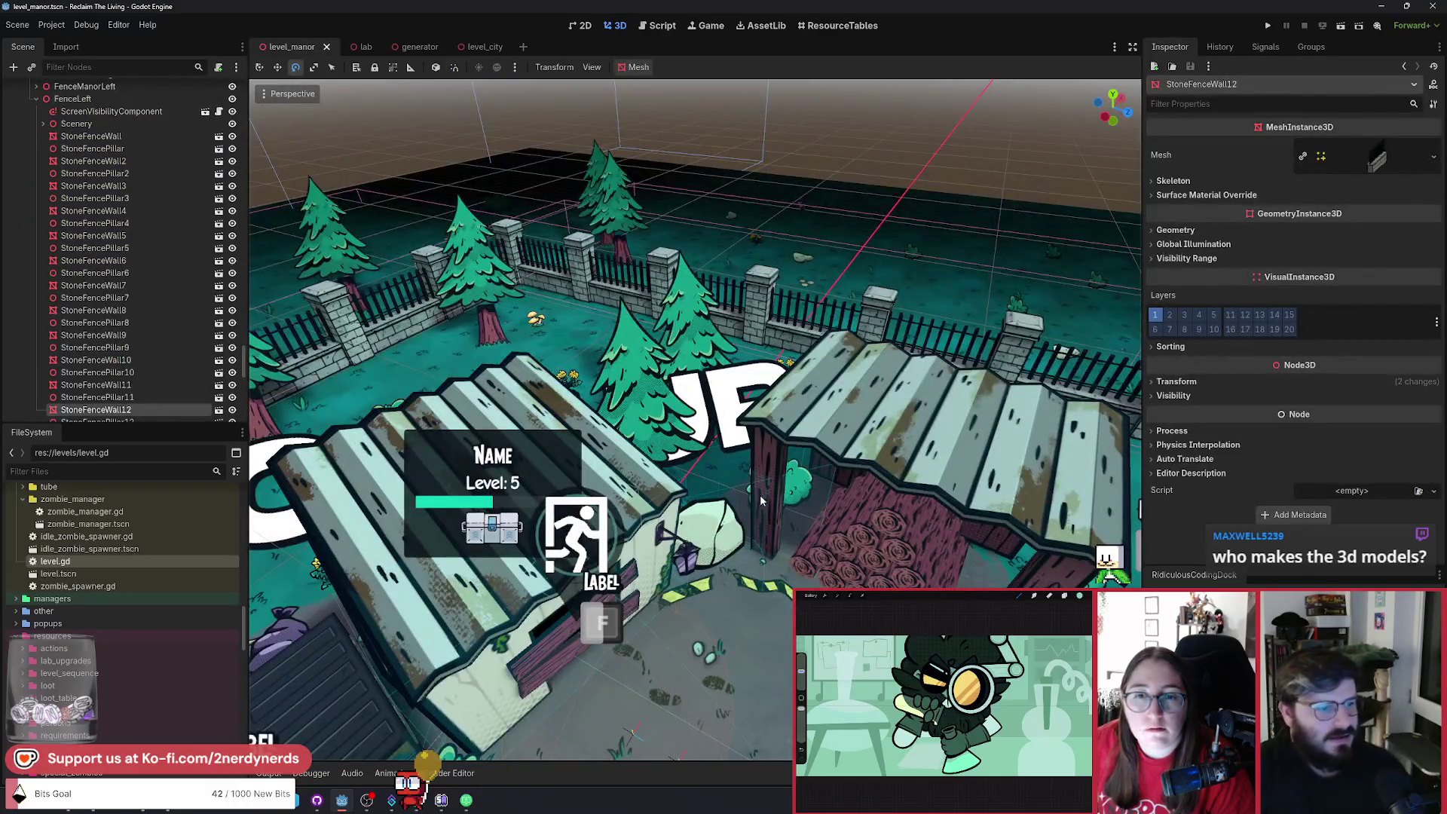
# Zoom the viewport, then switch to the lab scene tab.
pyautogui.scroll(-5, 761, 501)
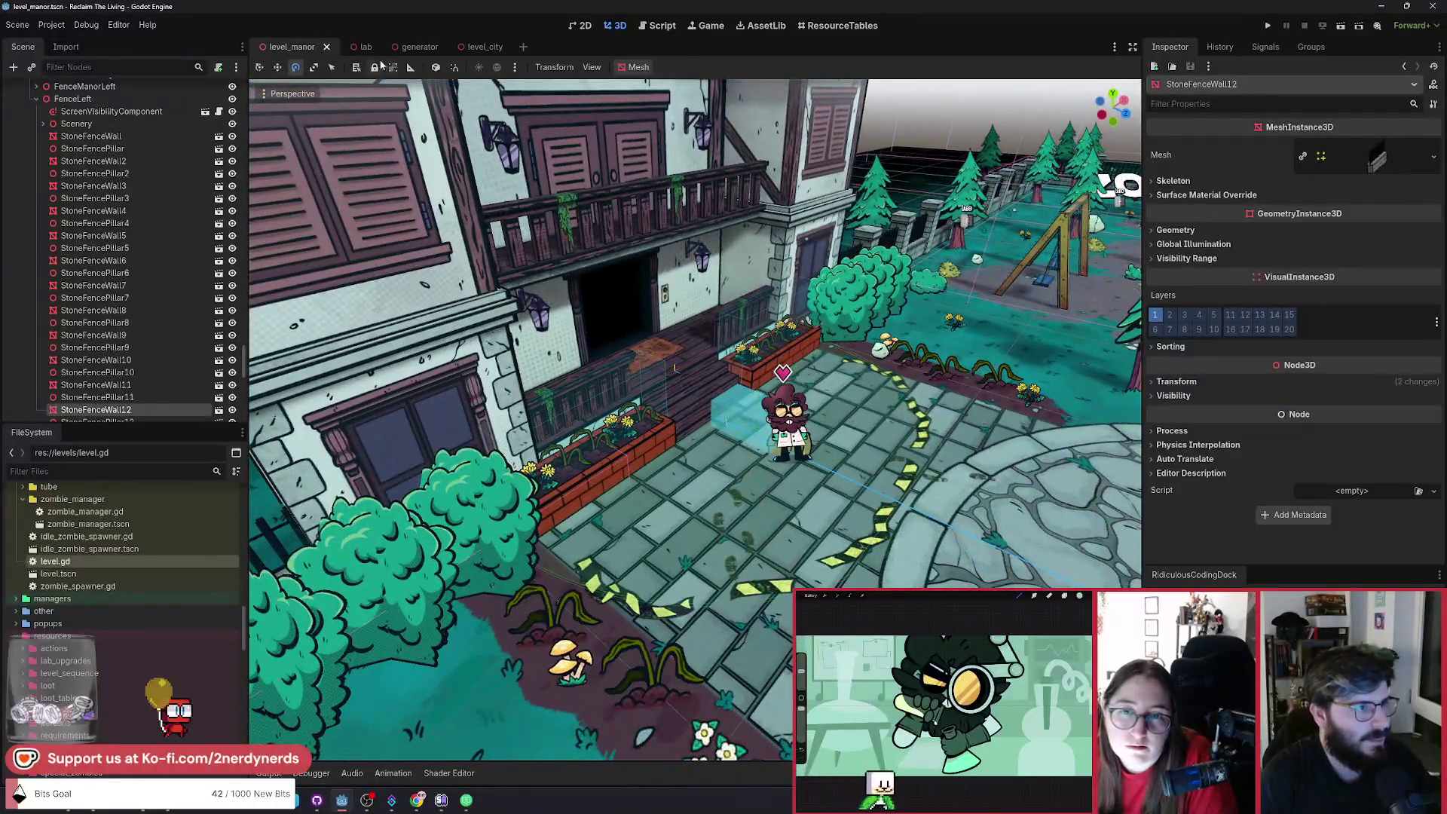
pyautogui.click(363, 47)
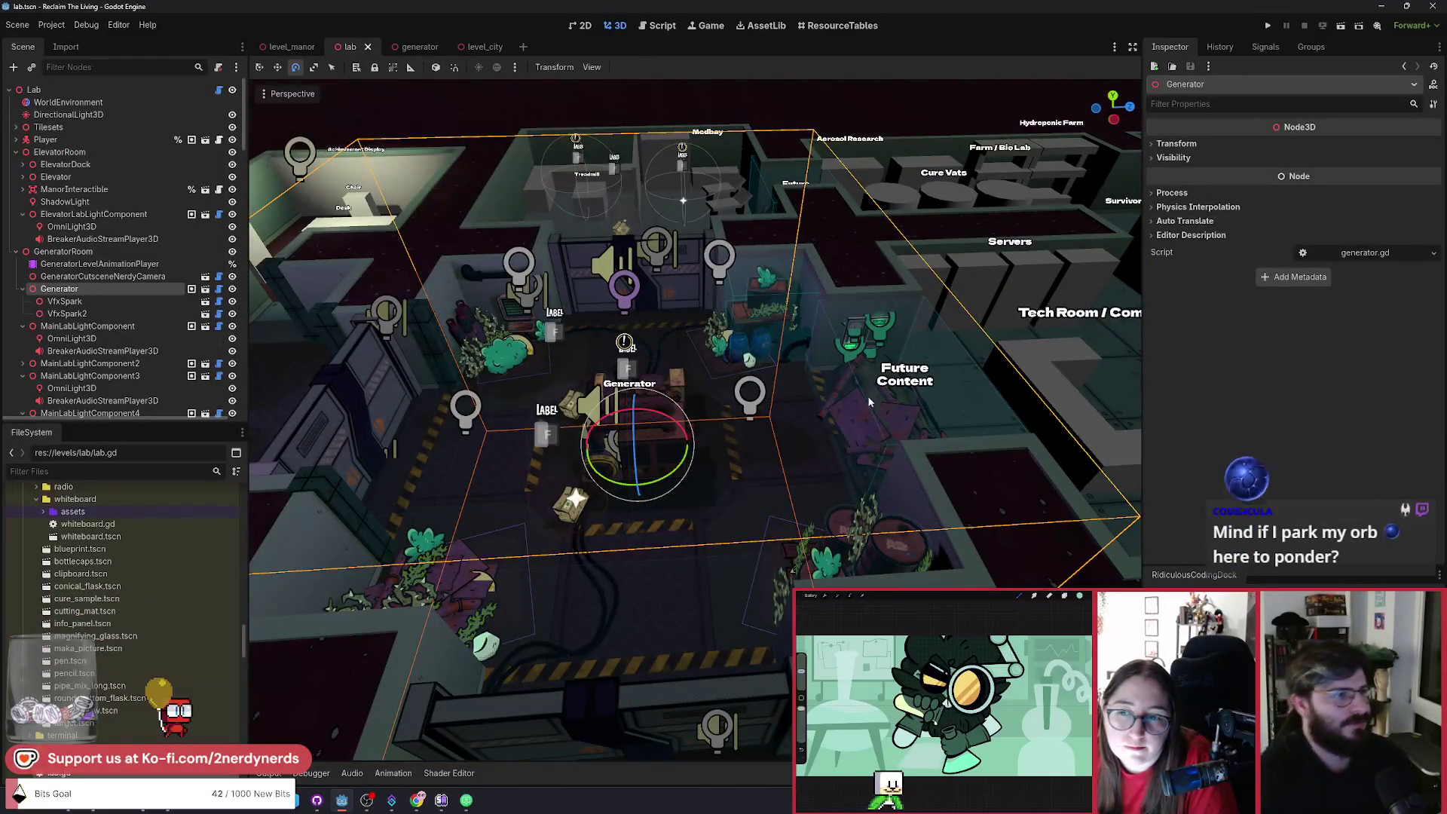
# Run the lab scene in a debug build and walk the character across the lab floor.
pyautogui.click(1338, 30)
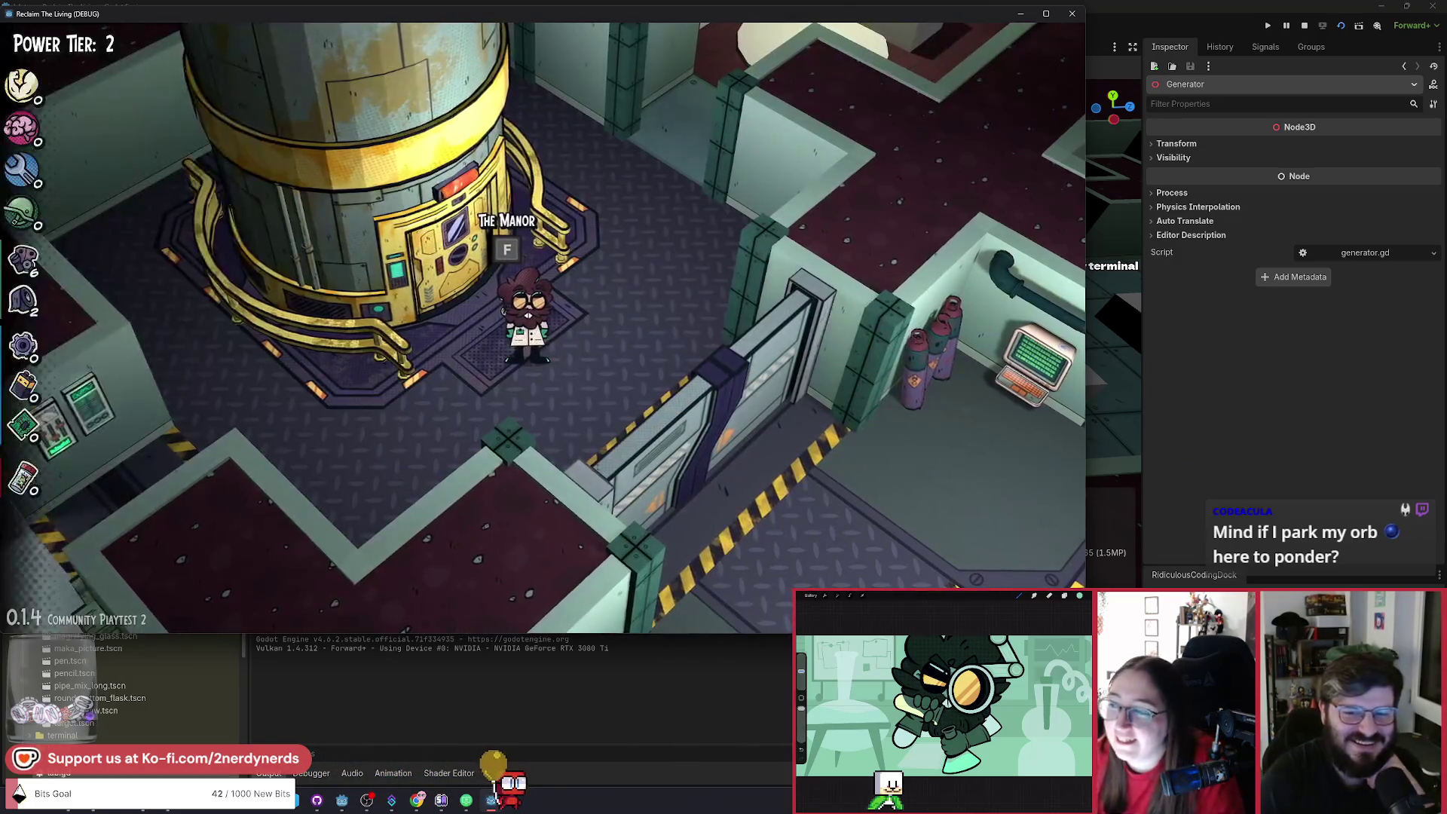
pyautogui.hotkey('s', 'd')
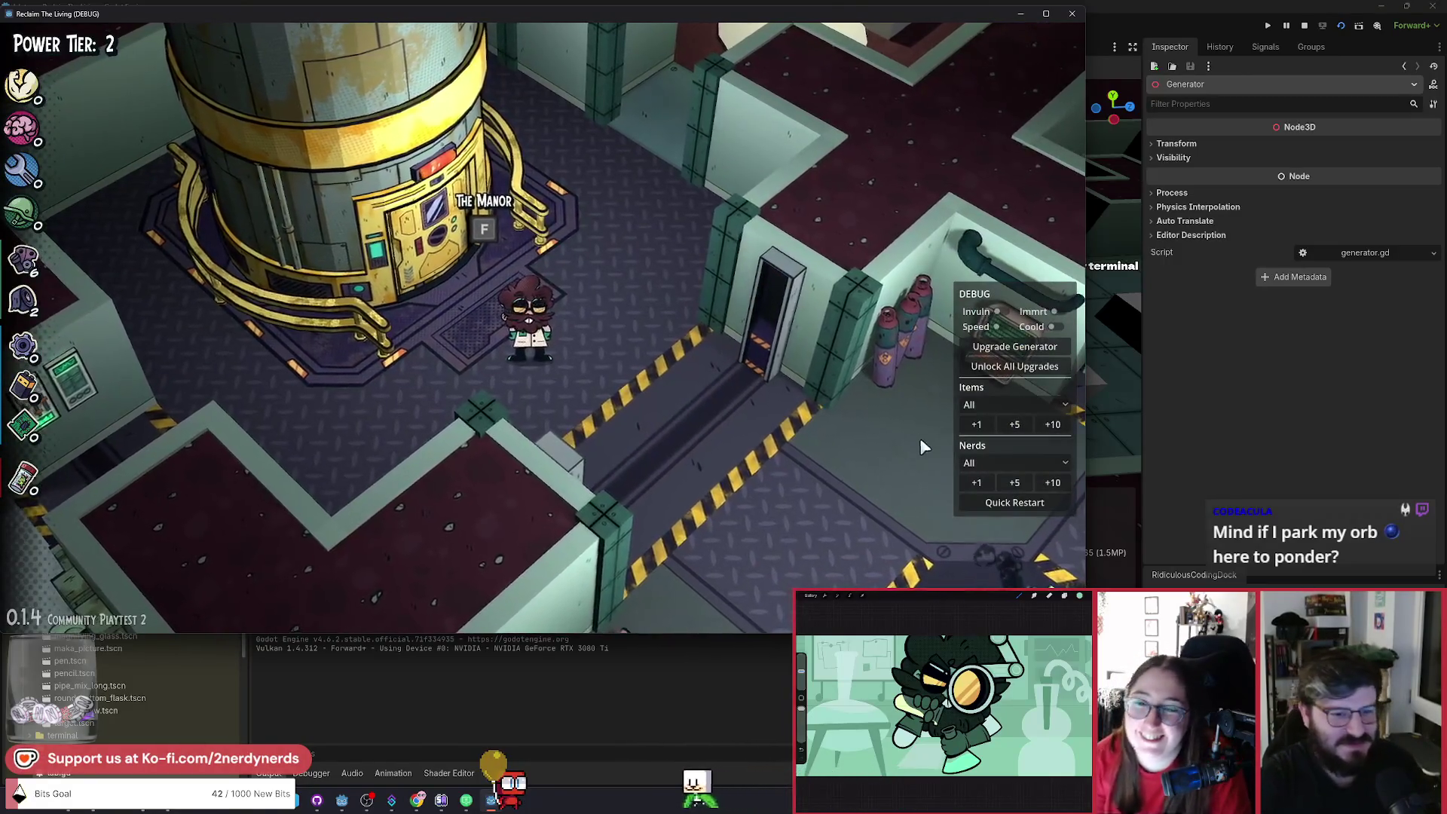
# Quick-restart the game run and dismiss the laboratory intro message.
pyautogui.click(1014, 496)
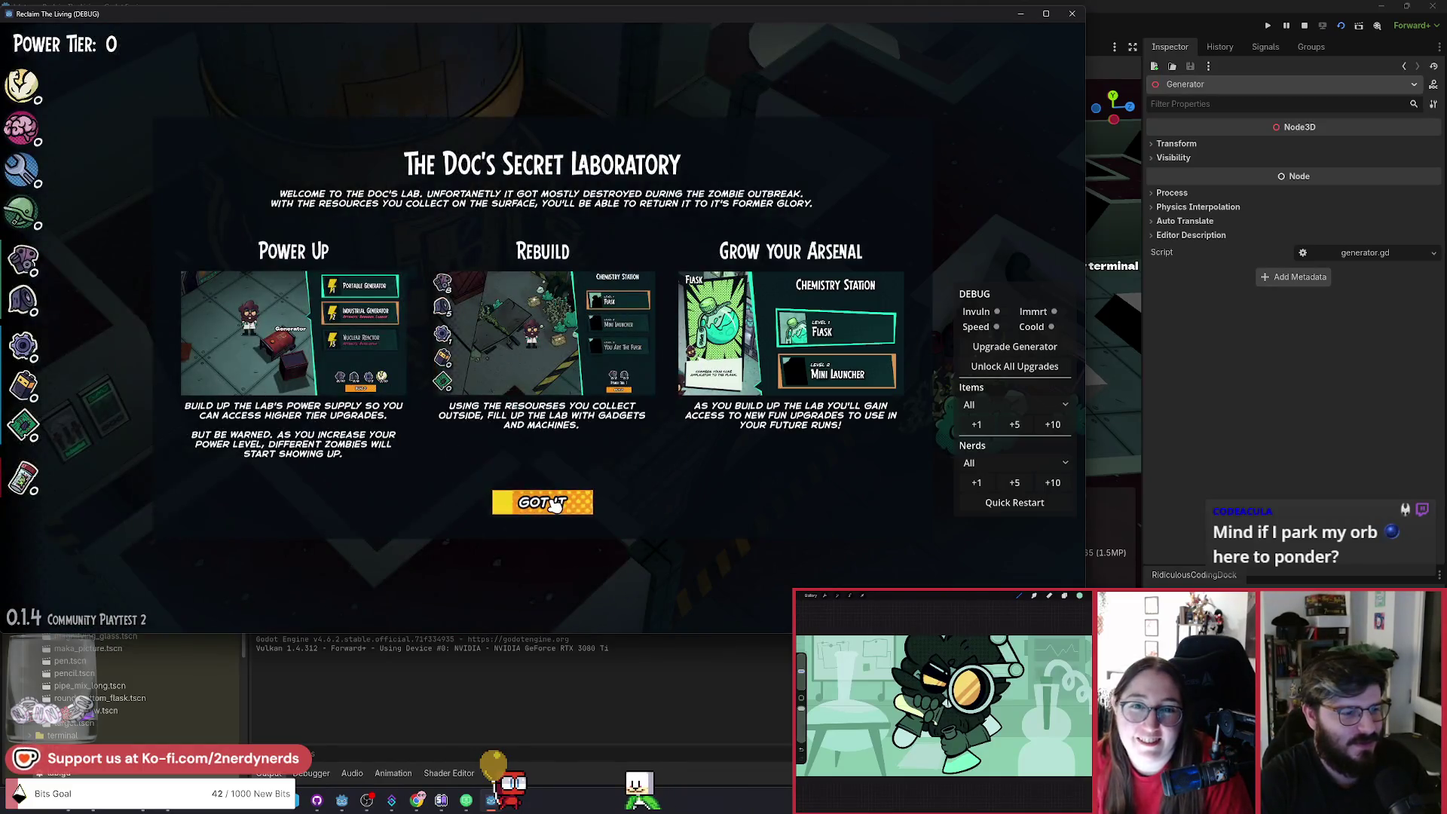
pyautogui.click(554, 503)
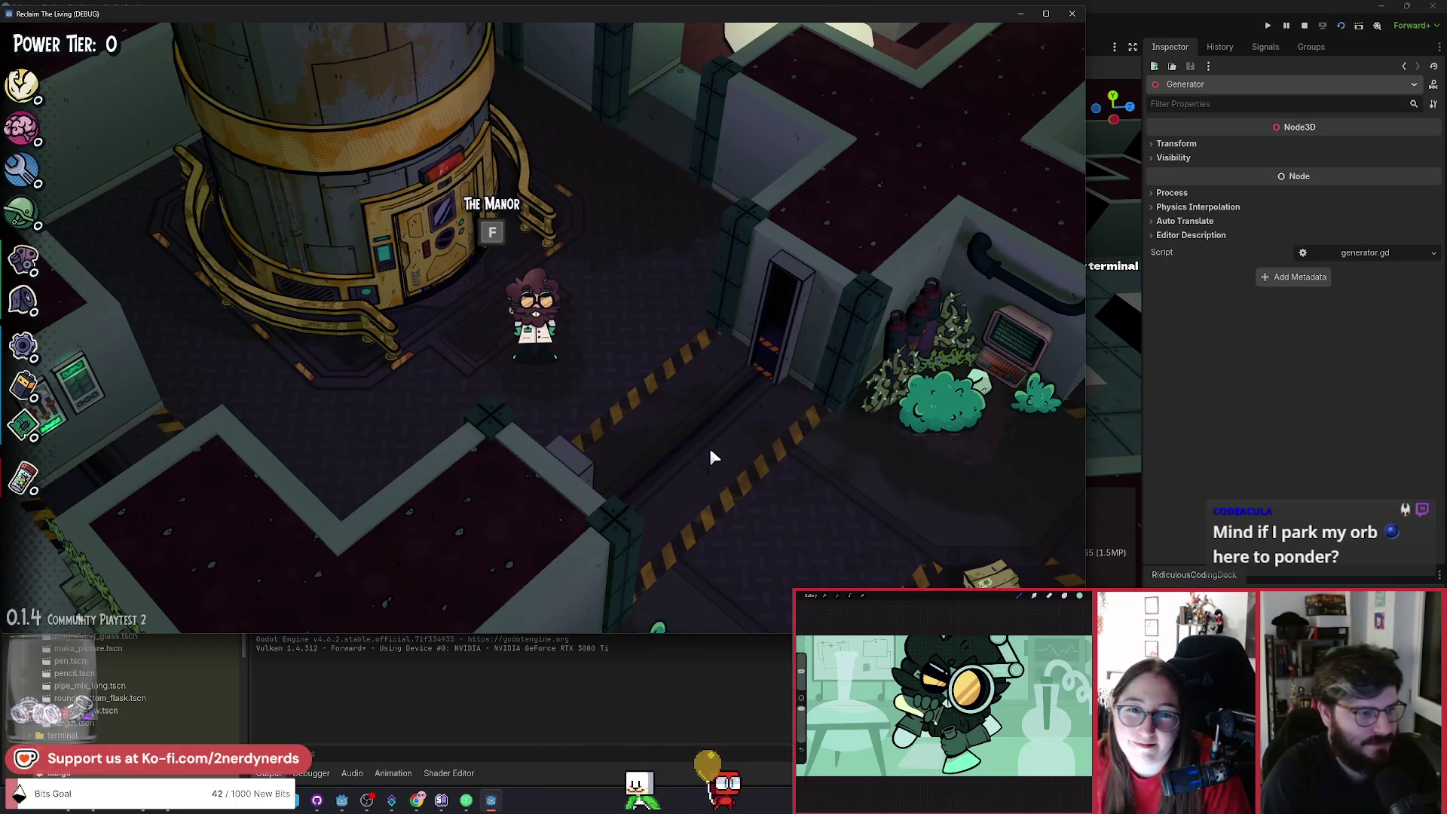
# Walk the character around the generator room, picking up items, then interact with the Generator.
pyautogui.press('d')
pyautogui.press('d')
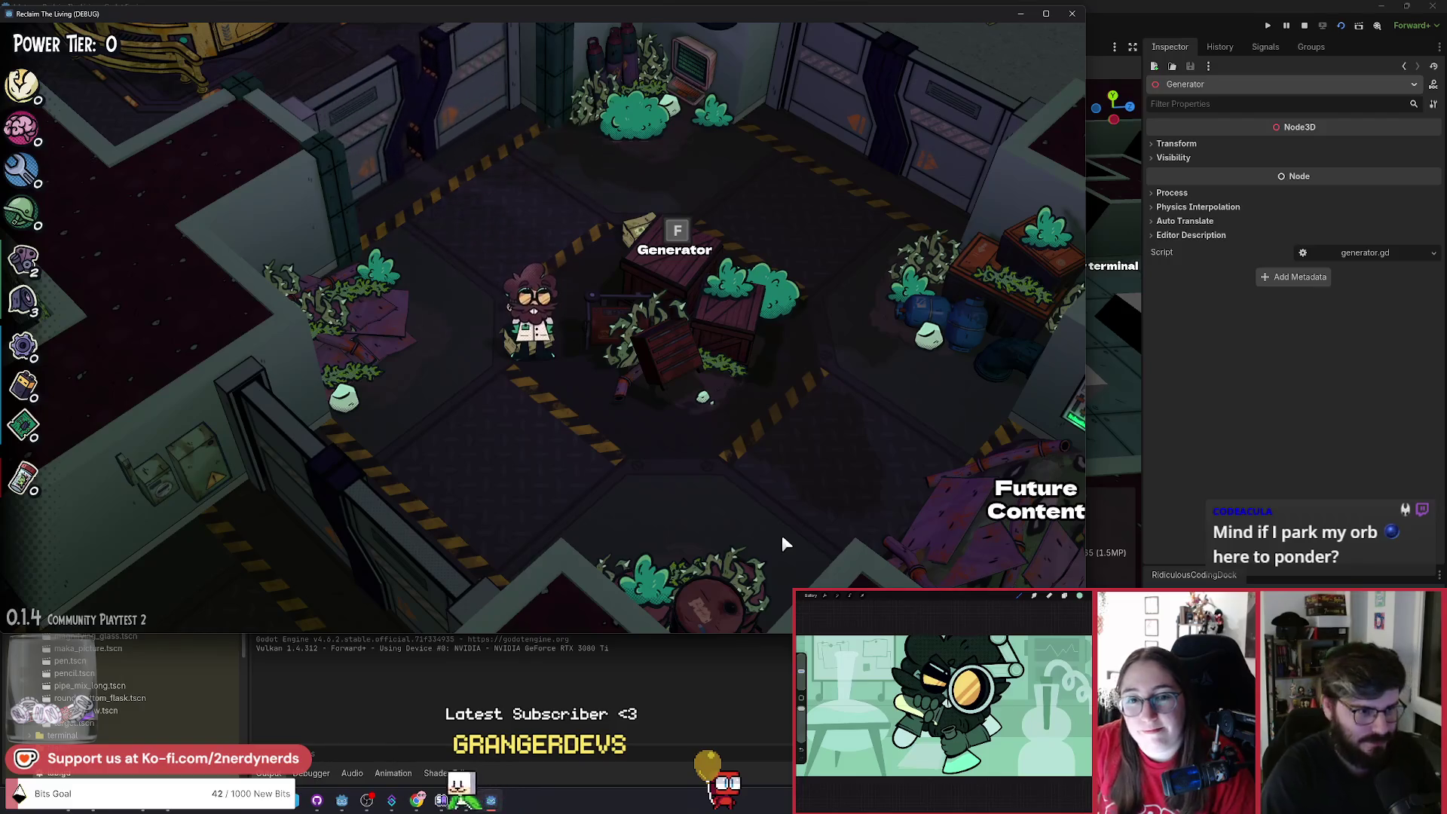
pyautogui.press('w')
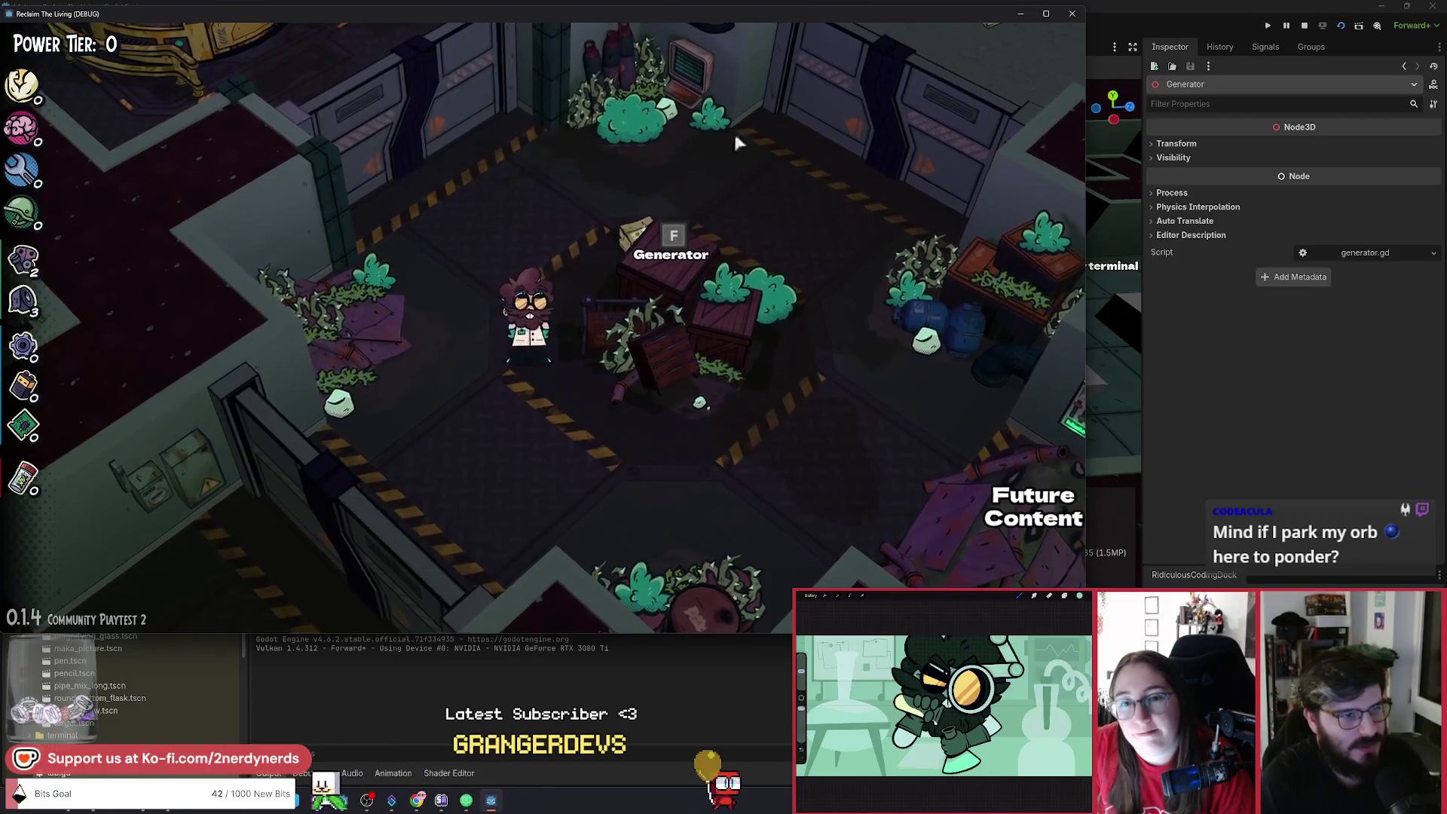
pyautogui.press('w')
pyautogui.press('d')
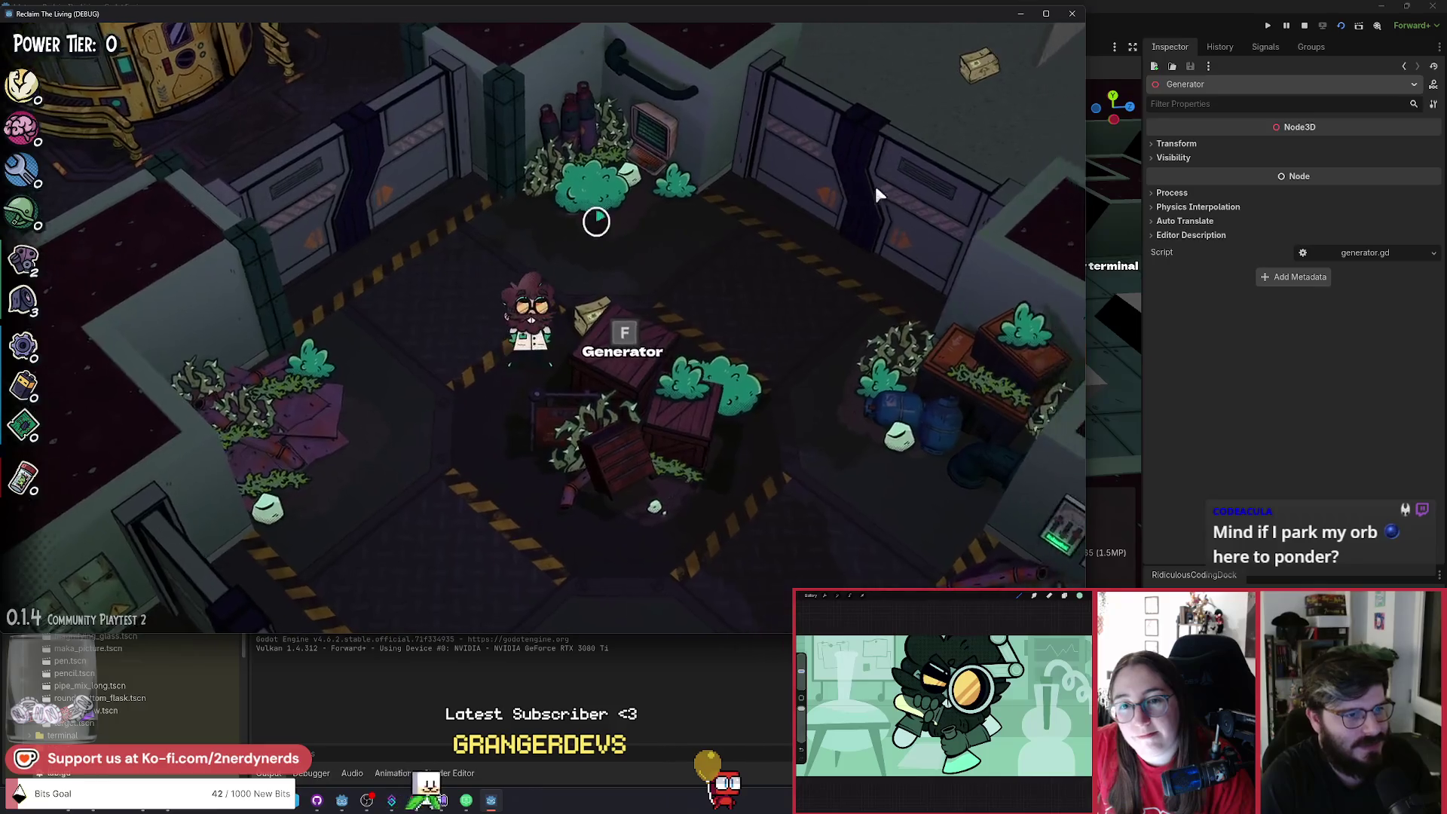
pyautogui.press('a')
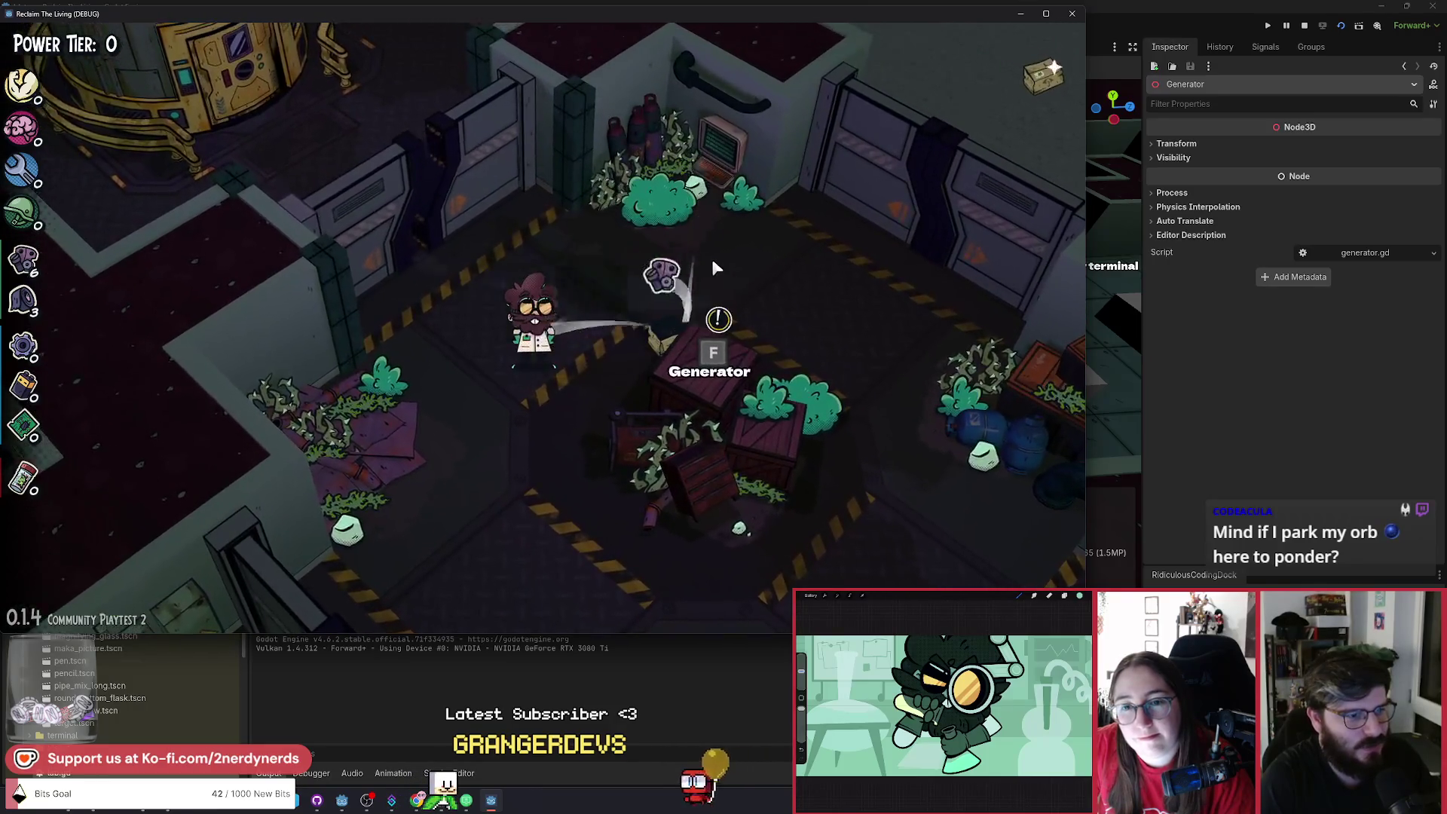
pyautogui.press('s')
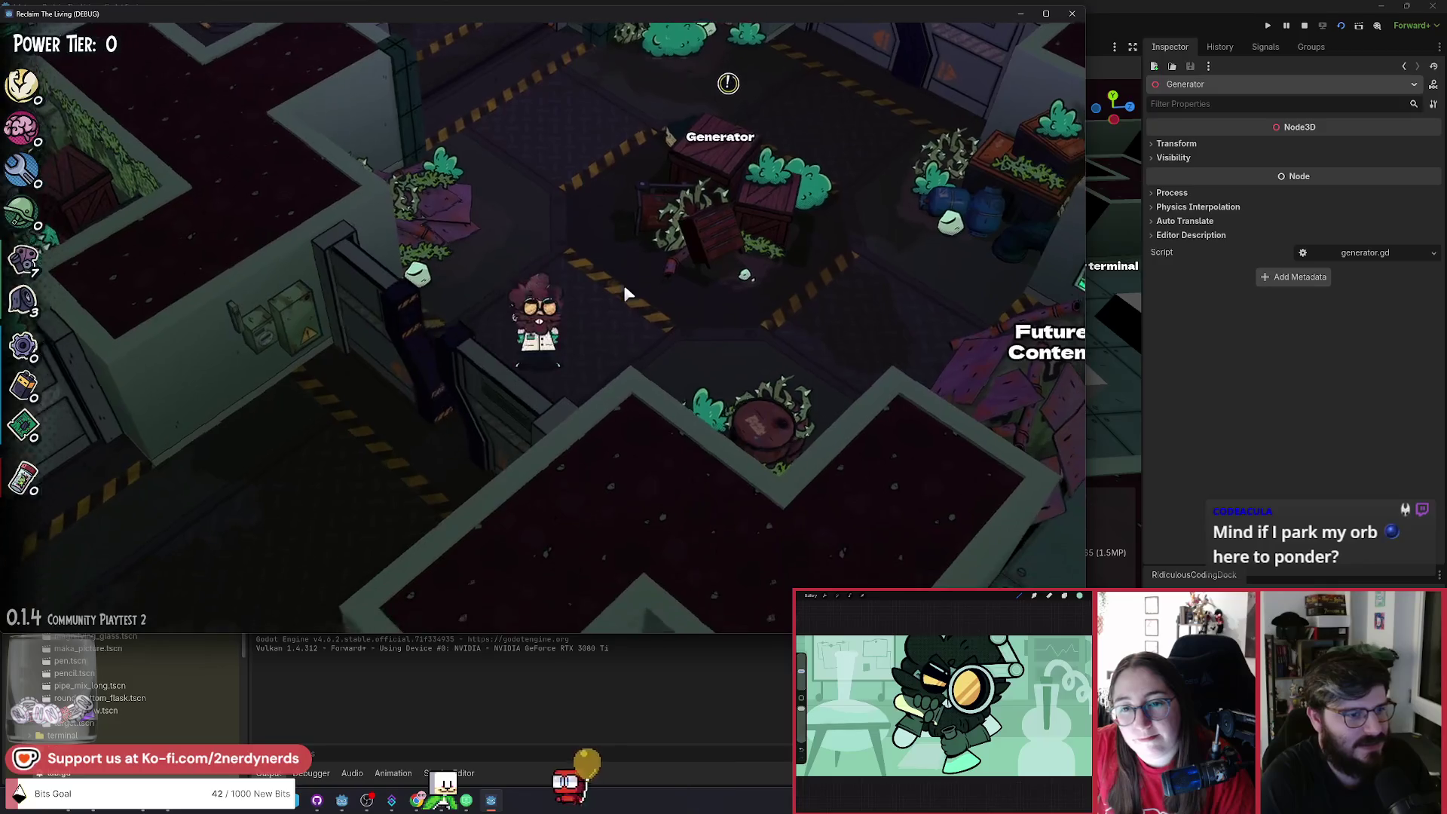
pyautogui.press('w')
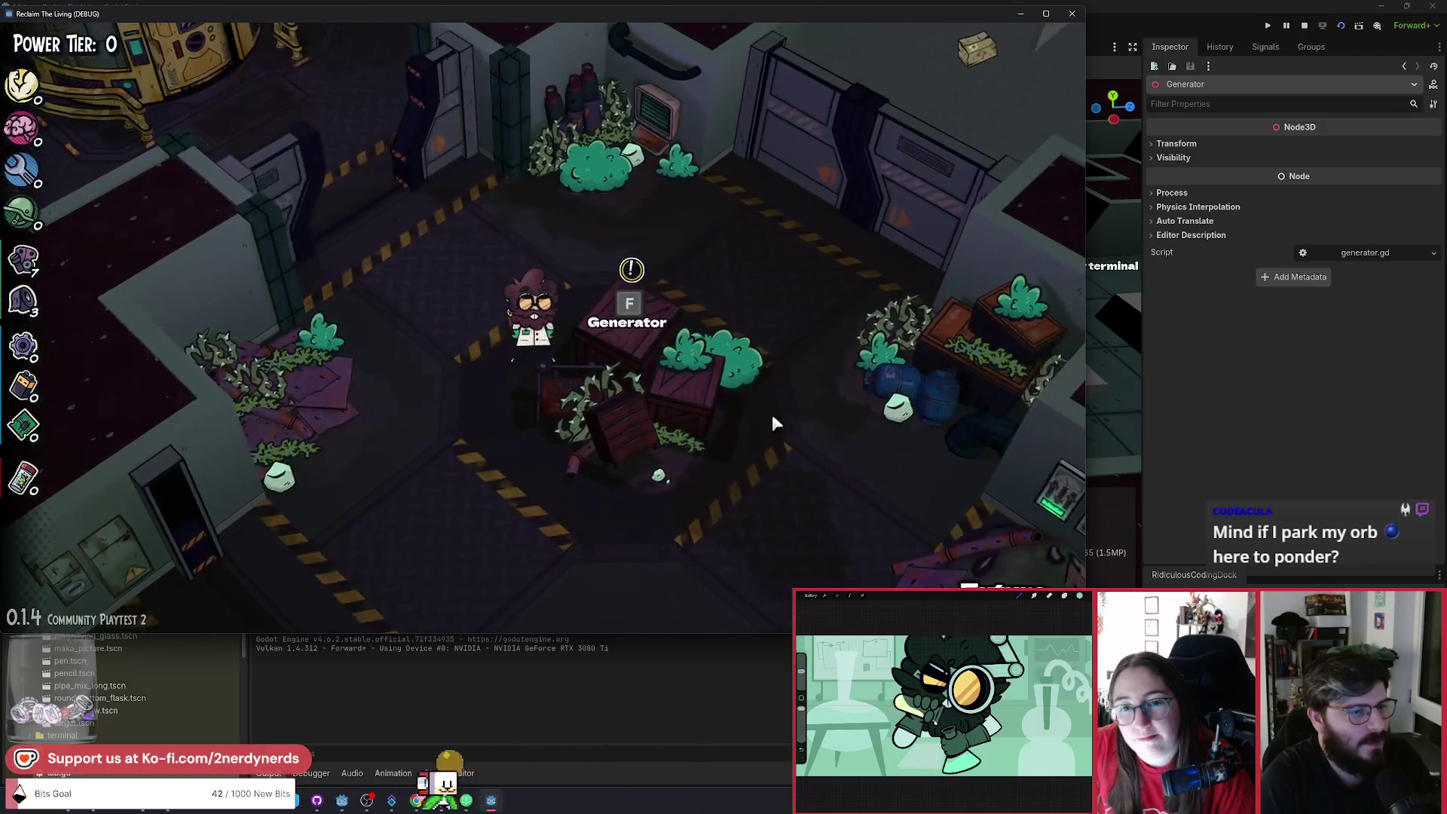
pyautogui.press('f')
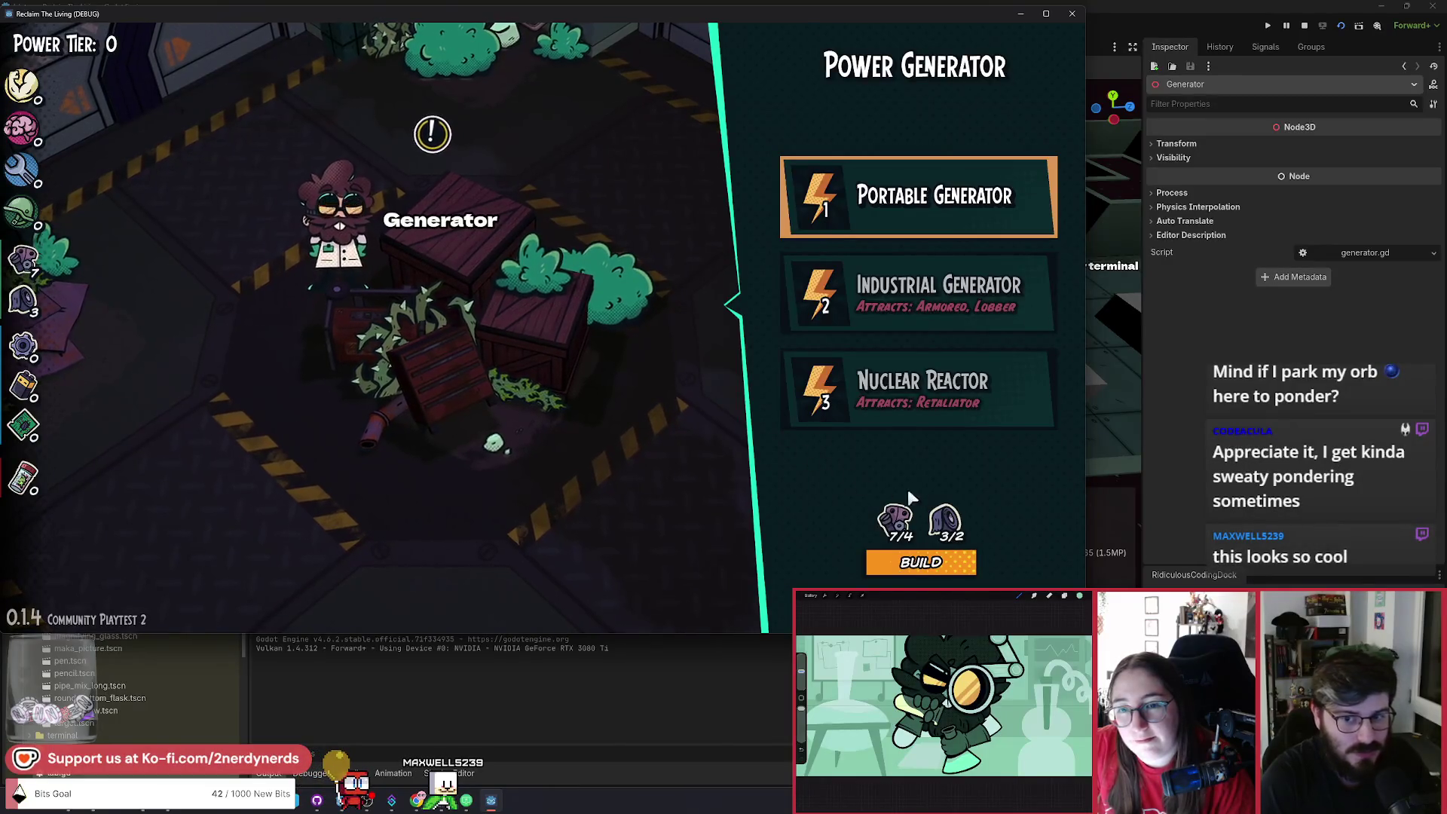
# Build the Portable Generator from the Power Generator panel.
pyautogui.click(941, 574)
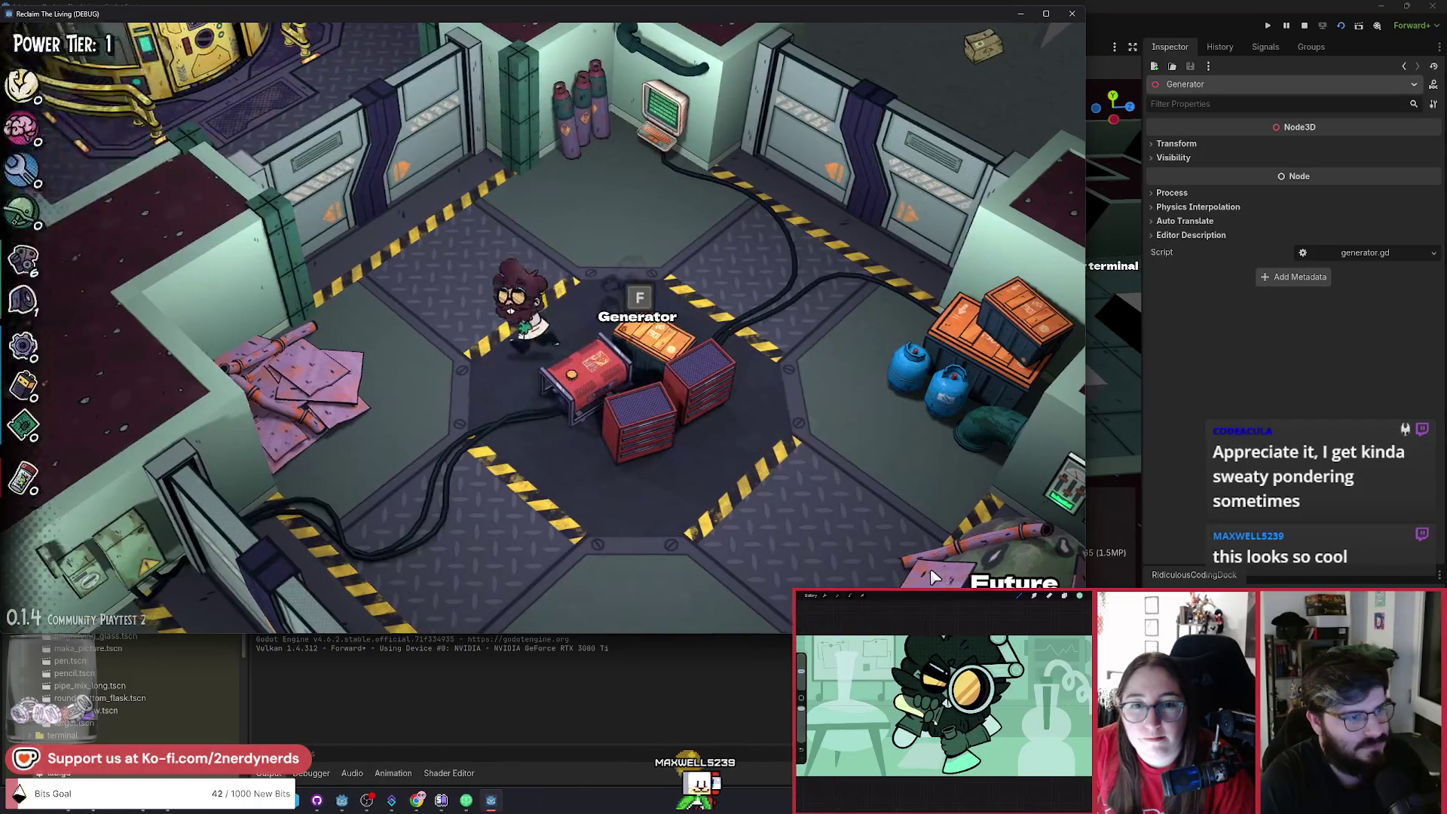
# Walk from the Generator room through the corridors to the office's broken table and interact with it.
pyautogui.press('s')
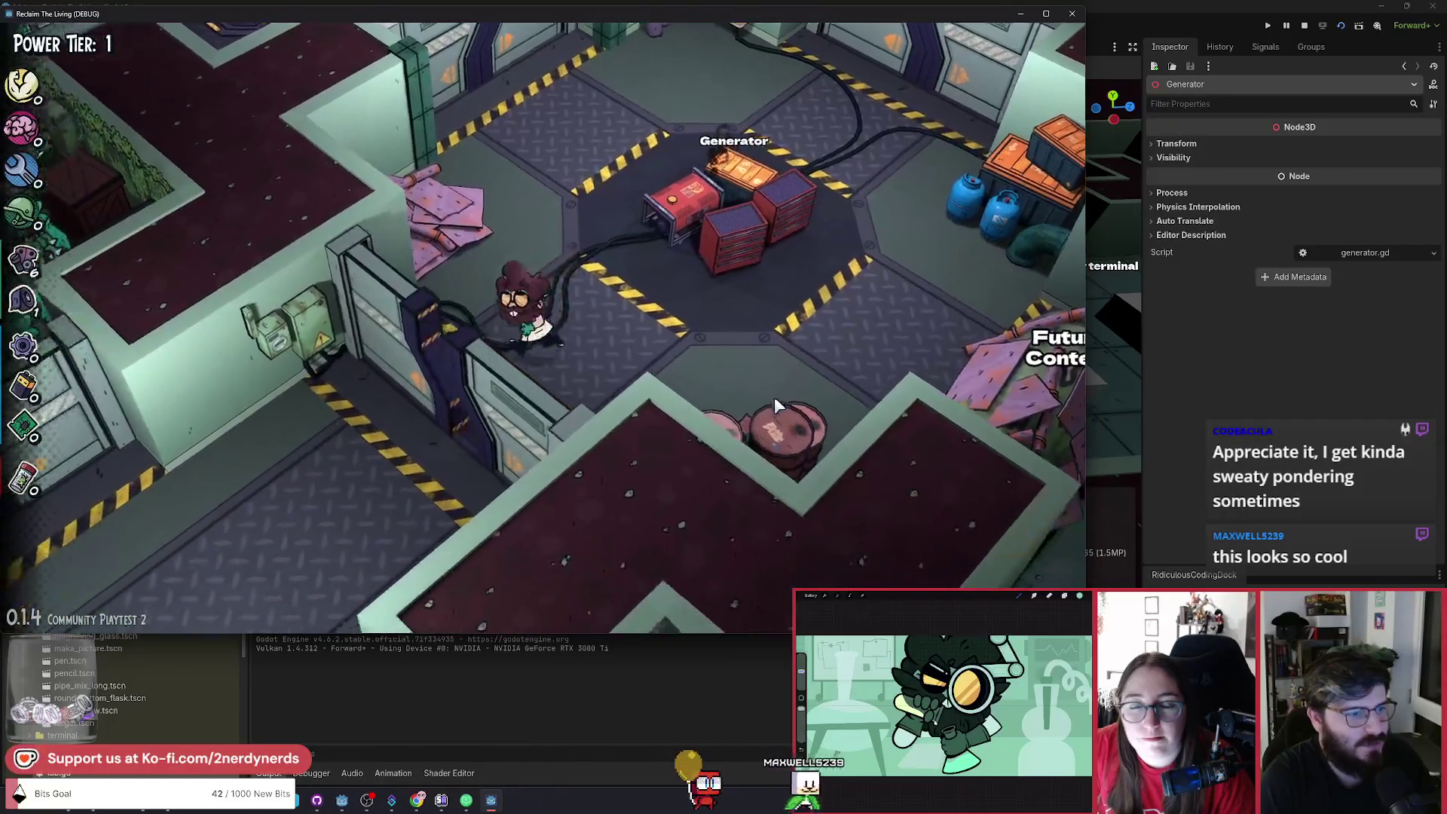
pyautogui.press('s')
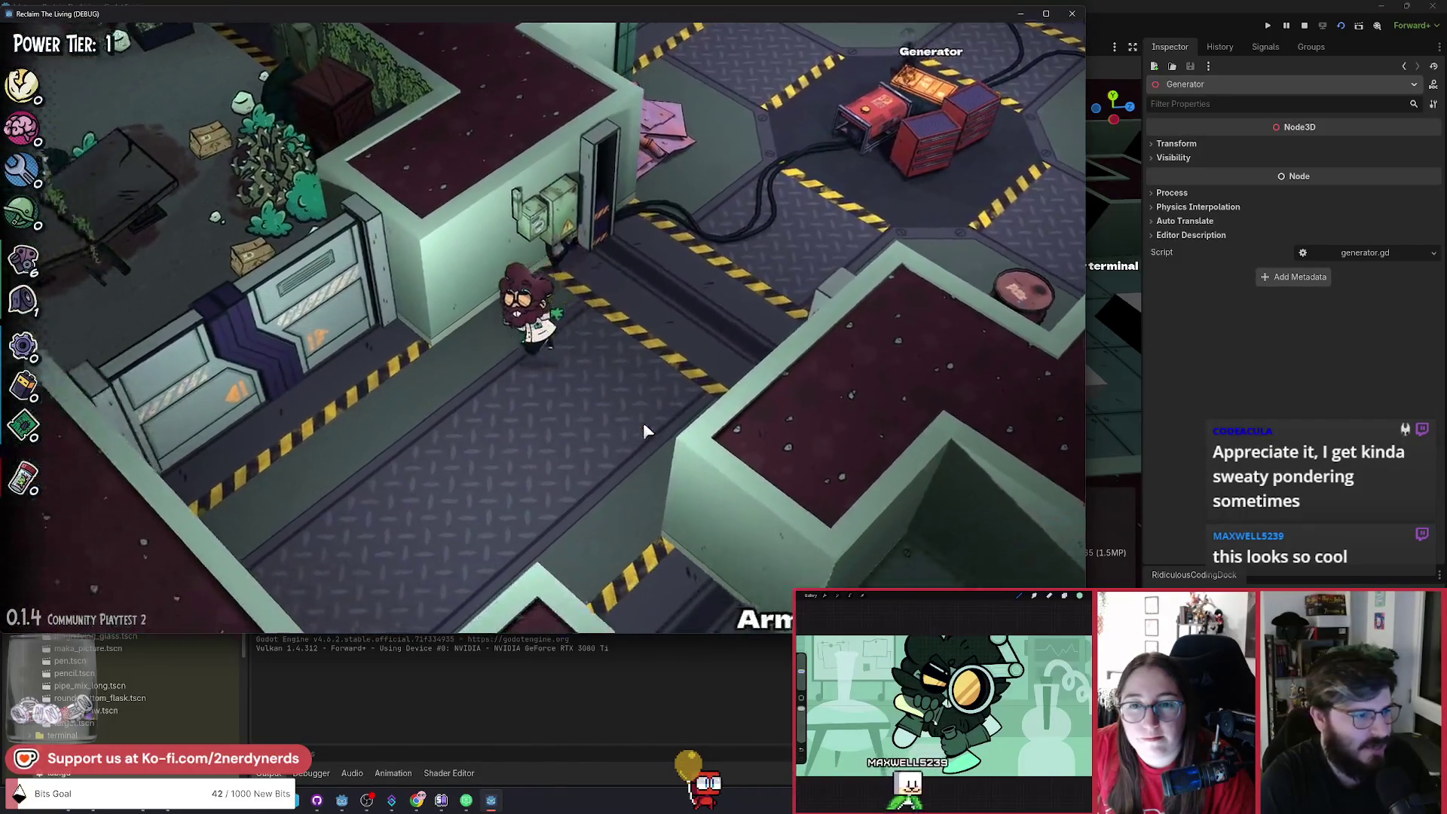
pyautogui.press('a')
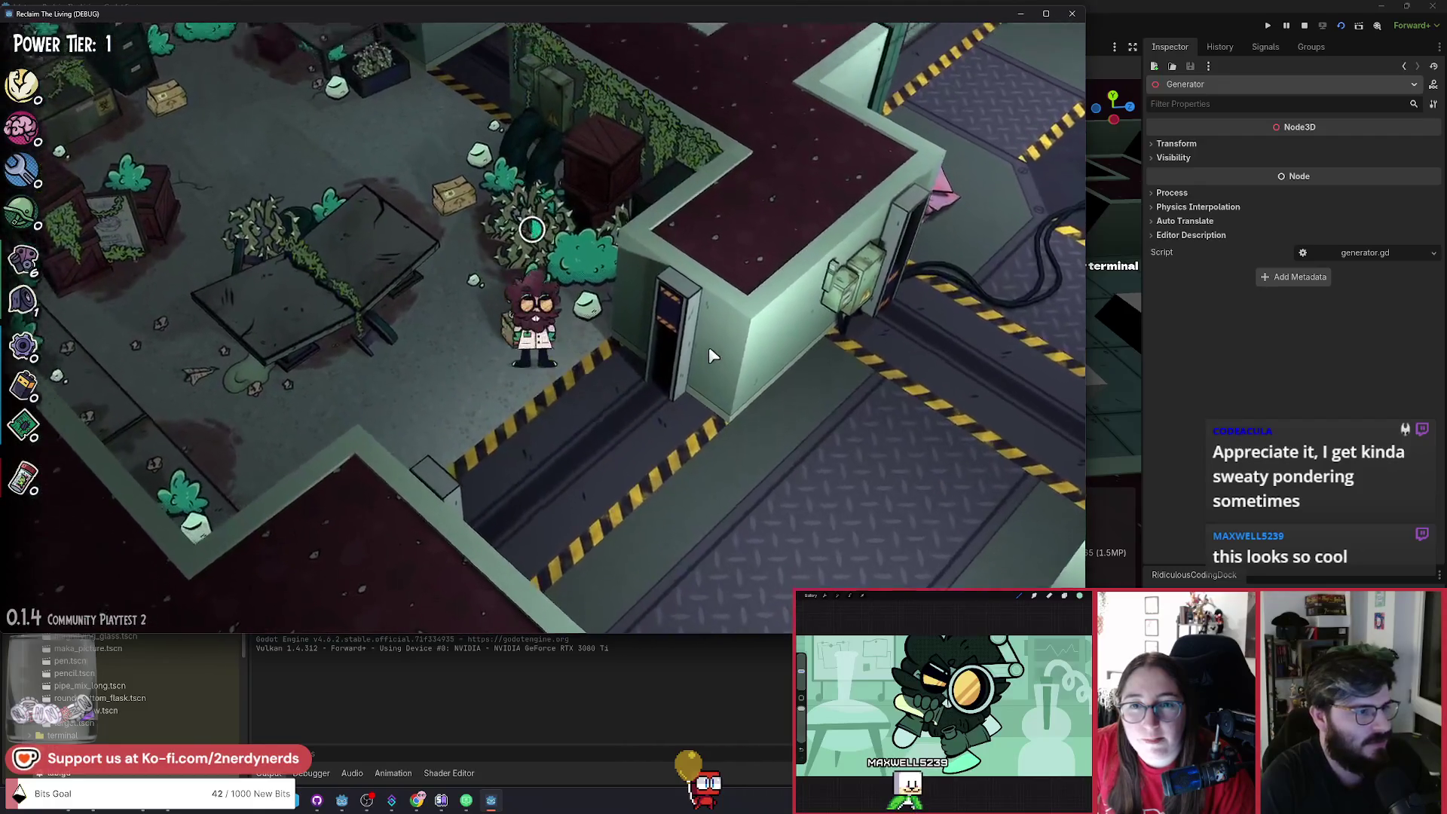
pyautogui.press('w')
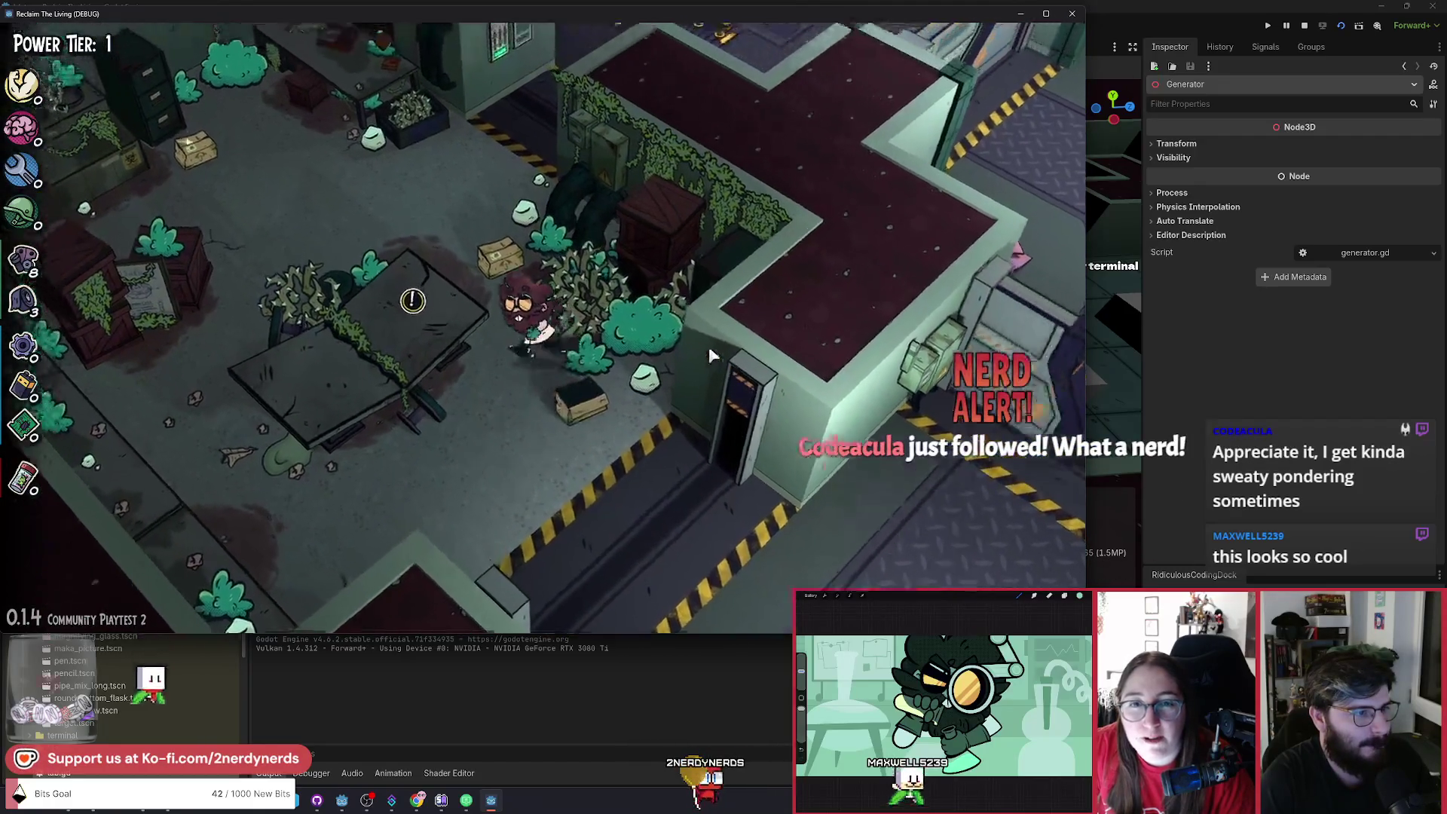
pyautogui.press('s')
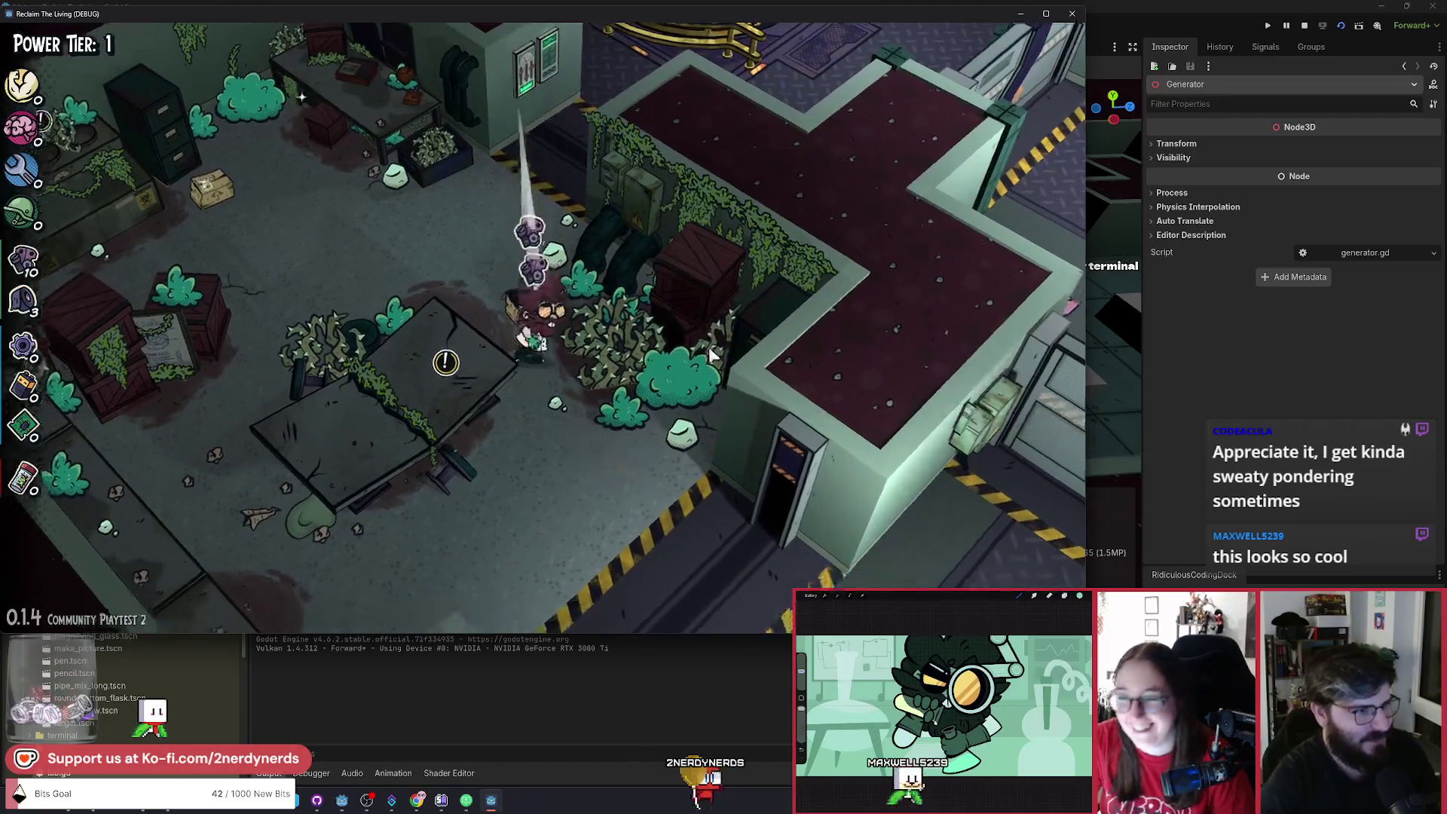
pyautogui.press('d')
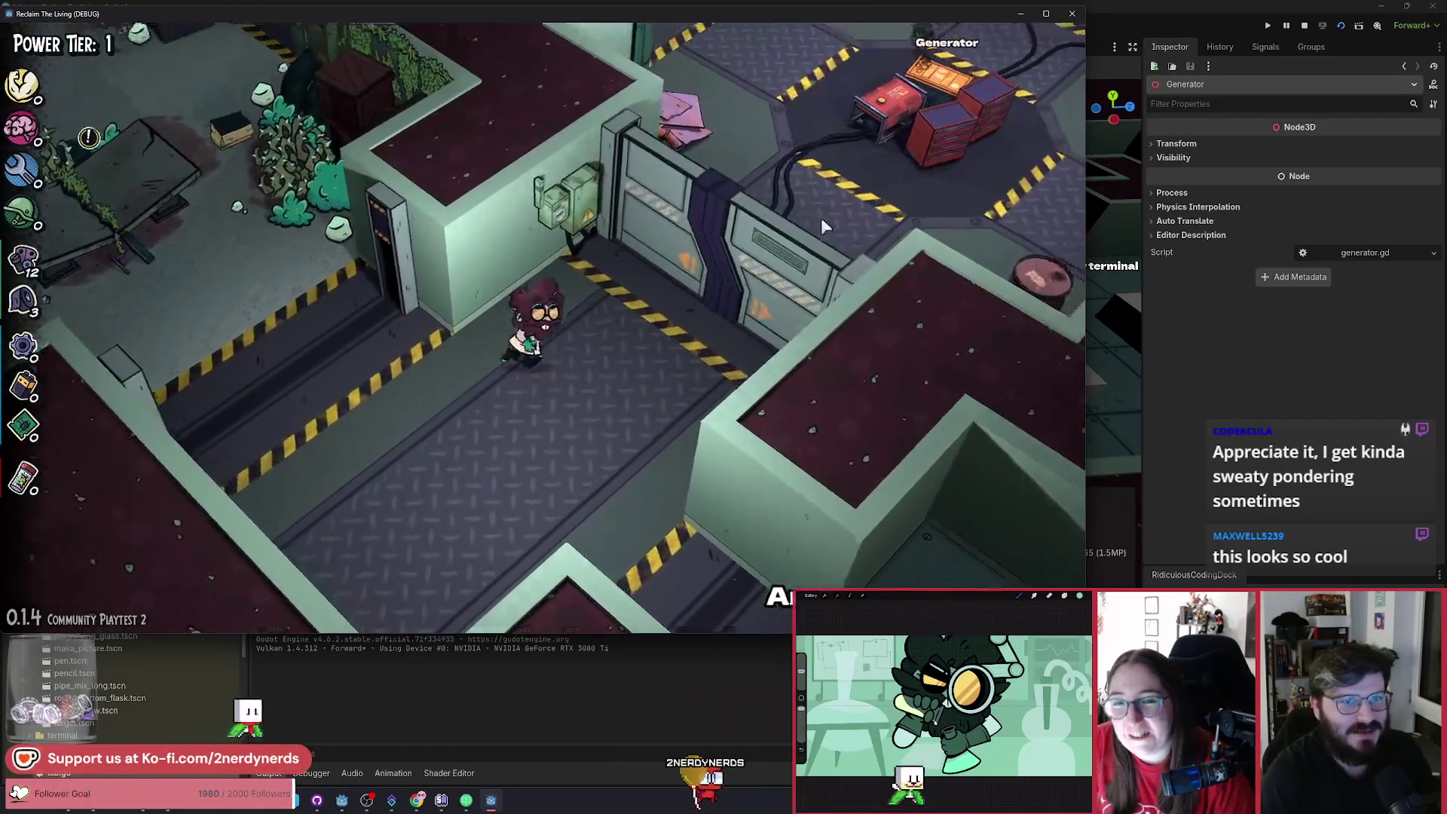
pyautogui.press('d')
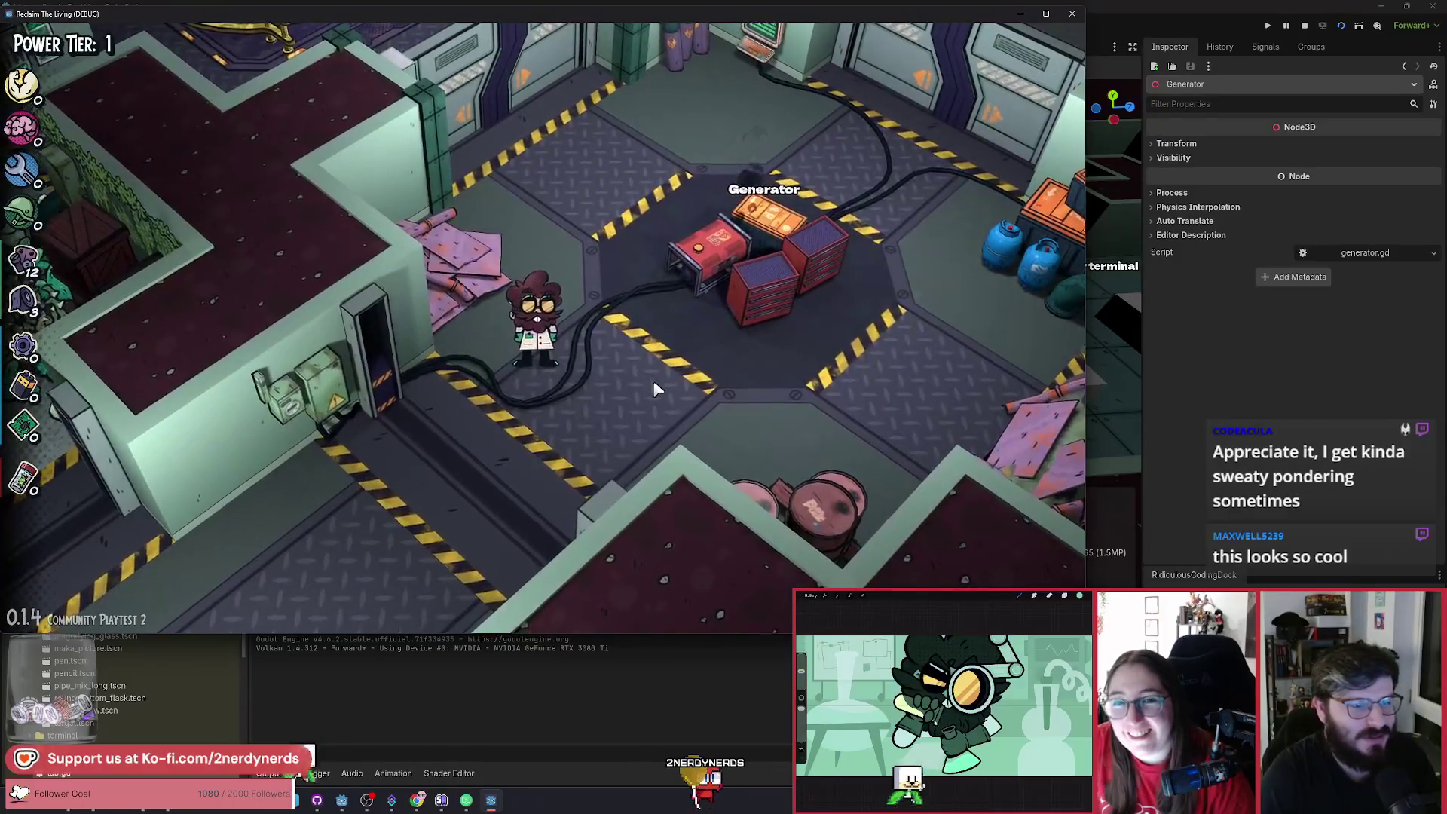
pyautogui.press('d')
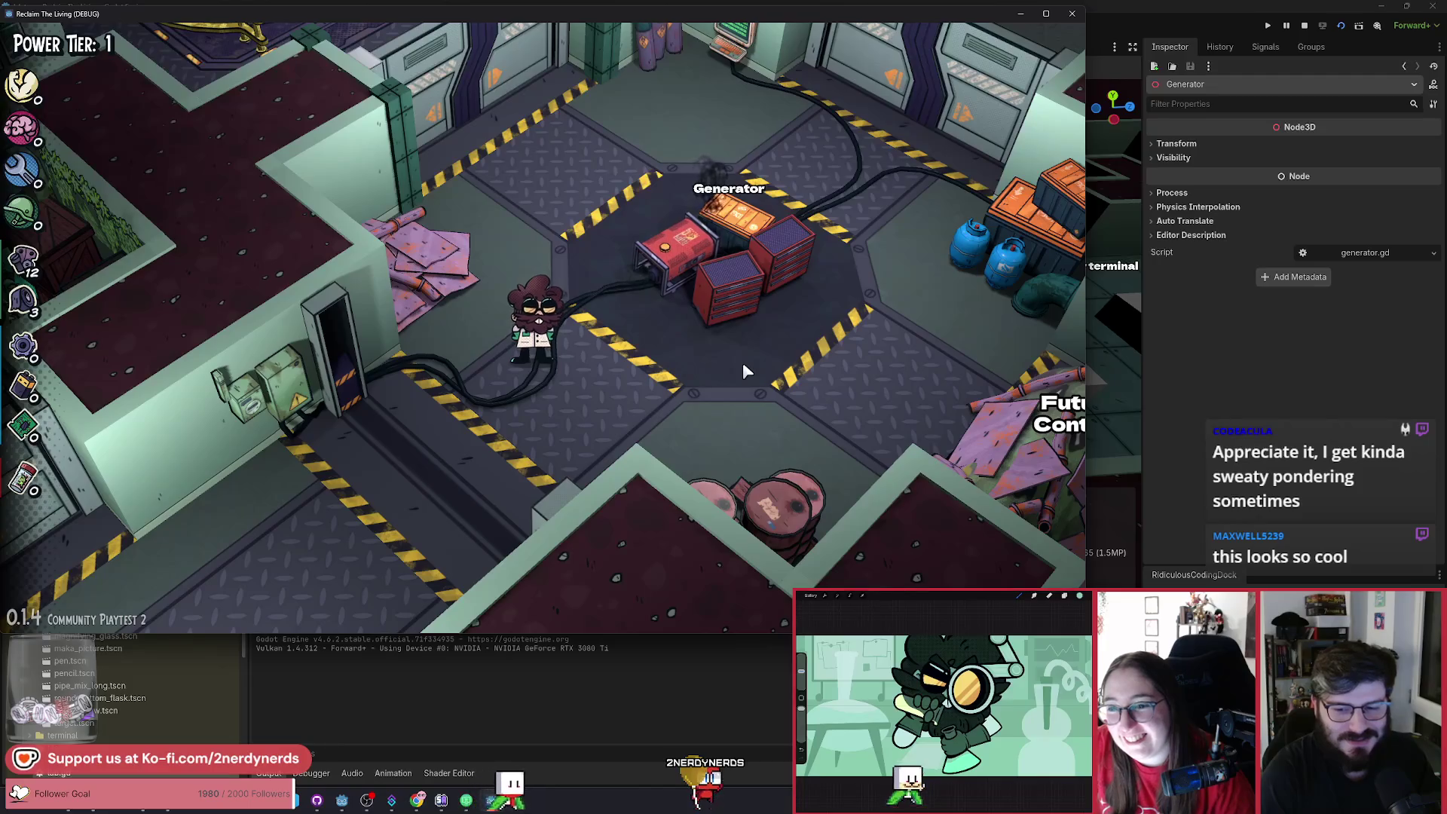
pyautogui.press('a')
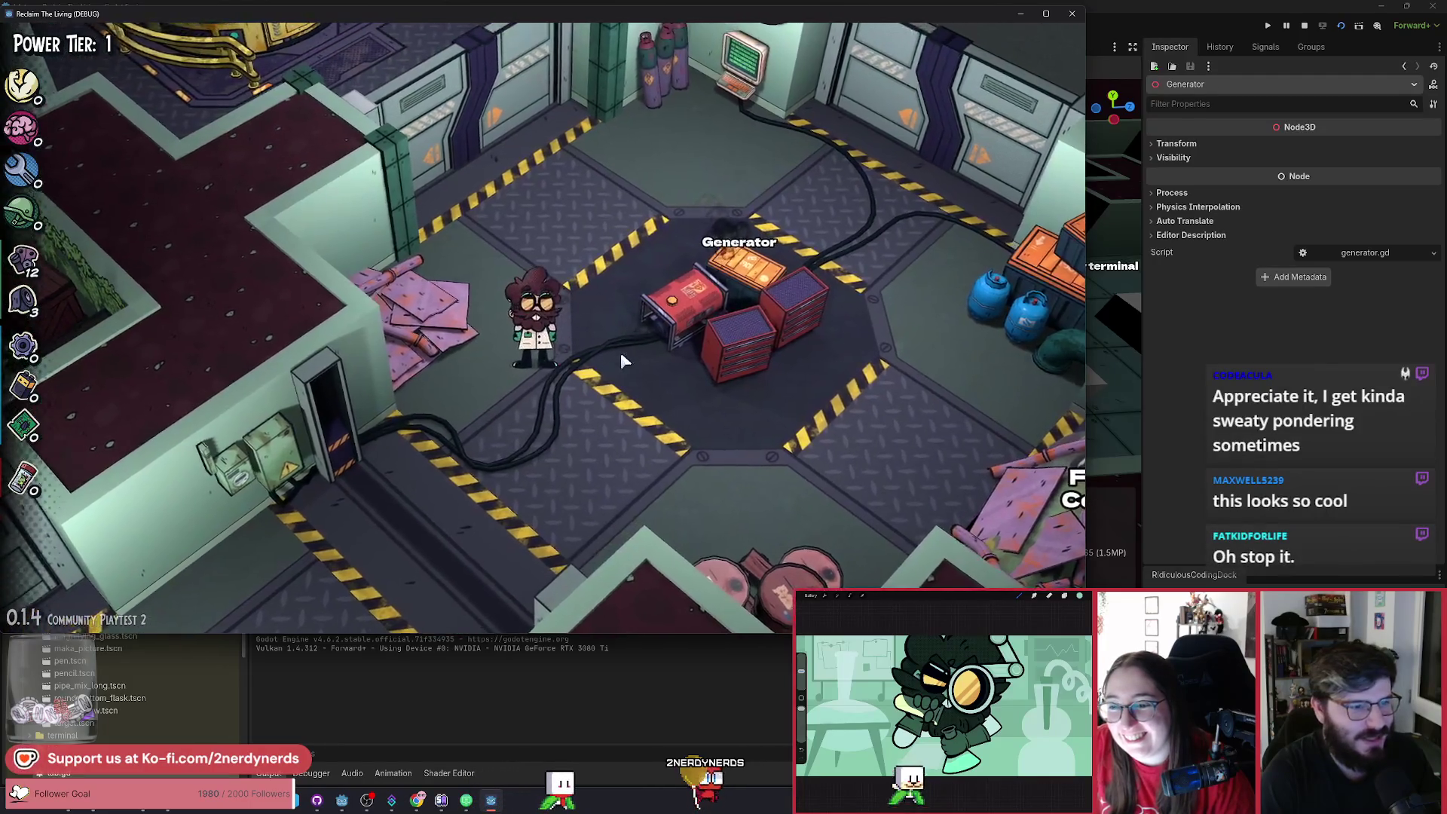
pyautogui.press('s')
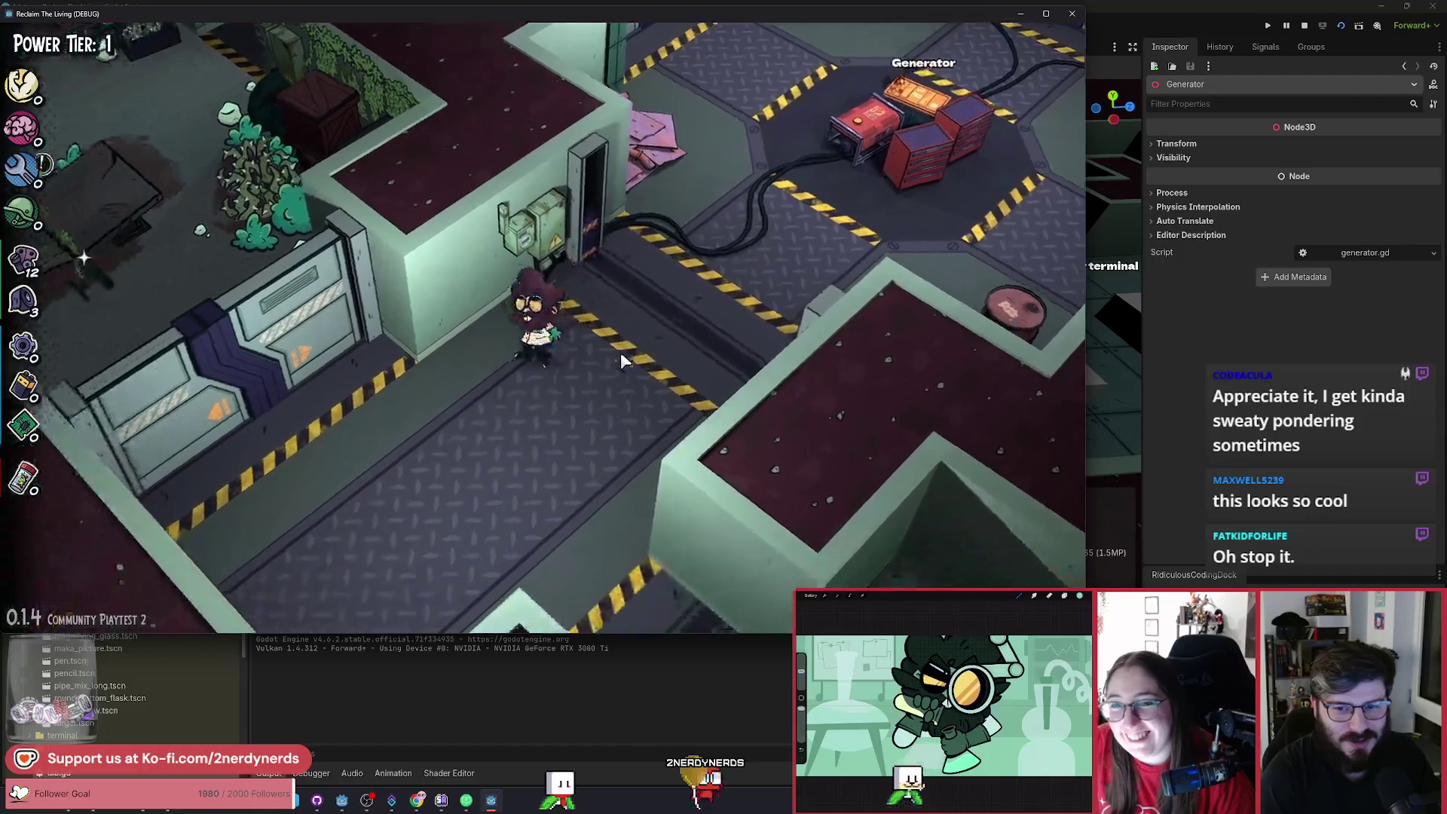
pyautogui.press('a')
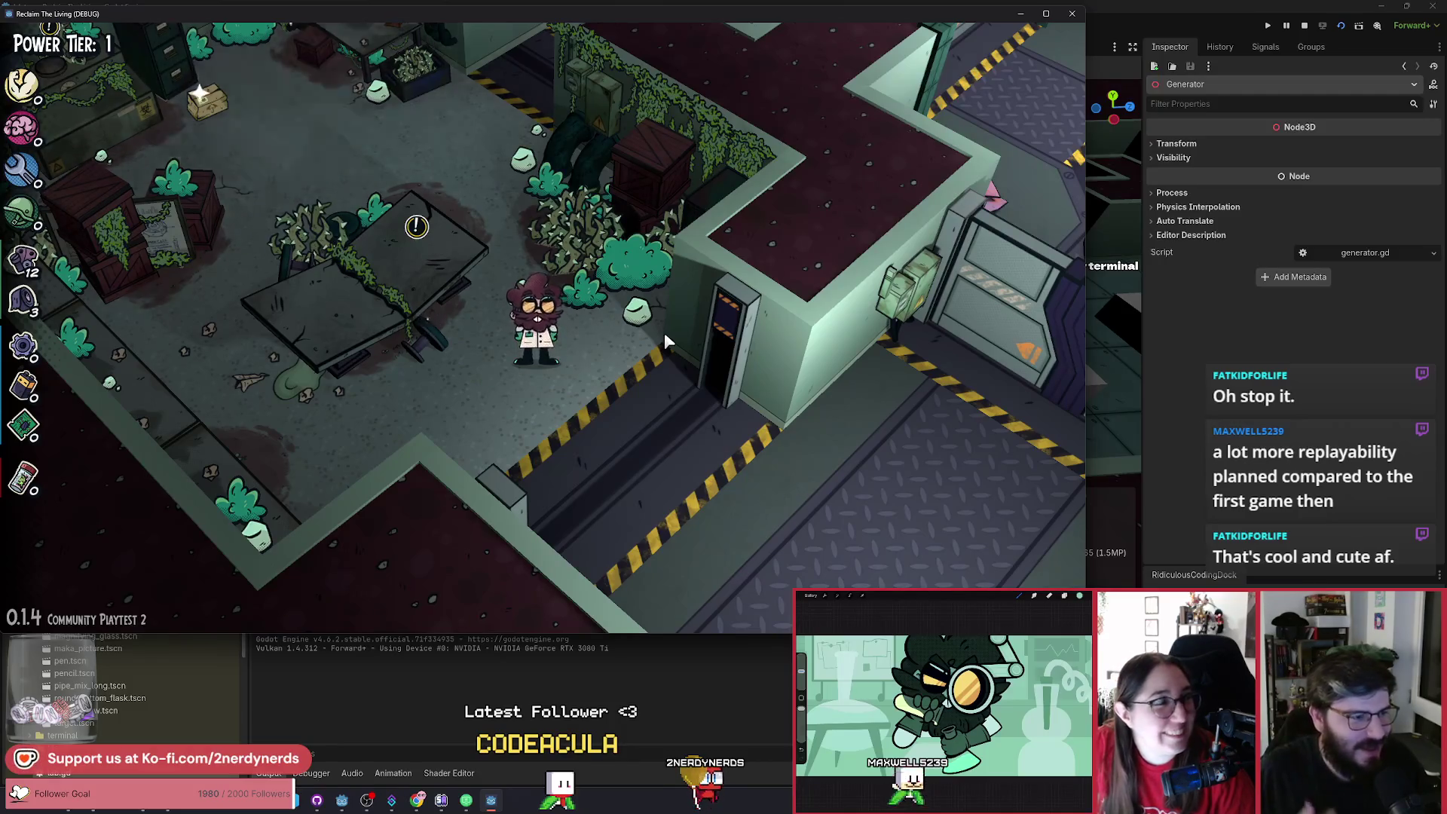
pyautogui.press('a')
pyautogui.press('f')
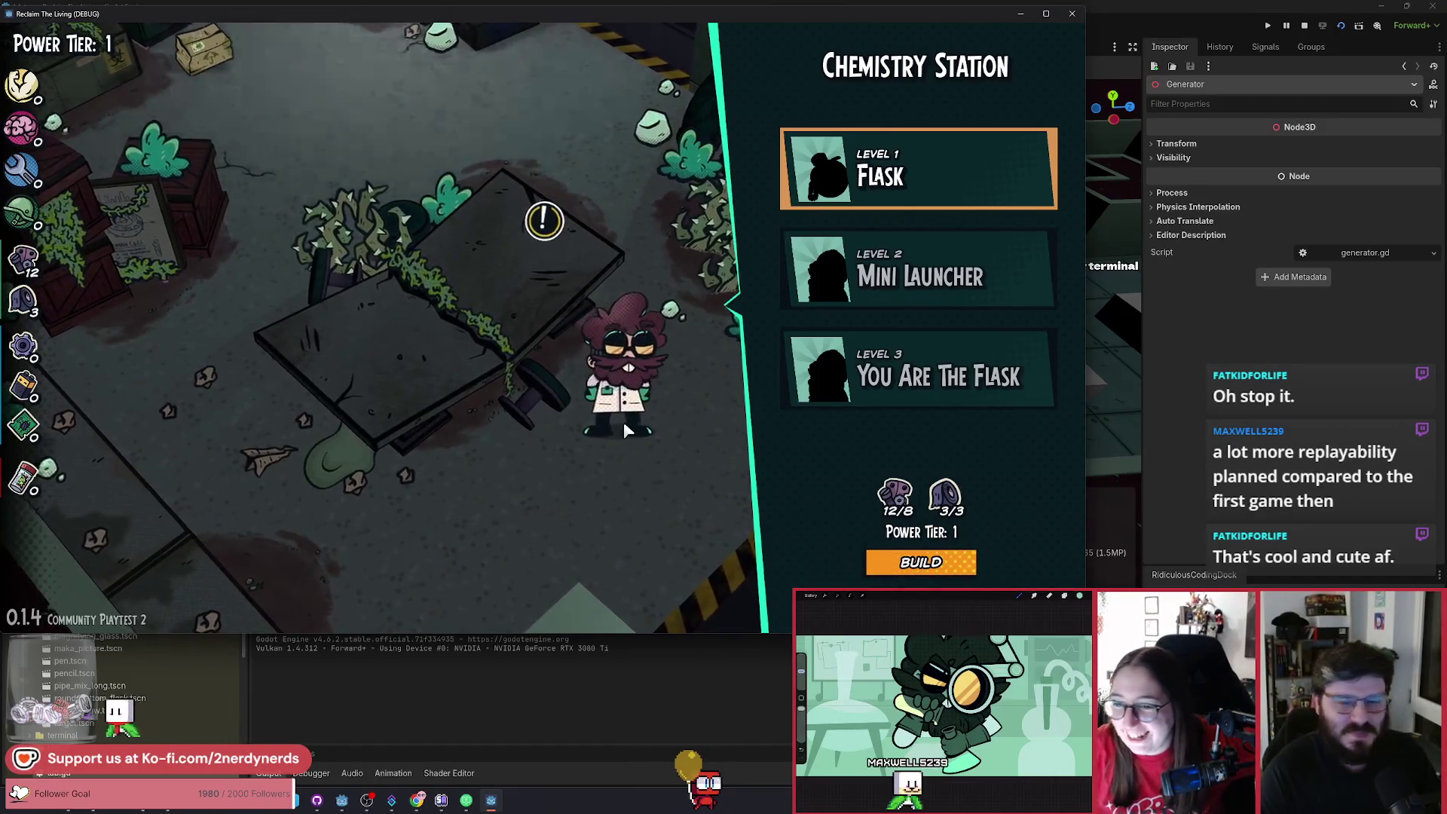
# Reopen the Chemistry Station options, build the Flask level and push its progress to completion.
pyautogui.press('Escape')
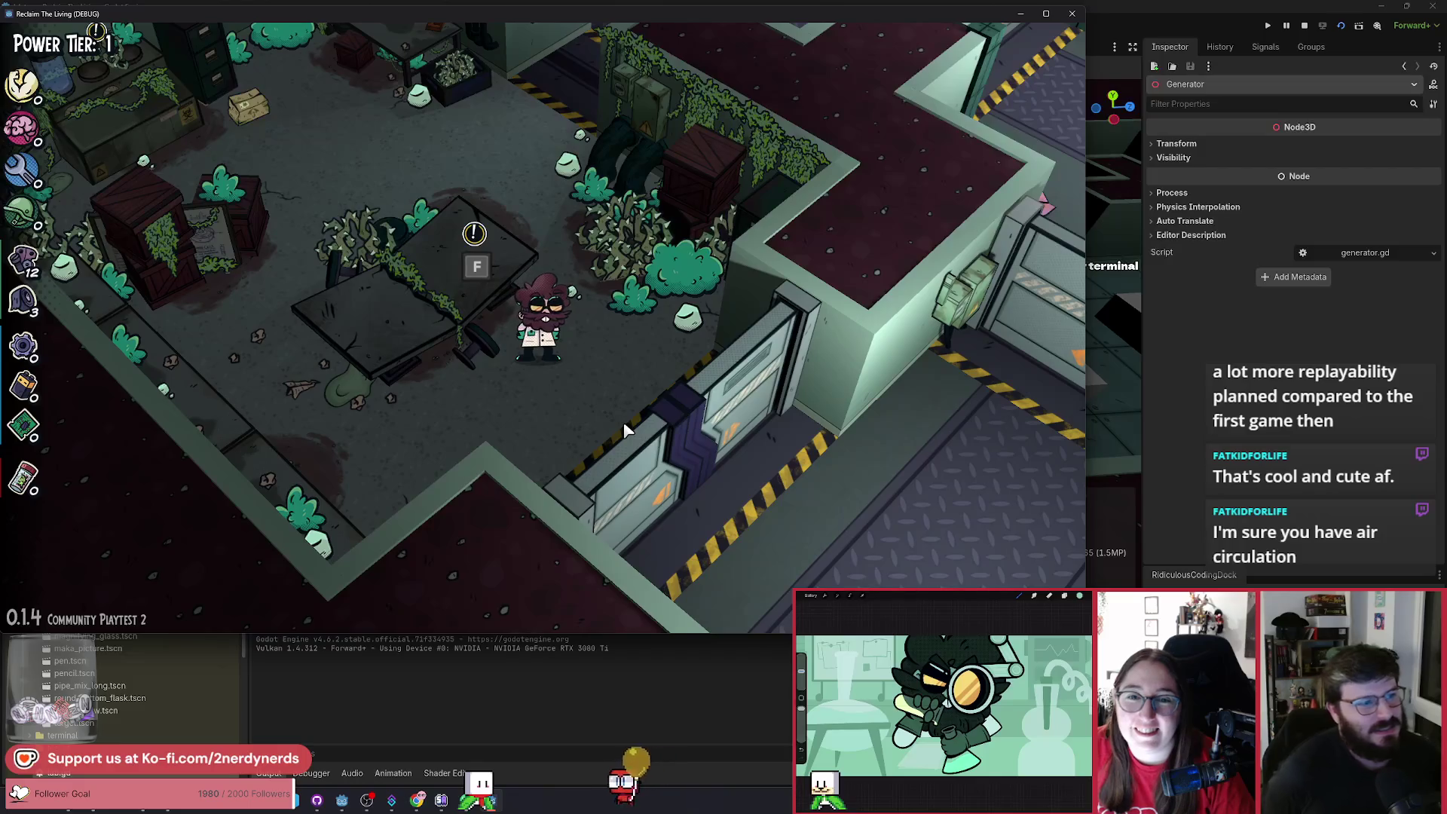
pyautogui.press('f')
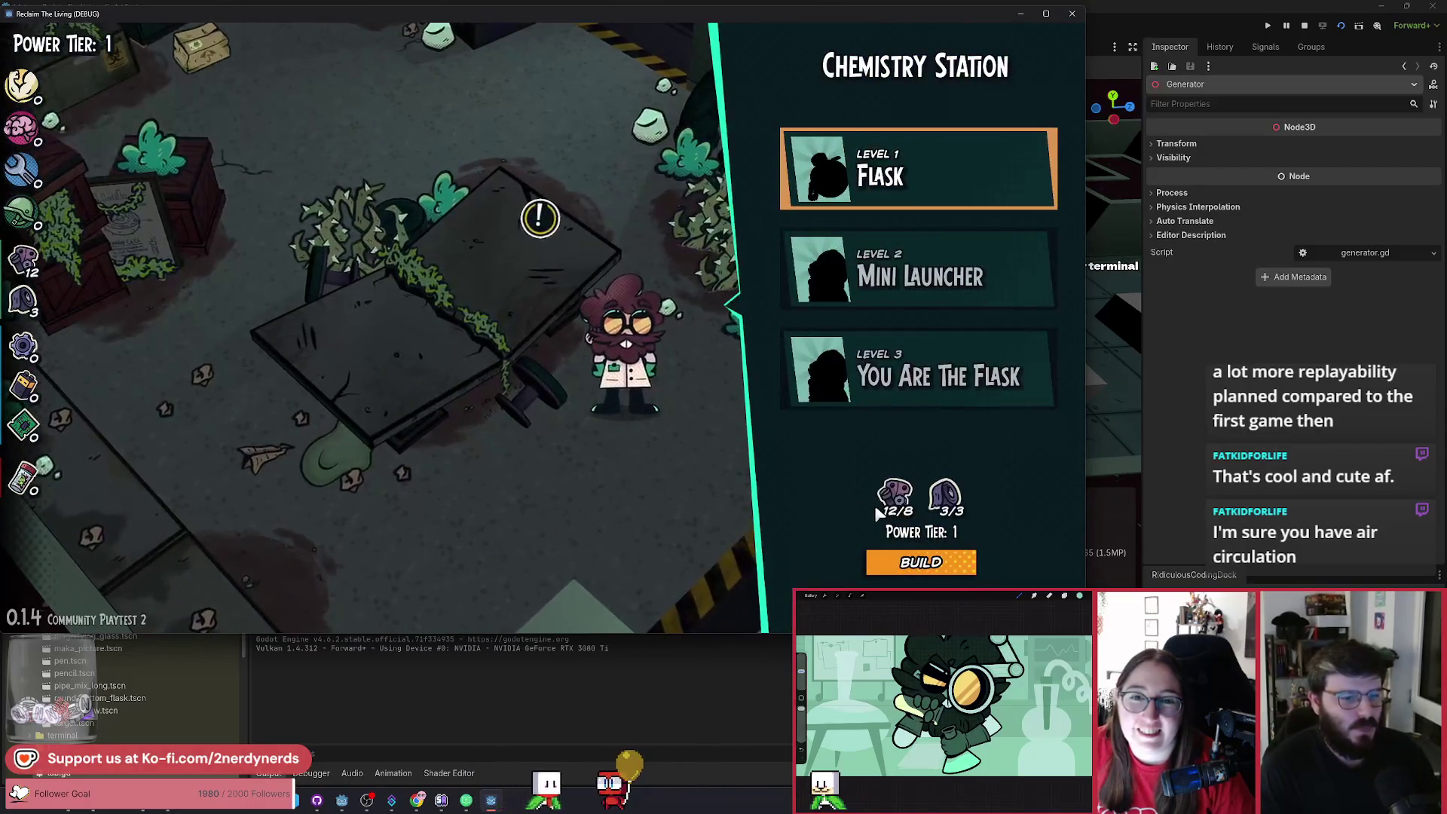
pyautogui.click(945, 573)
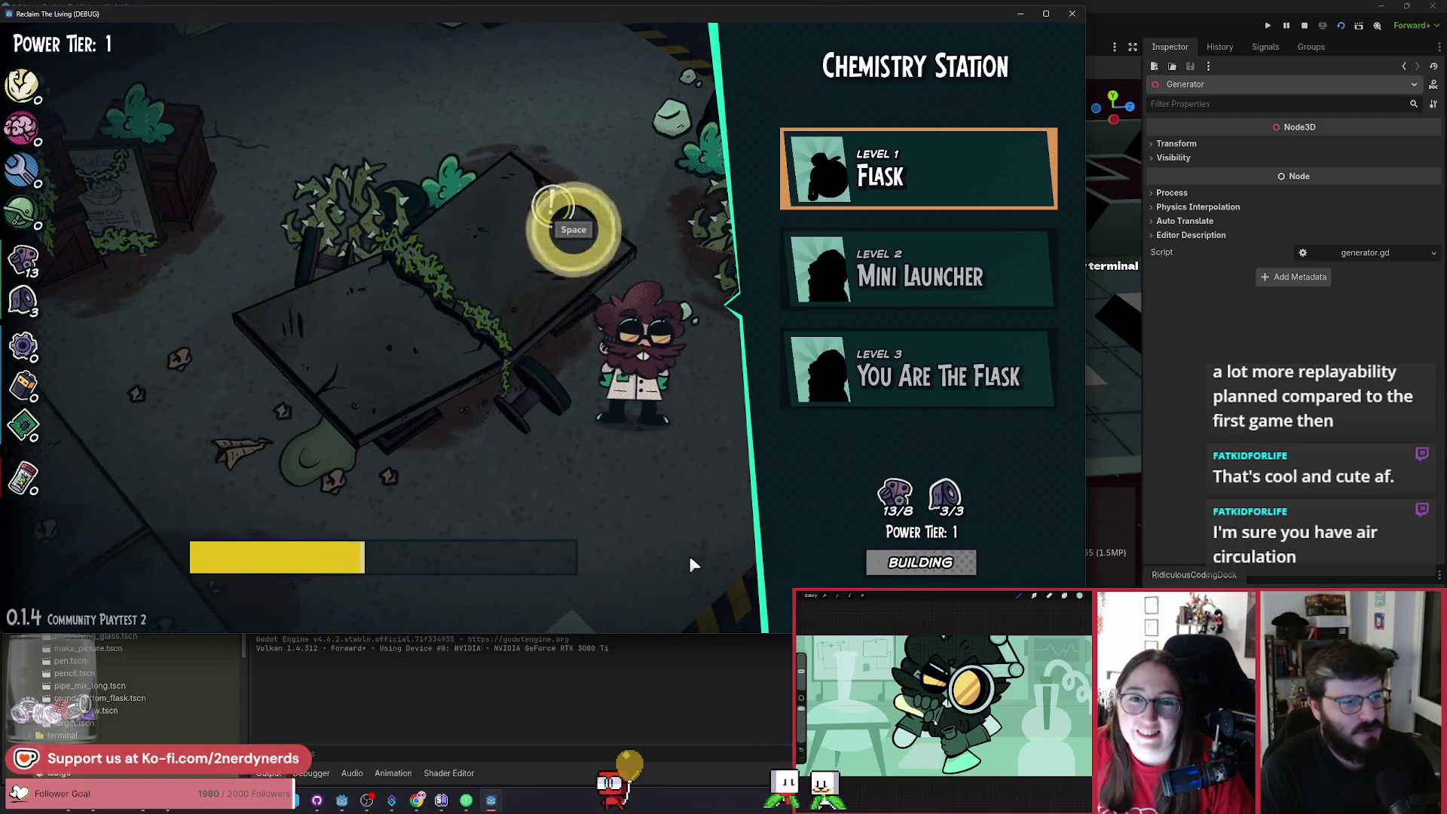
pyautogui.press('space')
pyautogui.press('space')
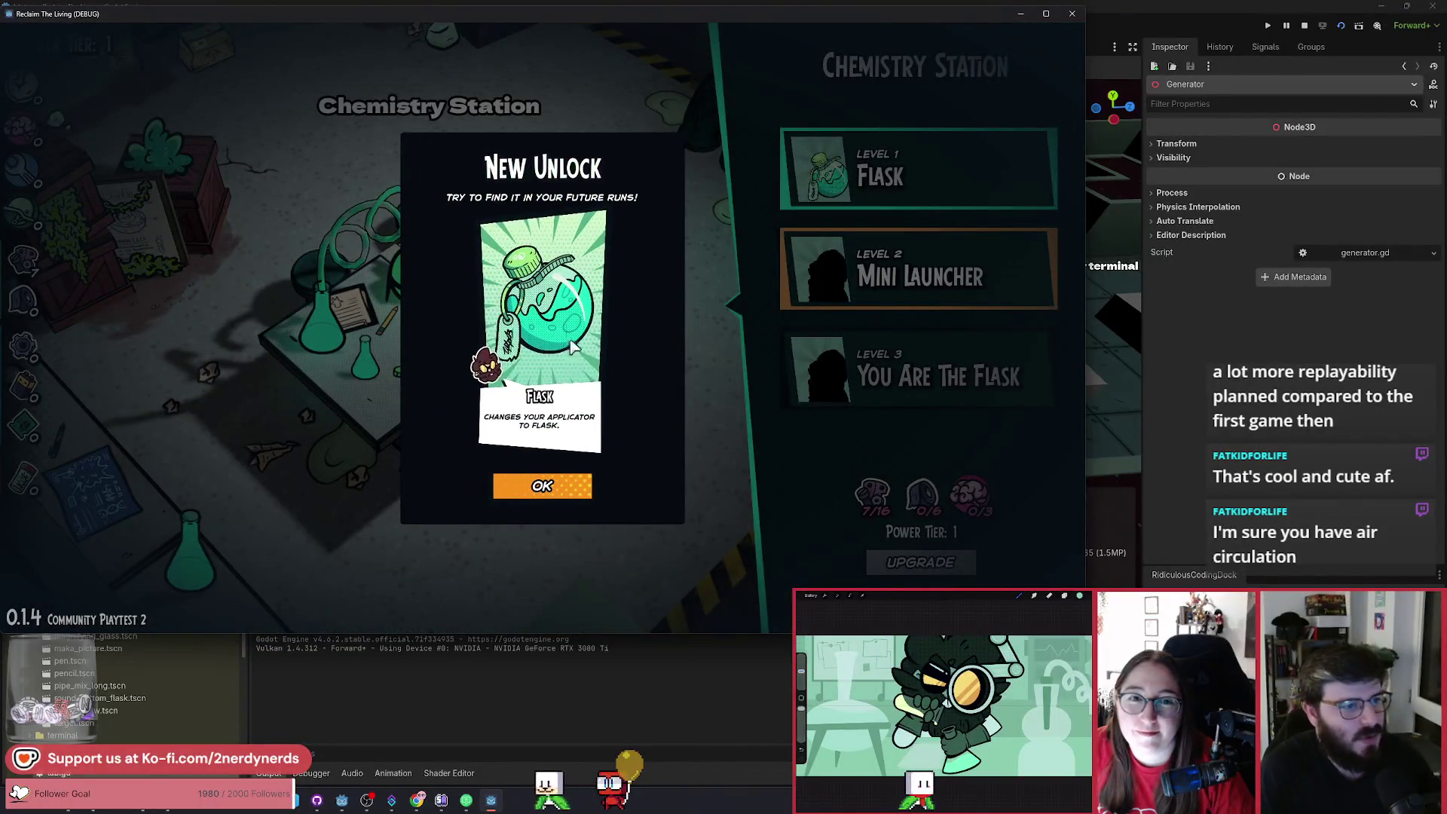
# Dismiss the Flask unlock notice and close the Chemistry Station upgrade panel.
pyautogui.click(561, 486)
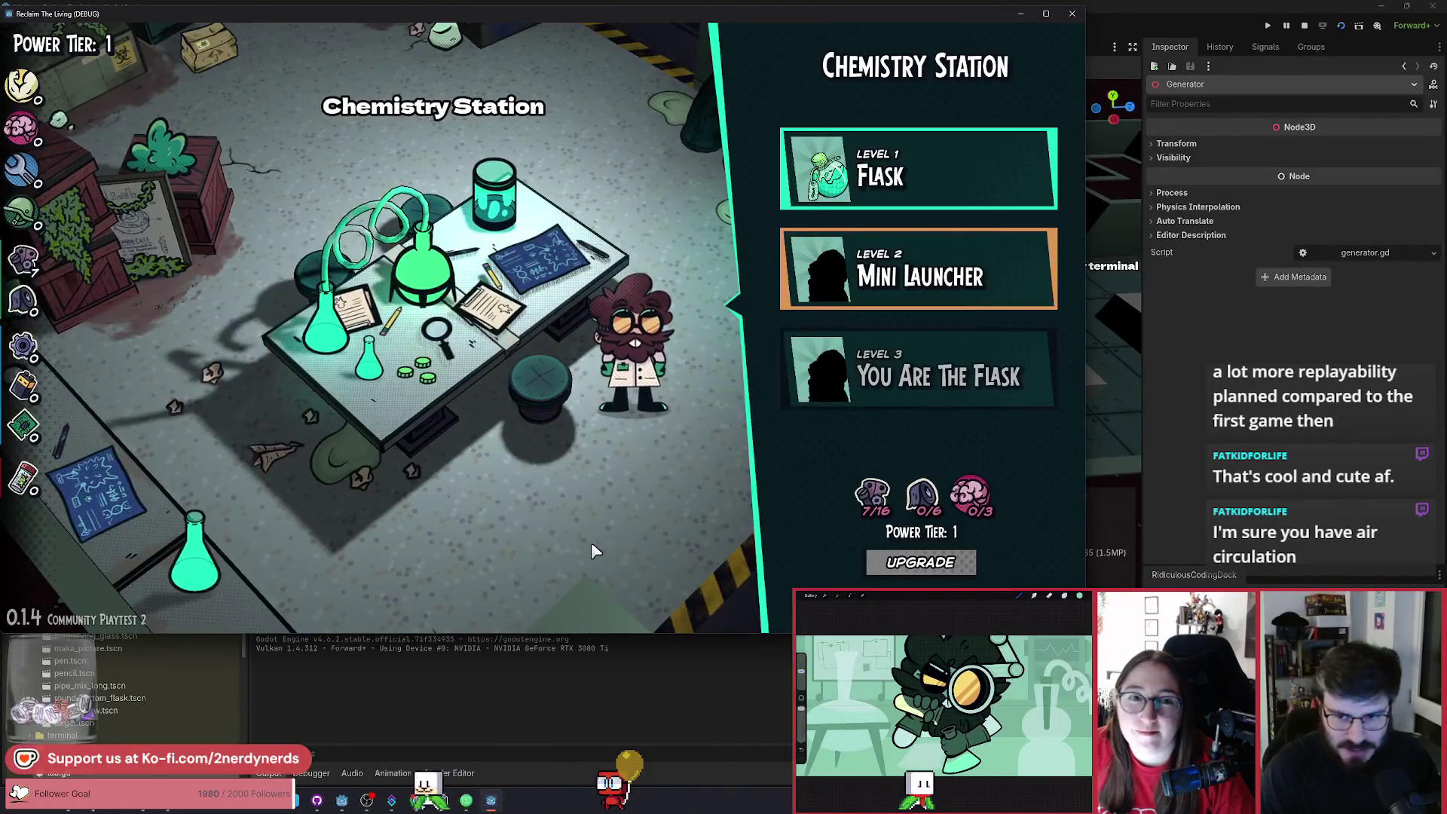
pyautogui.press('Escape')
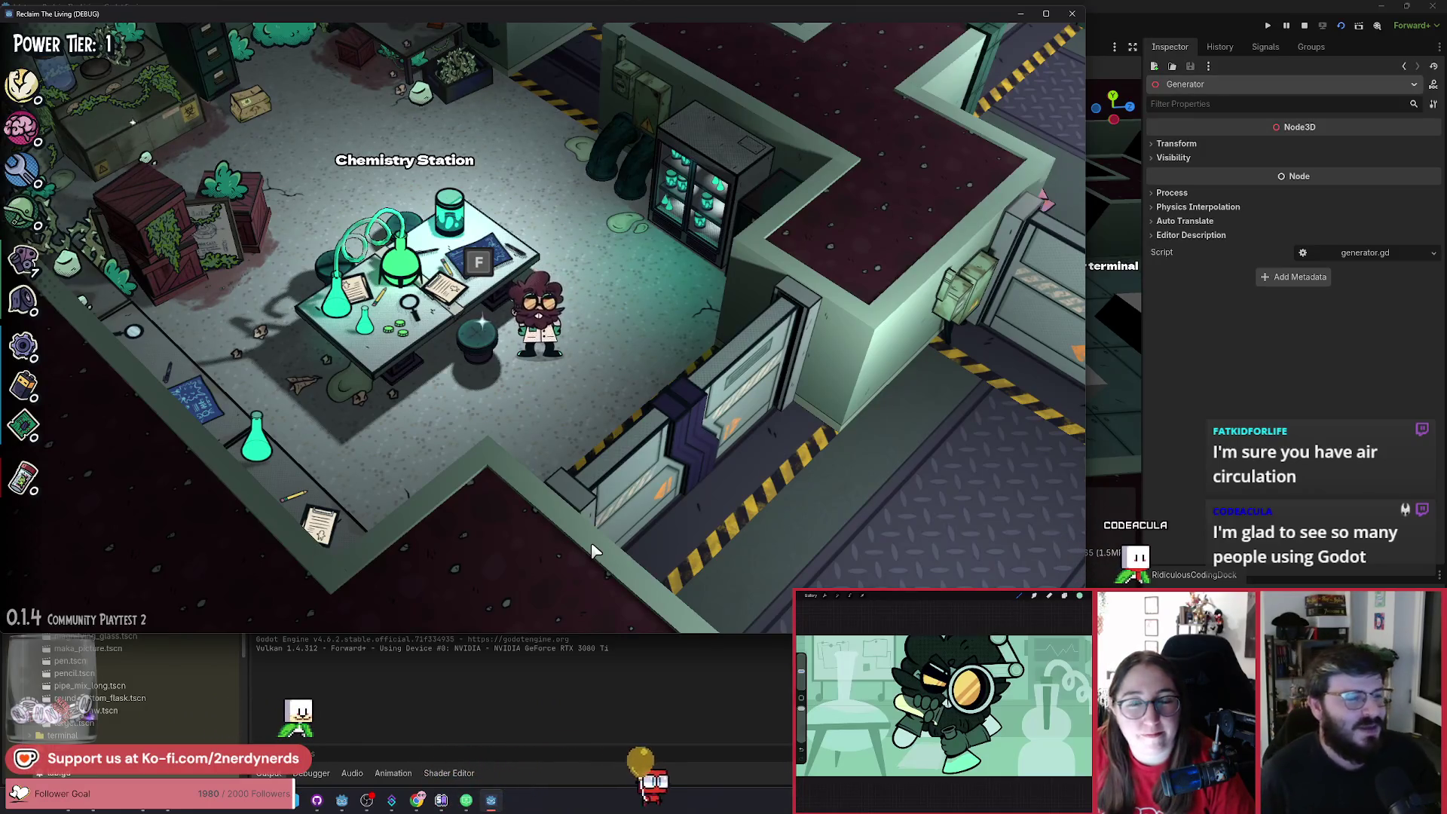
# Walk the character up and left to stand behind the Chemistry Station table.
pyautogui.press('w')
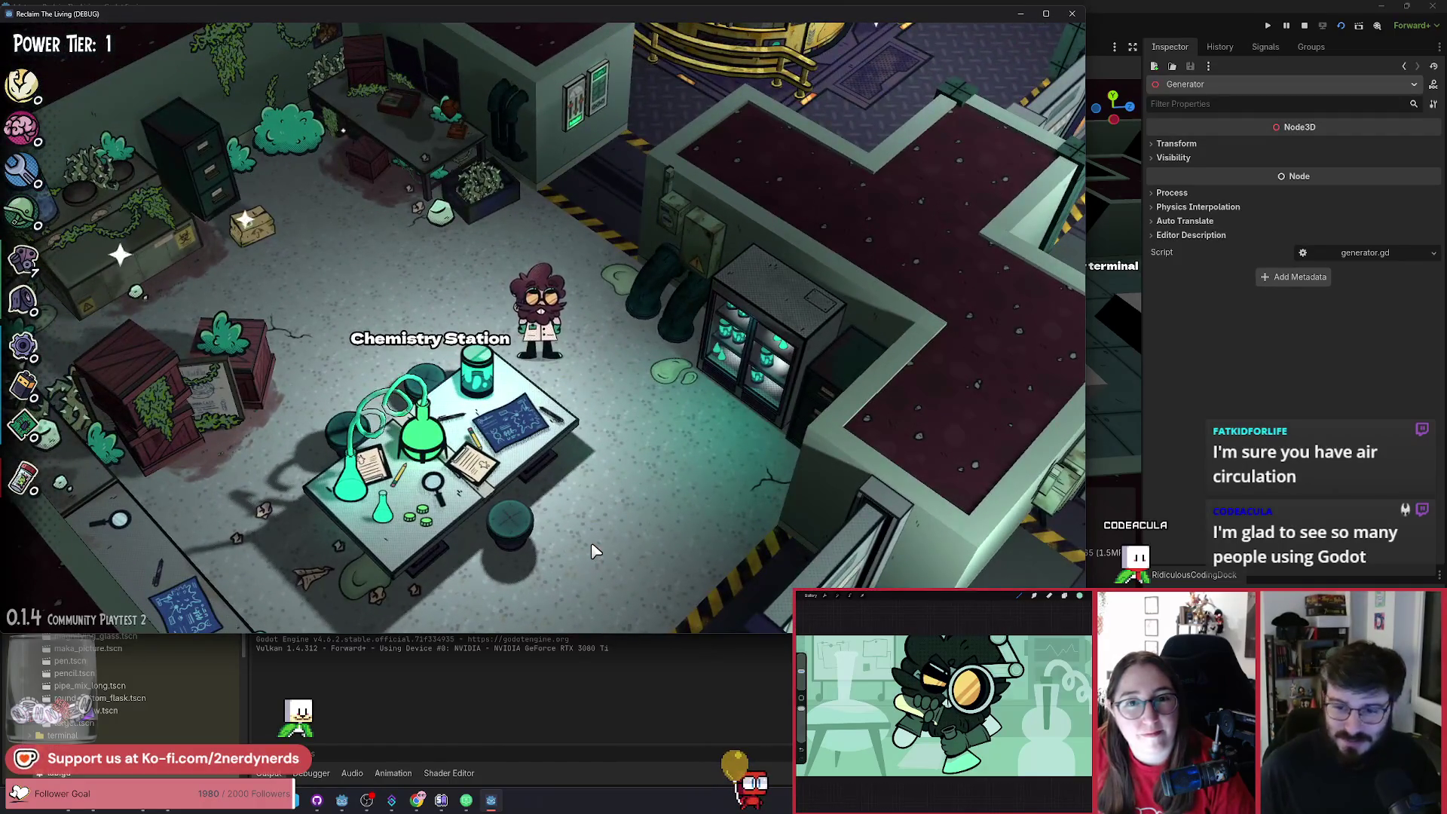
pyautogui.press('a')
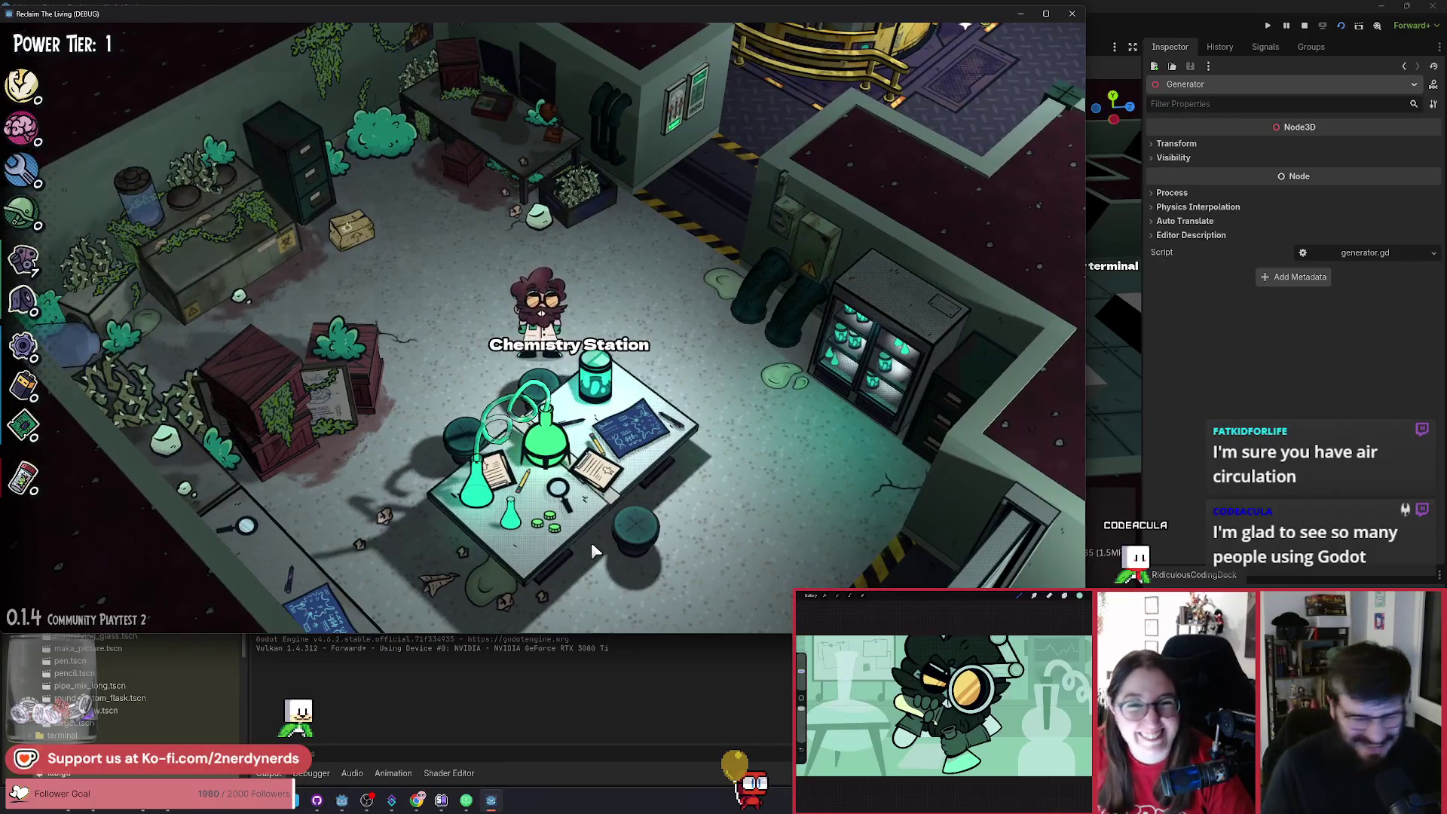
pyautogui.press('a')
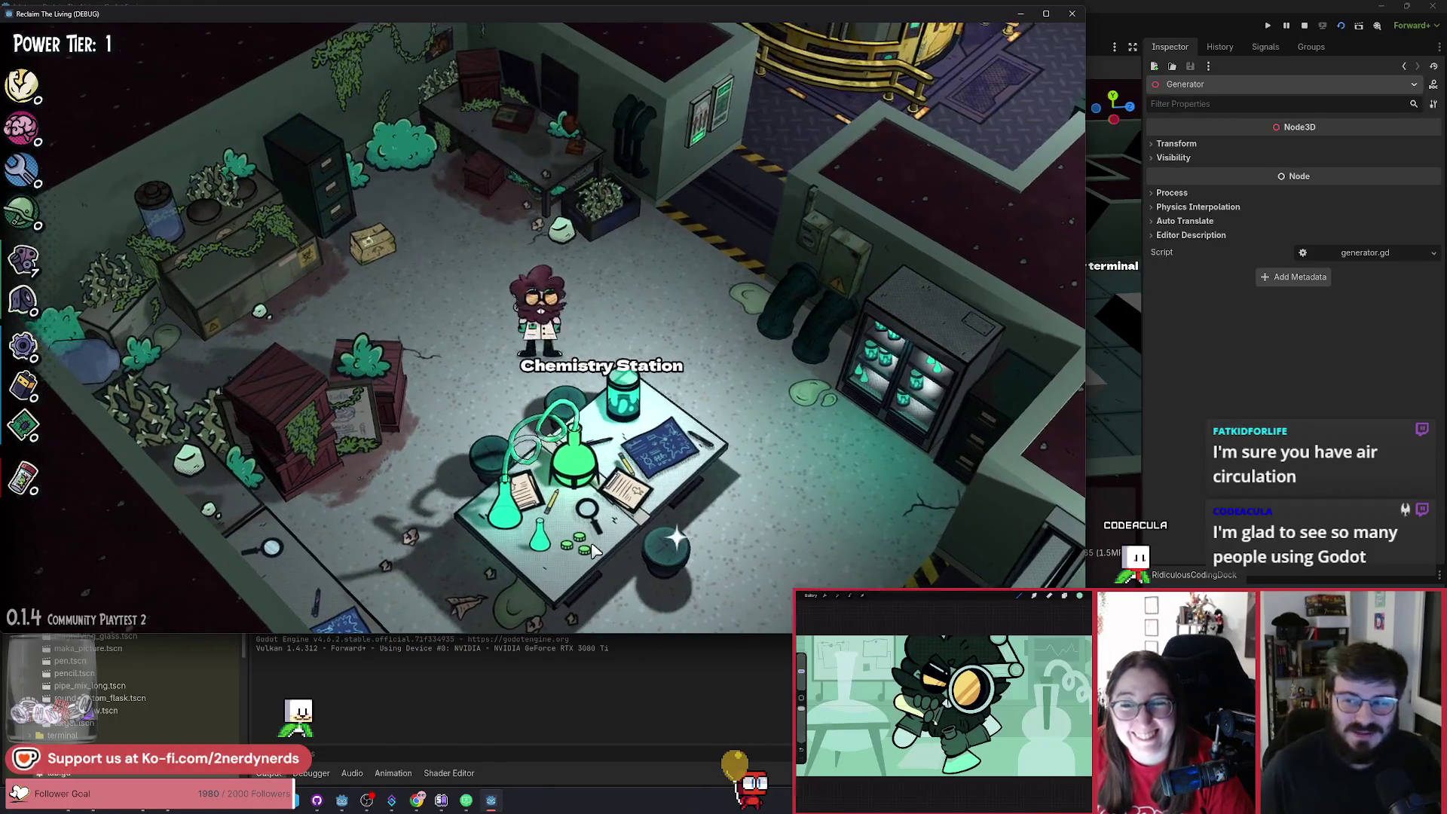
pyautogui.press('a')
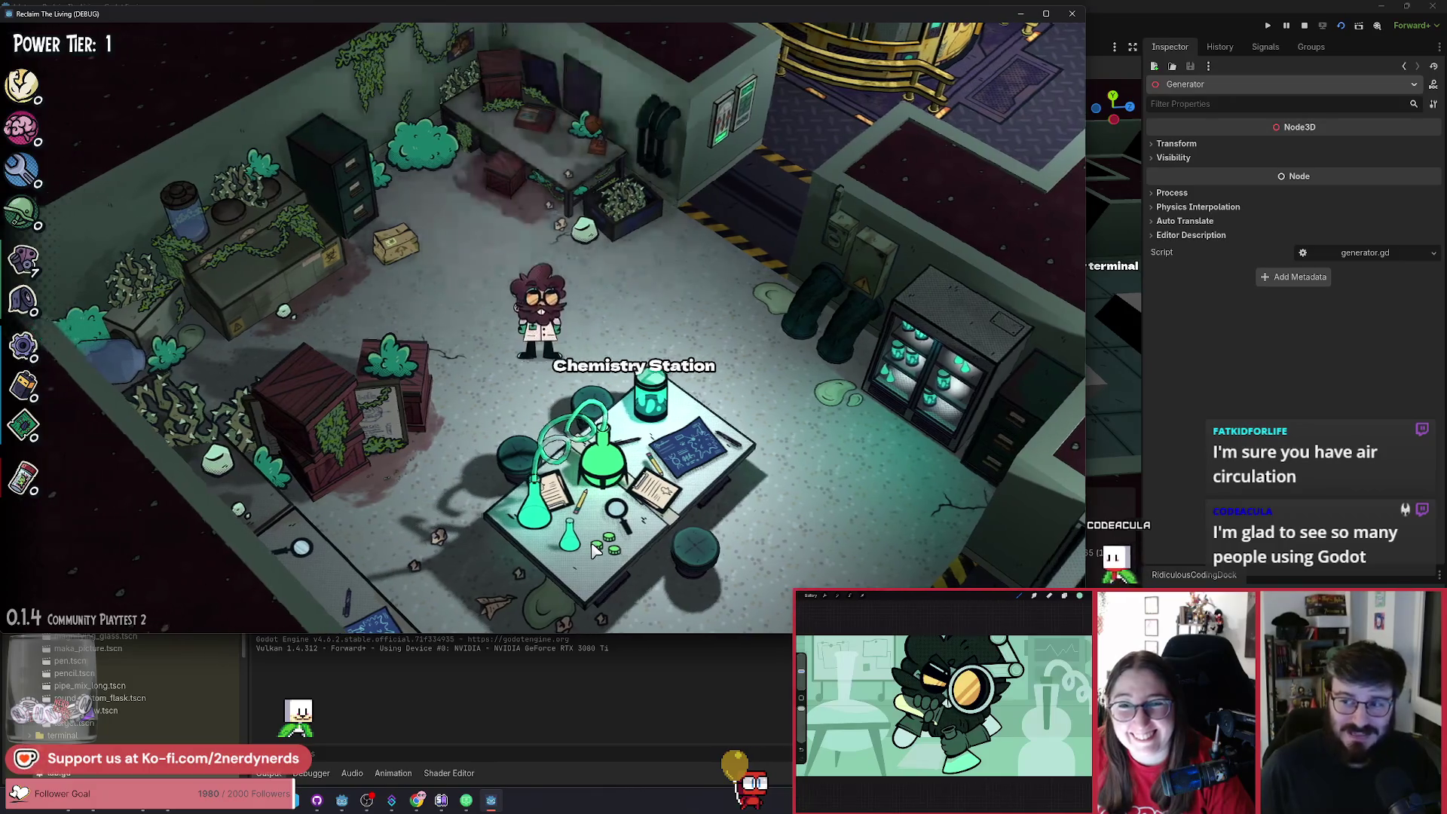
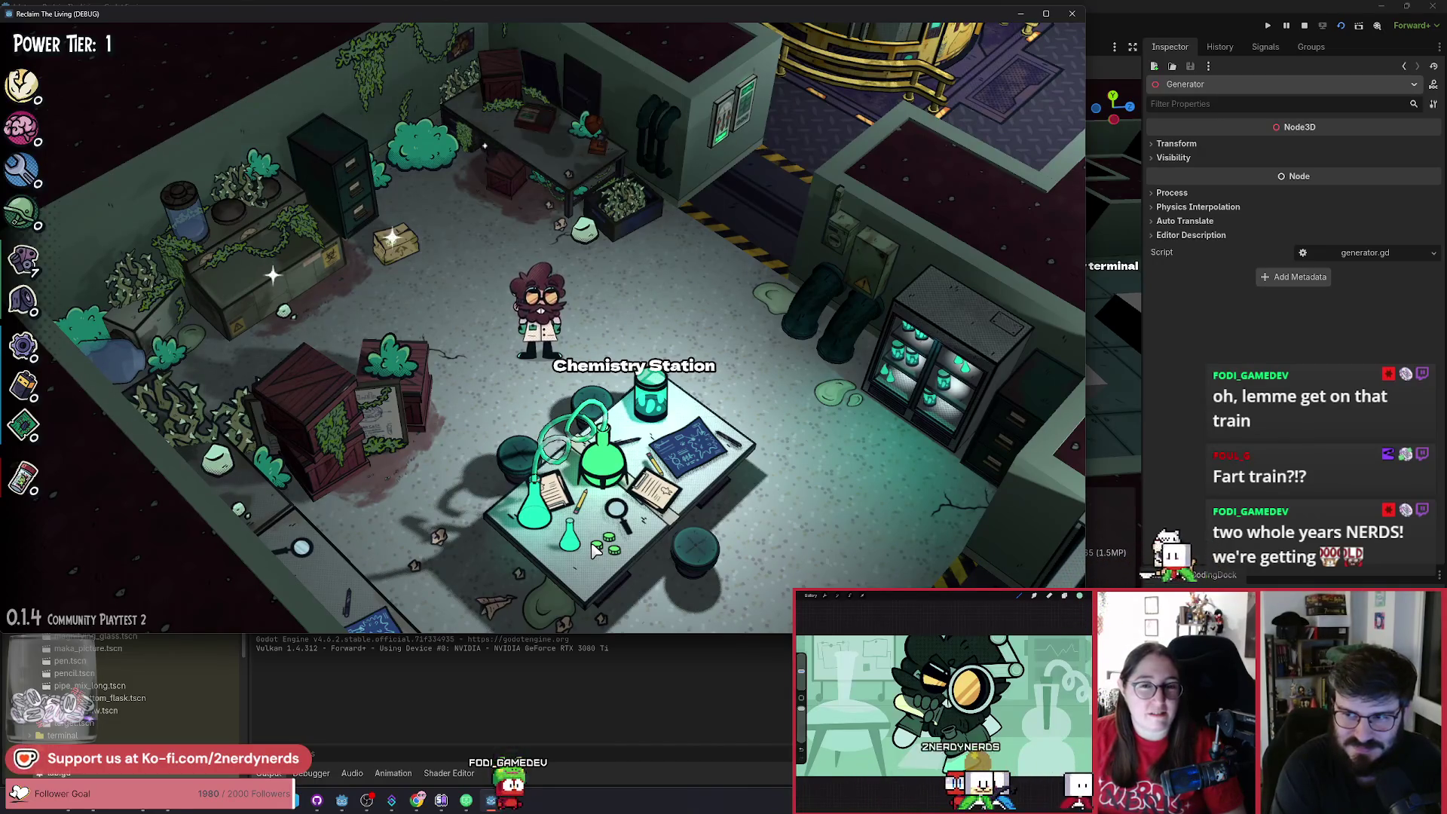
# Walk to the back desk and add 20 of every item from the debug panel.
pyautogui.press('w')
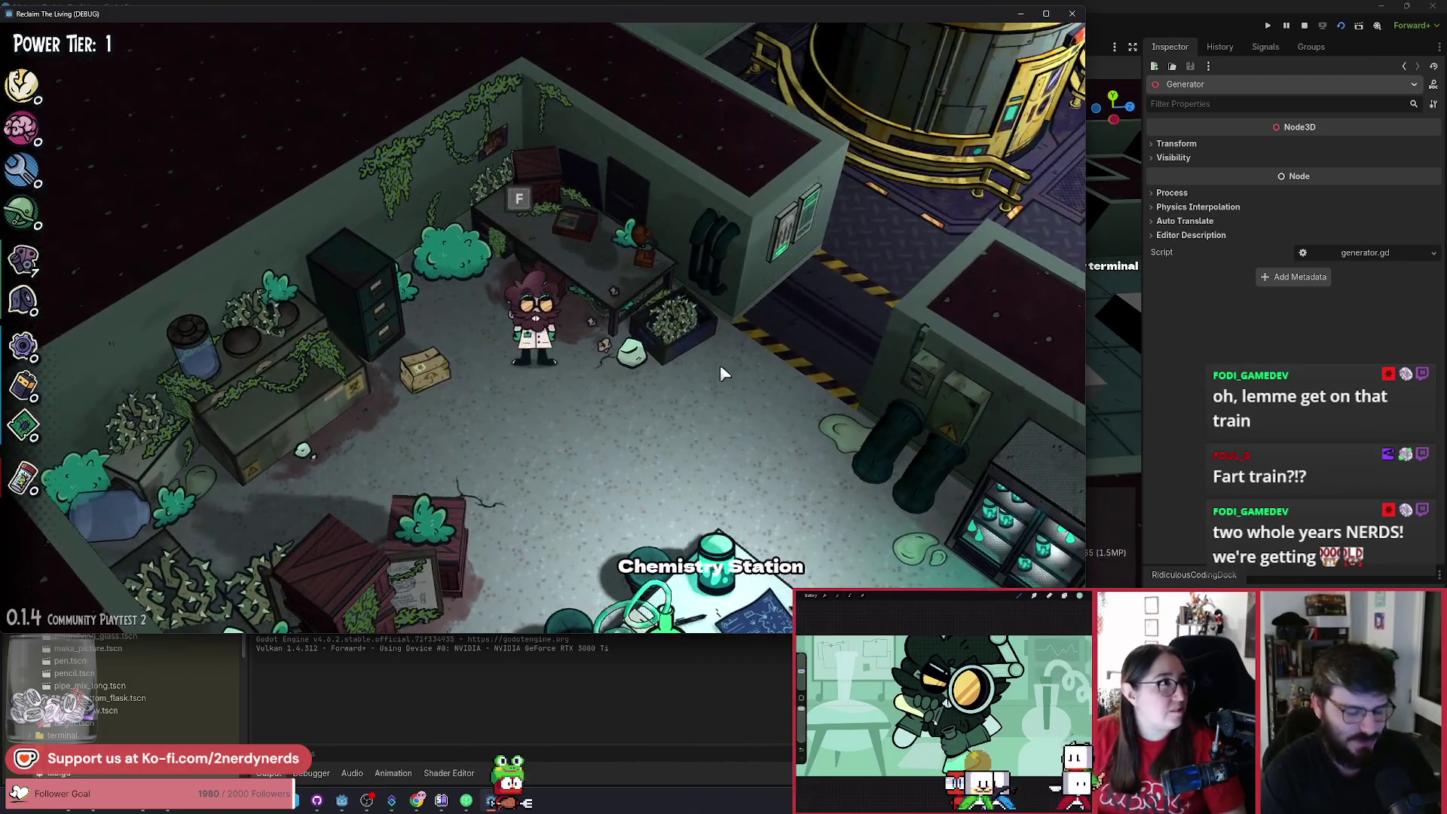
pyautogui.press('F1')
pyautogui.click(1052, 424)
pyautogui.click(1052, 425)
pyautogui.click(1052, 424)
pyautogui.press('F1')
# Build the Dart Gun Workbench and dismiss the Volley unlock card.
pyautogui.press('f')
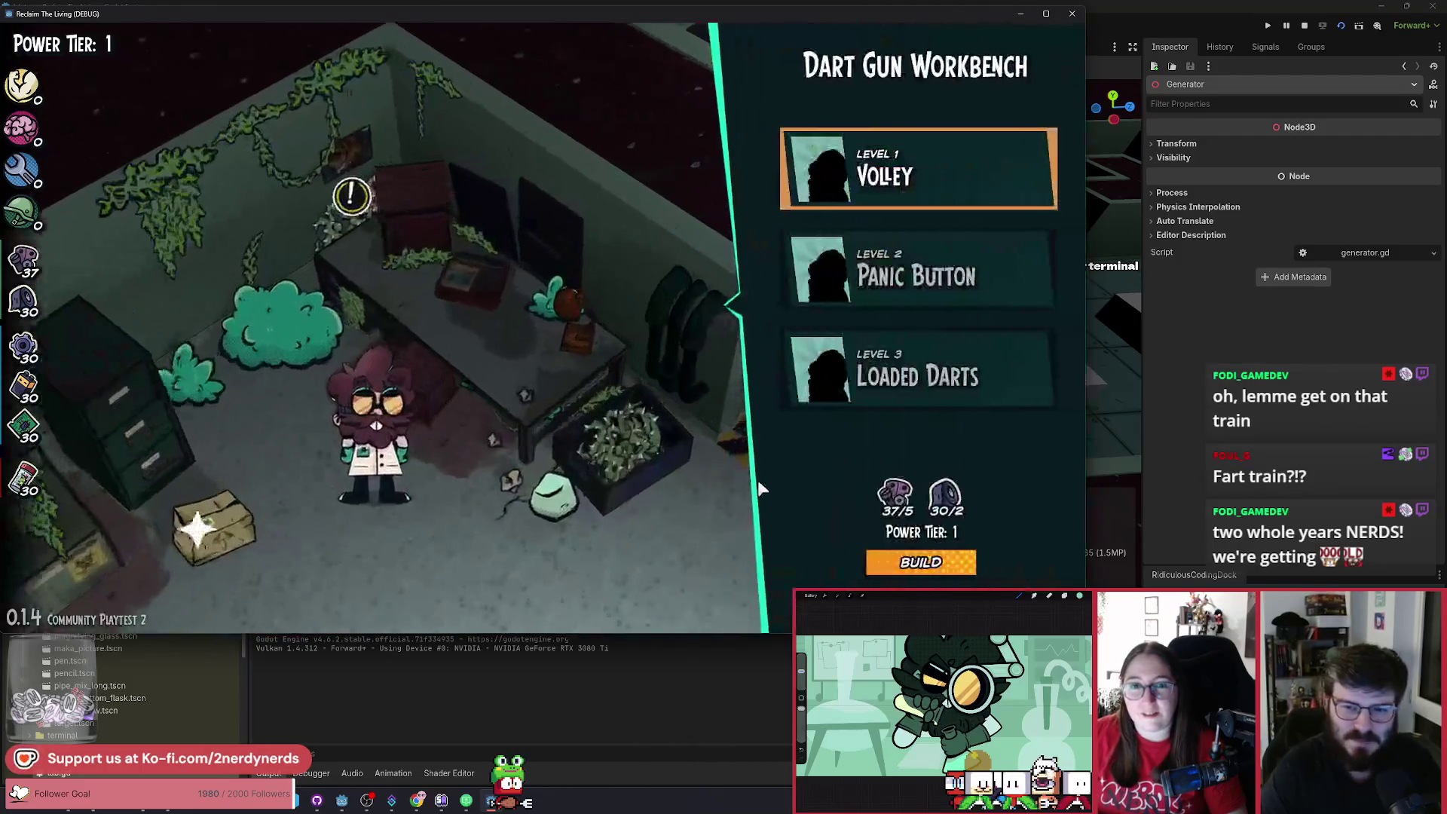
pyautogui.click(947, 577)
pyautogui.press('space')
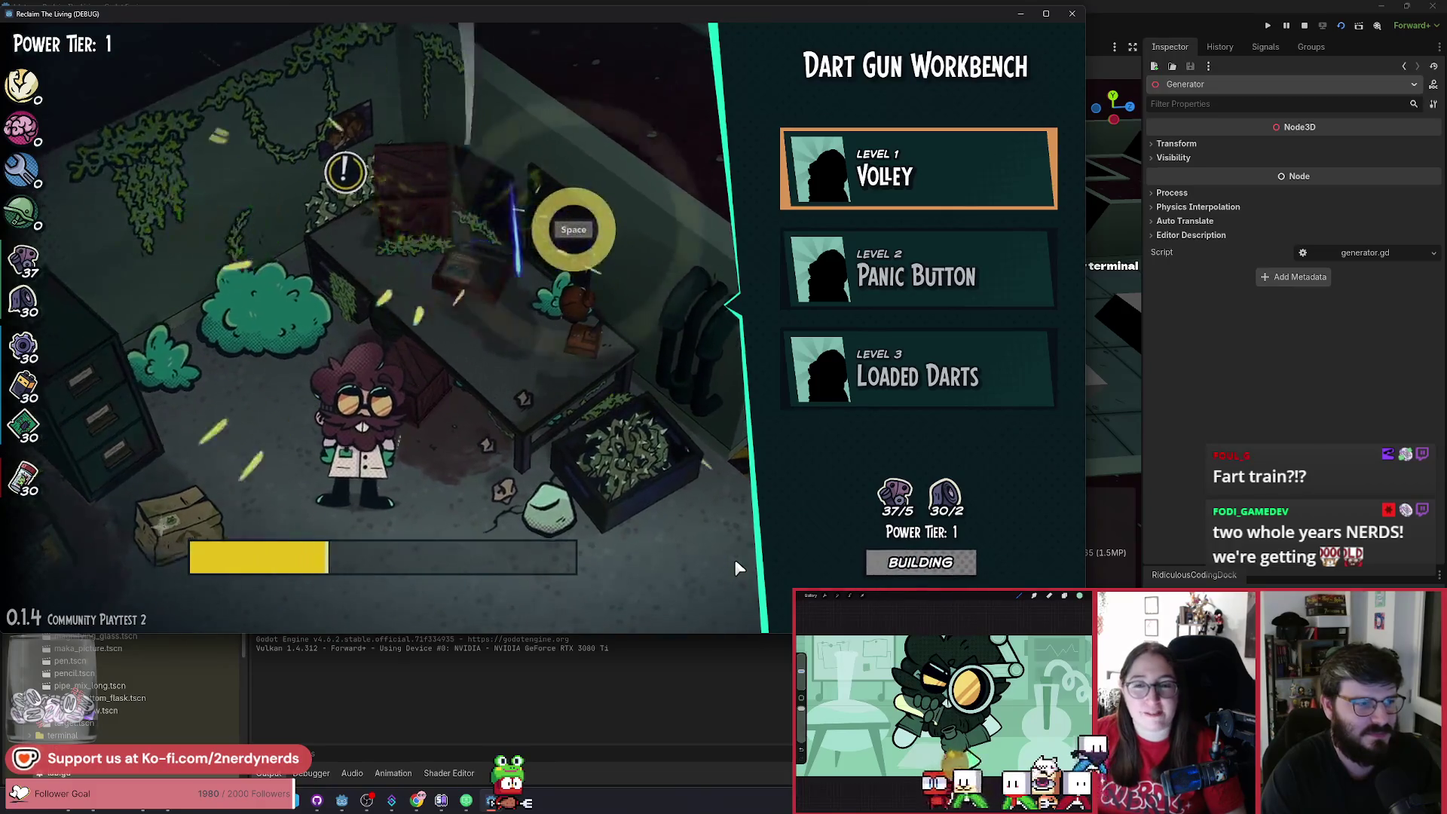
pyautogui.press('space')
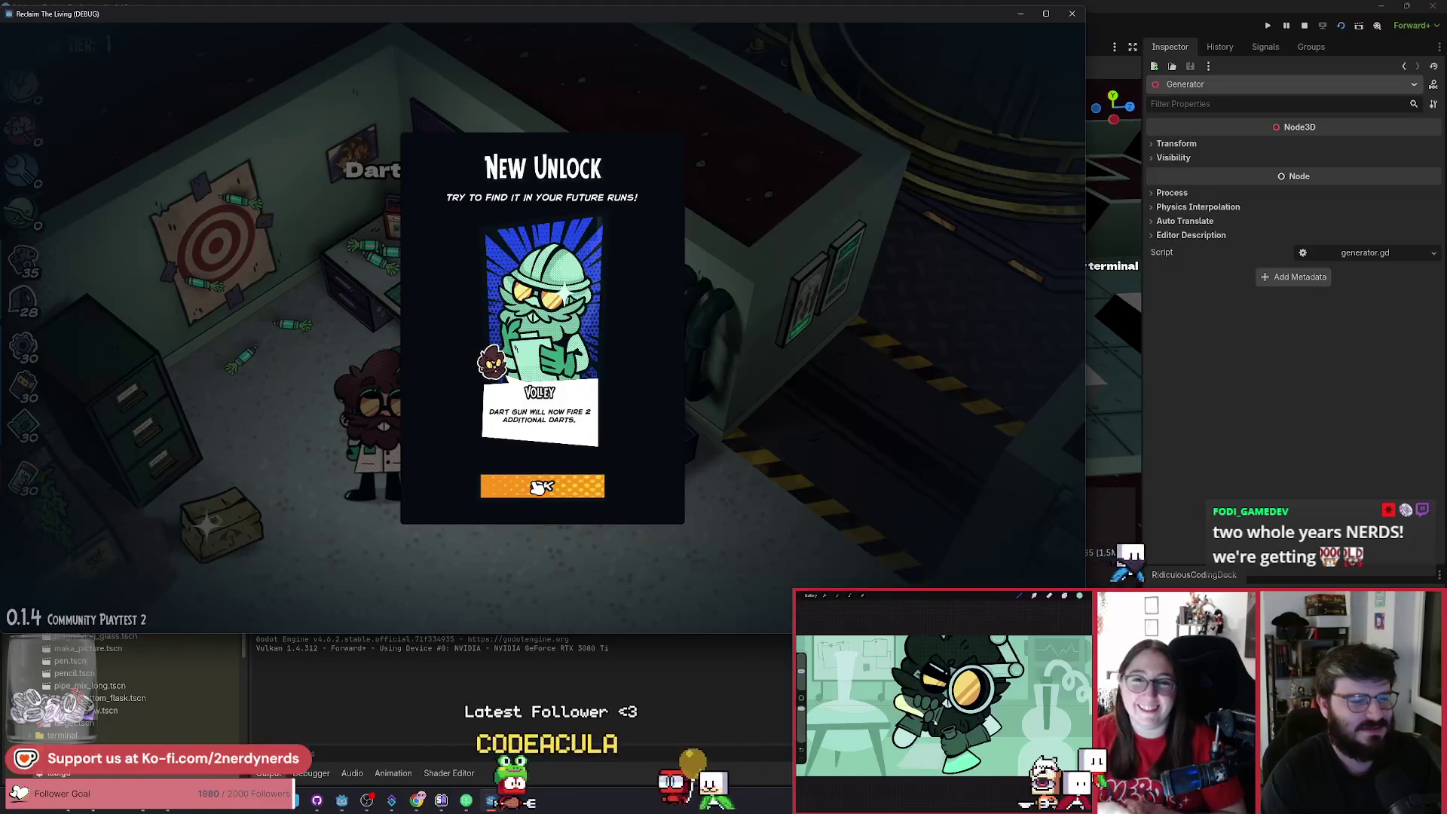
pyautogui.click(580, 491)
# Review the workbench upgrades again, then set down the carried box and walk down-right.
pyautogui.press('f')
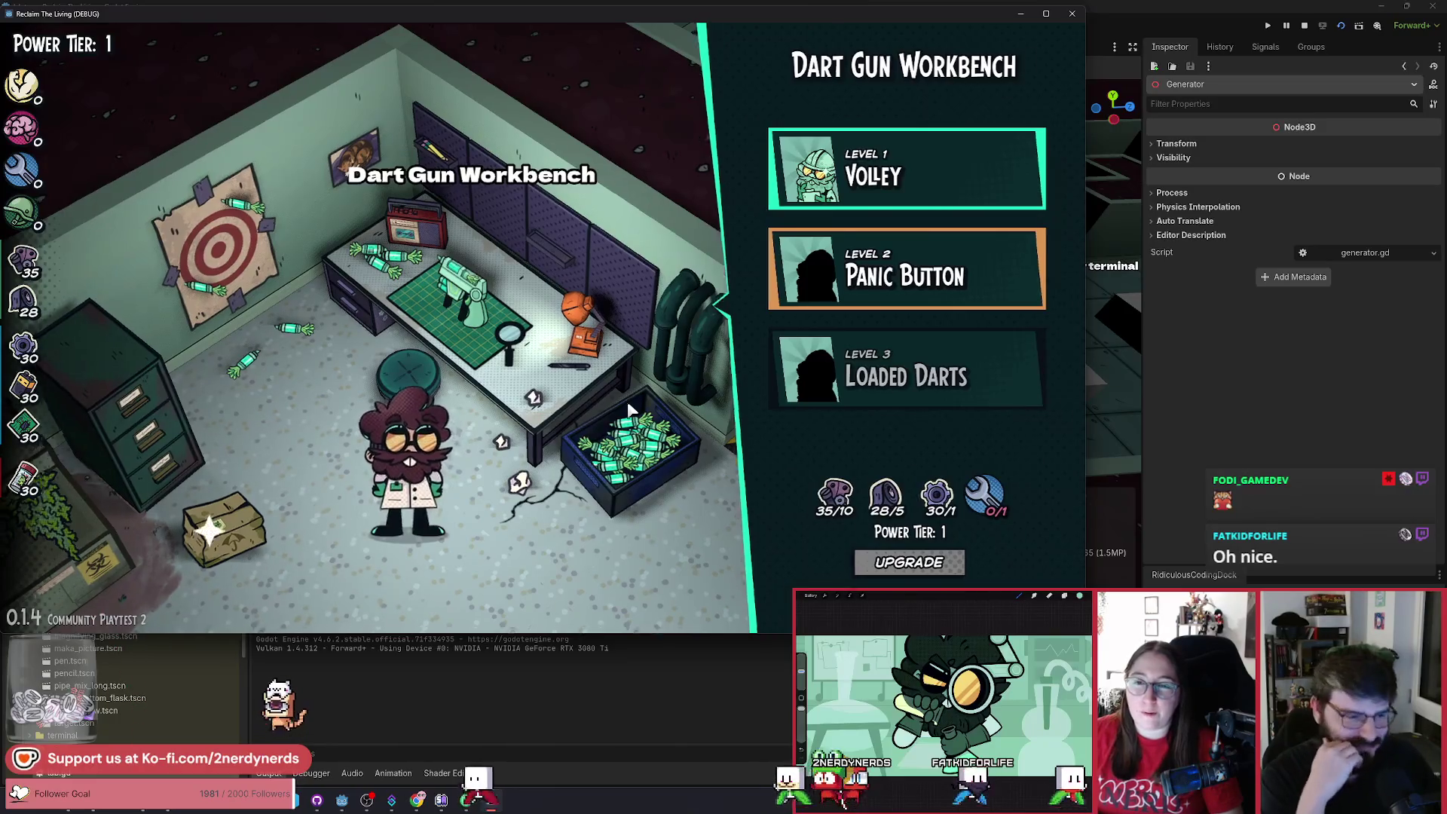
pyautogui.press('Escape')
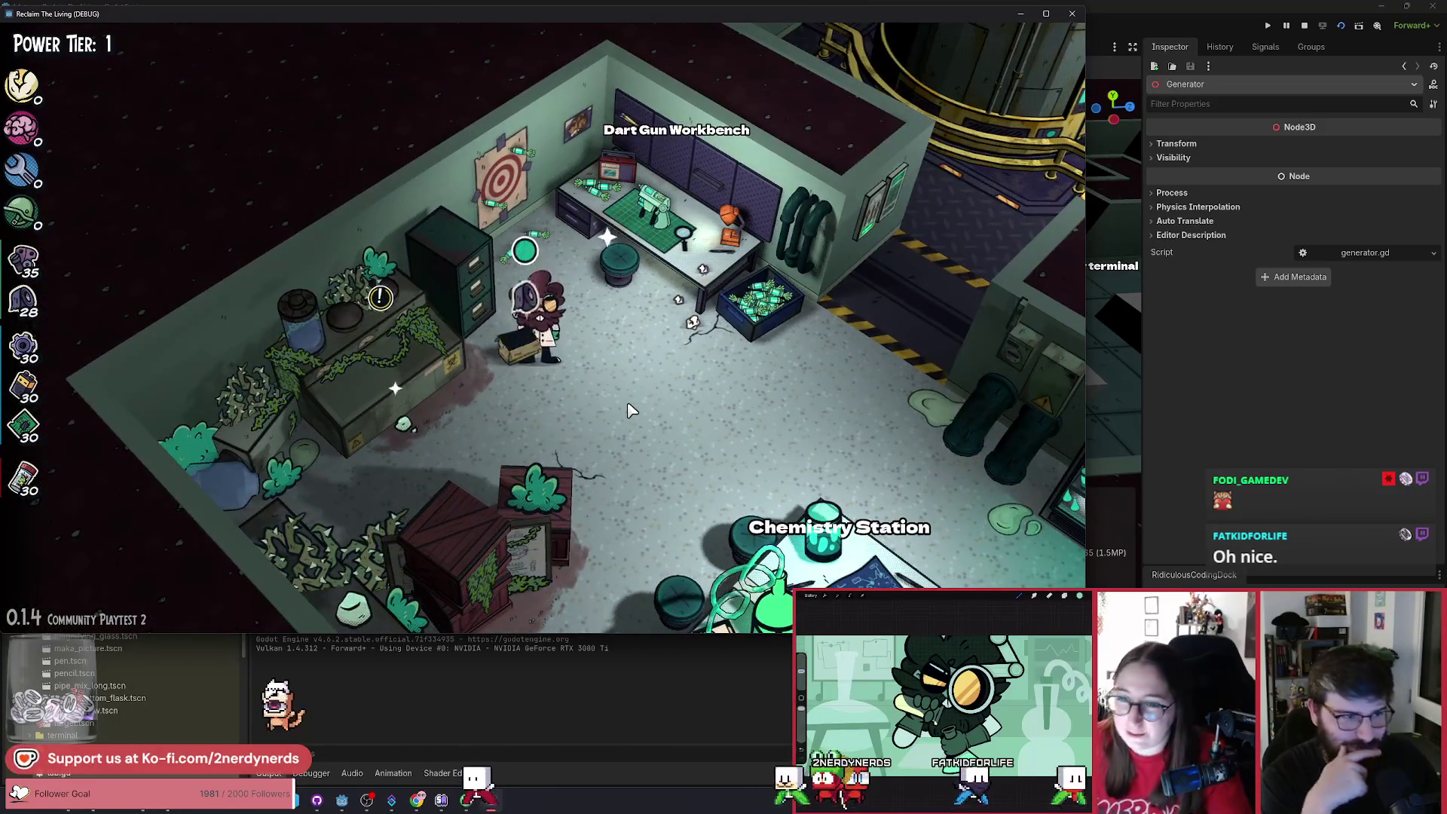
pyautogui.press('e')
pyautogui.press('s')
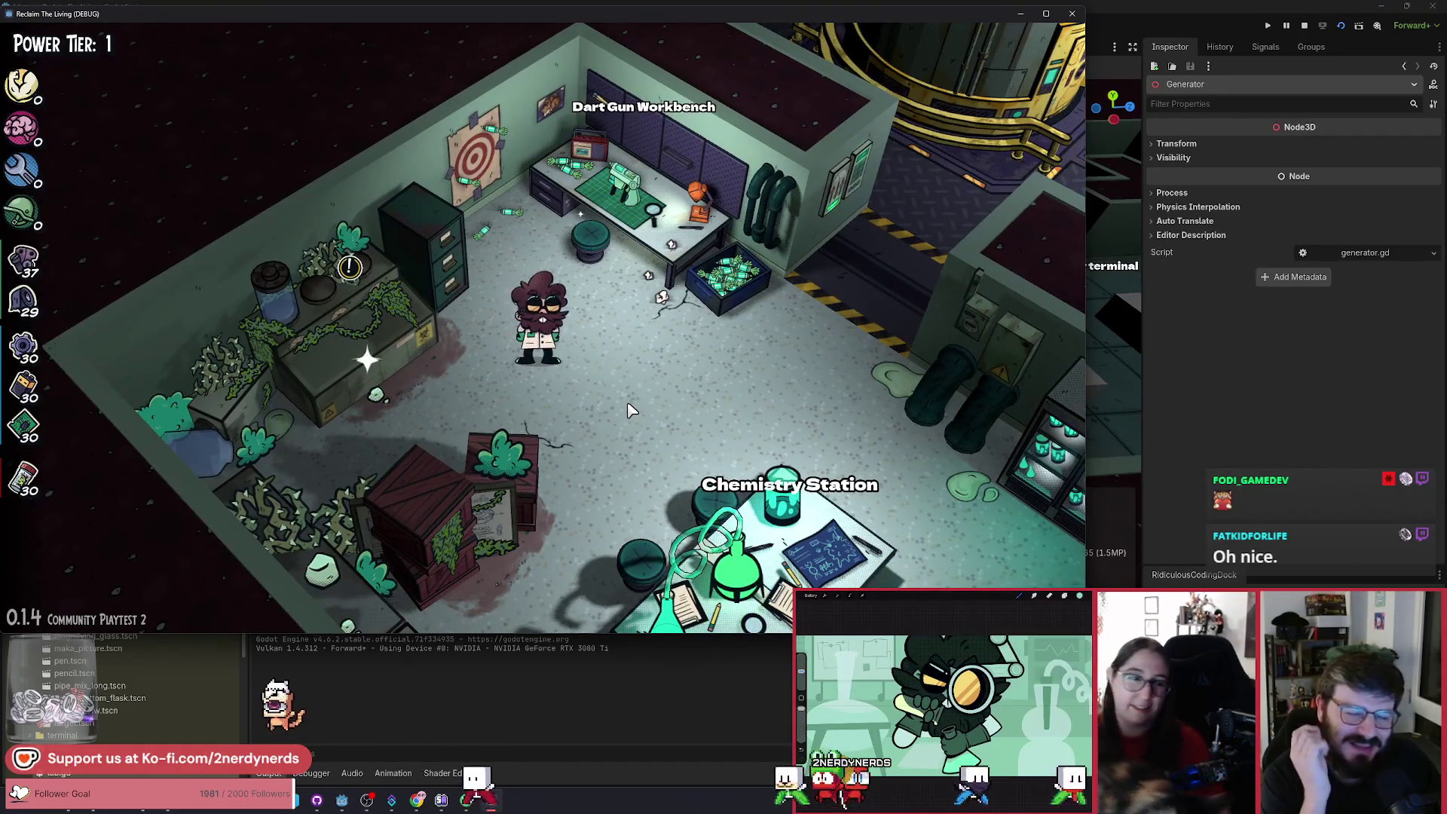
# Build the Cure Synthesizer, dismiss the Precision unlock card, and walk back toward the Chemistry Station.
pyautogui.press('a')
pyautogui.press('a')
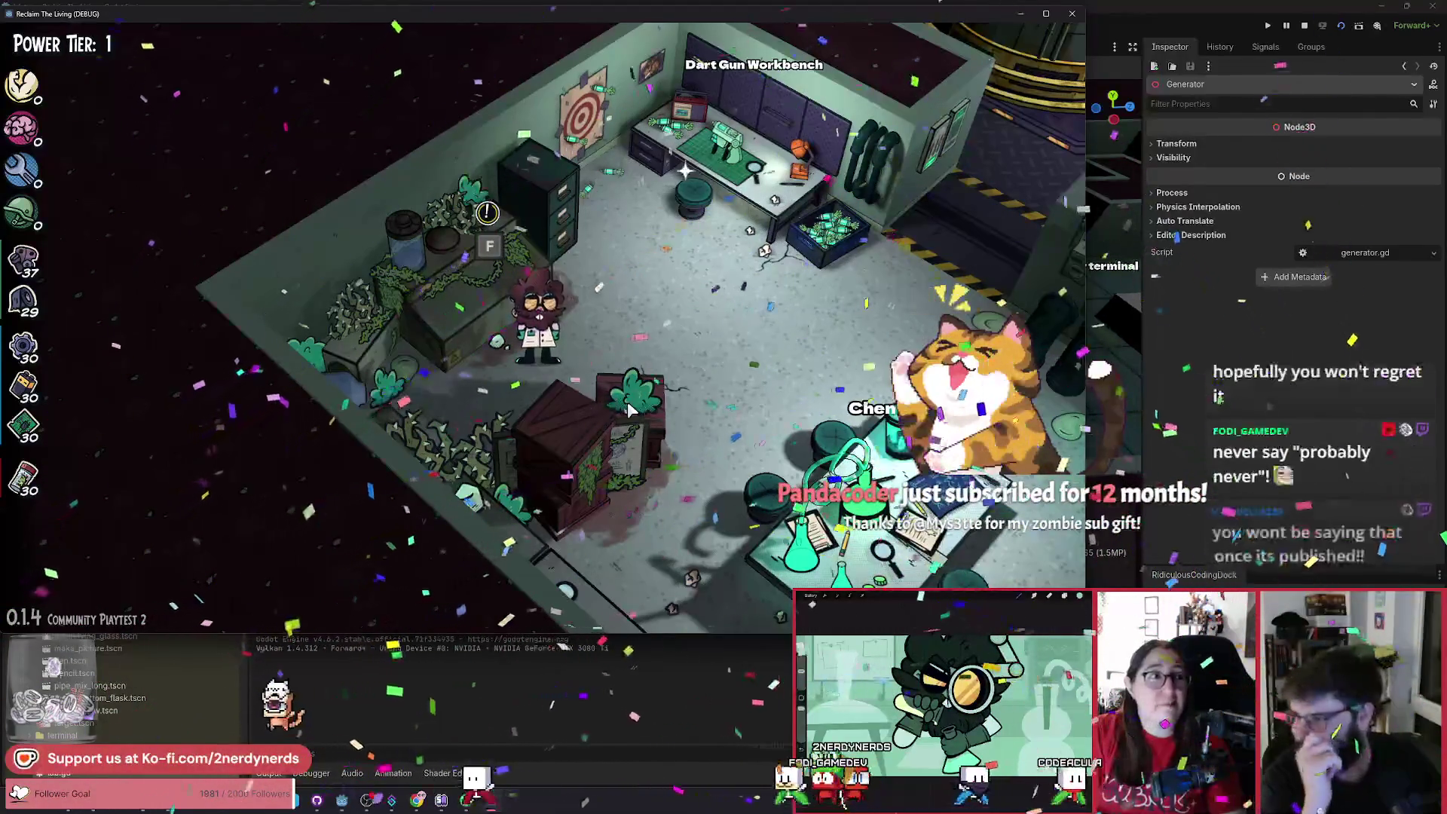
pyautogui.press('f')
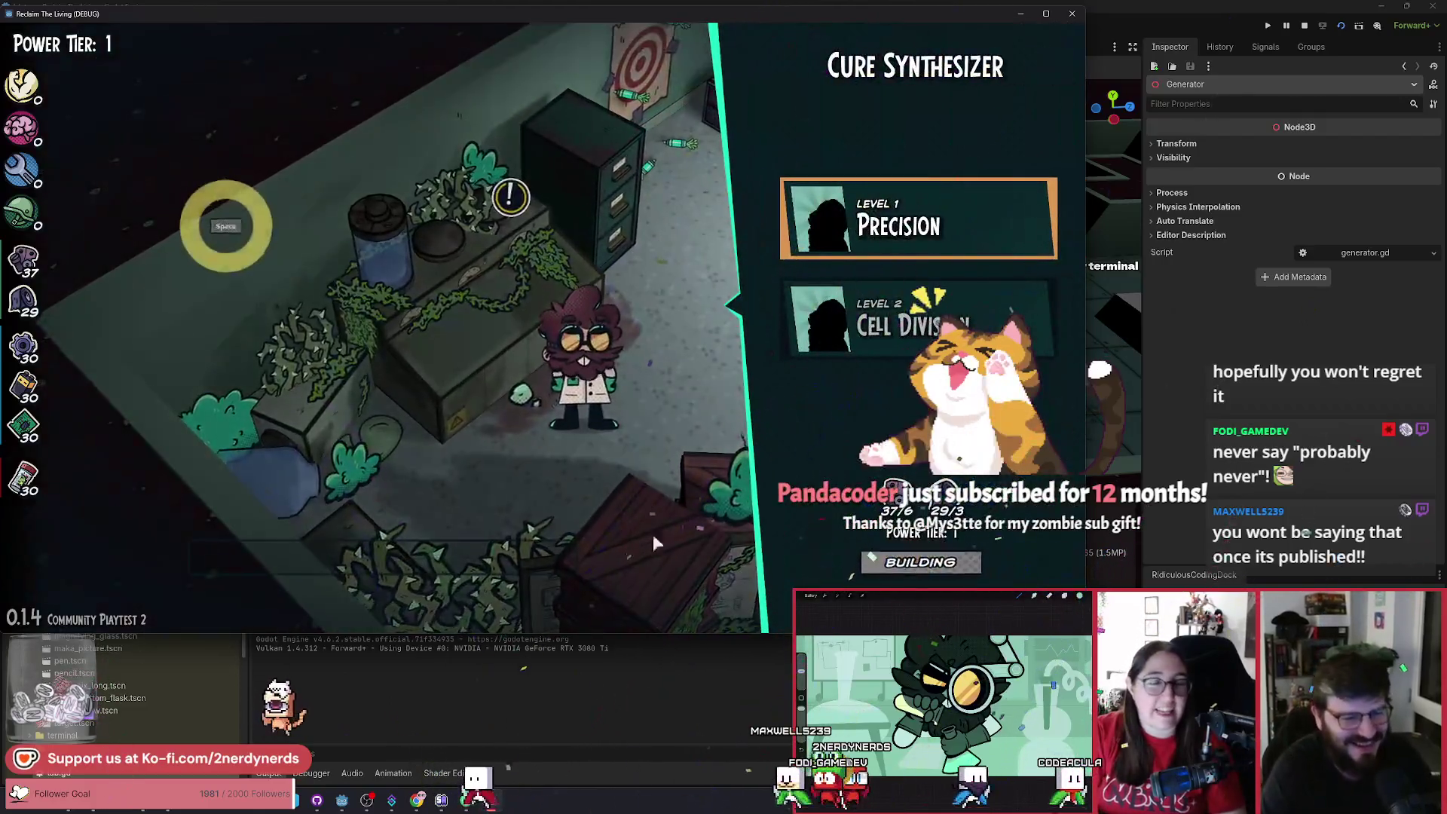
pyautogui.press('space')
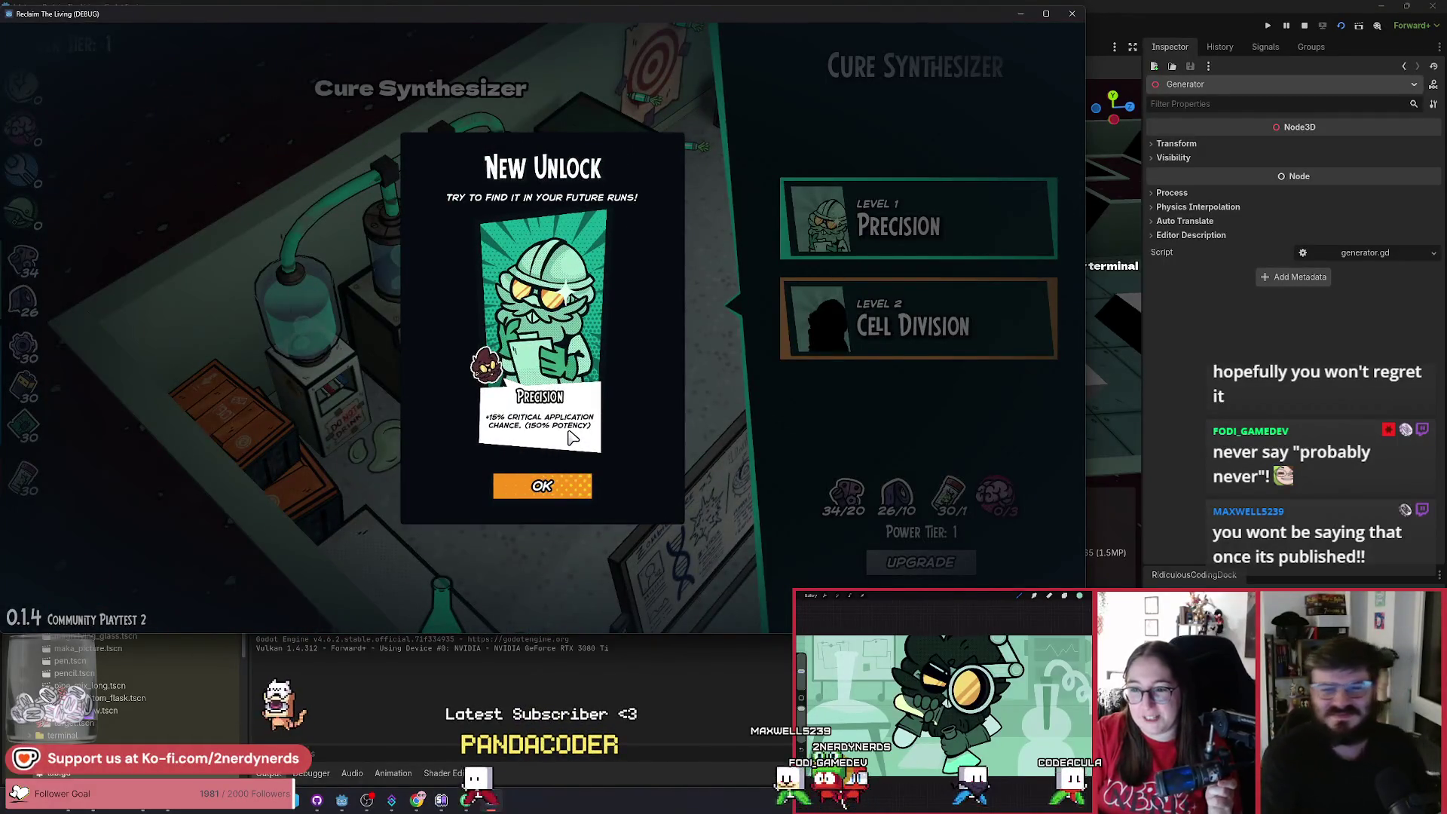
pyautogui.click(571, 494)
pyautogui.press('d')
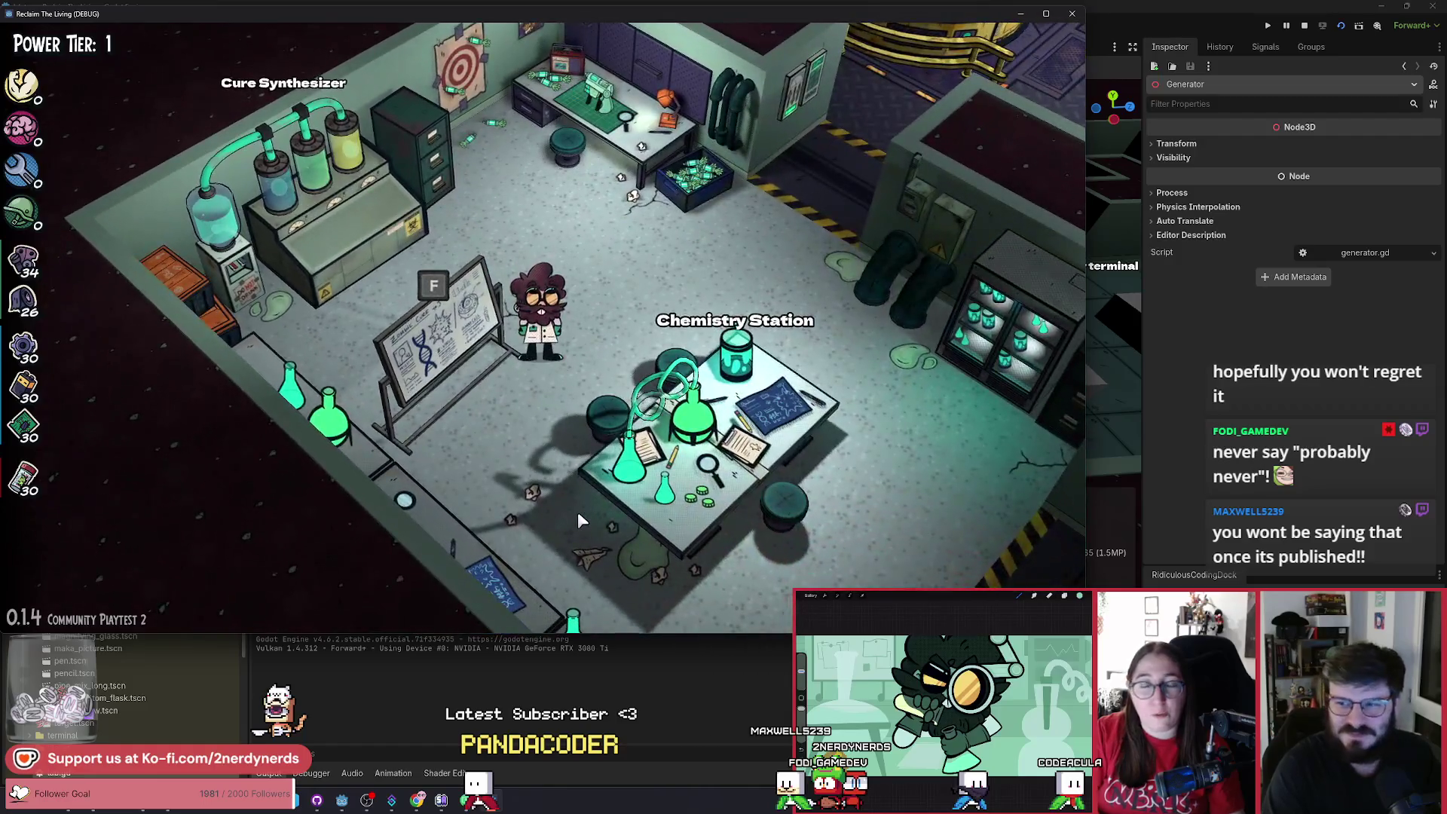
pyautogui.press('w')
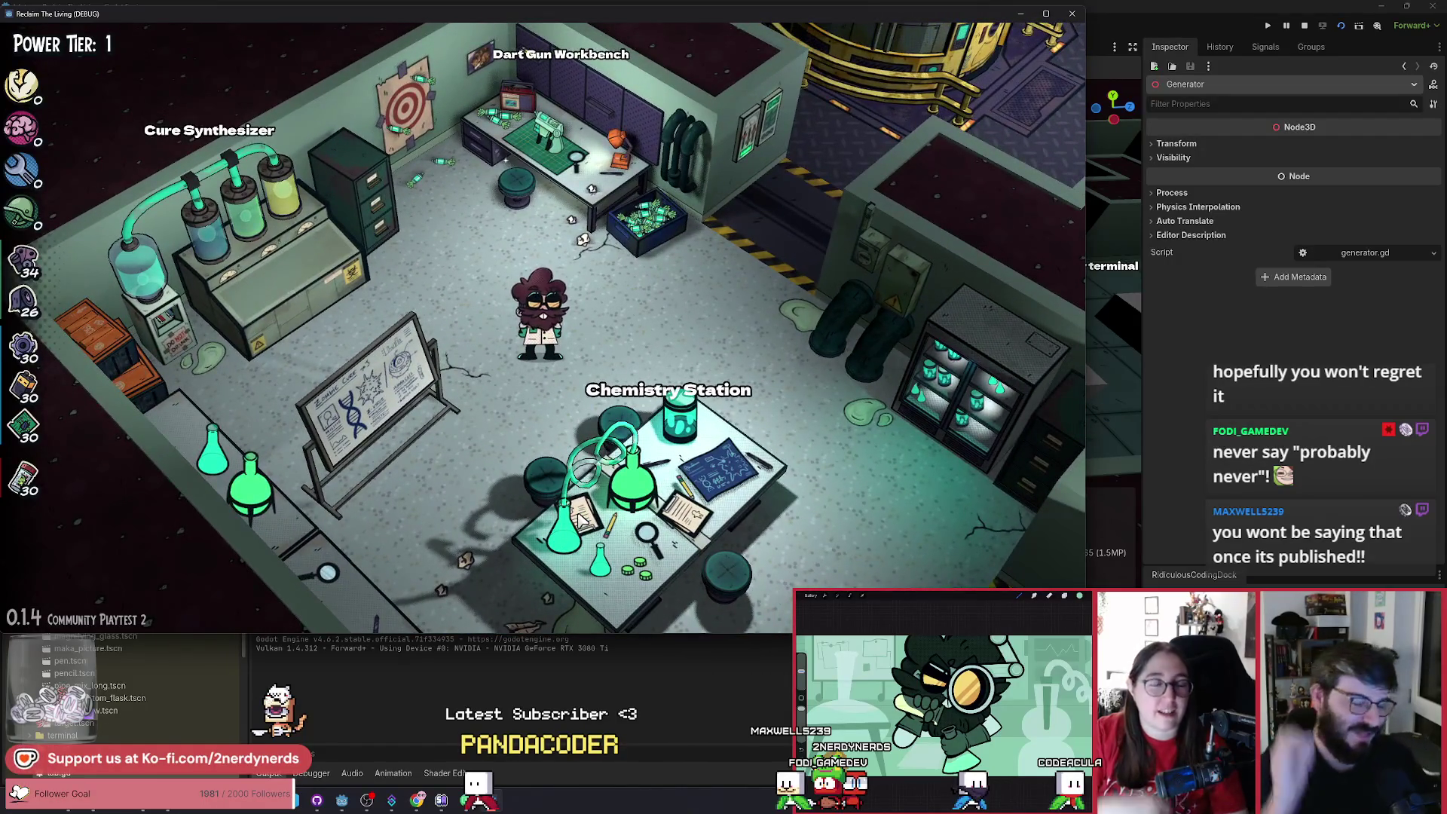
pyautogui.press('s')
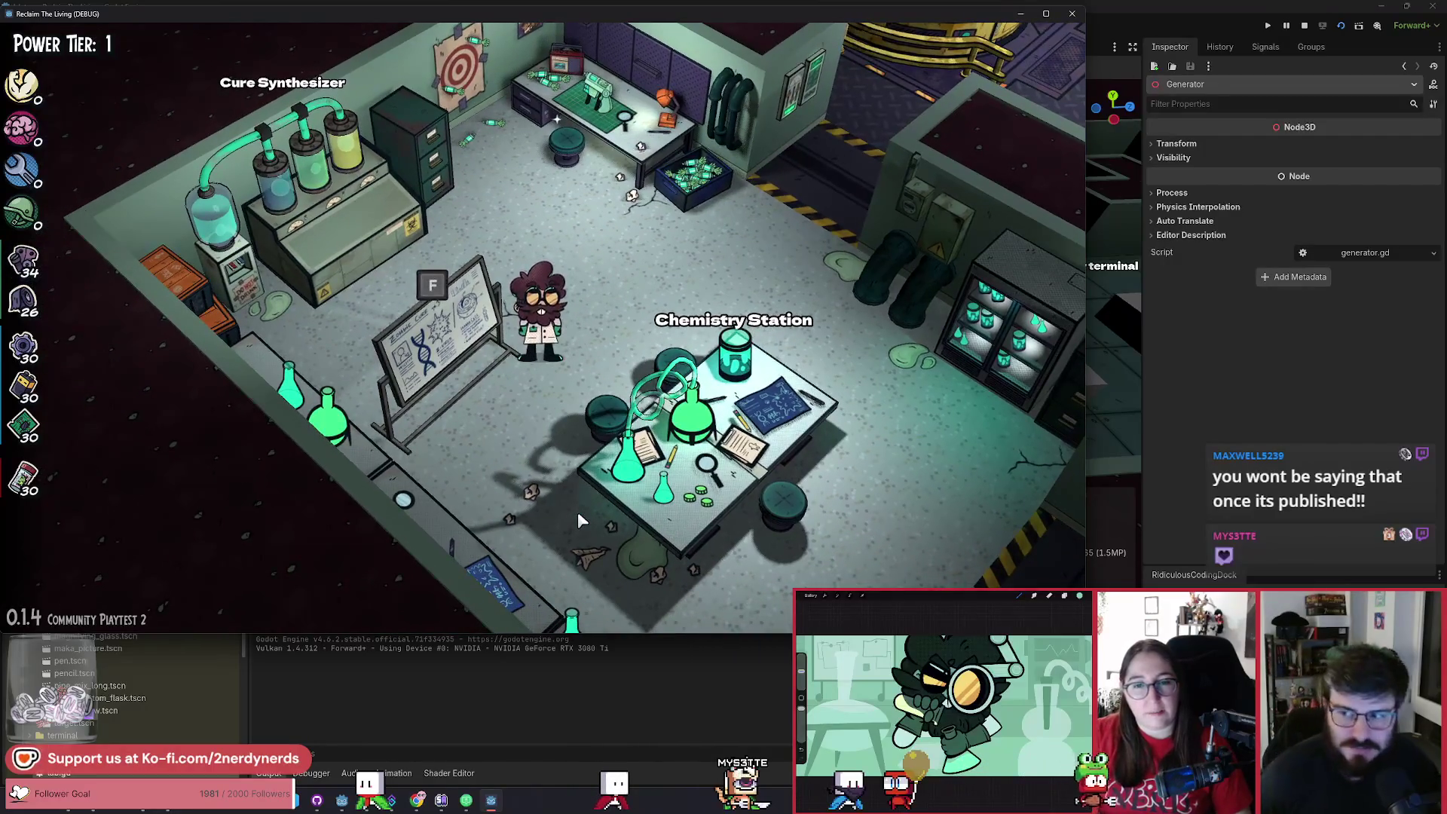
# Walk up-left to the whiteboard and flip it from the DNA diagram to the green specimen sketch.
pyautogui.hotkey('w', 'a')
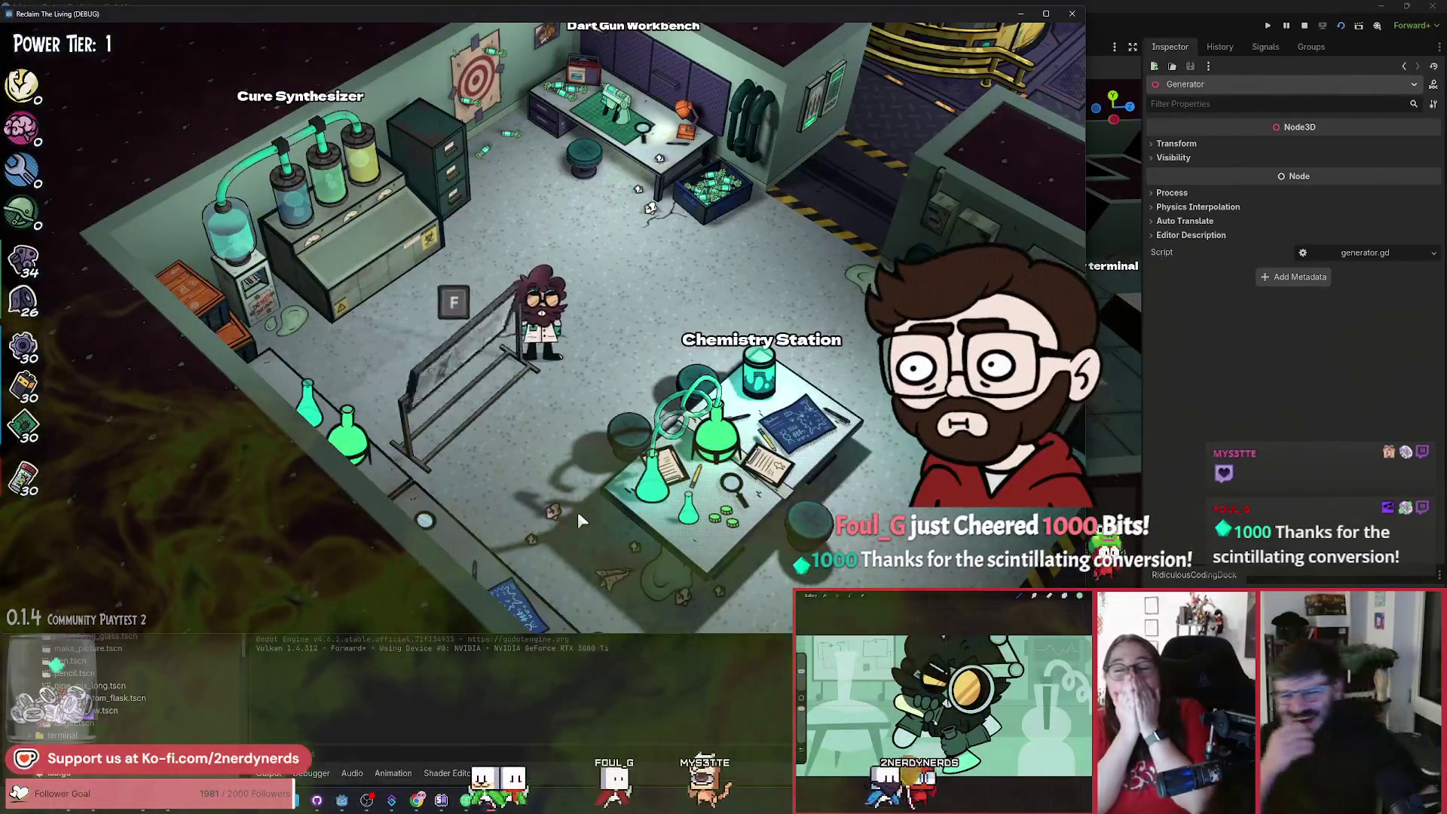
pyautogui.press('f')
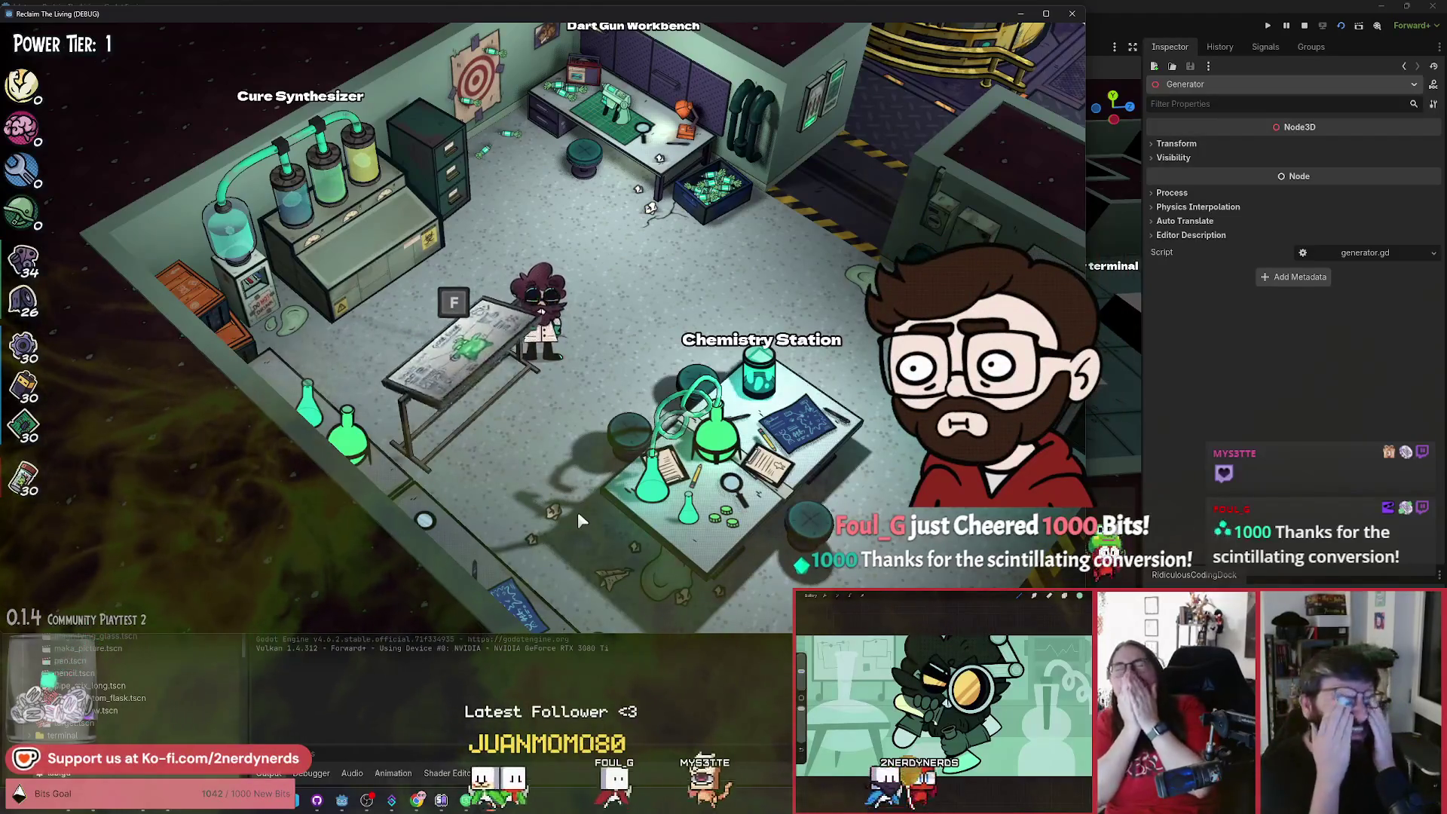
pyautogui.press('f')
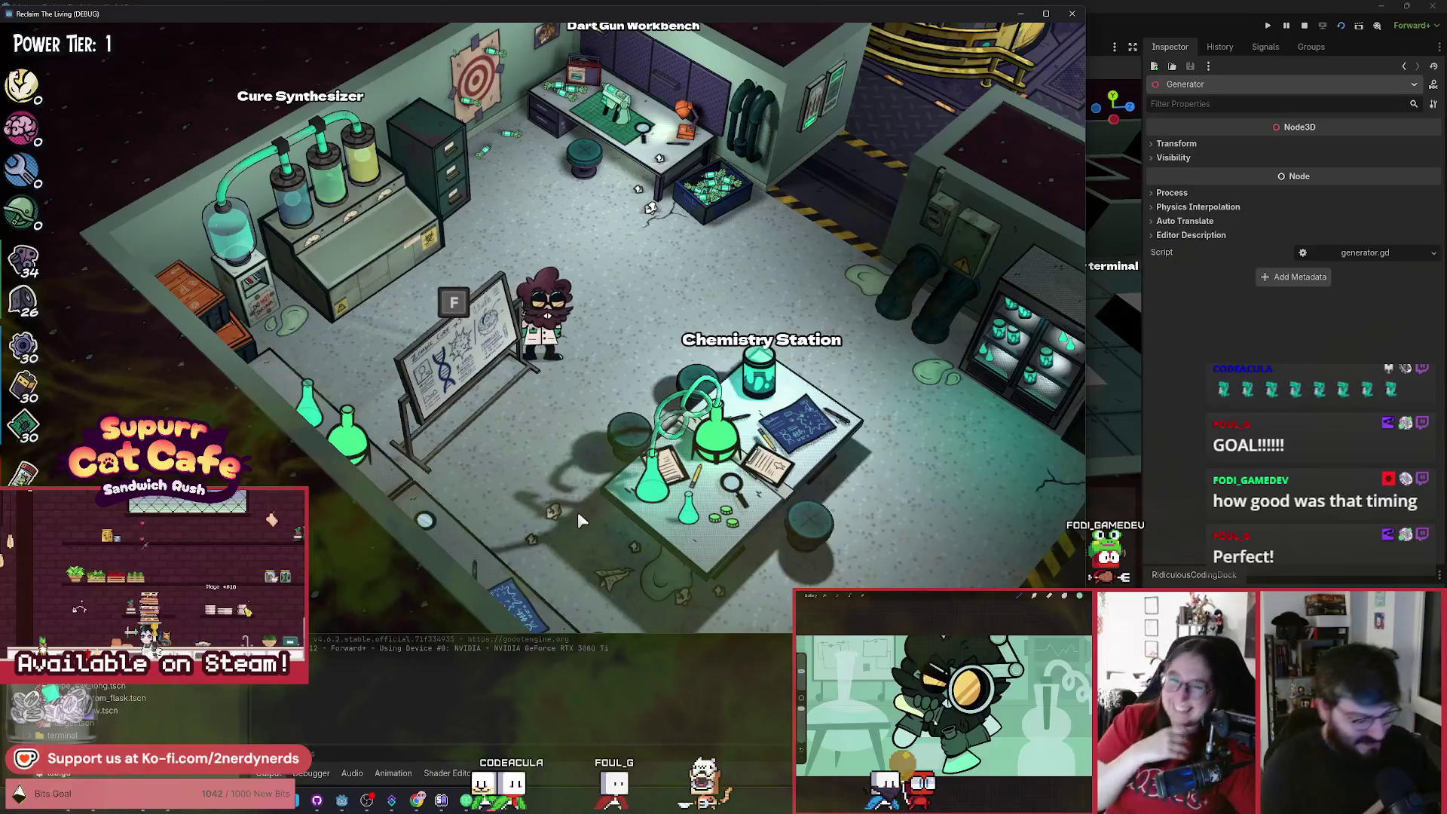
pyautogui.press('f')
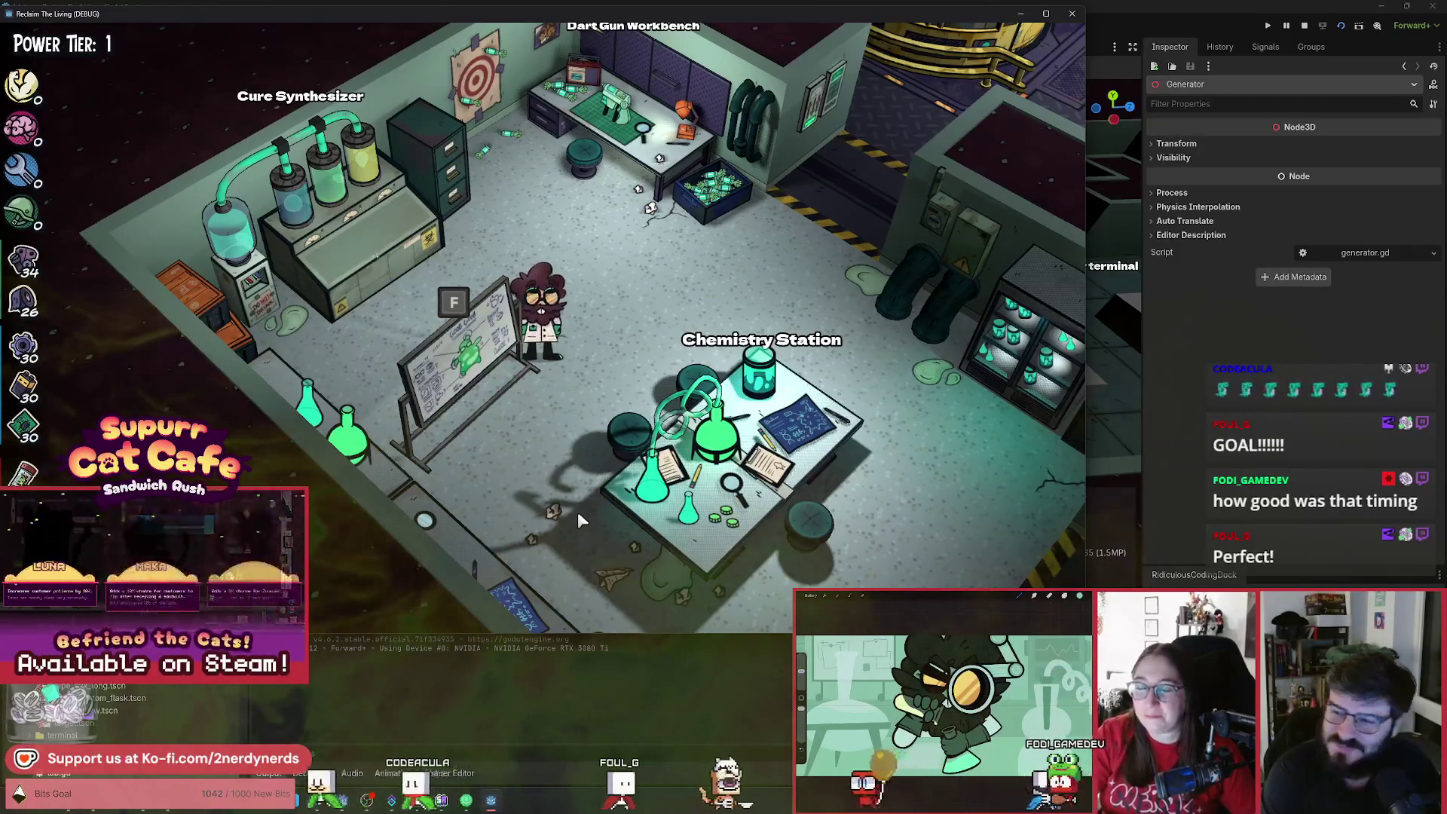
# Walk across the lab and corridor to the Generator and view its build options.
pyautogui.press('d')
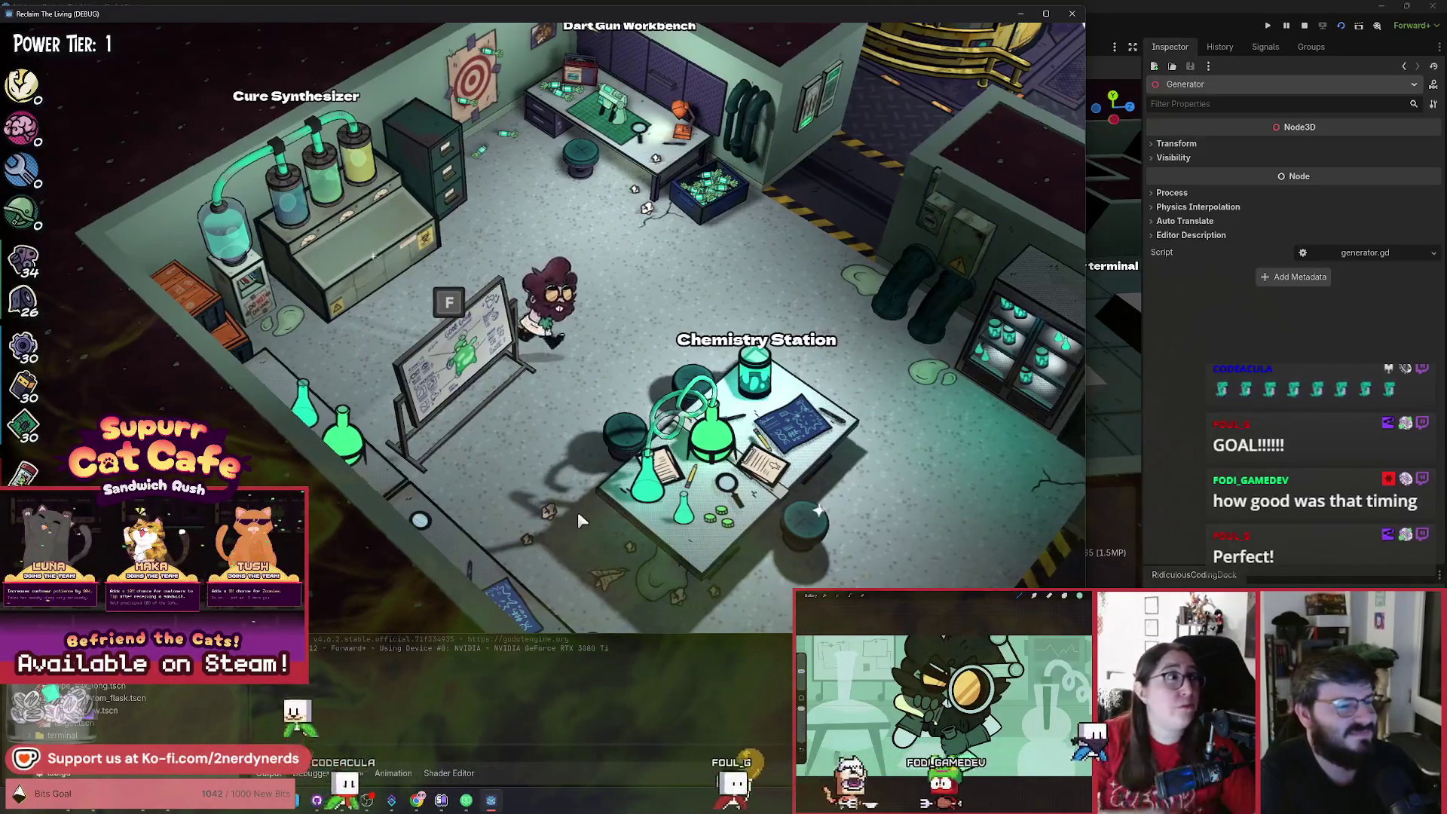
pyautogui.press('d')
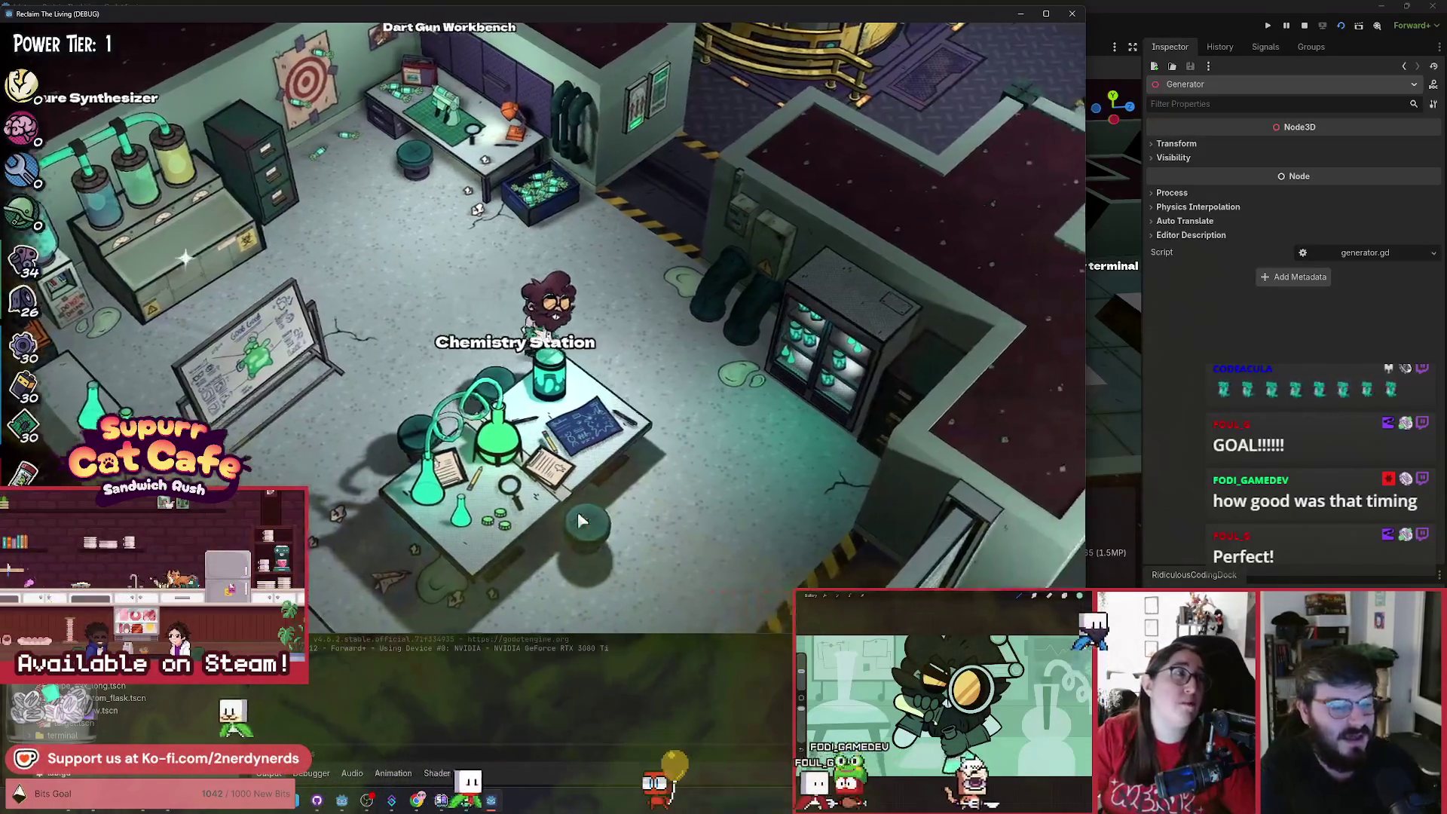
pyautogui.press('s')
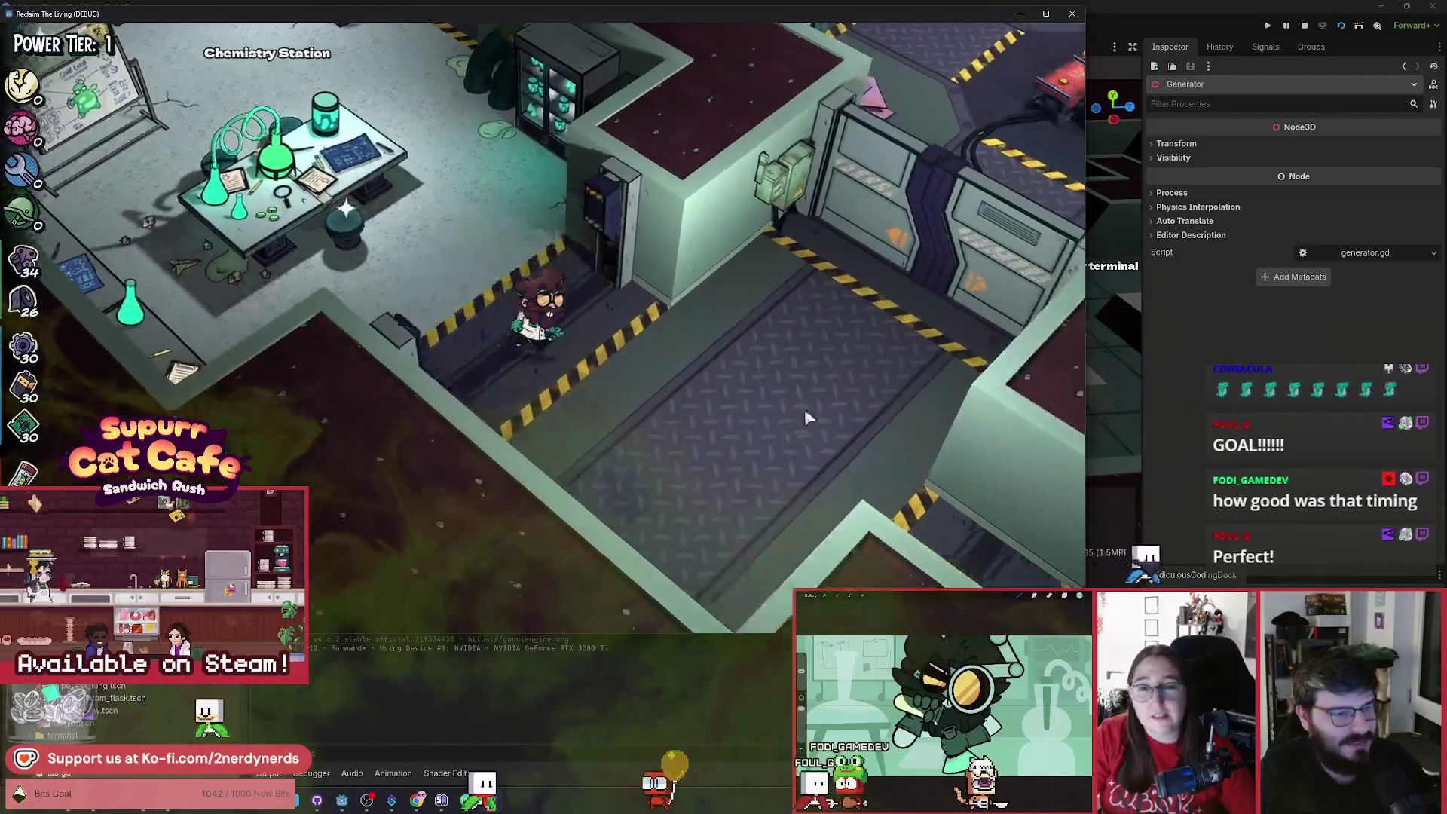
pyautogui.press('w')
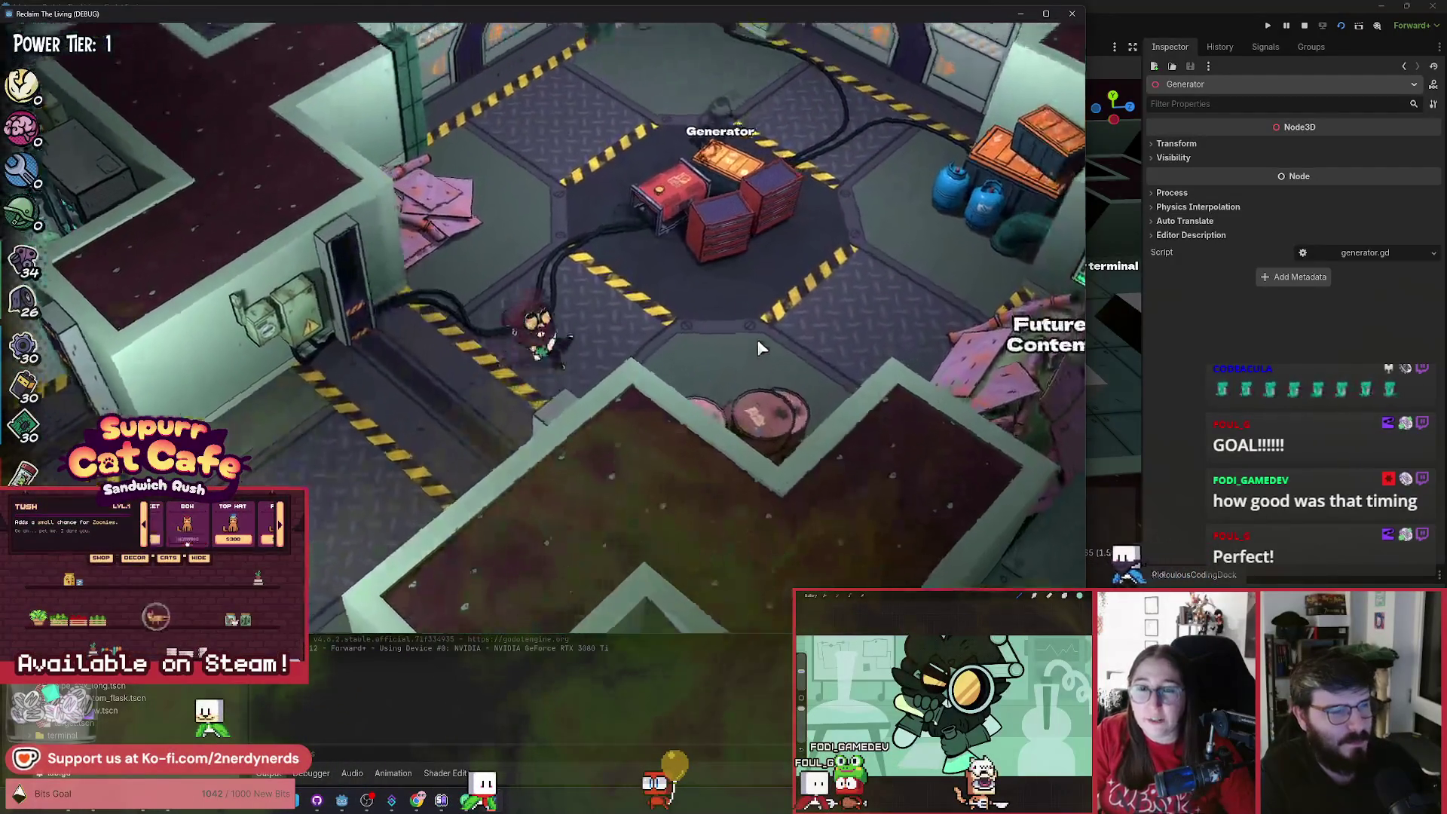
pyautogui.press('w')
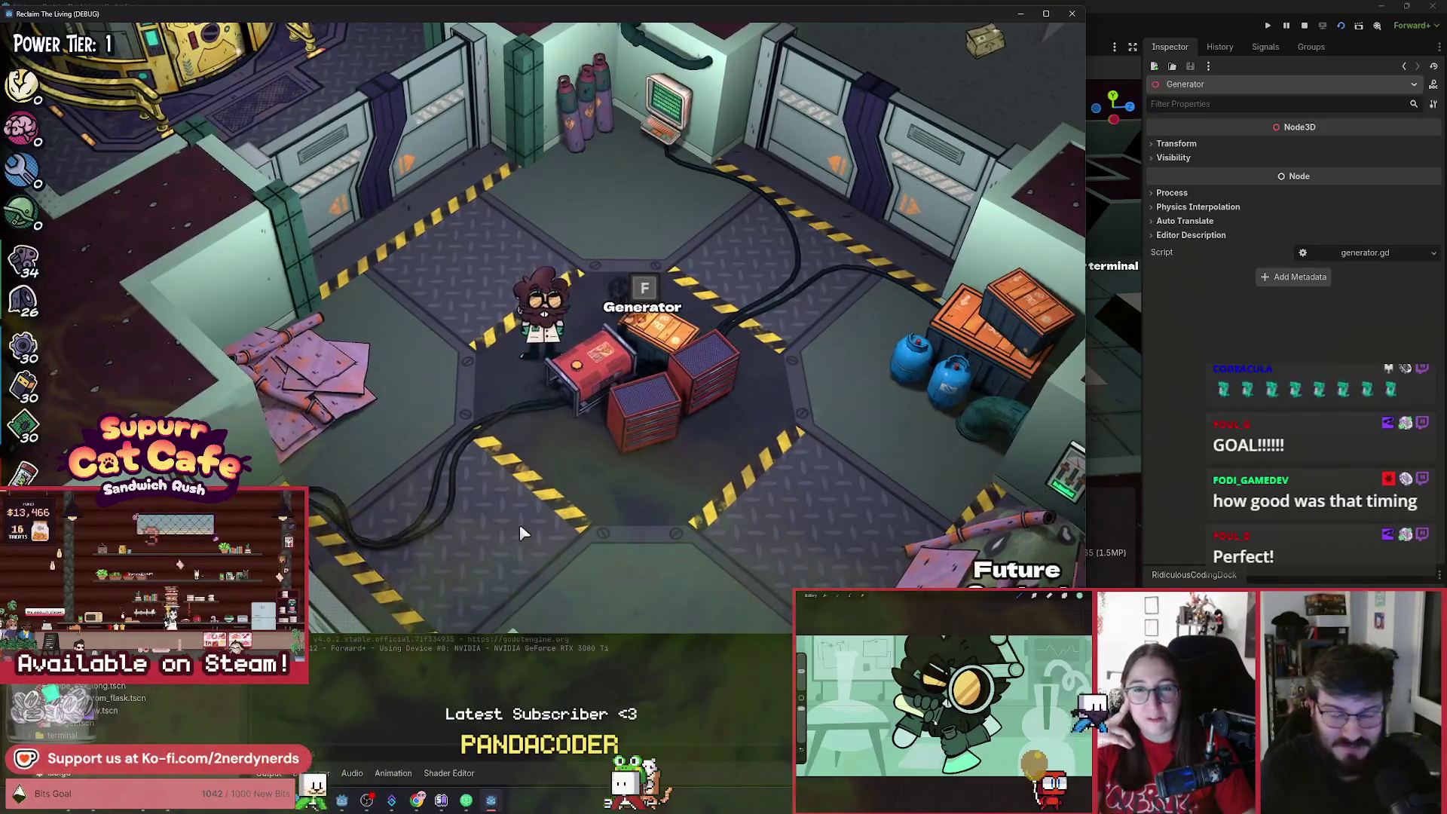
pyautogui.press('f')
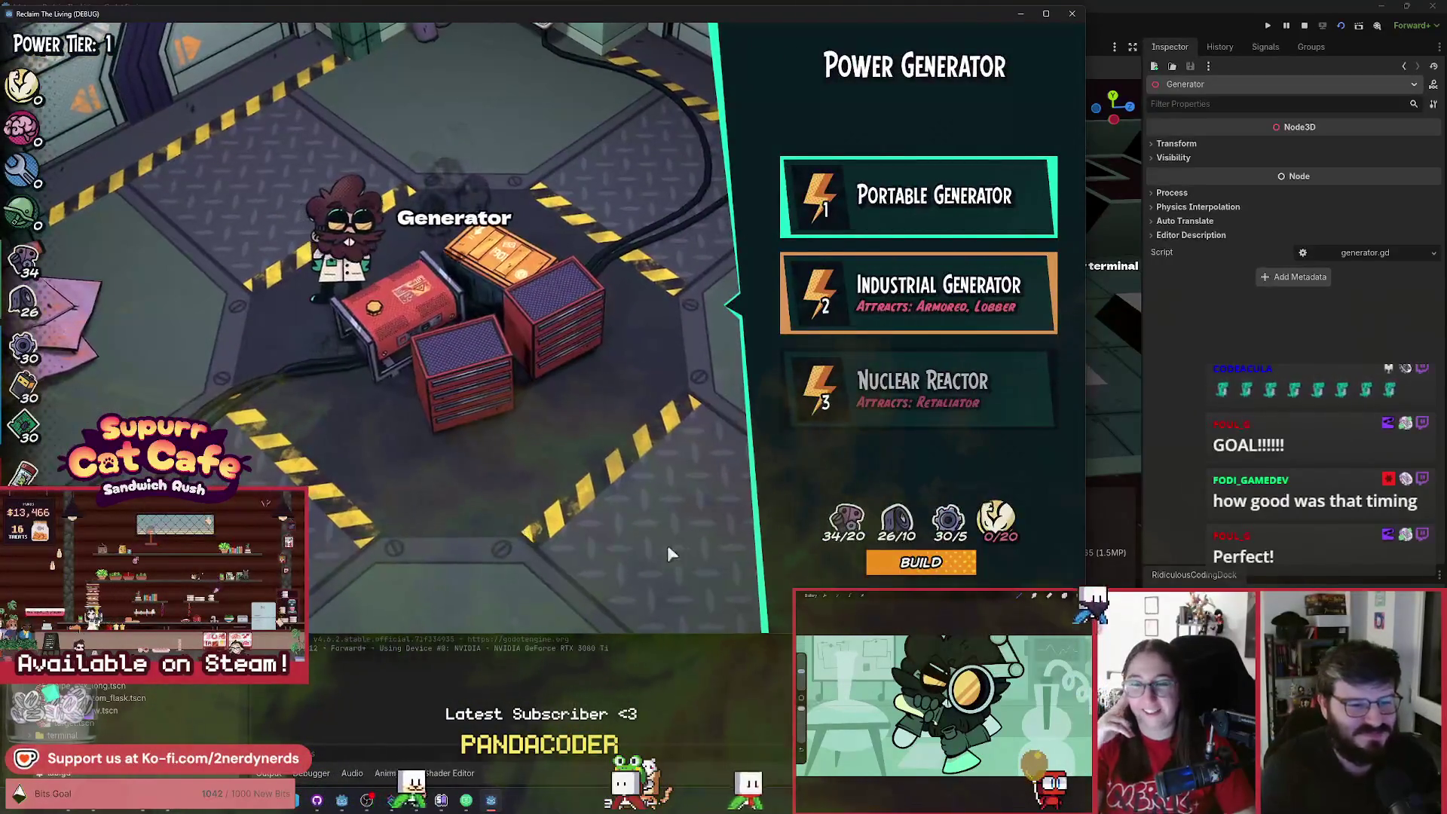
# Add extra items and nerds from the debug panel, then refresh the build menu.
pyautogui.press('F1')
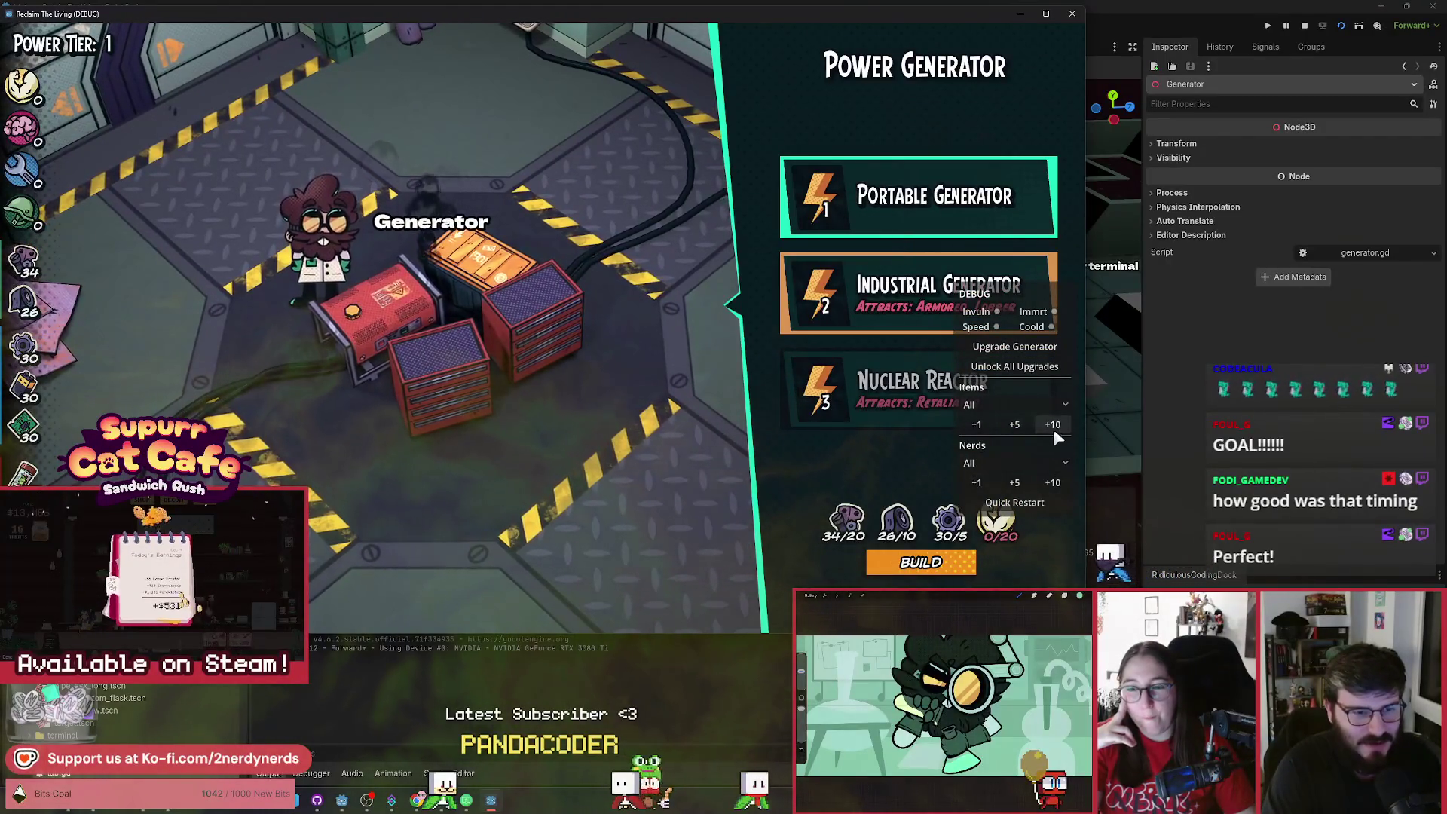
pyautogui.doubleClick(1052, 426)
pyautogui.doubleClick(1052, 427)
pyautogui.doubleClick(1053, 482)
pyautogui.doubleClick(1052, 482)
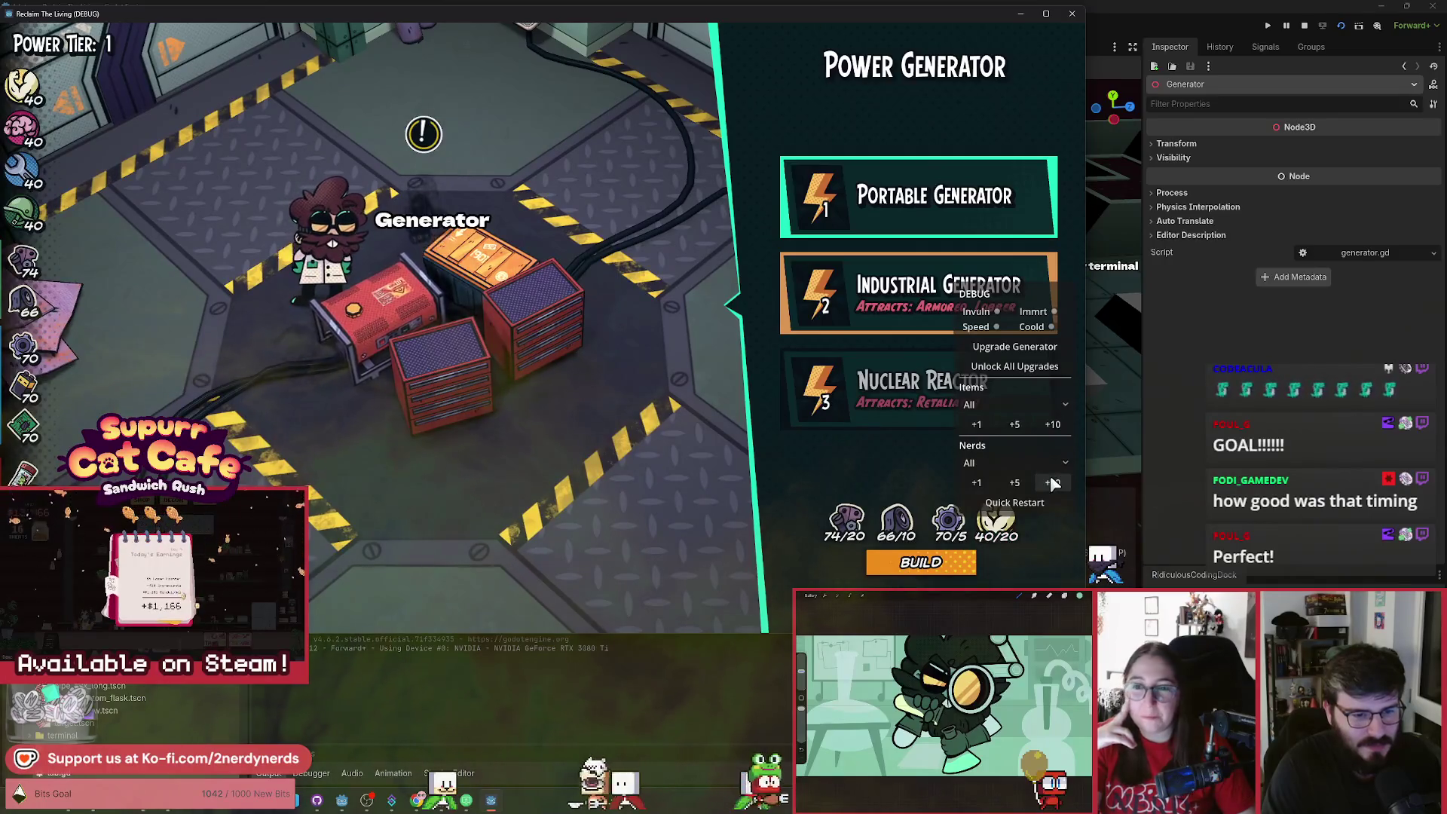
pyautogui.press('Escape')
pyautogui.press('f')
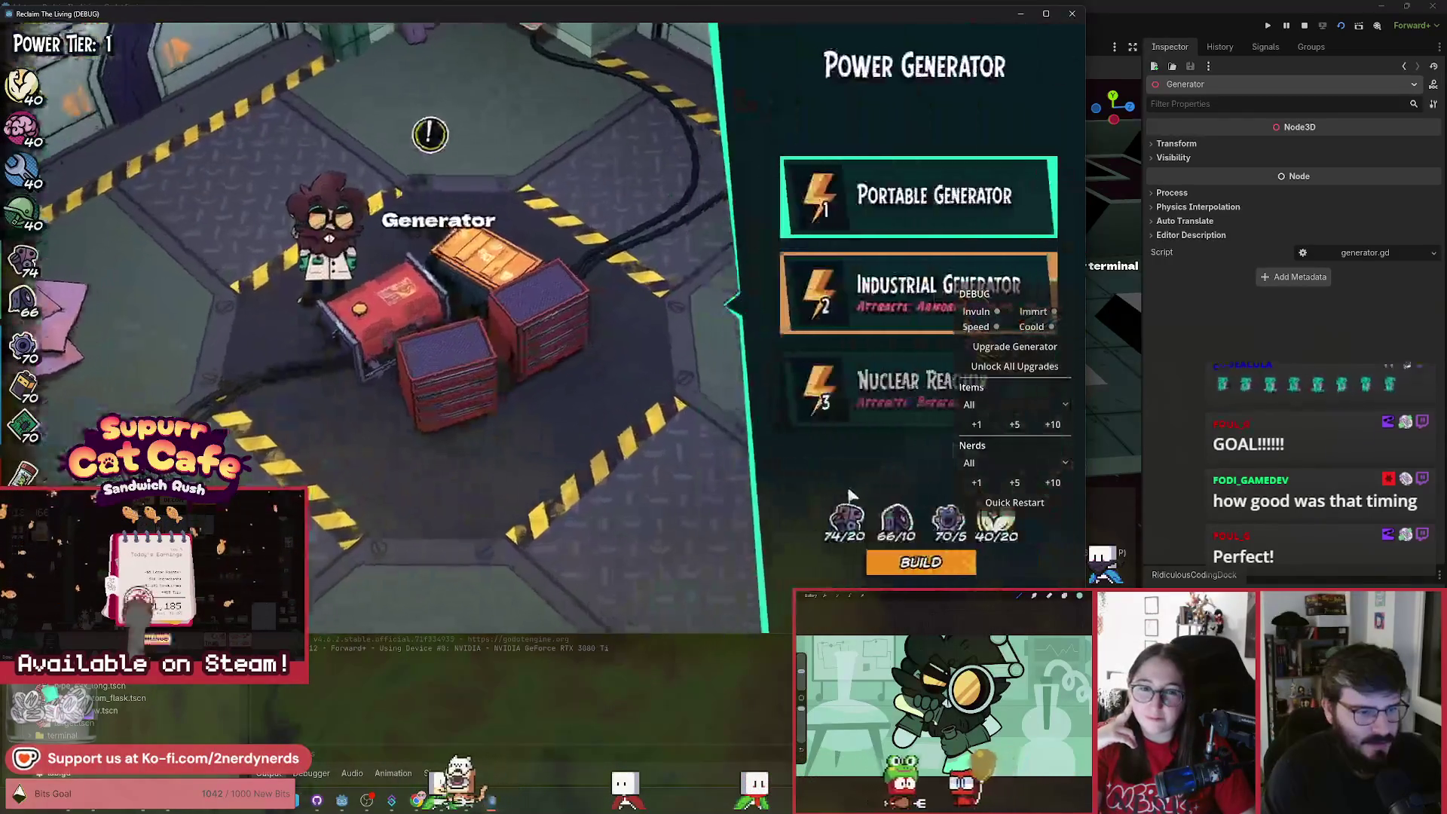
pyautogui.press('F1')
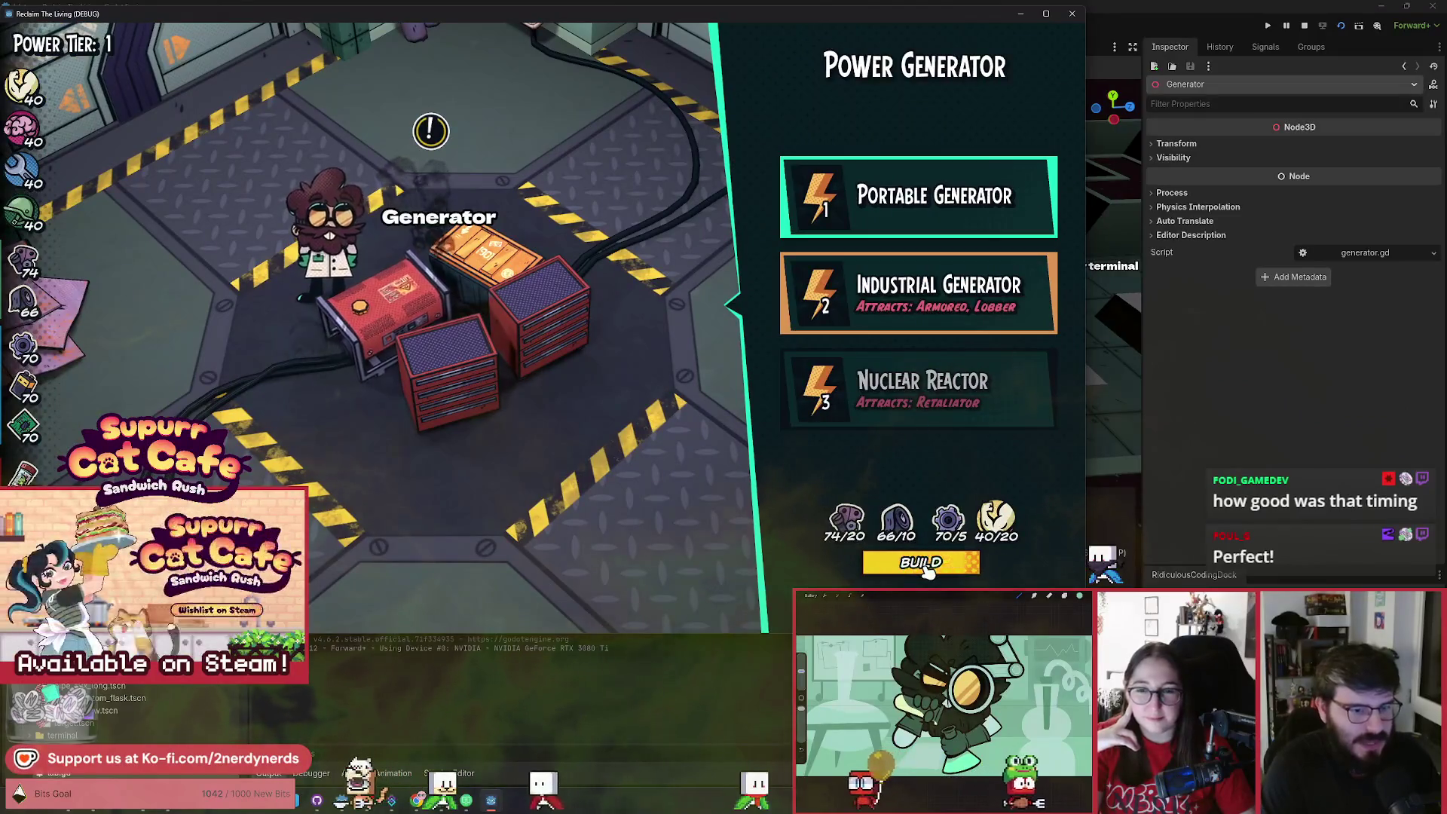
# Build the Industrial Generator through its timing prompts, raising Power Tier to 2.
pyautogui.click(926, 569)
pyautogui.press('space')
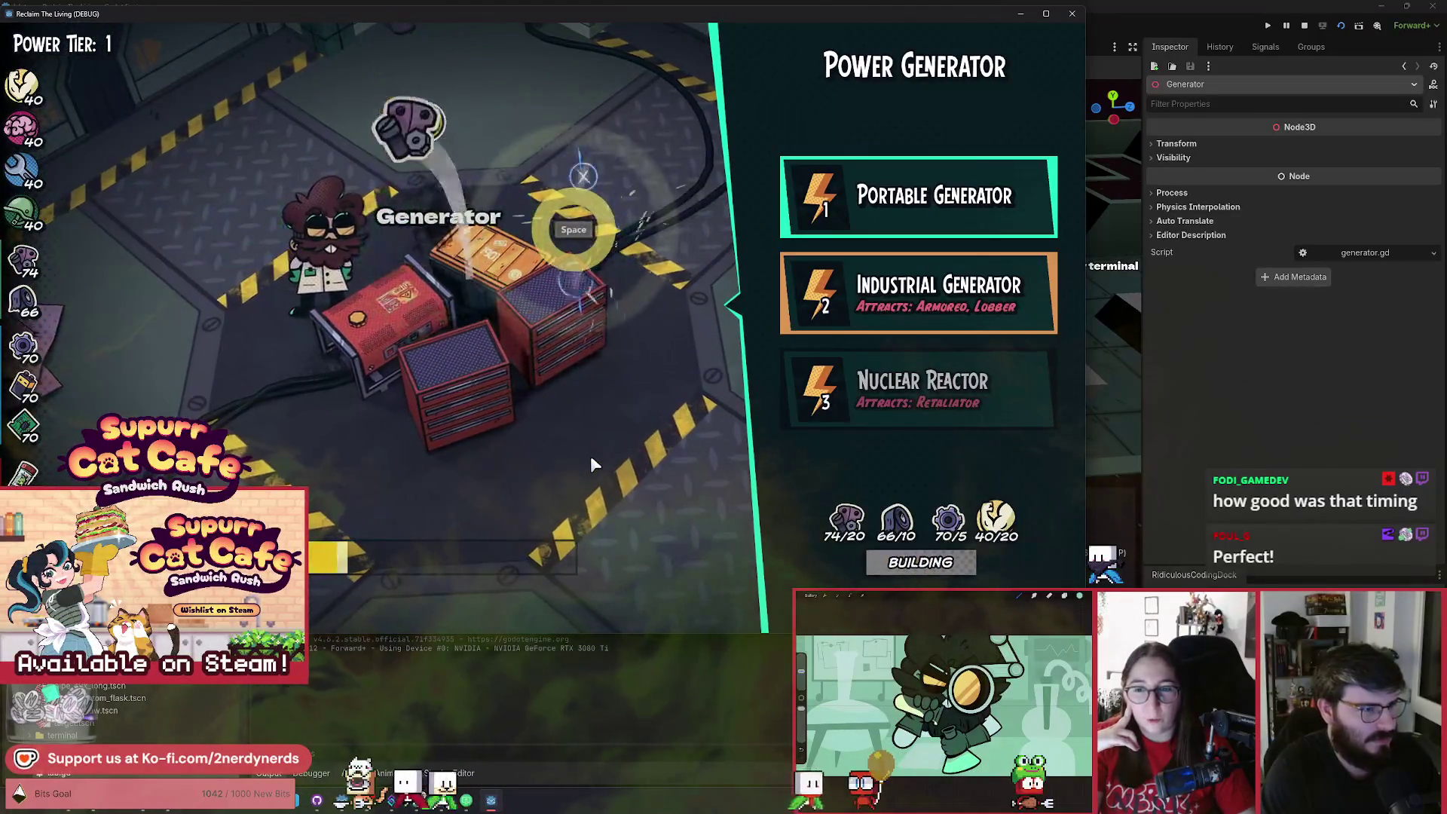
pyautogui.press('space')
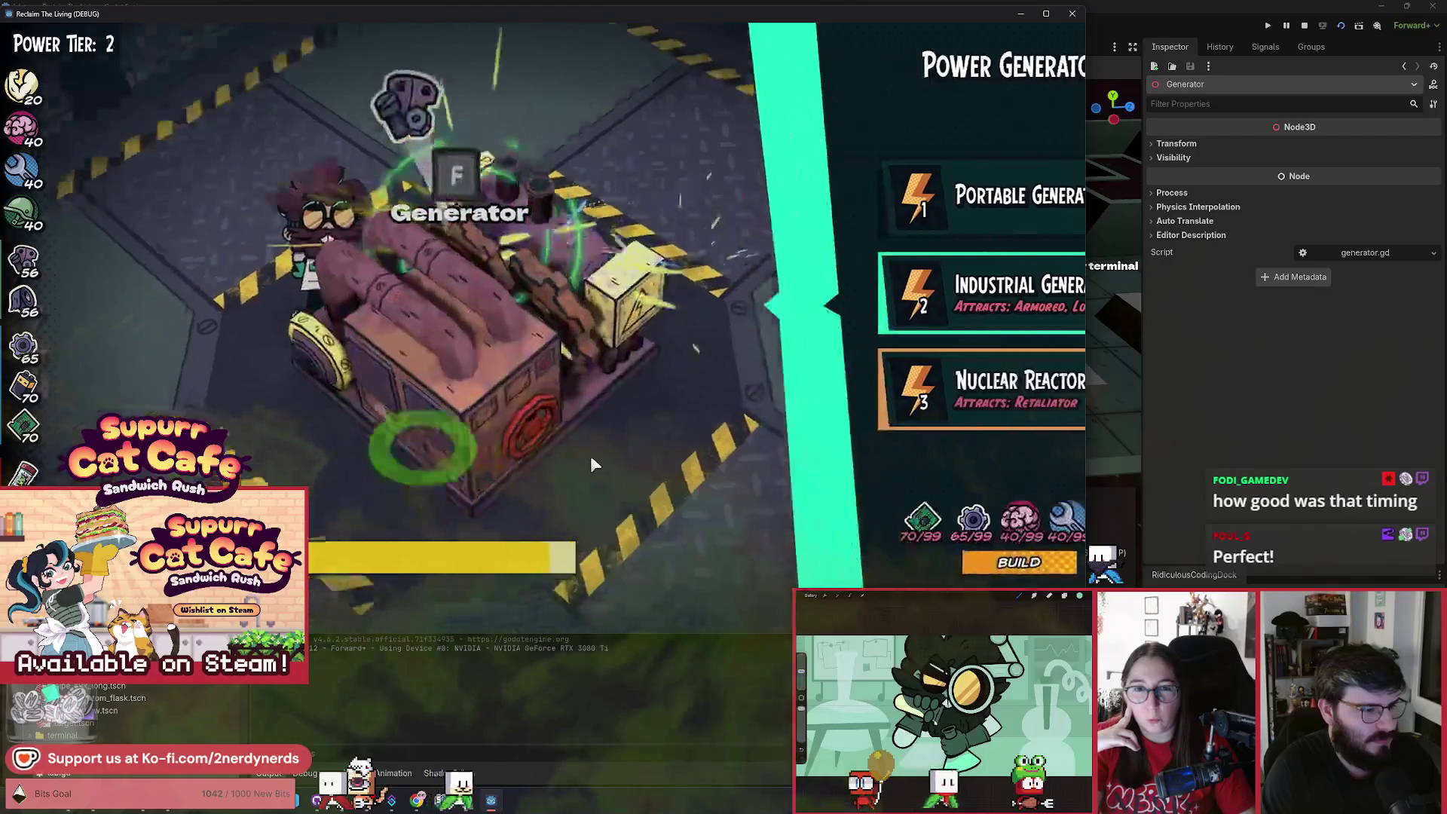
pyautogui.press('a')
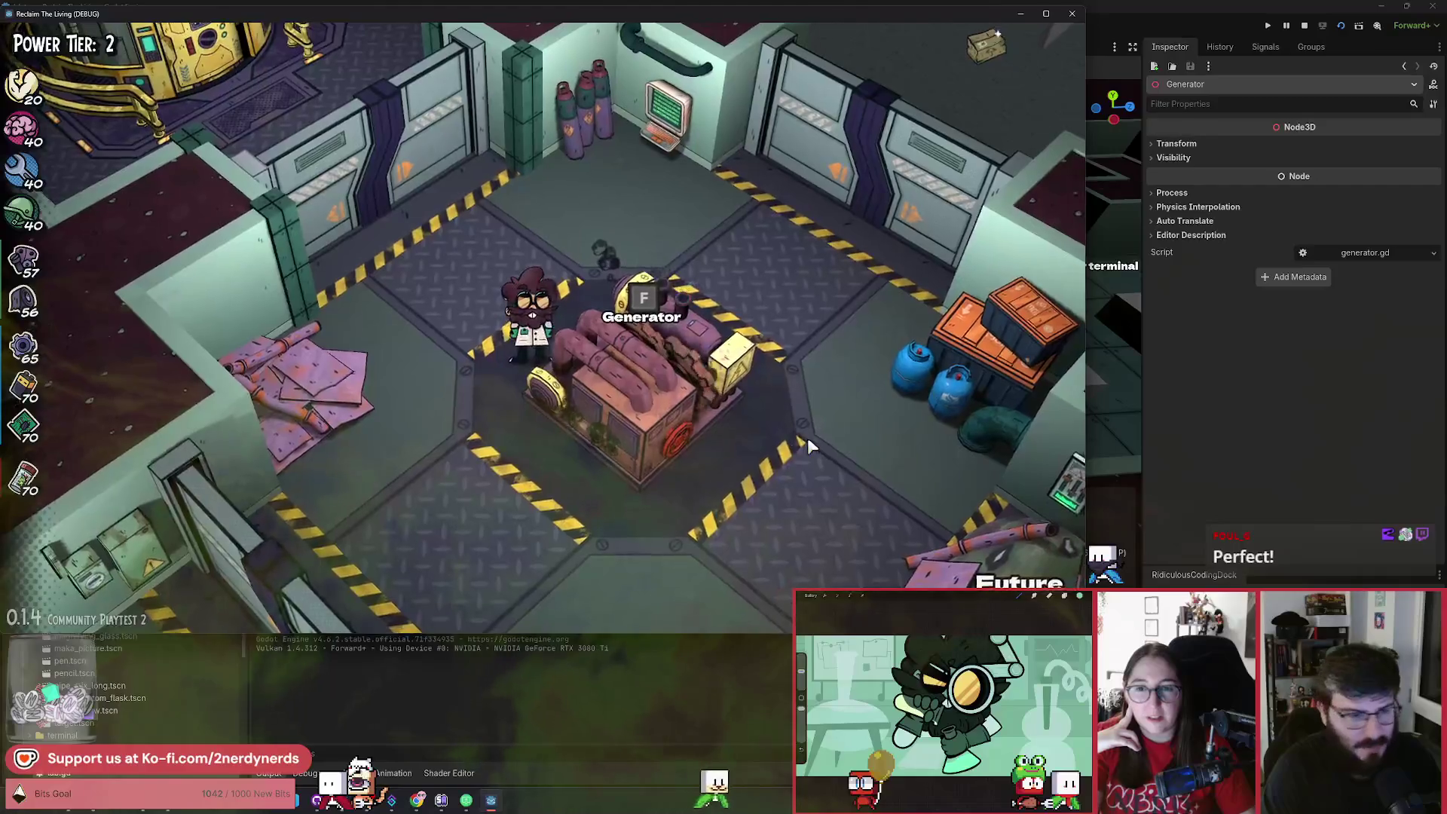
pyautogui.press('f')
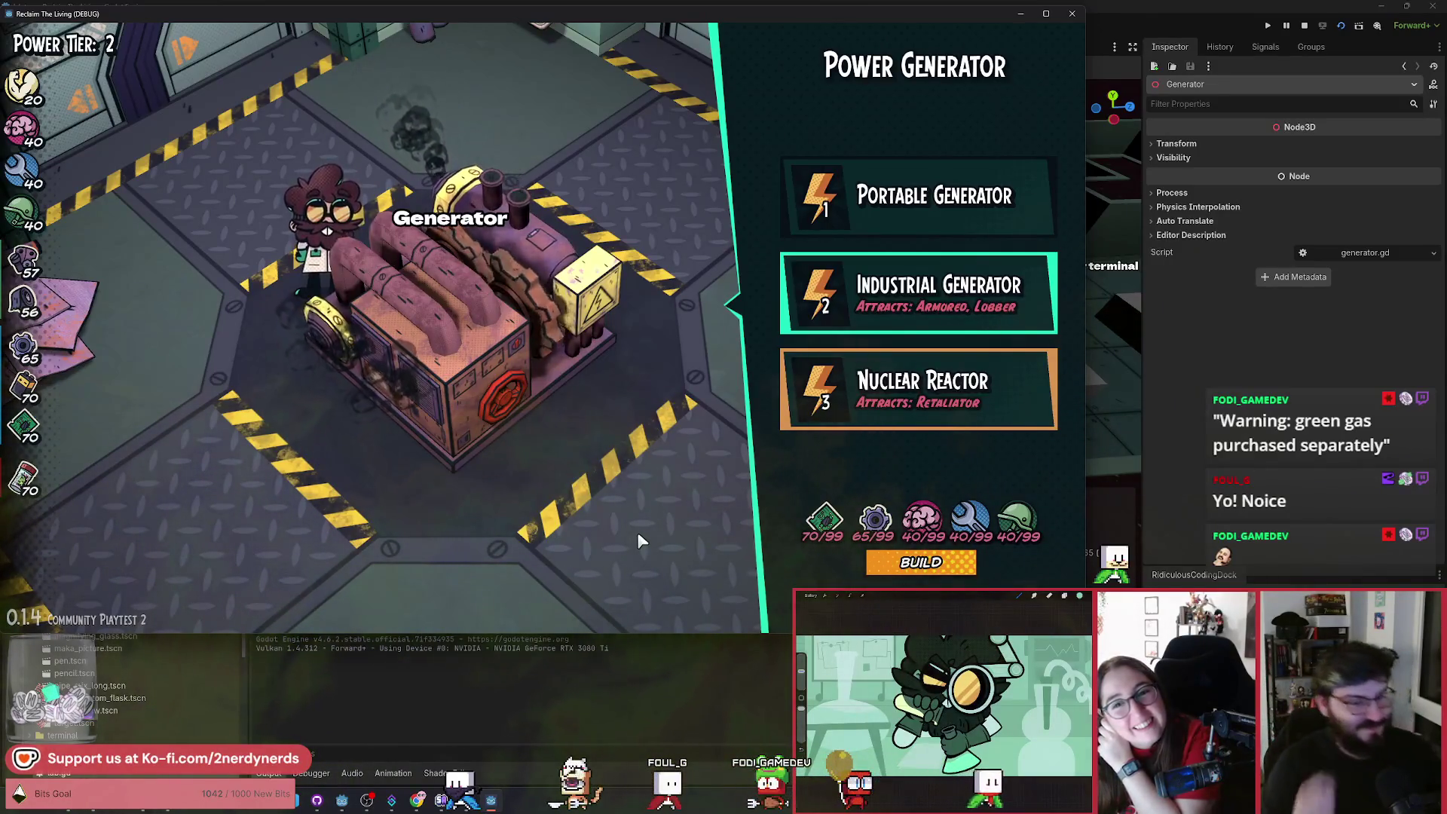
pyautogui.press('Escape')
pyautogui.press('f')
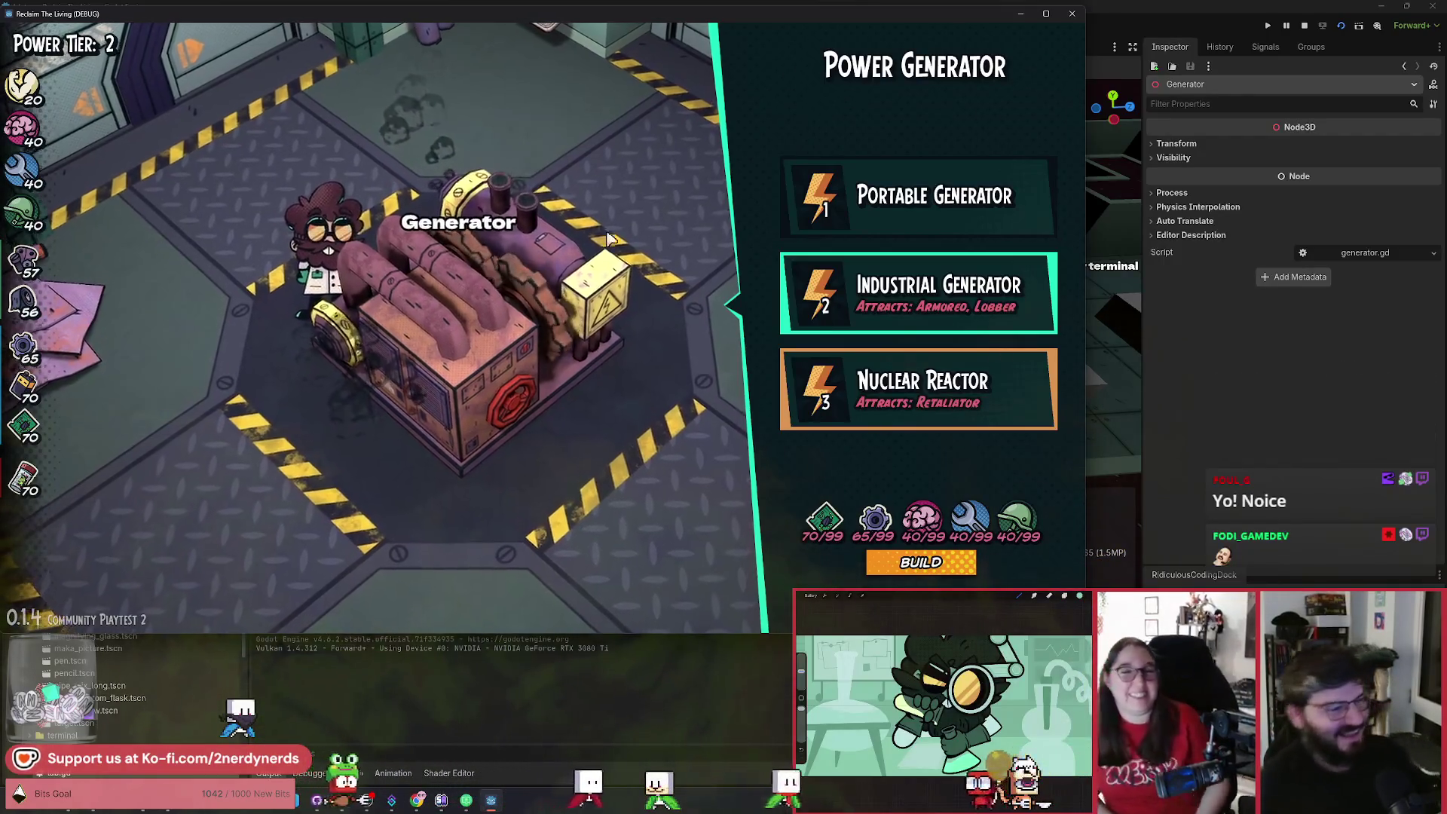
pyautogui.click(529, 342)
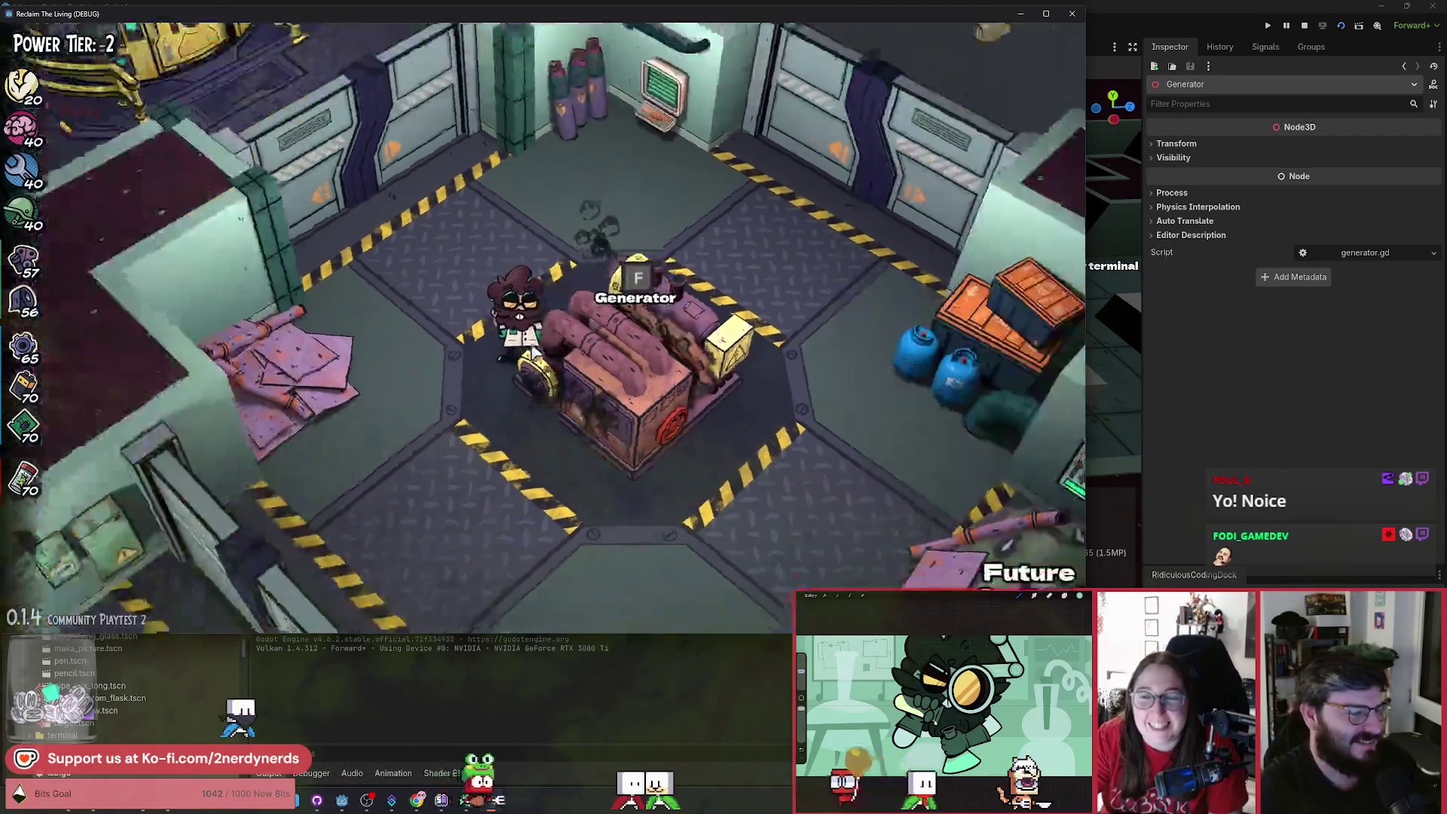
pyautogui.press('s')
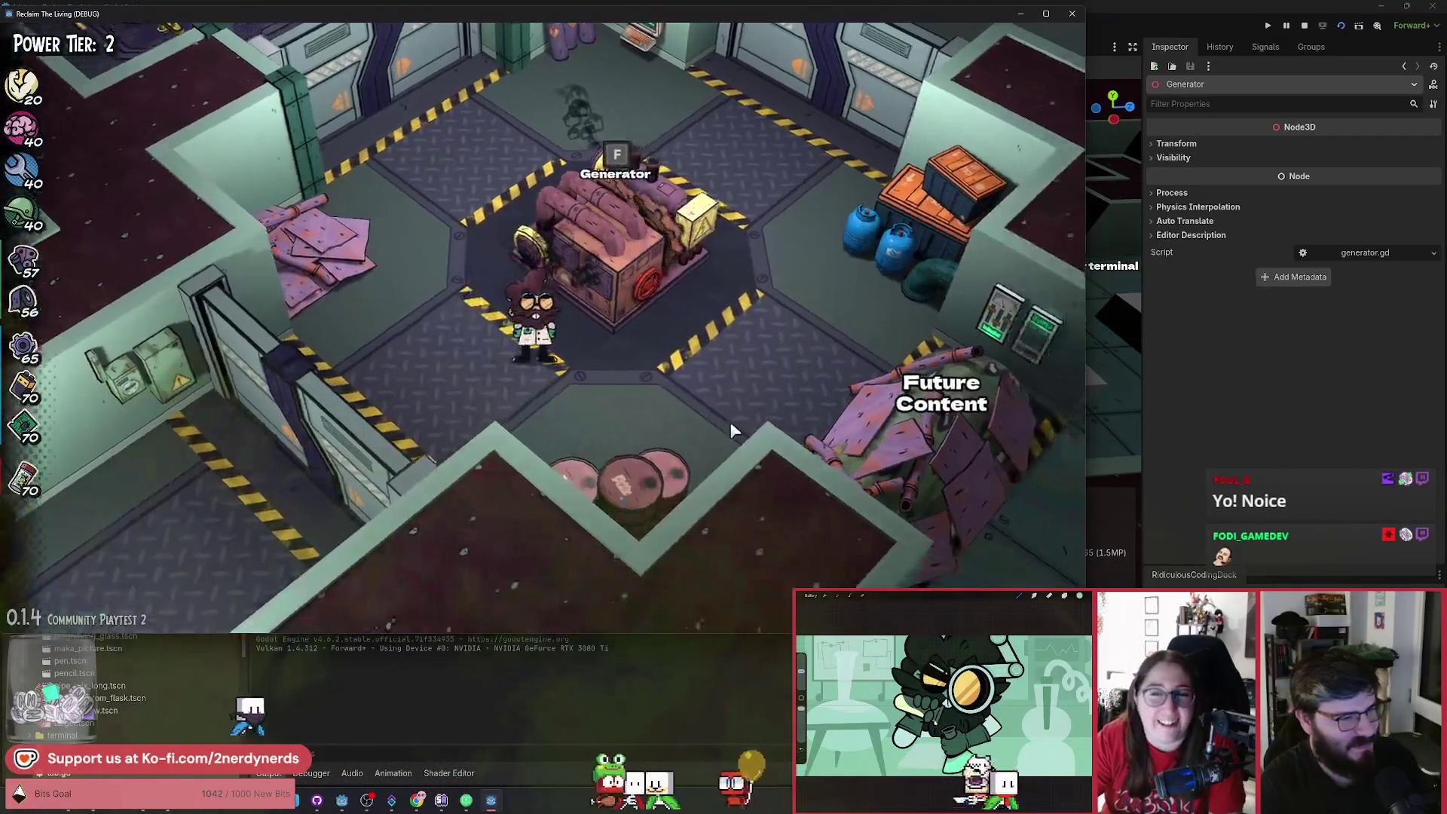
pyautogui.click(575, 382)
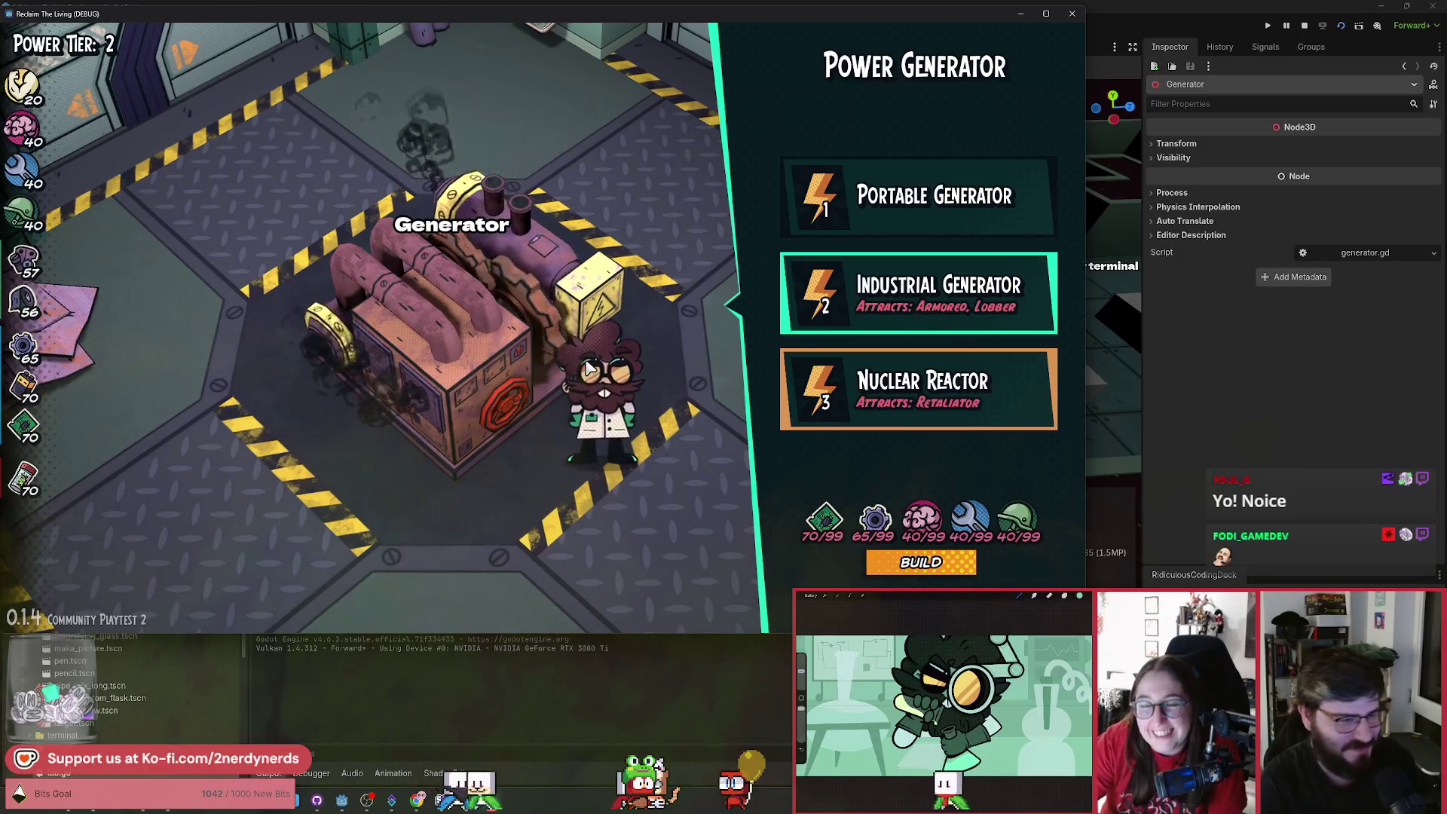
pyautogui.press('Escape')
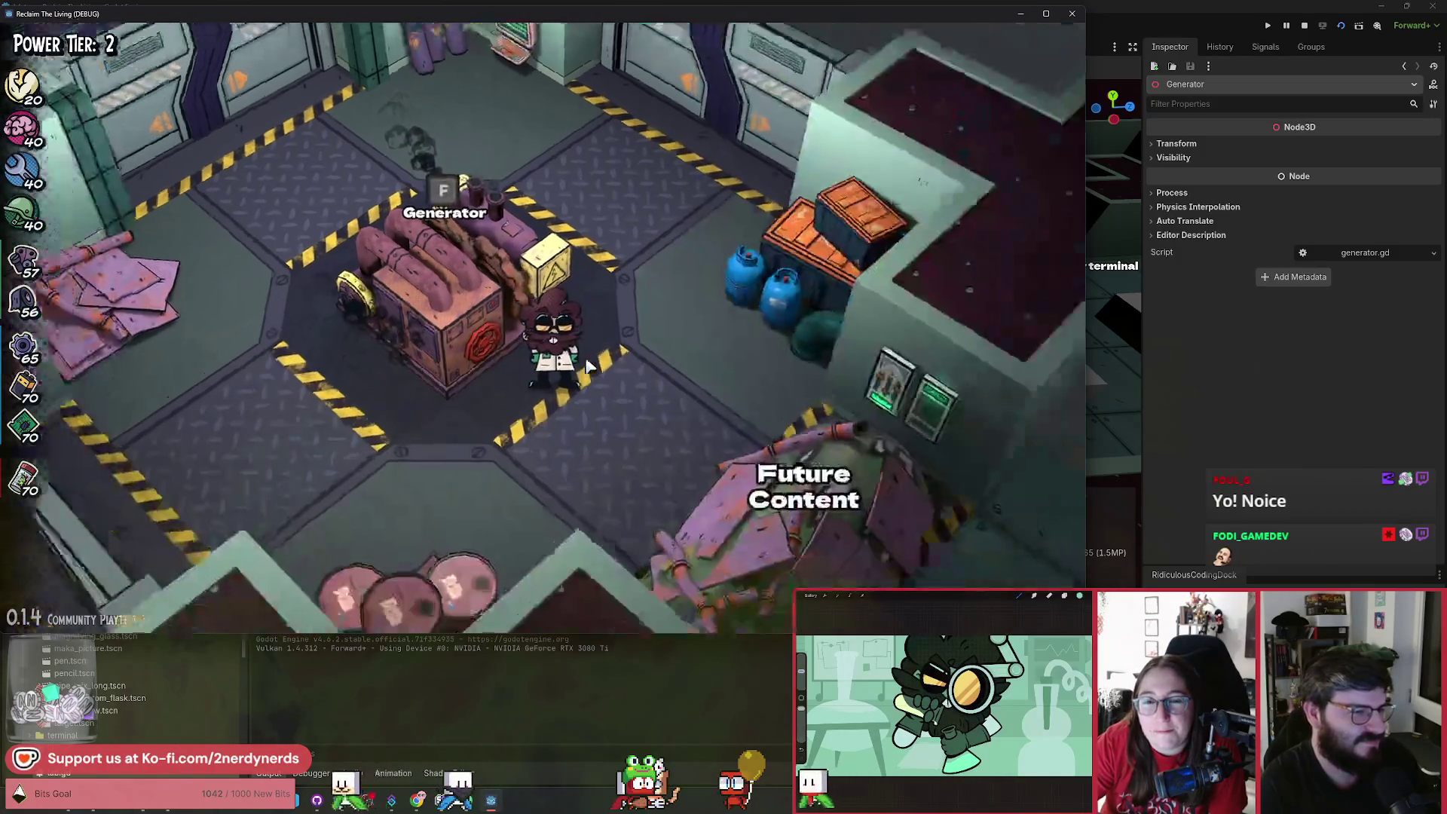
pyautogui.press('a')
pyautogui.press('f')
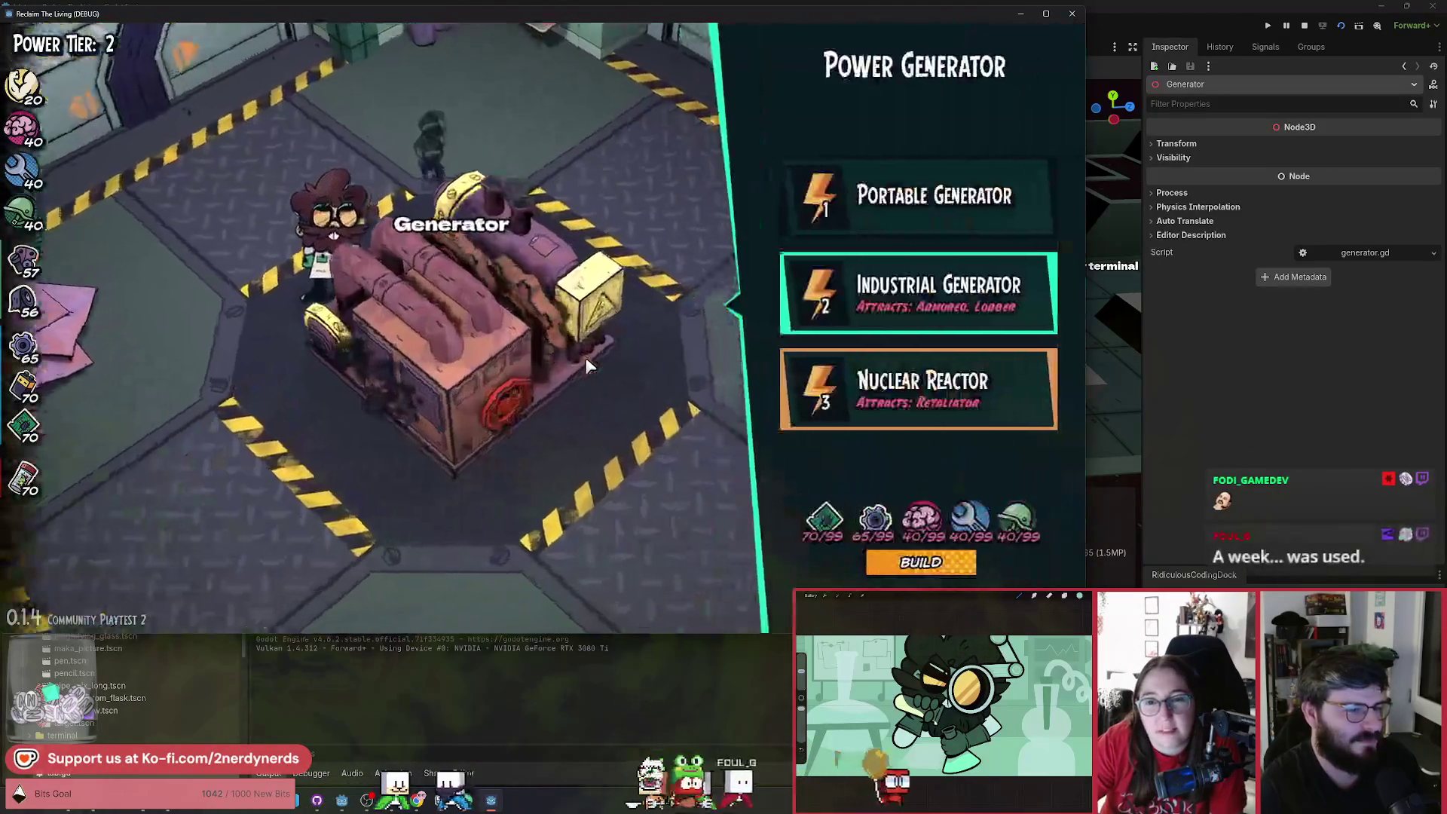
pyautogui.hotkey('alt', 'Tab')
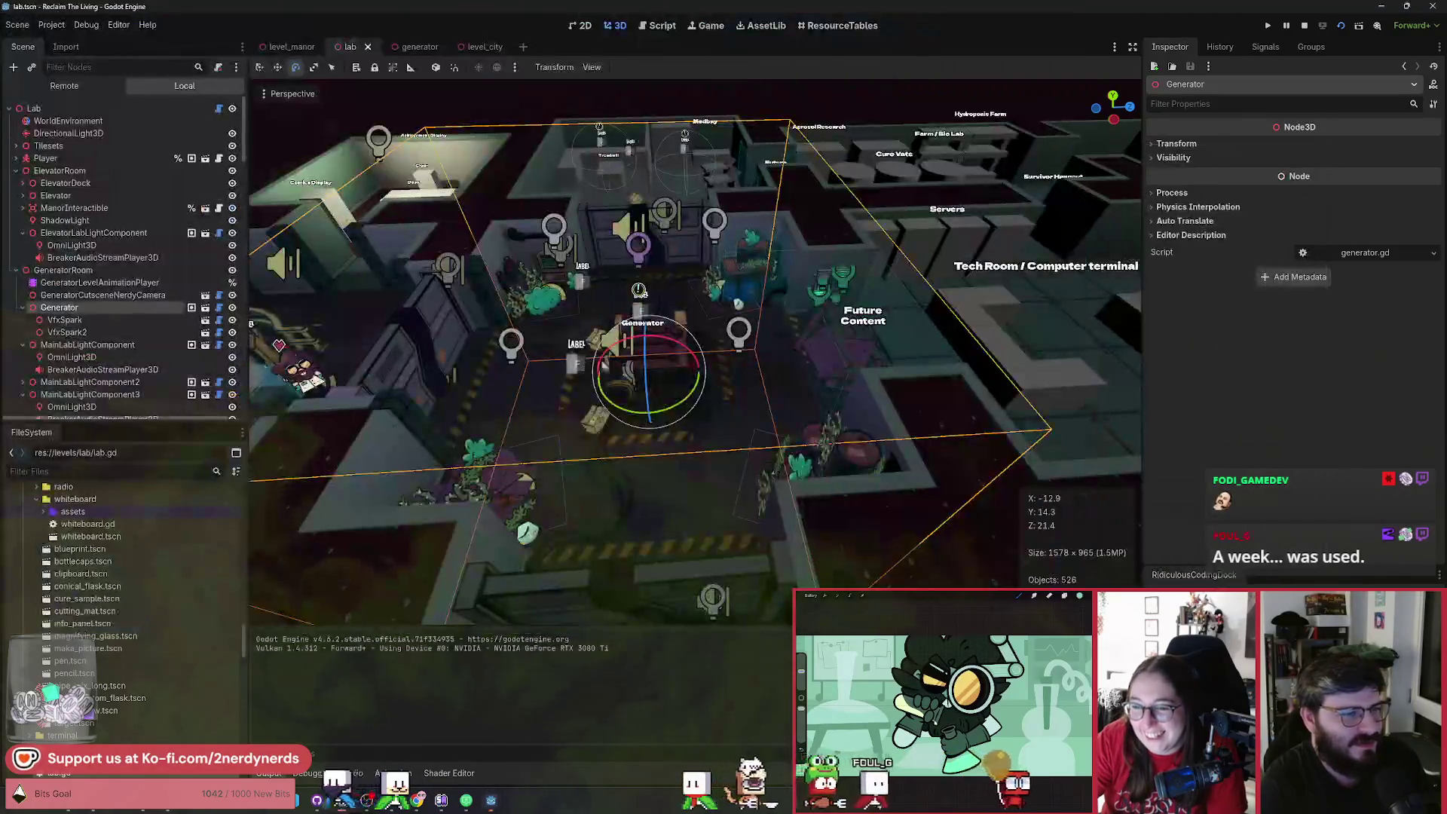
# Open generator.tscn in Godot and orbit and zoom around the Level2 generator's gears.
pyautogui.click(416, 49)
pyautogui.moveTo(590, 300); pyautogui.dragTo(433, 271)
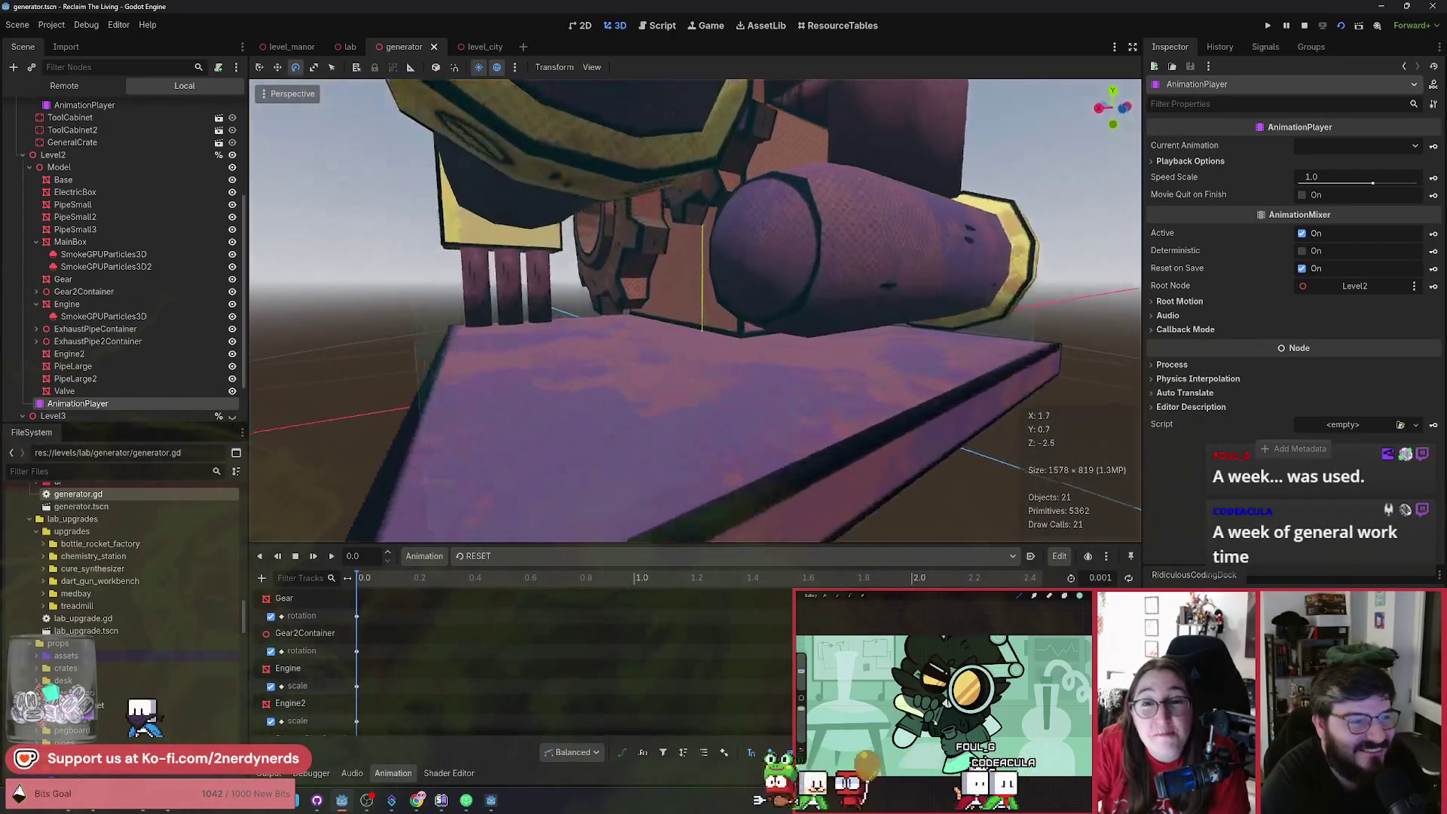
pyautogui.moveTo(433, 271); pyautogui.dragTo(396, 264)
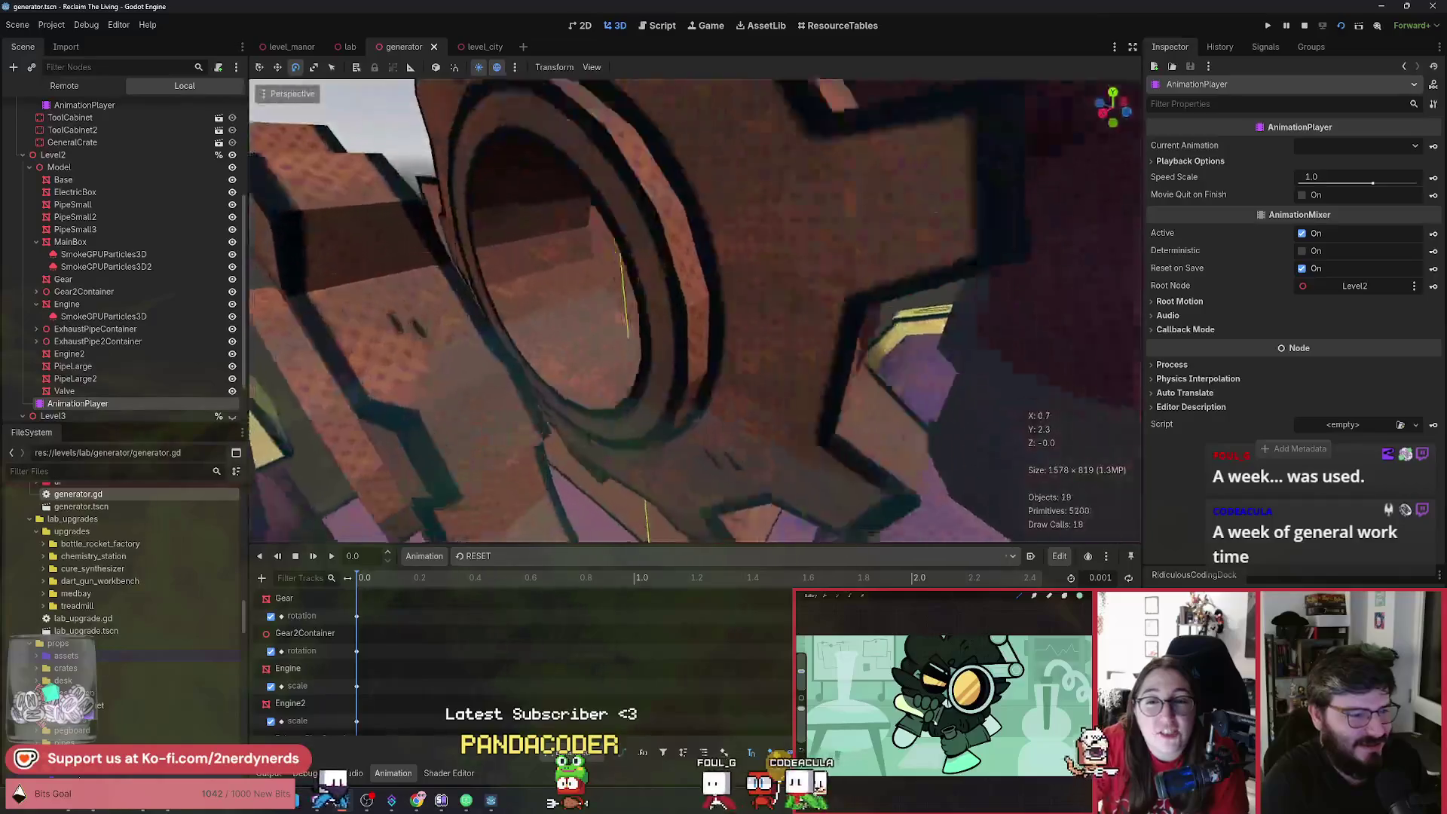
pyautogui.moveTo(395, 263); pyautogui.dragTo(388, 262)
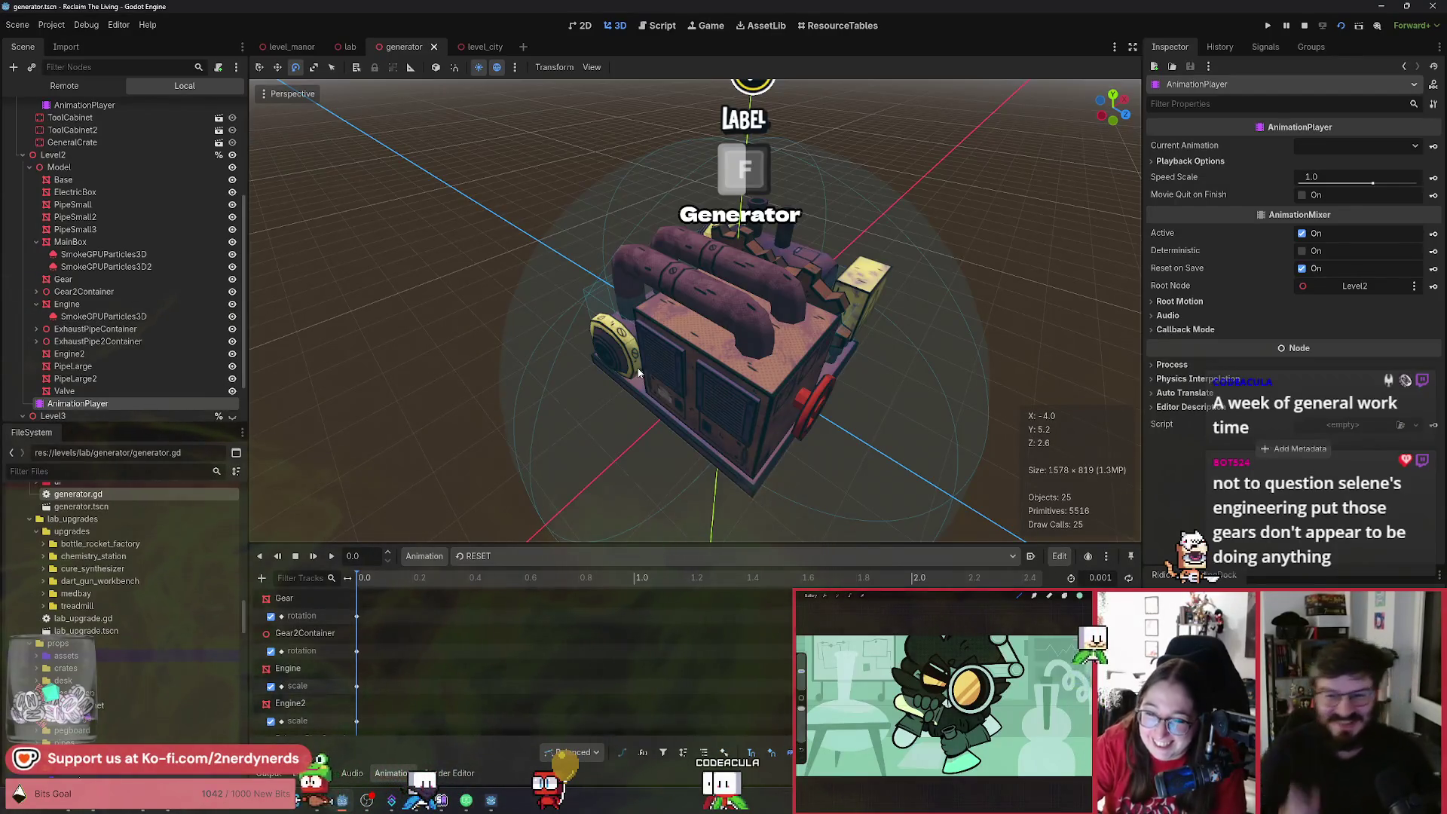
pyautogui.scroll(5, 712, 357)
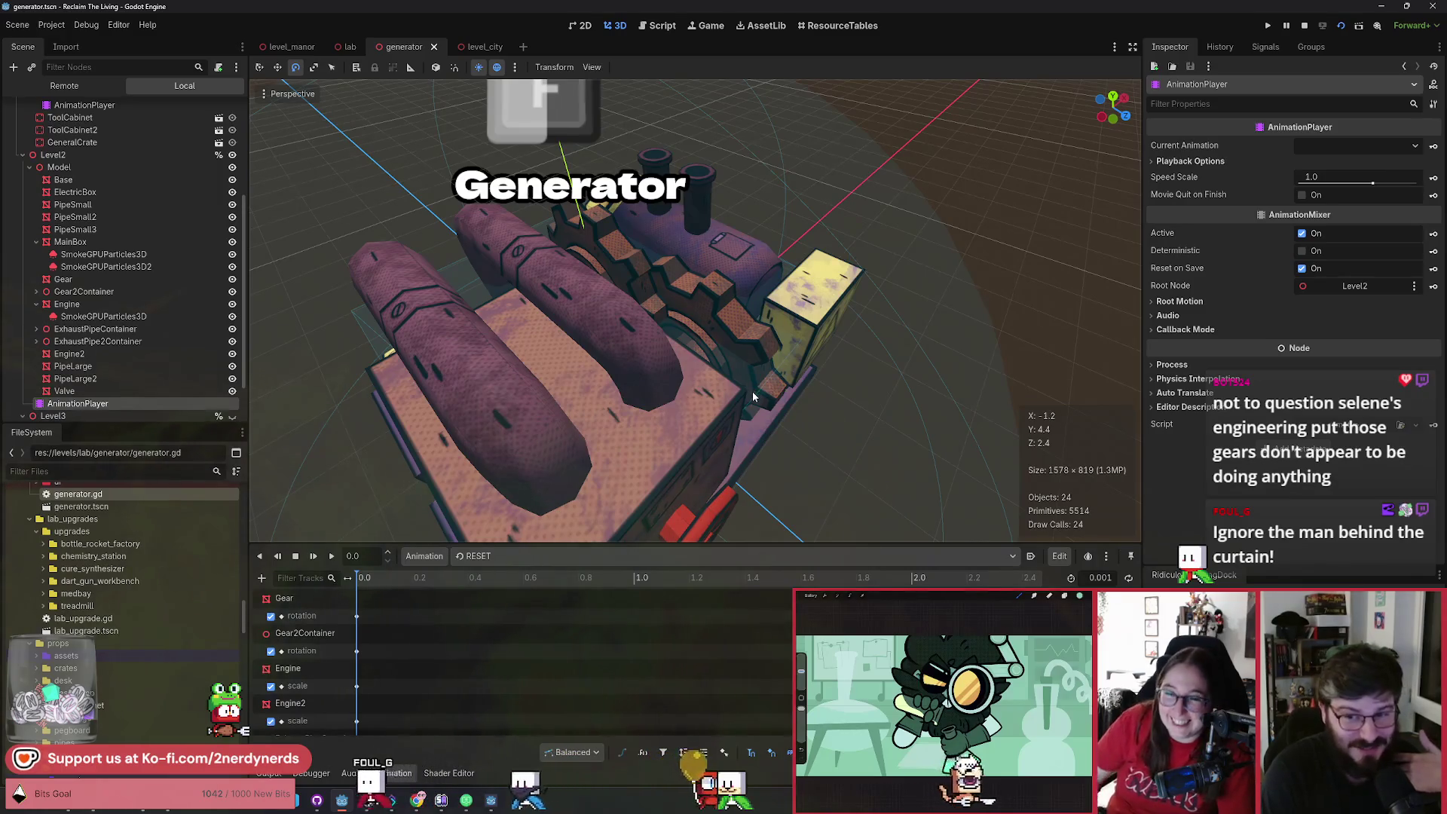
pyautogui.moveTo(752, 396)
pyautogui.mouseDown()
pyautogui.moveTo(690, 375)
pyautogui.moveTo(550, 269)
pyautogui.mouseUp()
pyautogui.hotkey('alt', 'Tab')
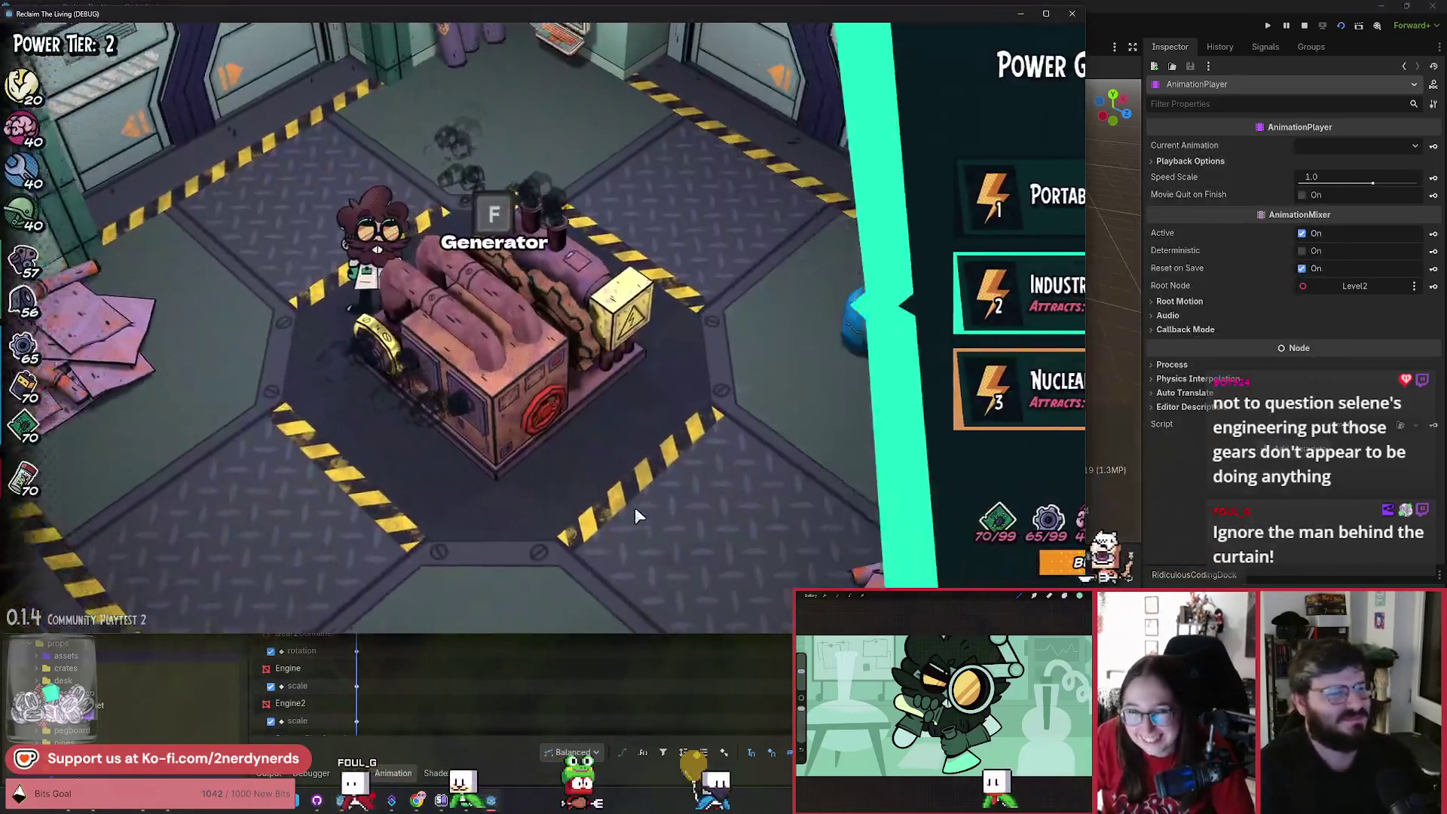
# Recheck the Power Generator build panel, then walk right toward Medbay and Future Content.
pyautogui.press('Escape')
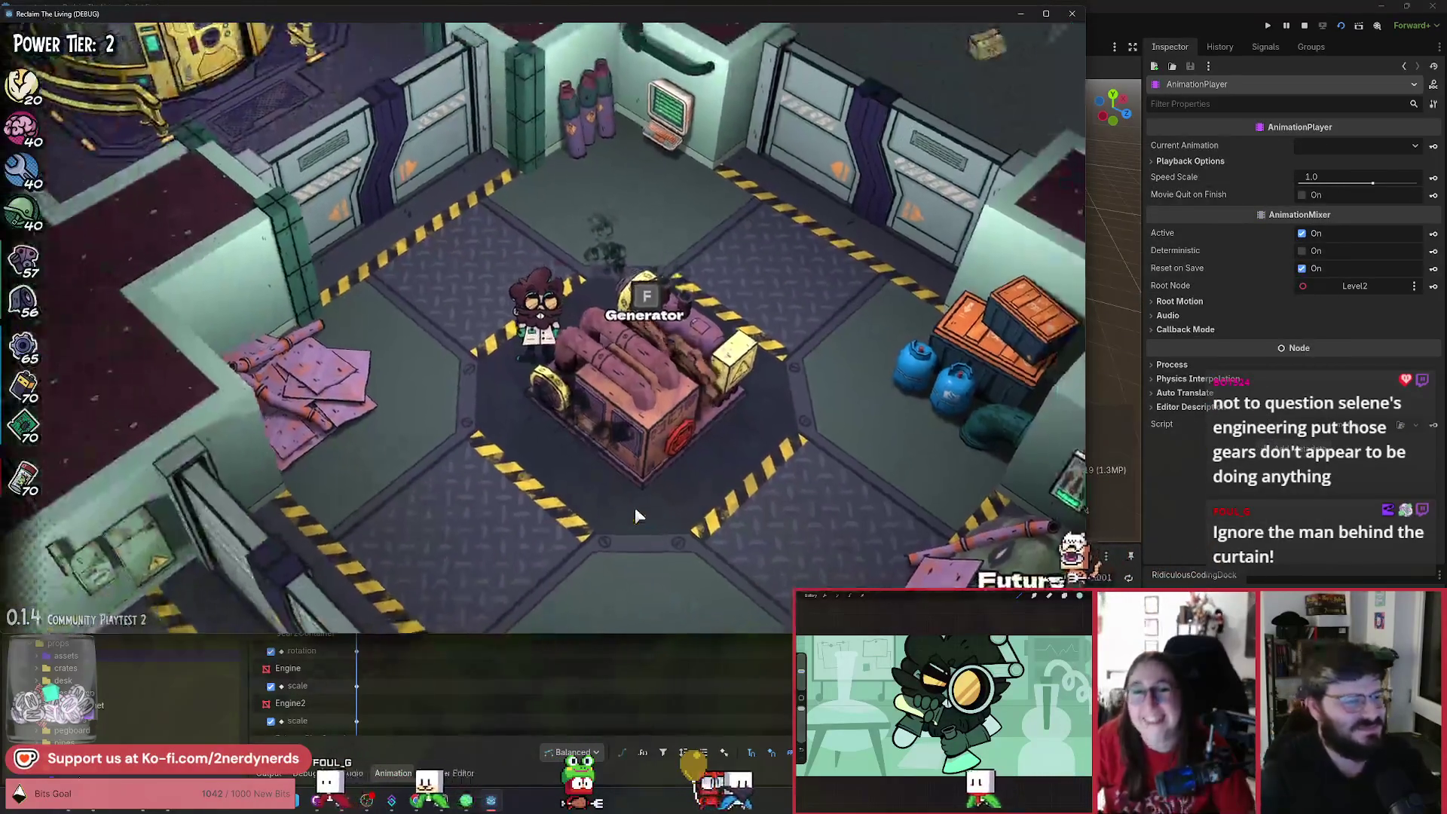
pyautogui.press('f')
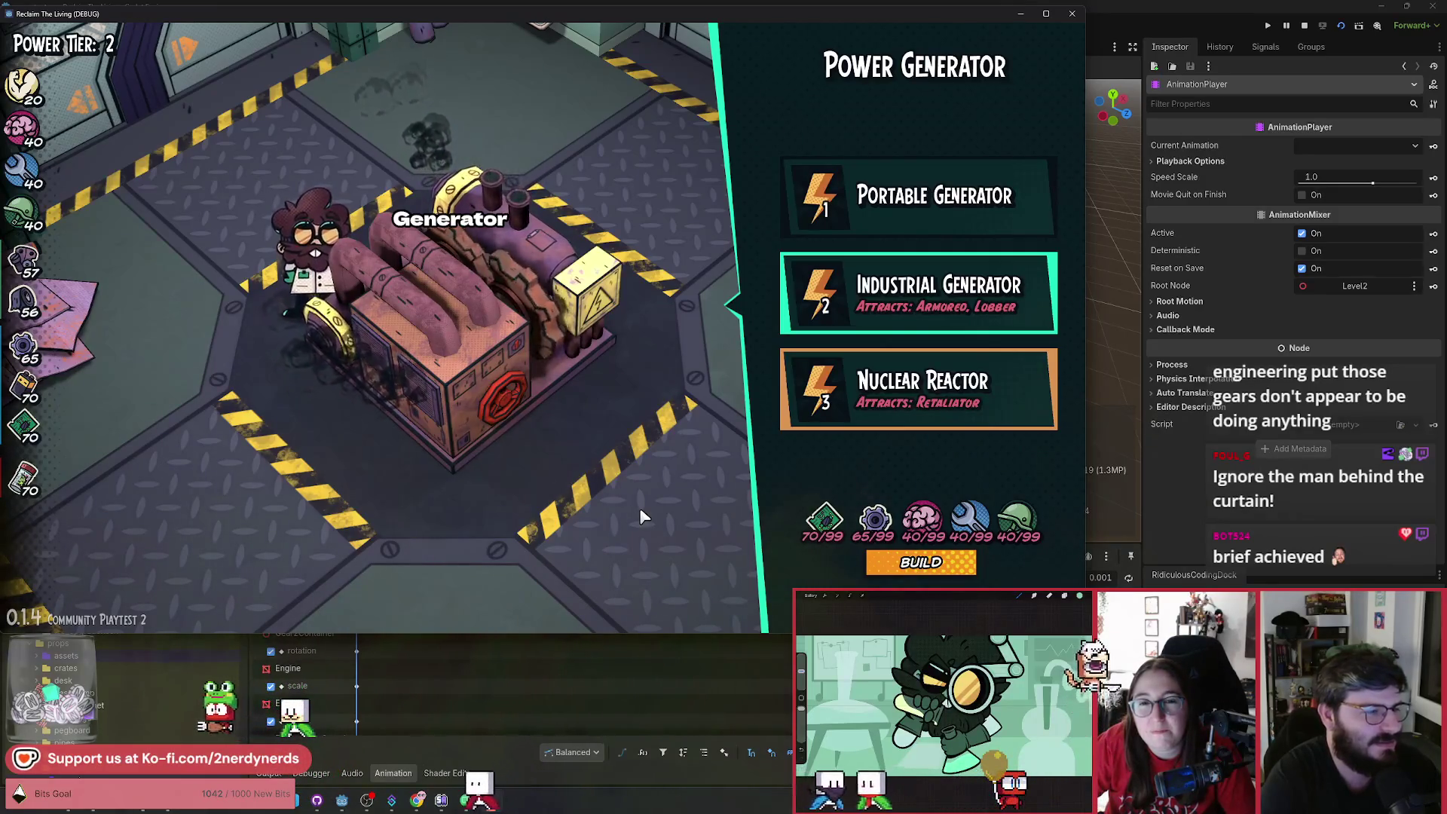
pyautogui.press('Escape')
pyautogui.press('w')
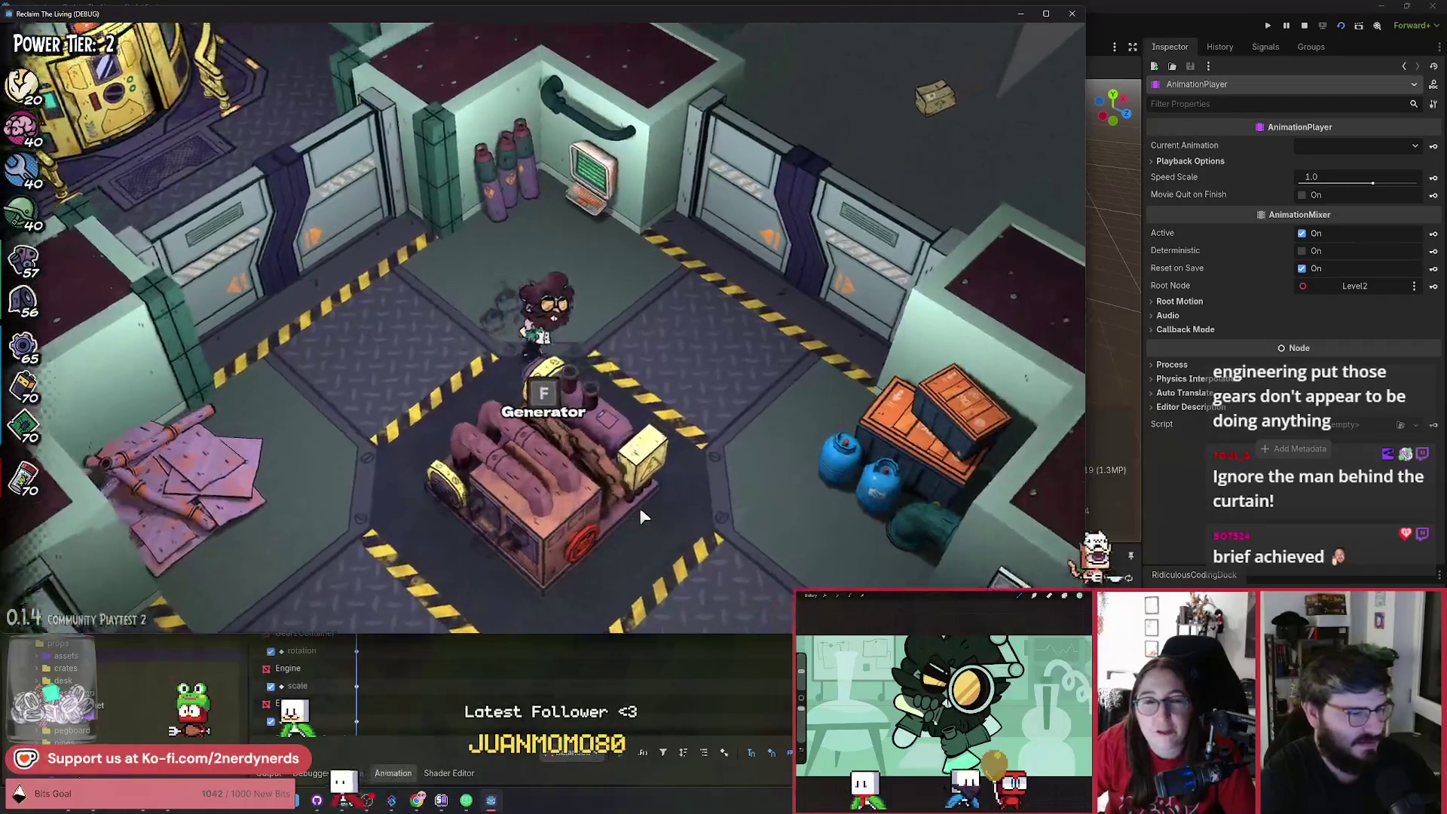
pyautogui.press('d')
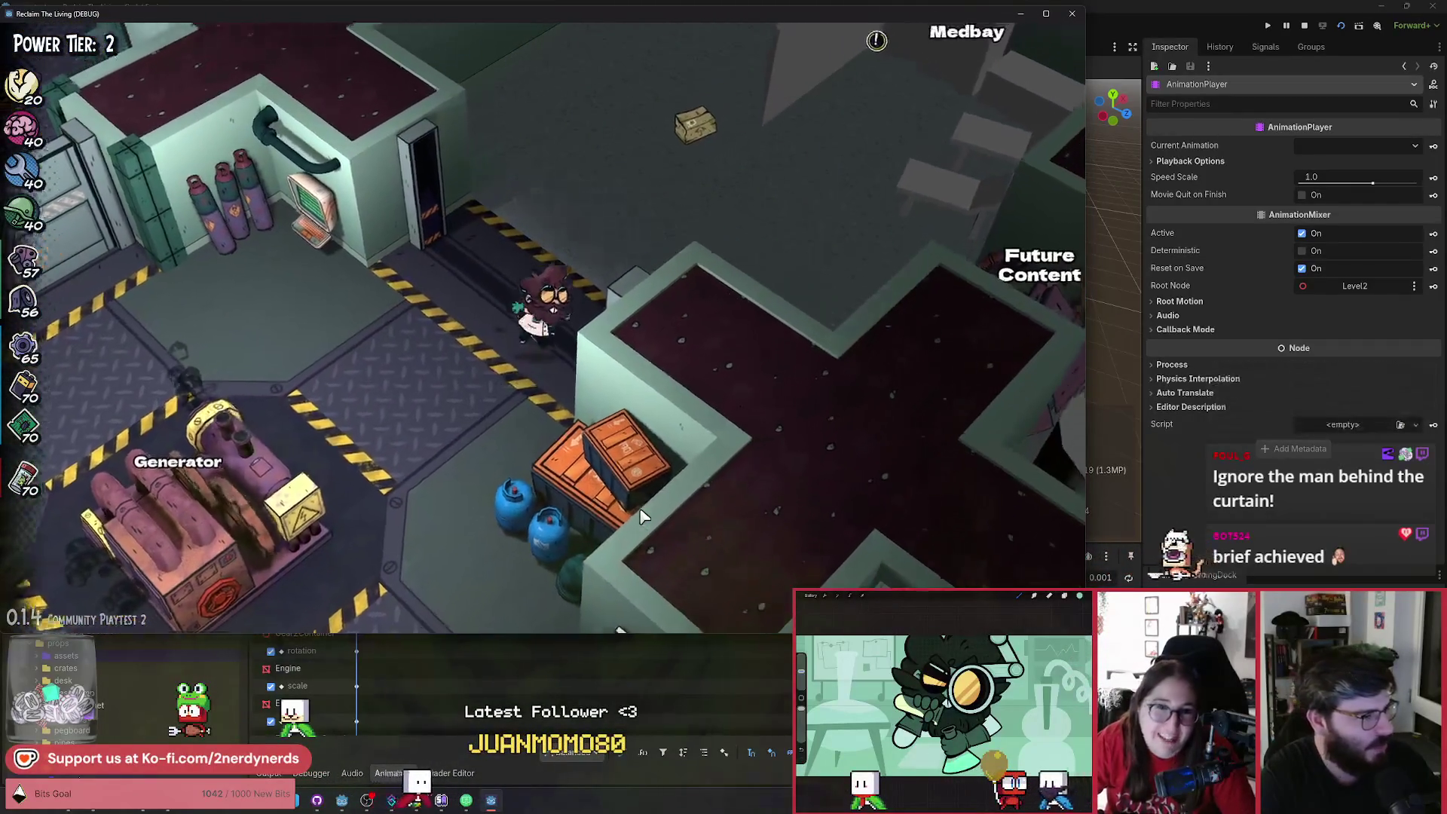
pyautogui.press('d')
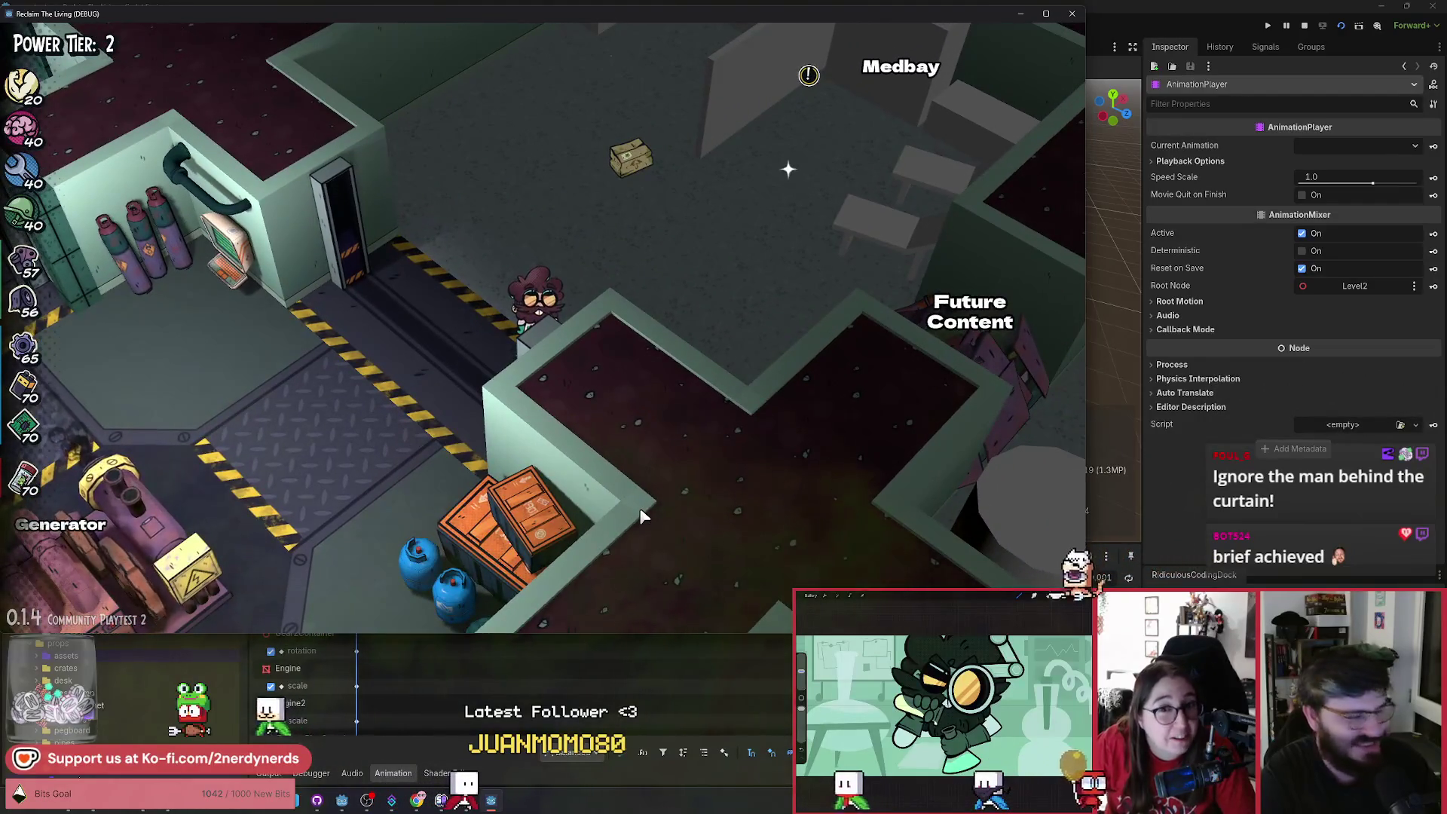
# Walk back down the corridor to the Generator and check its build options again.
pyautogui.press('a')
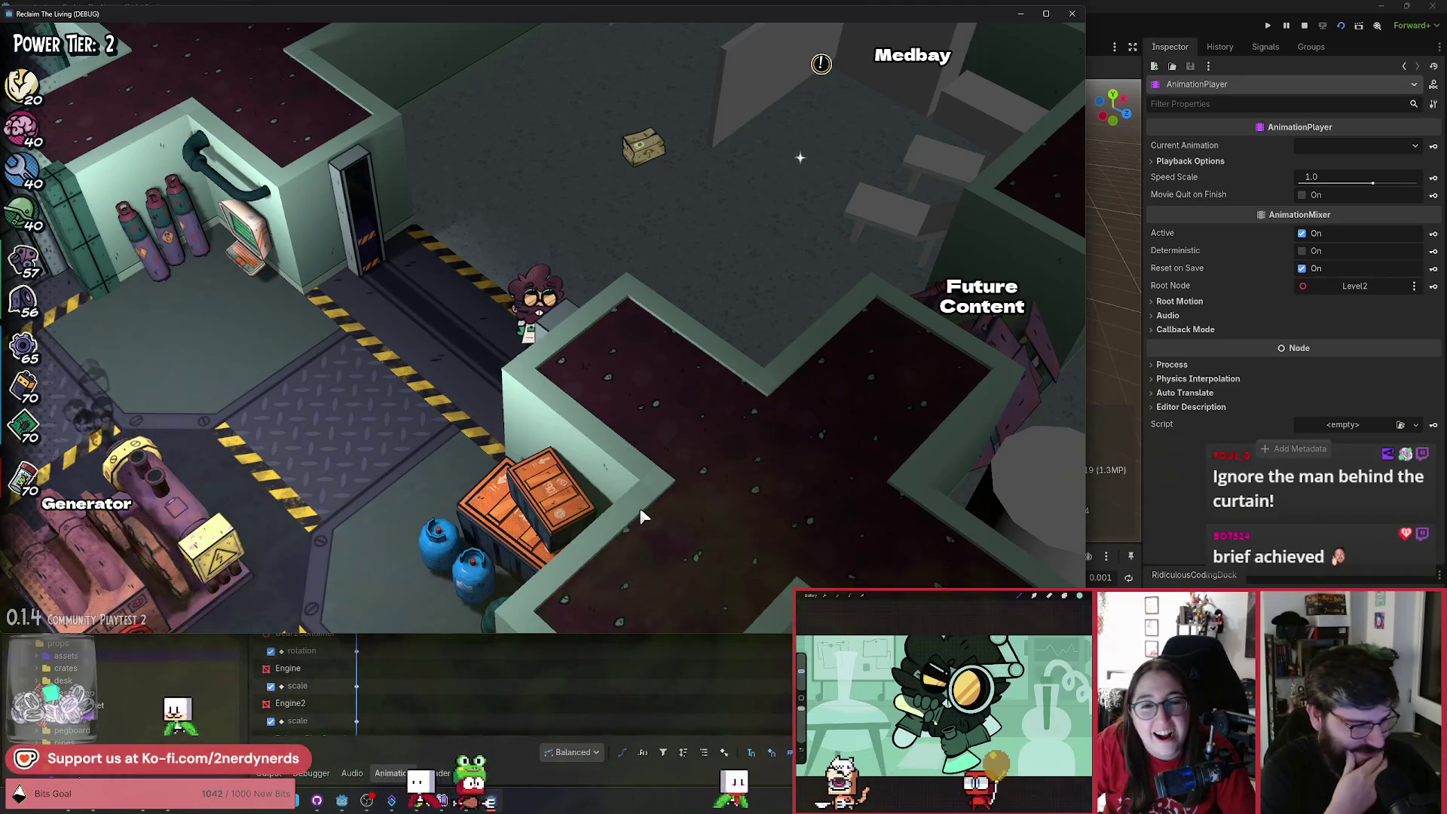
pyautogui.press('a')
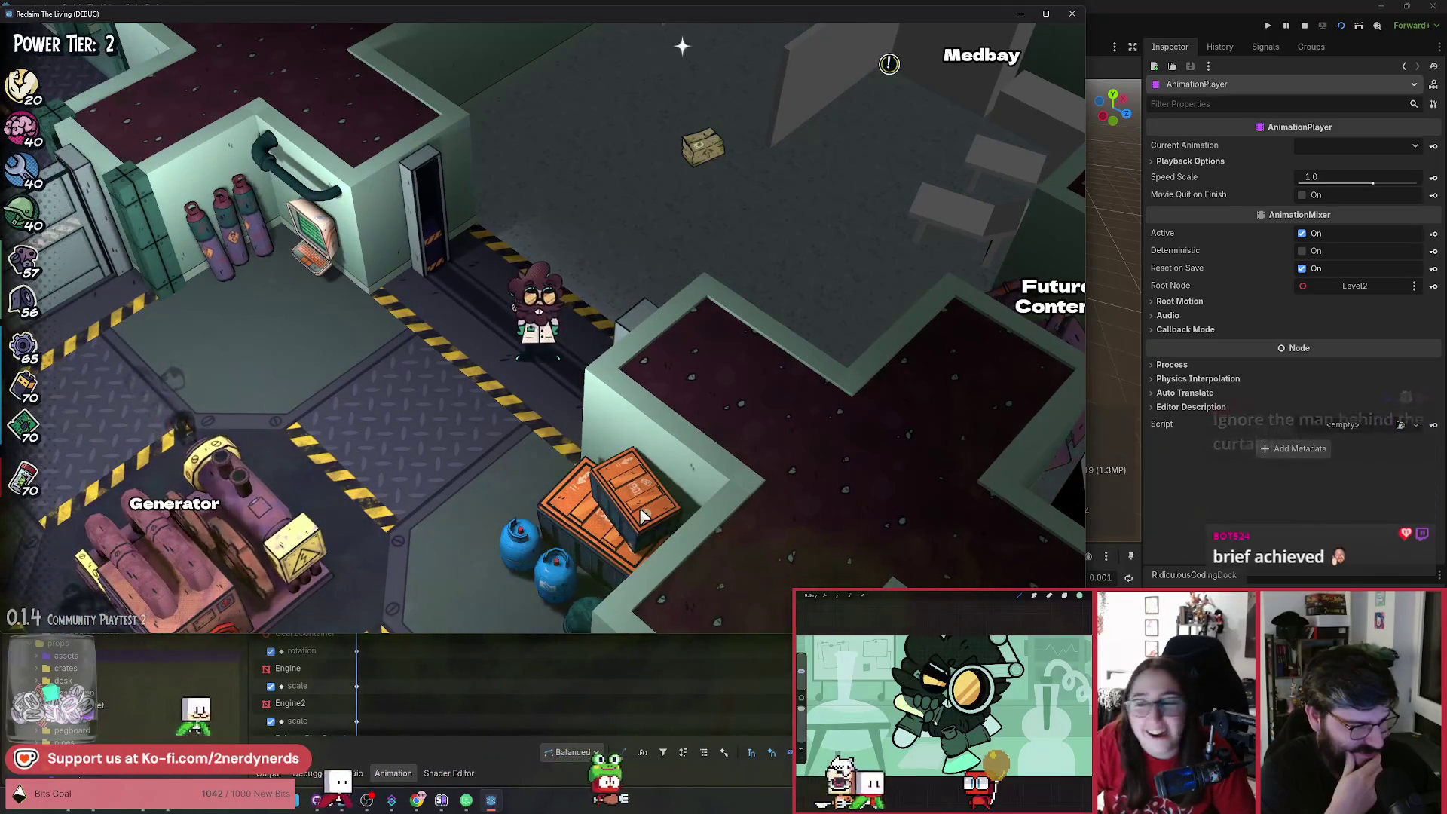
pyautogui.press('s')
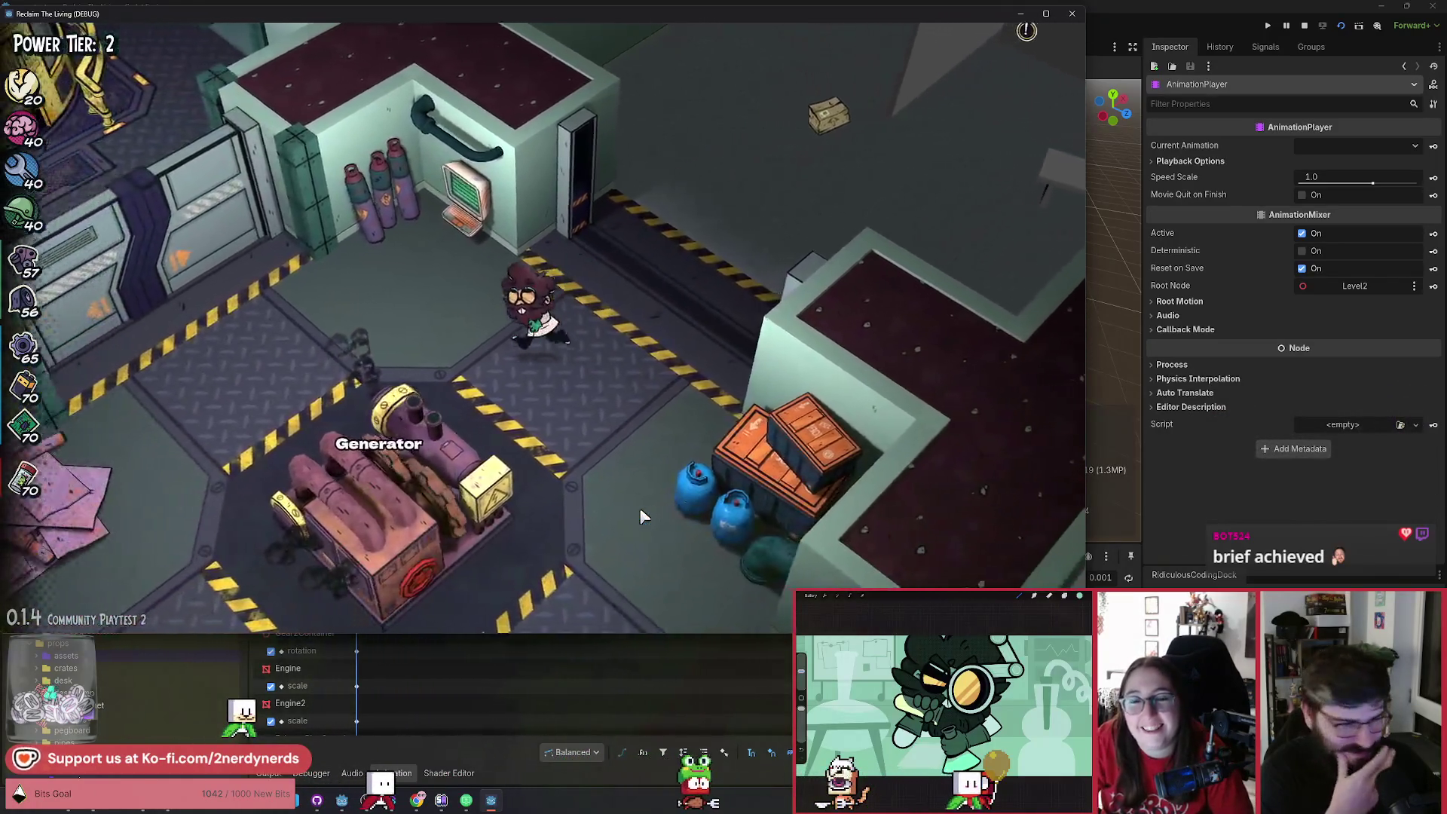
pyautogui.press('s')
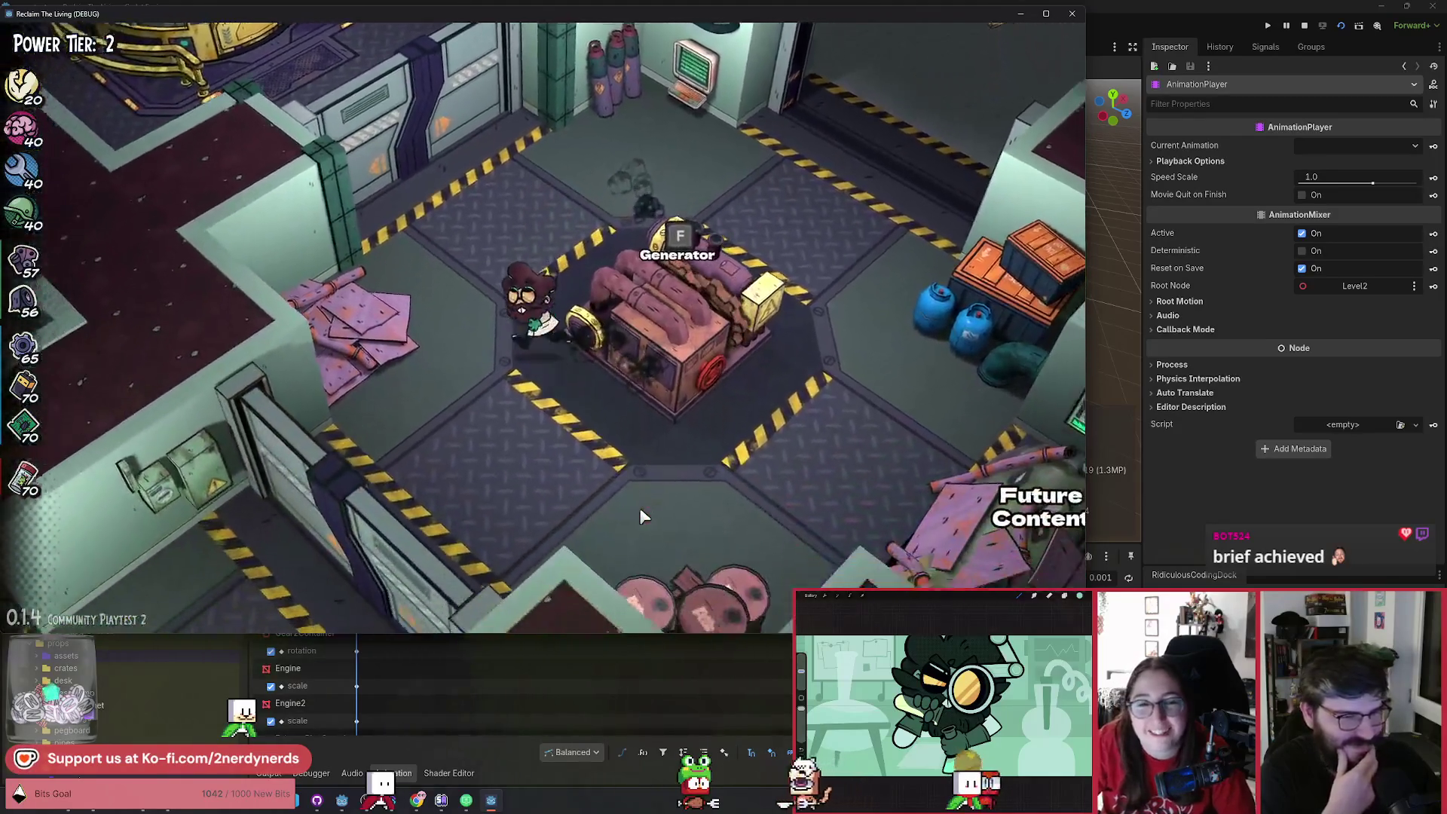
pyautogui.press('s')
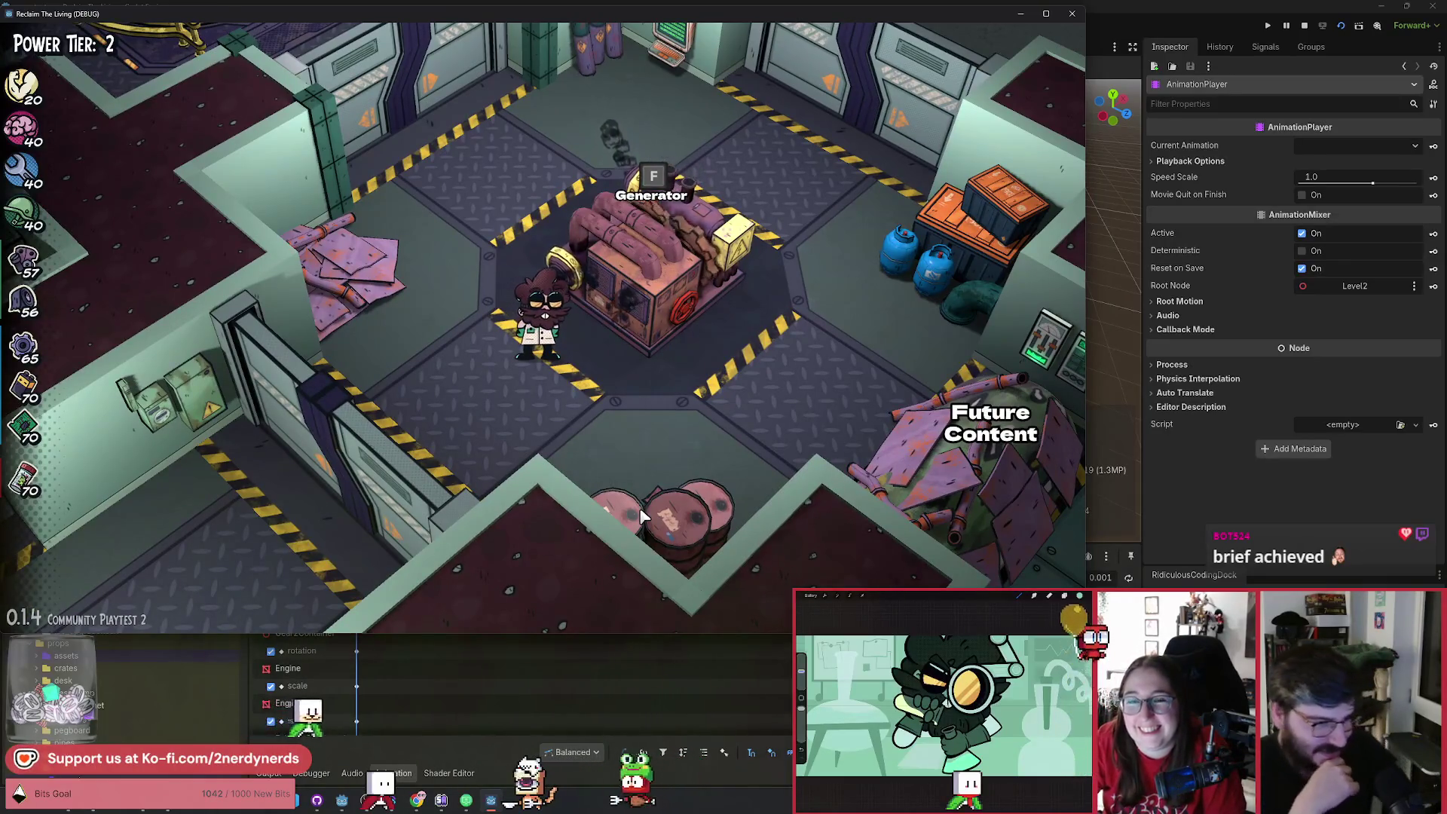
pyautogui.press('f')
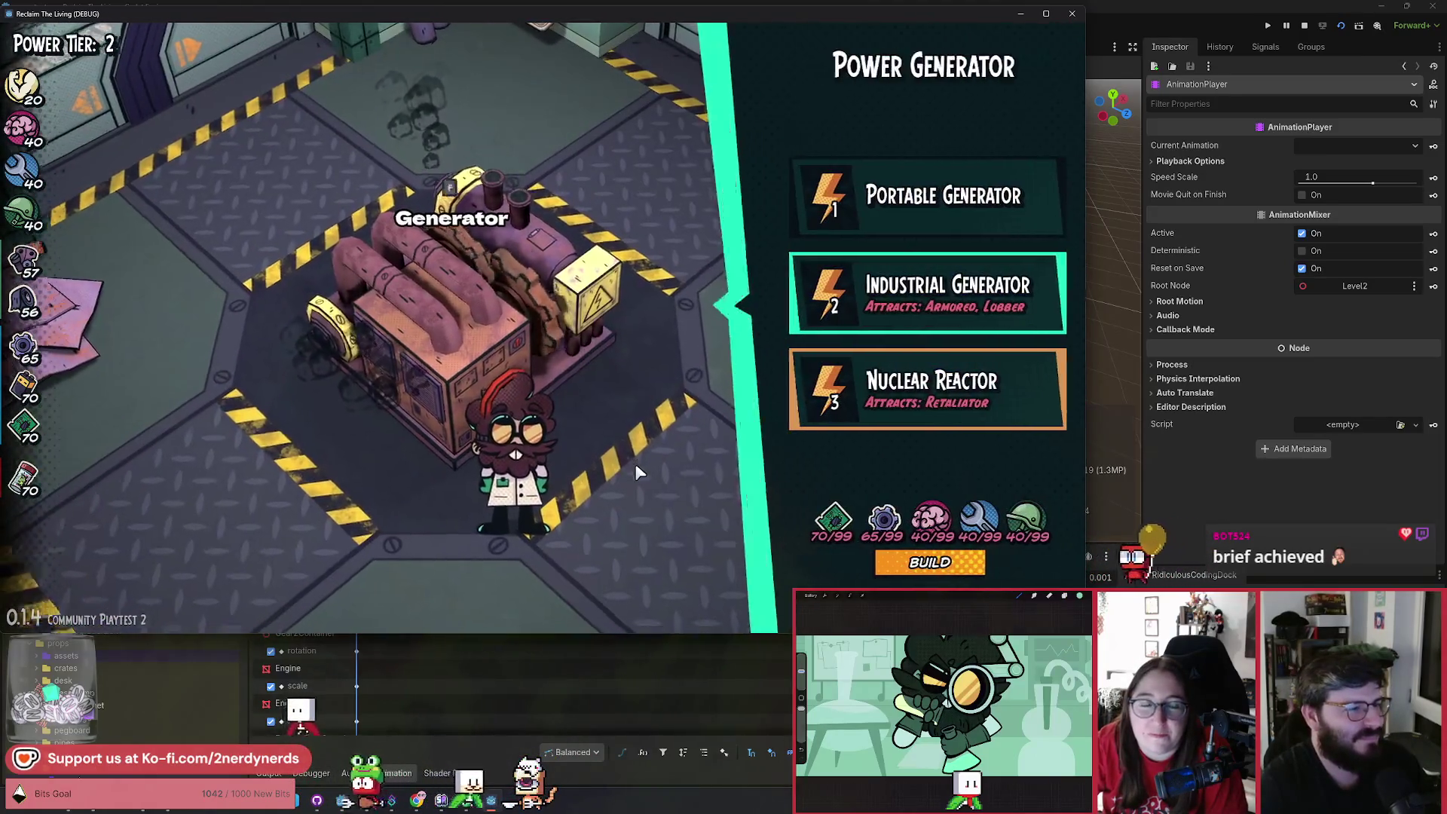
# Close the generator panel and walk around the Generator into the Chemistry Station area.
pyautogui.press('d')
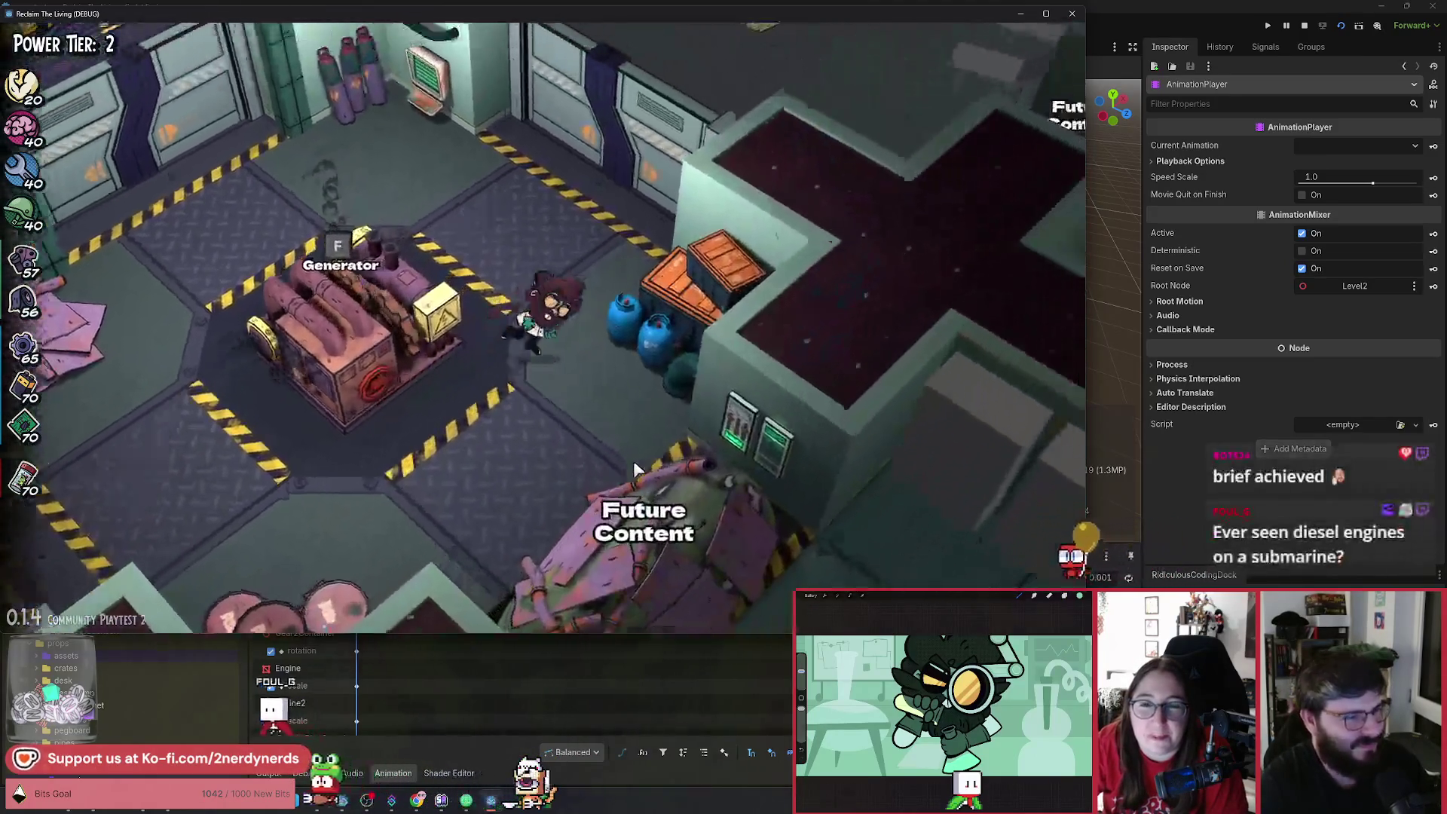
pyautogui.press('w')
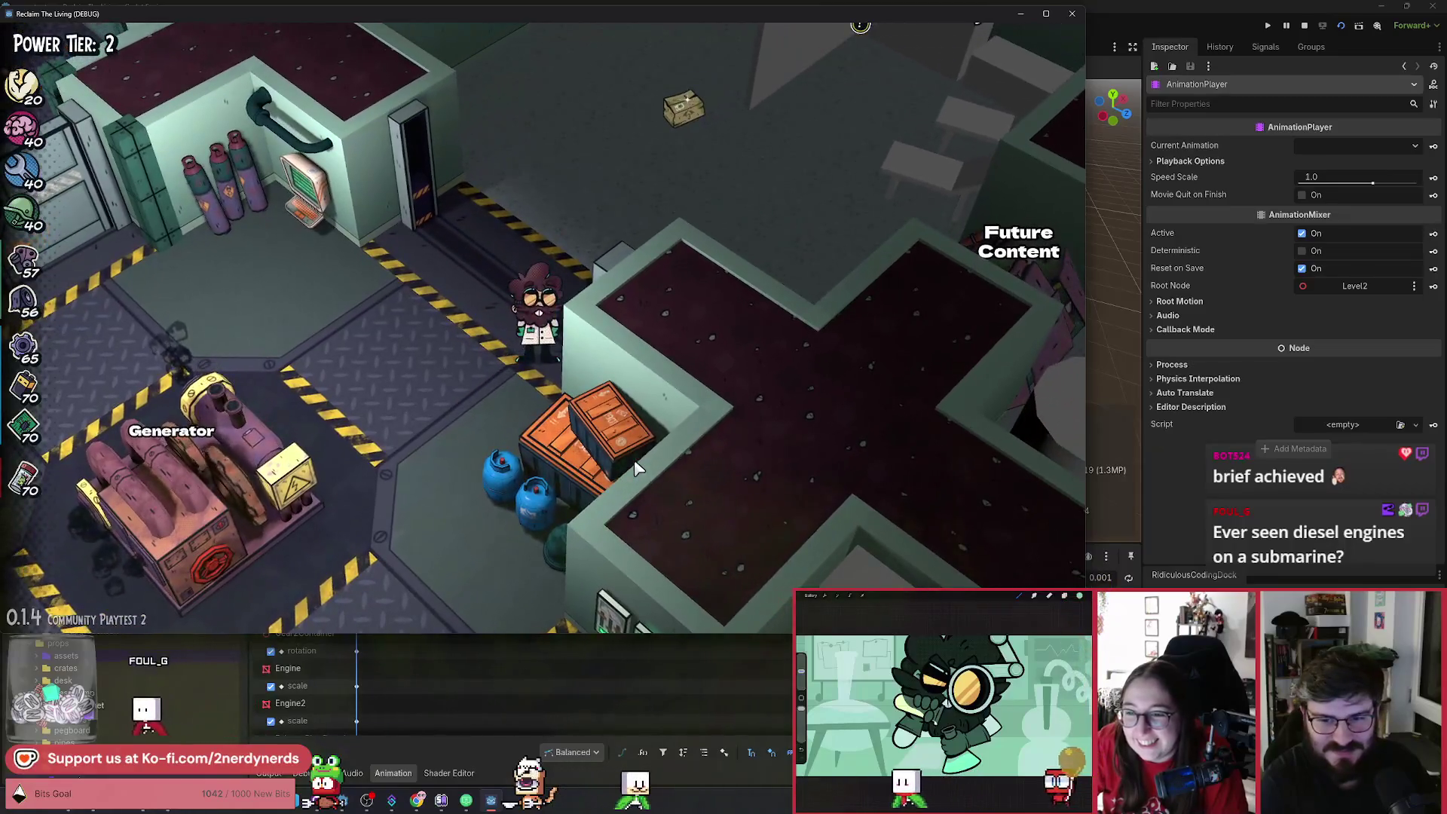
pyautogui.press('a')
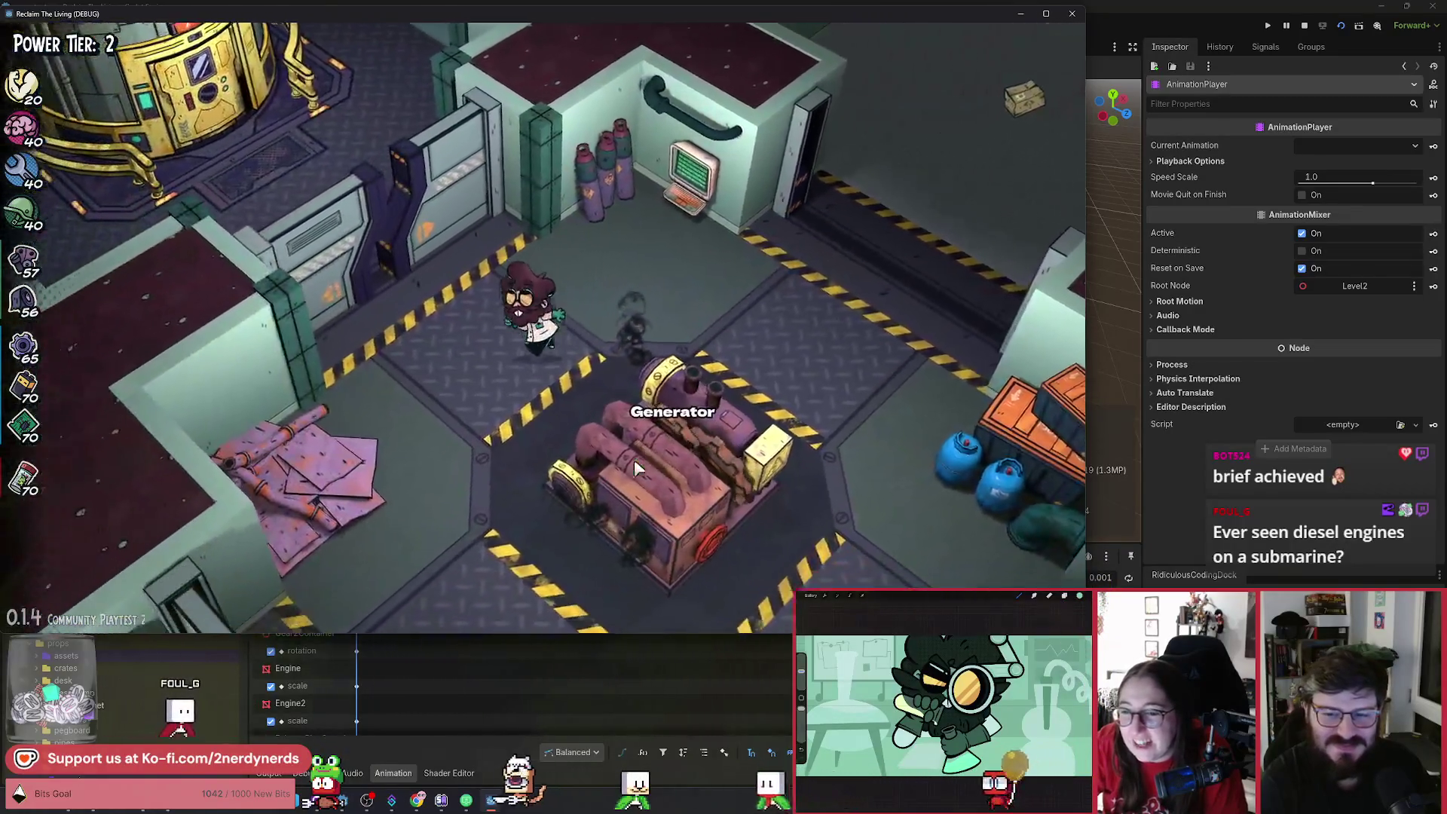
pyautogui.press('s')
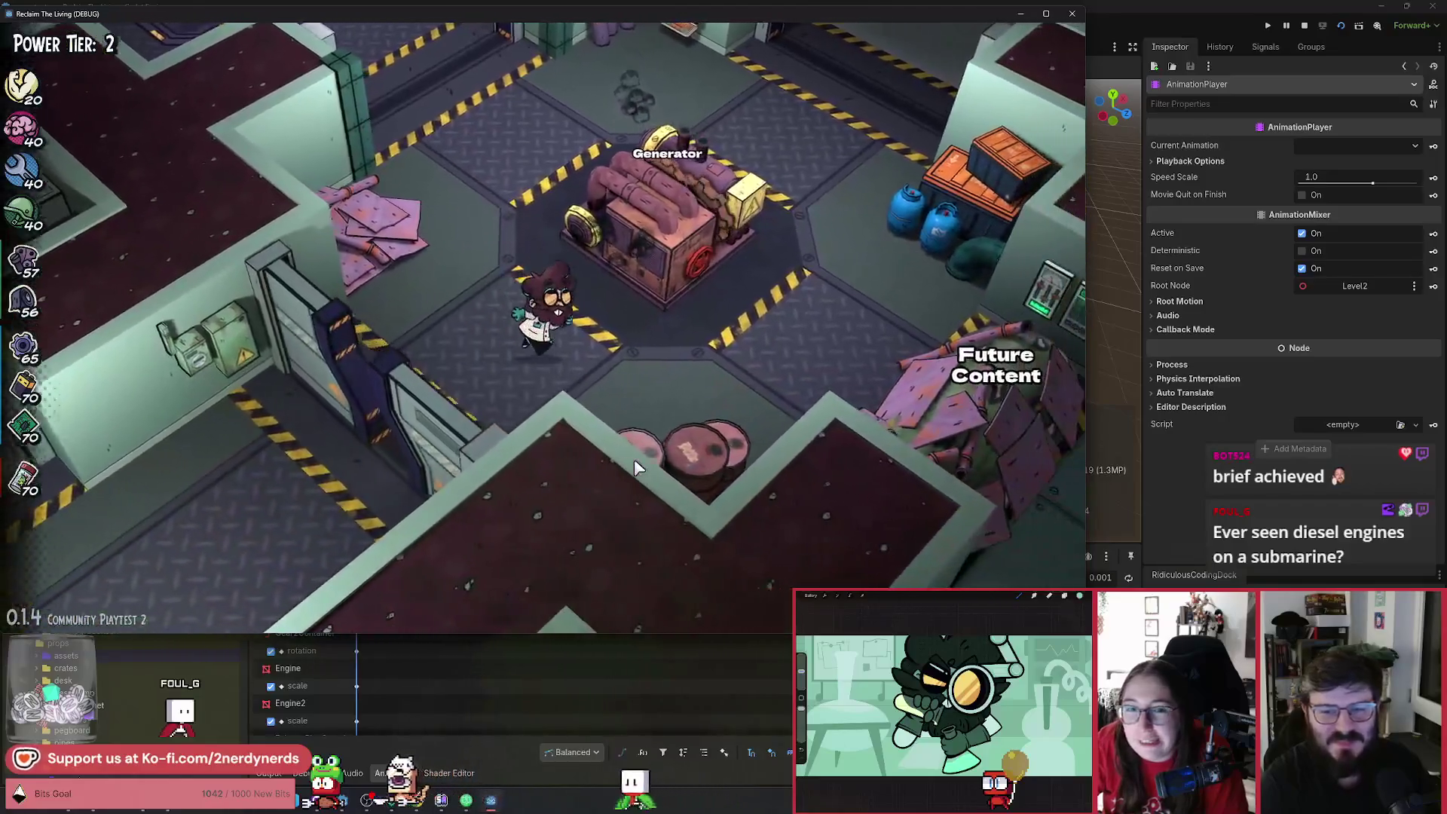
pyautogui.press('d')
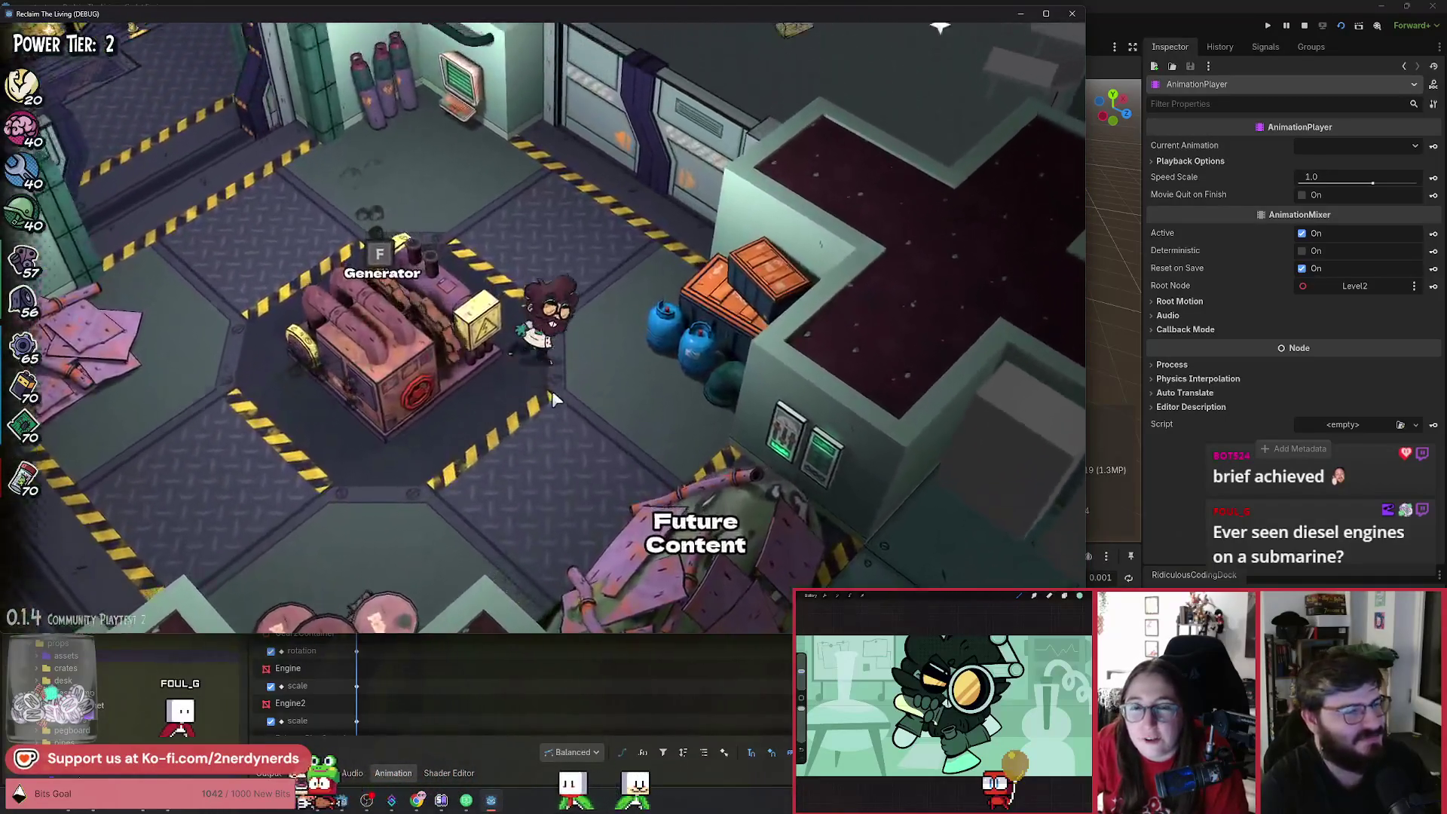
pyautogui.press('w')
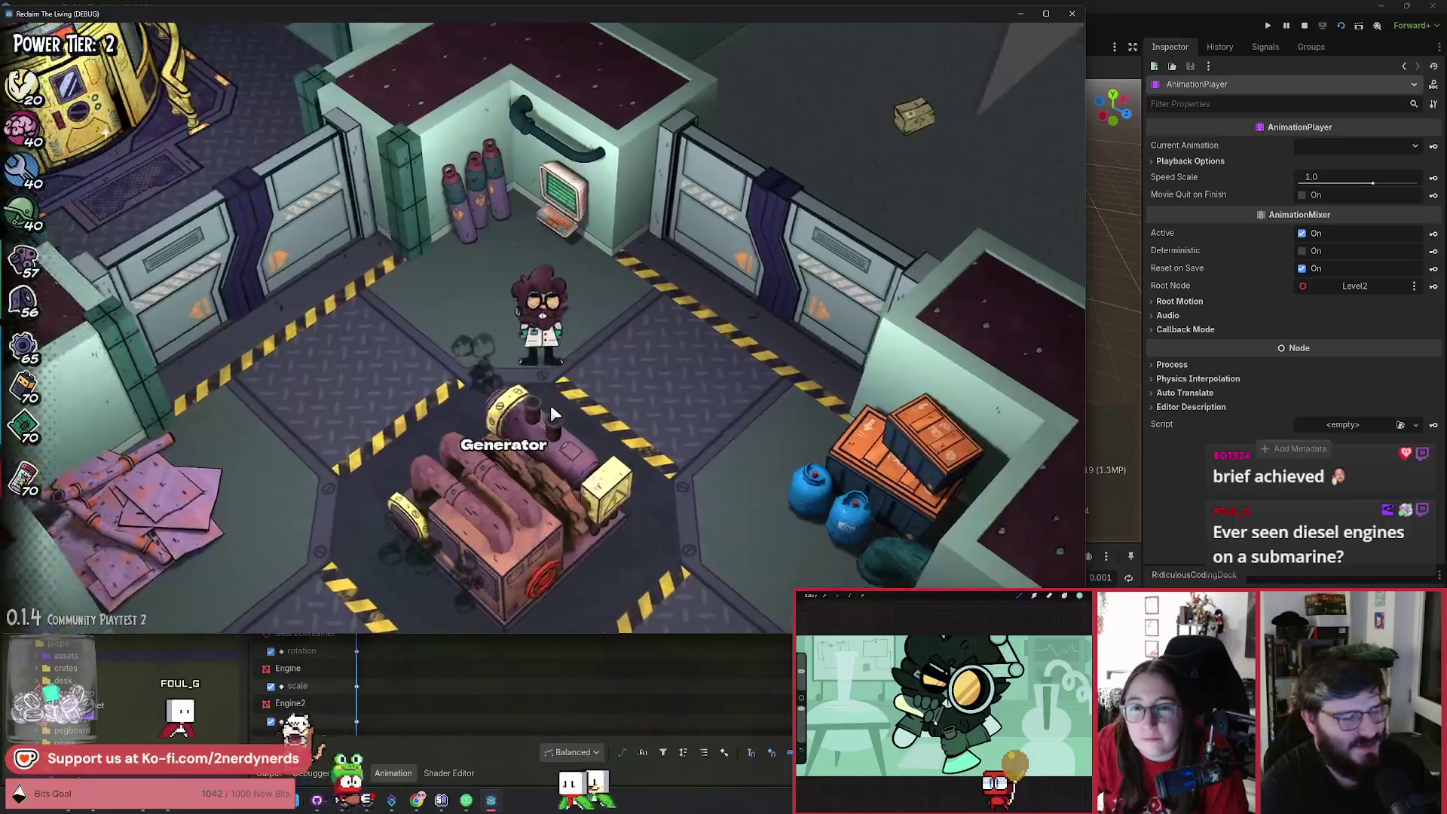
pyautogui.press('a')
pyautogui.press('s')
pyautogui.press('a')
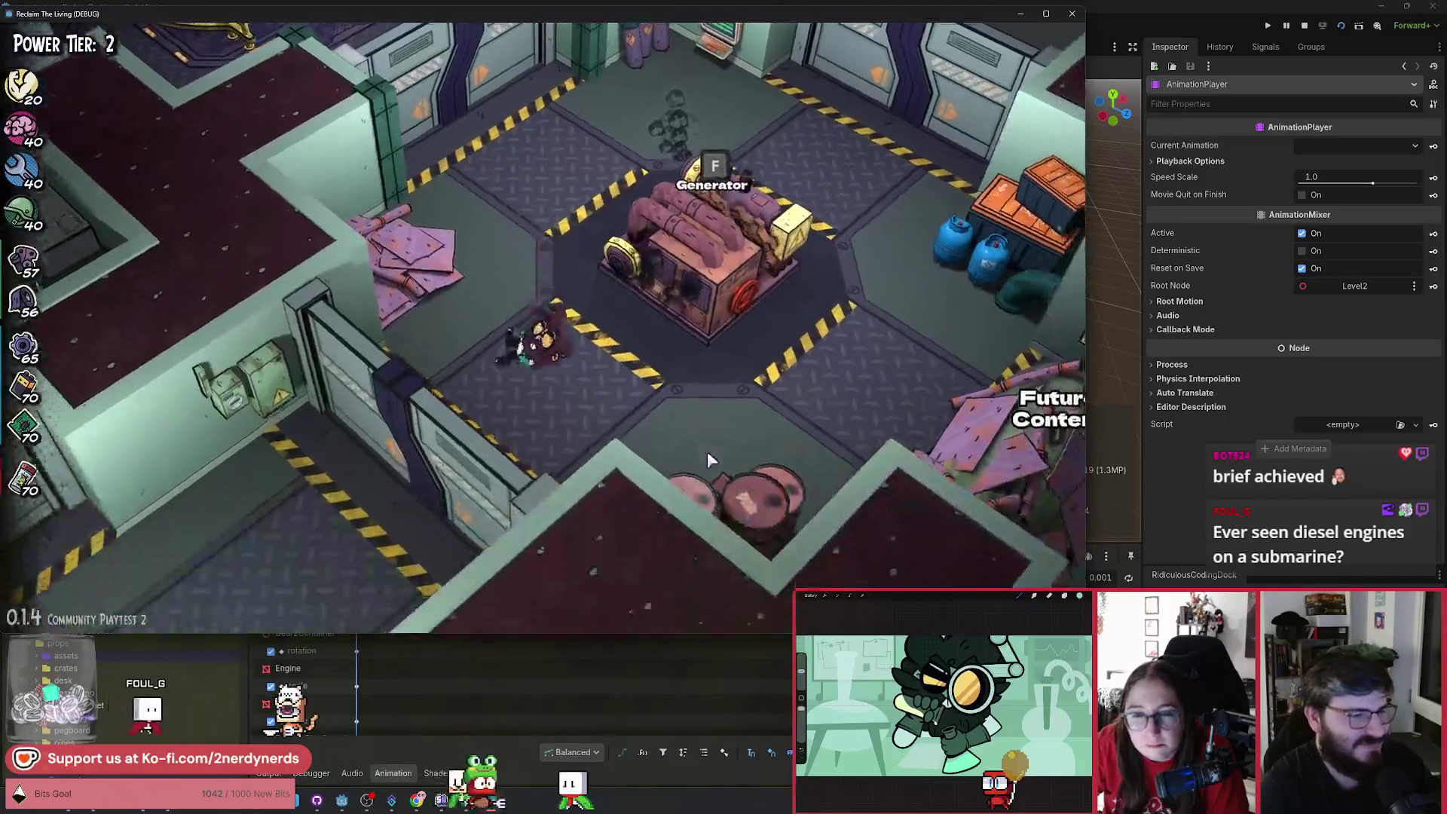
pyautogui.press('a')
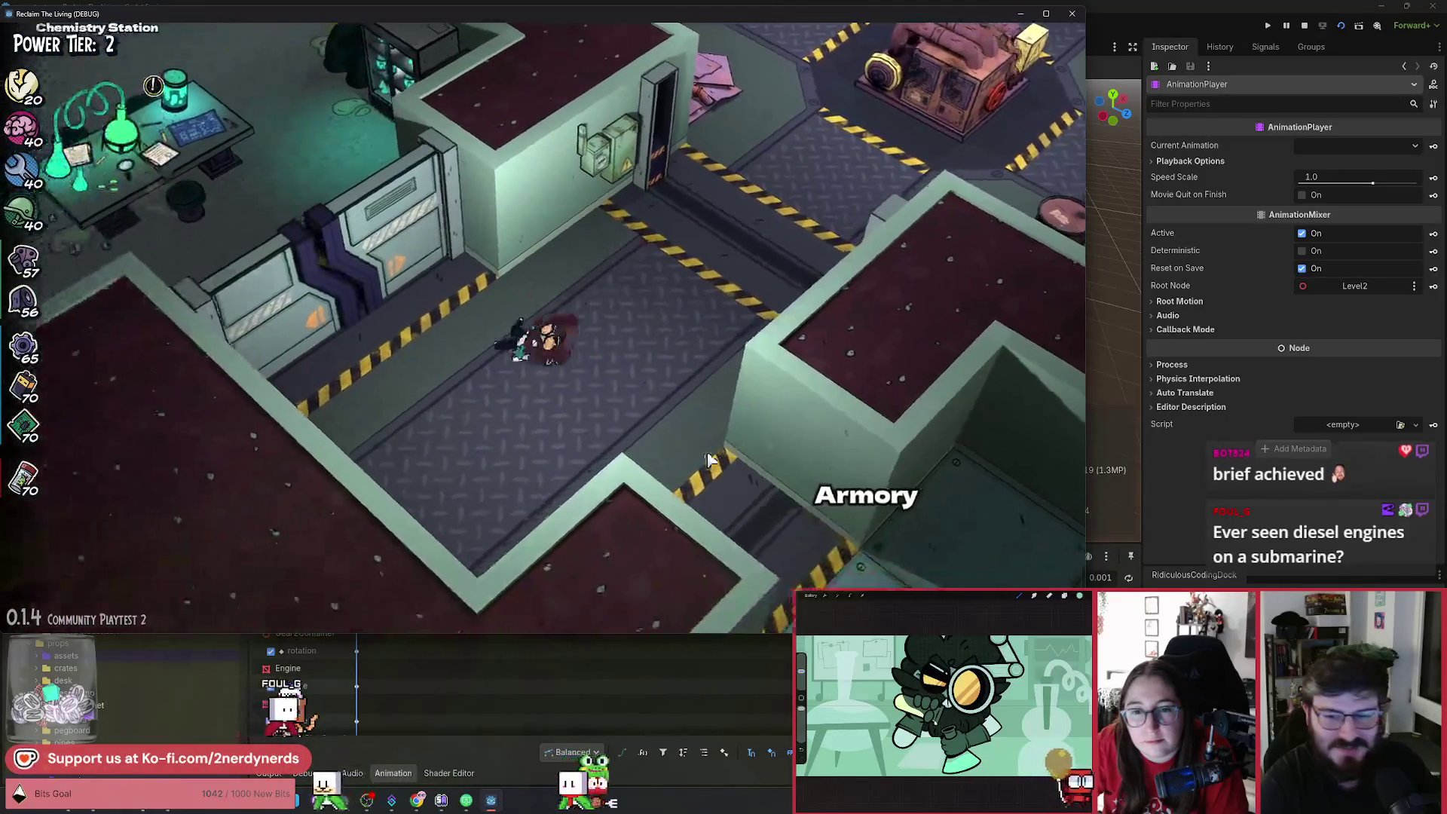
# Review the Chemistry Station's upgrade tiers in its panel.
pyautogui.press('w')
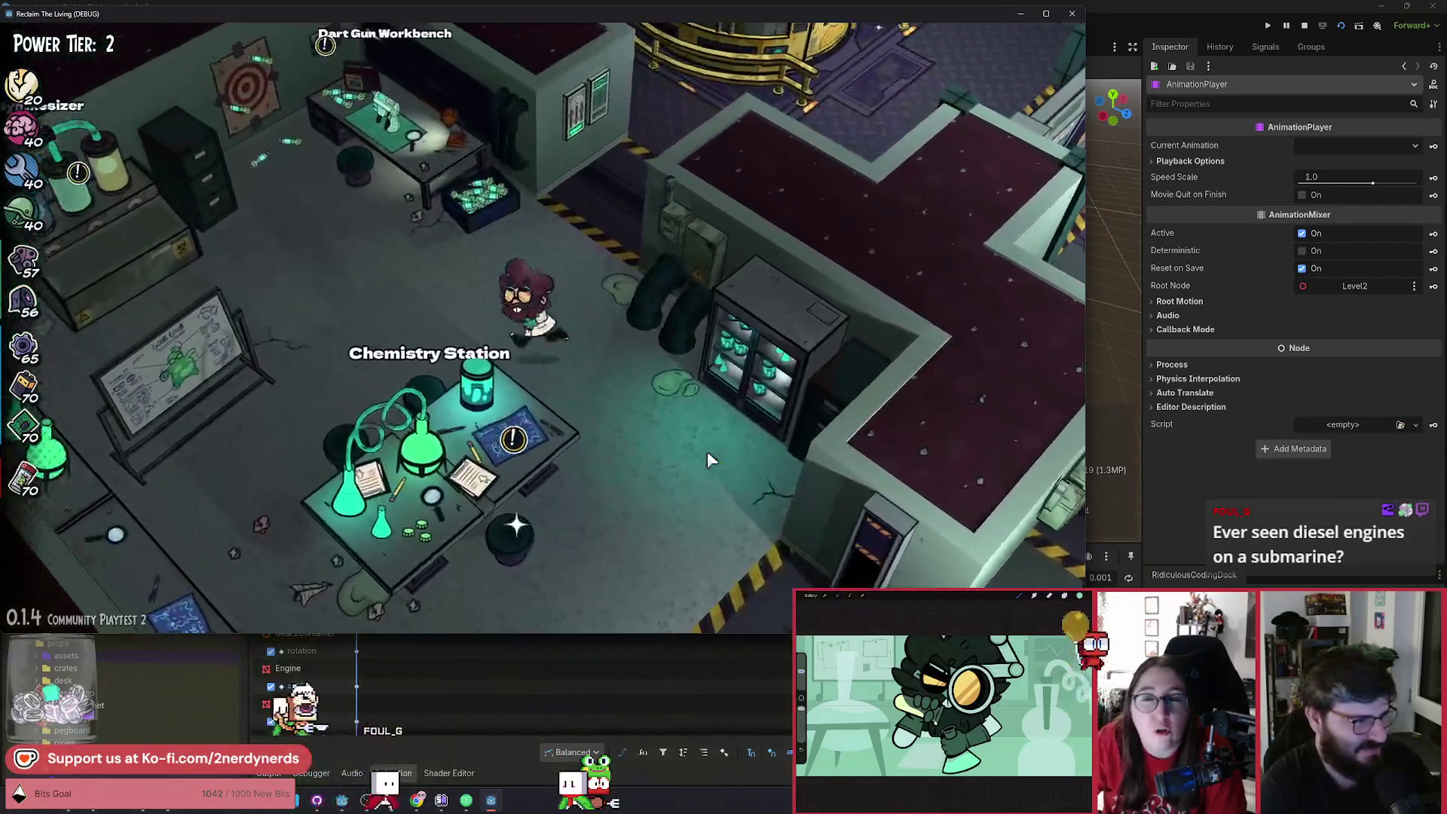
pyautogui.press('s')
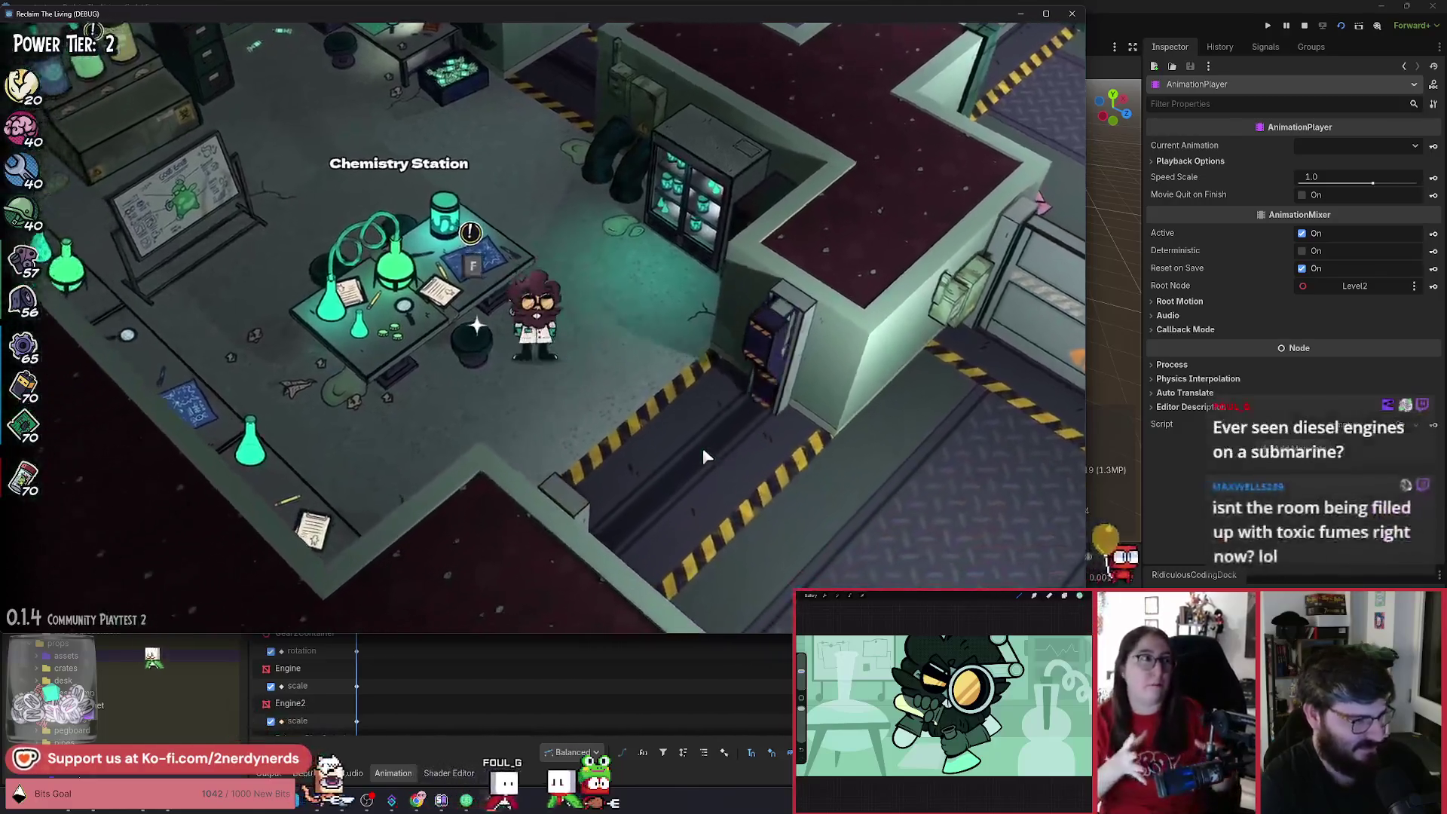
pyautogui.press('f')
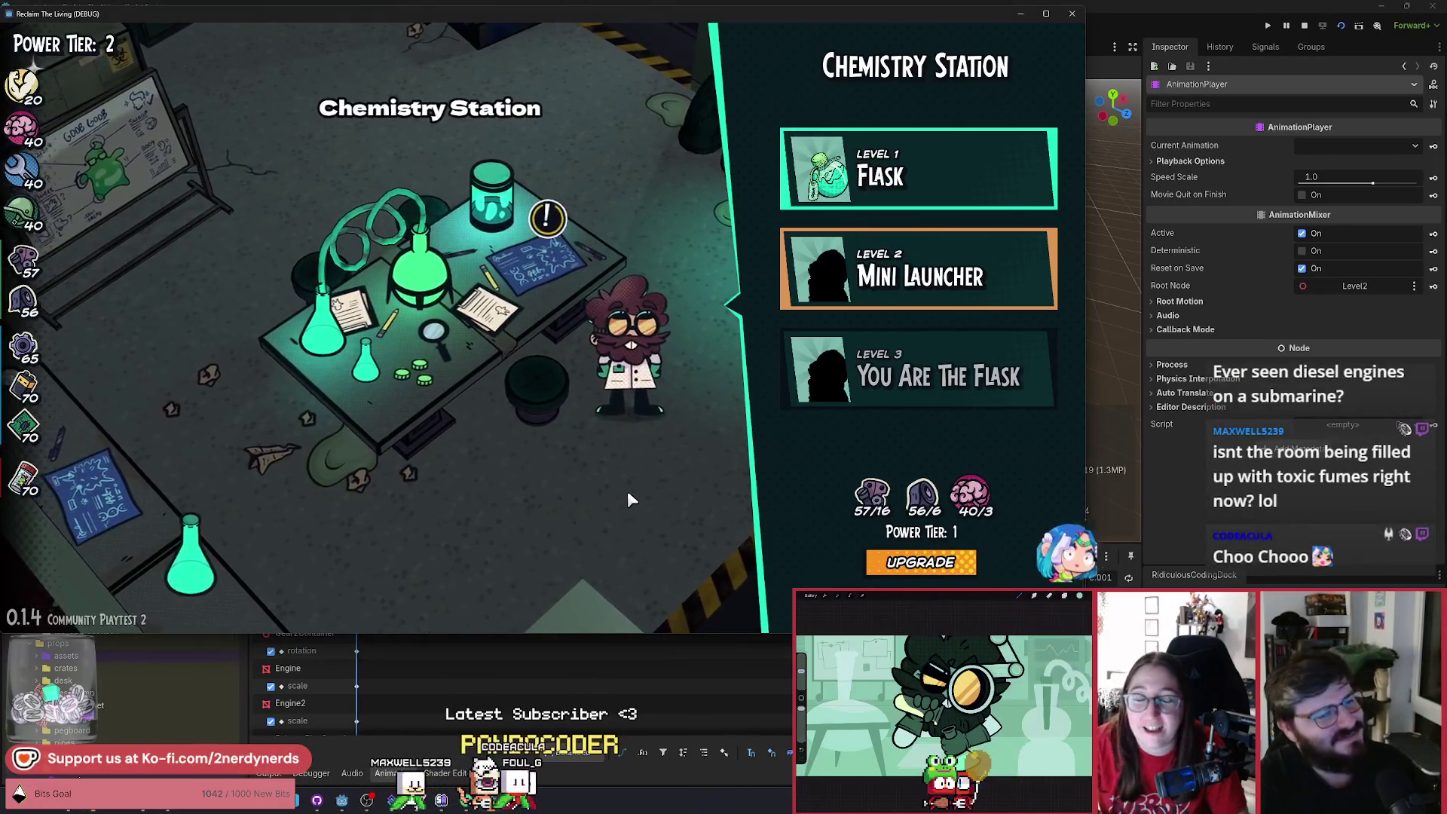
pyautogui.press('d')
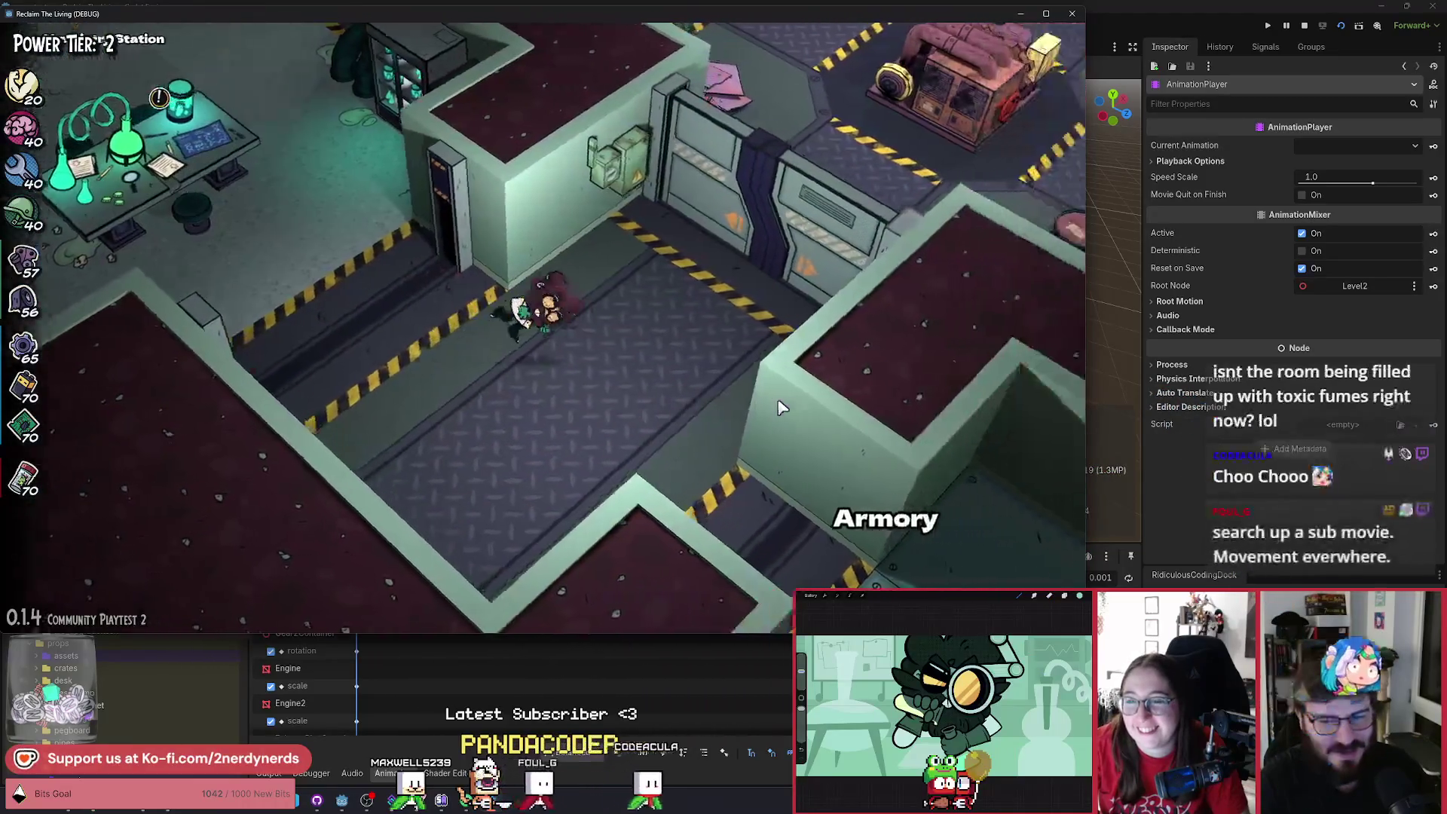
# Walk back along the corridor to stand beside the Generator.
pyautogui.press('w')
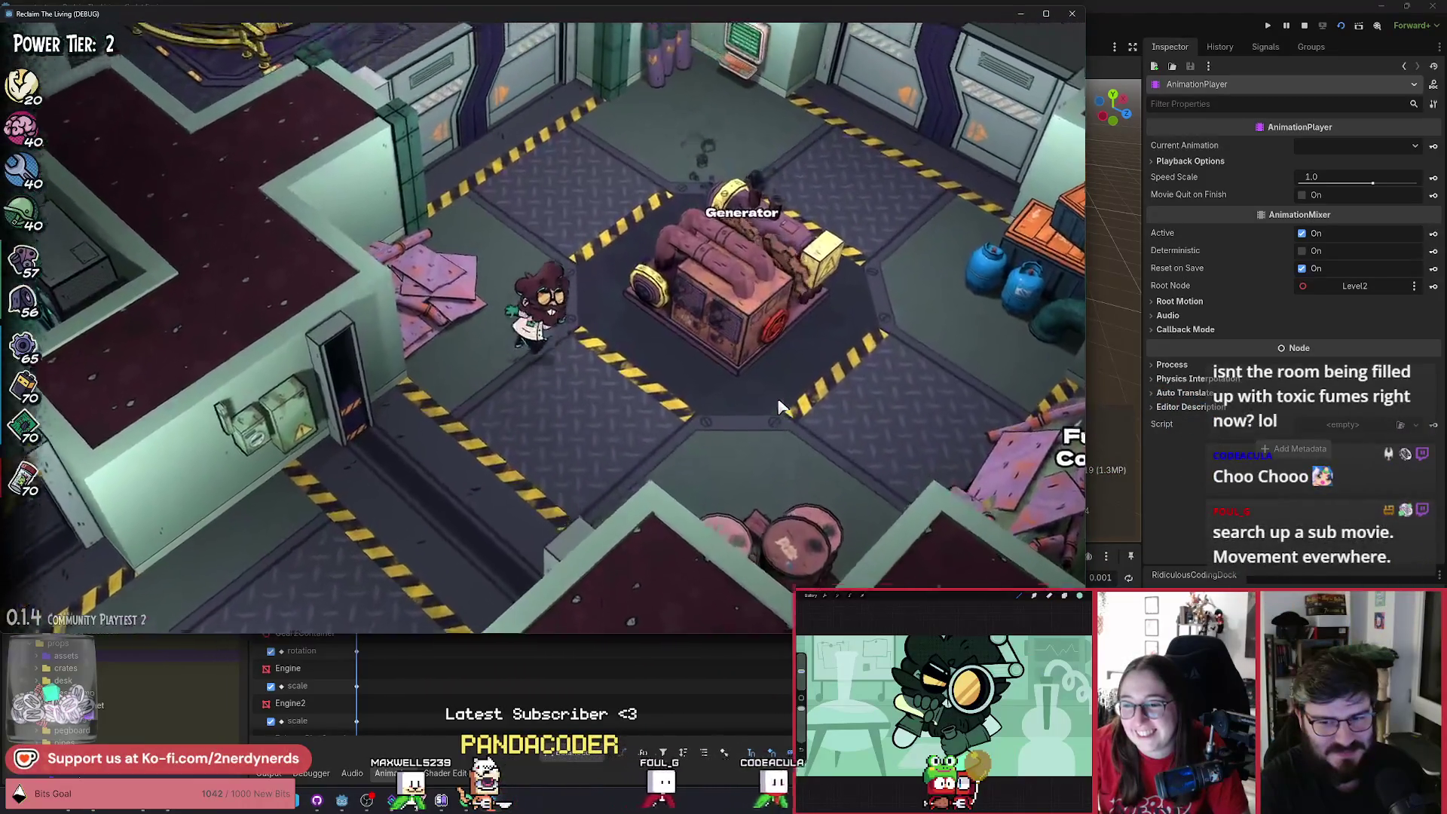
pyautogui.press('w')
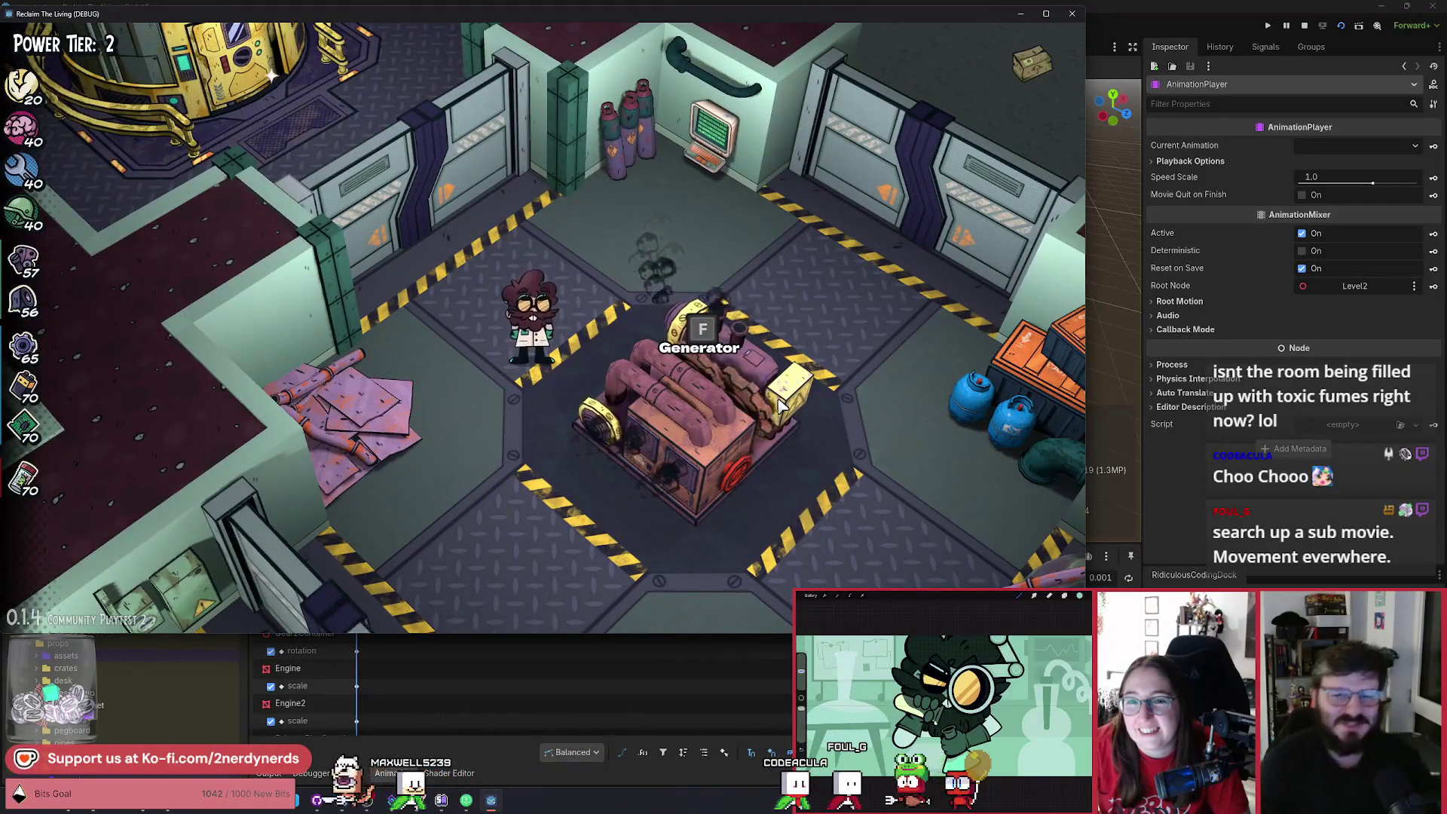
pyautogui.press('d')
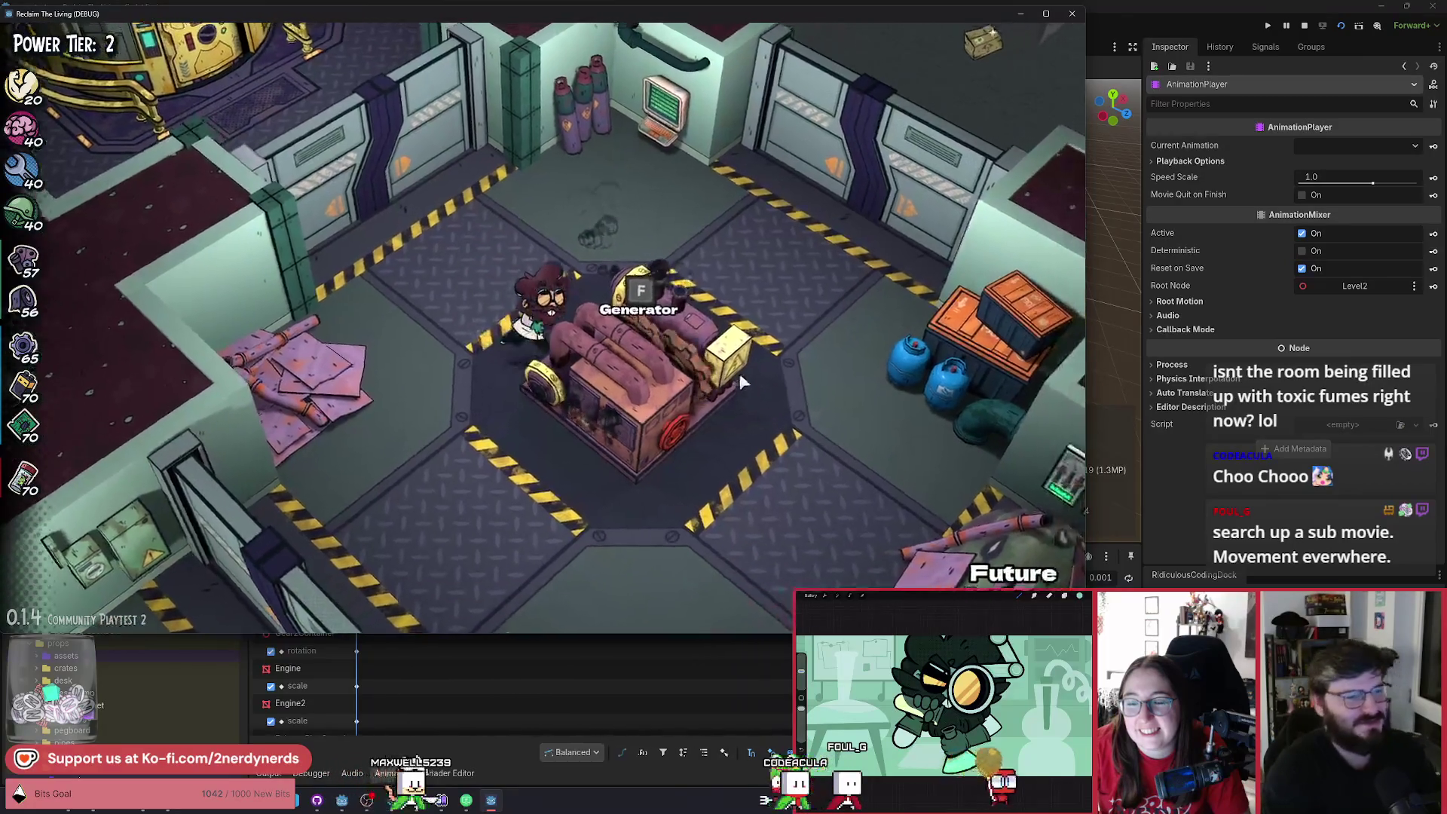
pyautogui.press('w')
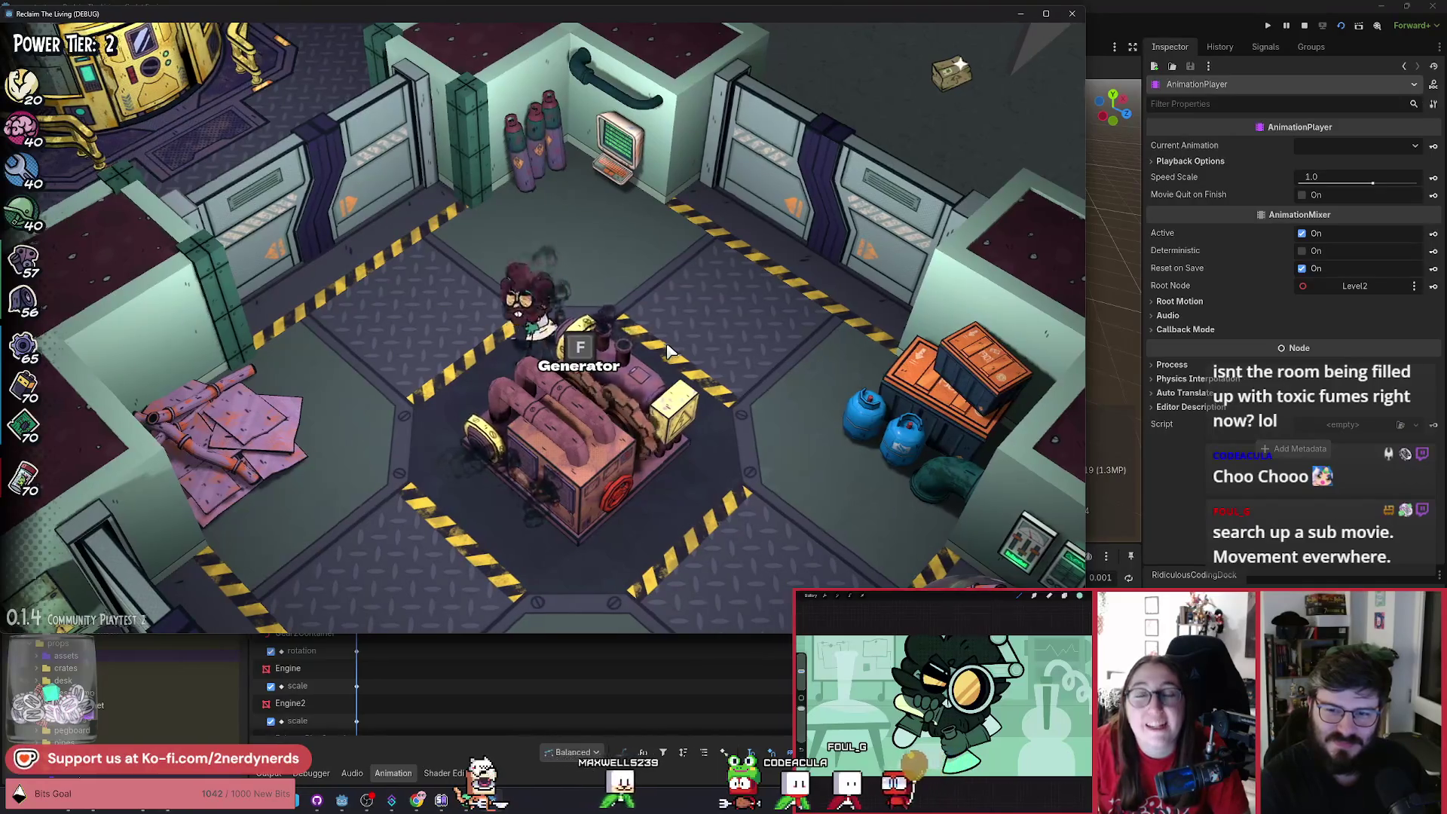
pyautogui.press('a')
pyautogui.press('s')
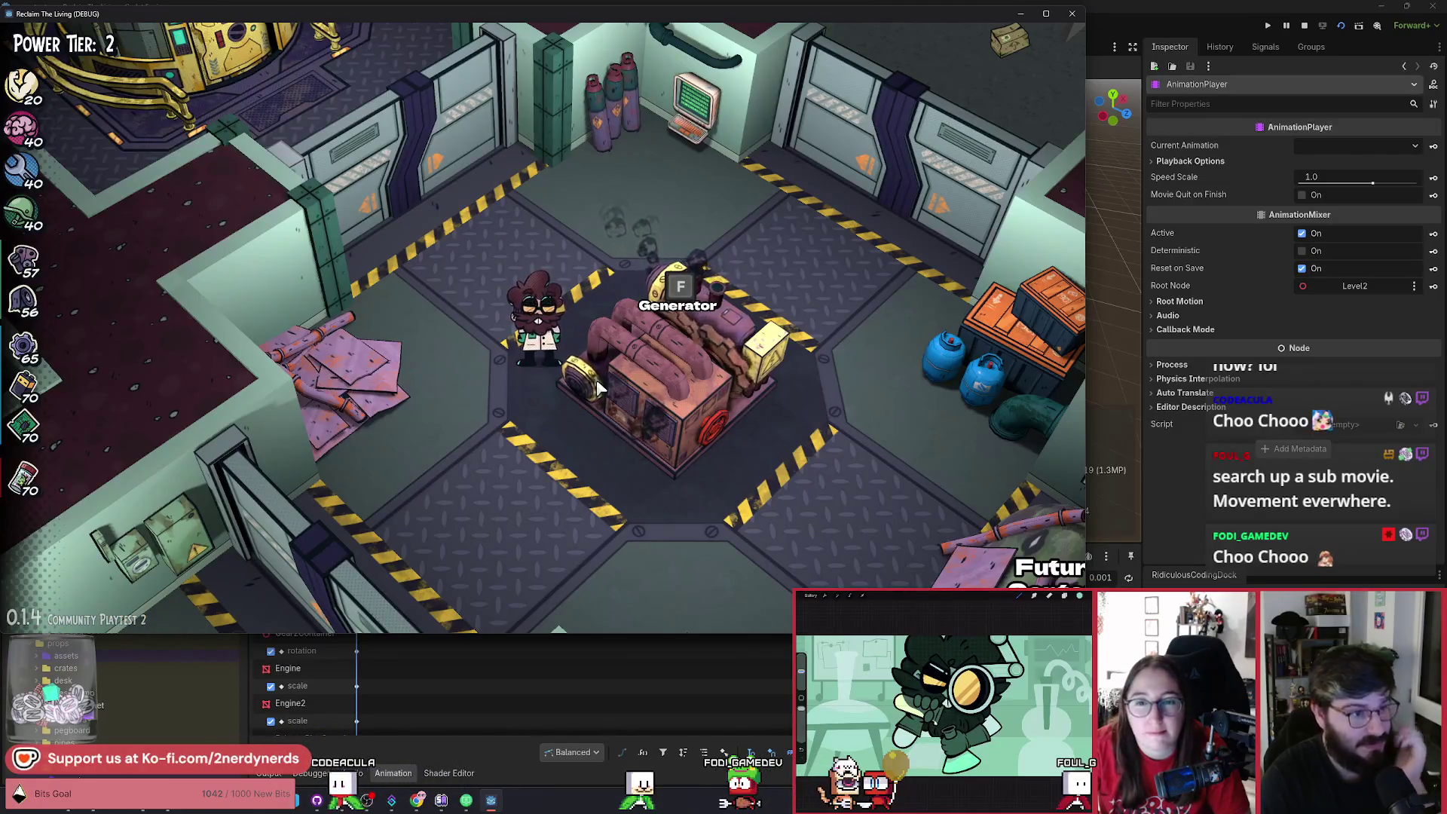
# Stop the running debug game with the Godot editor's Stop button.
pyautogui.click(1304, 26)
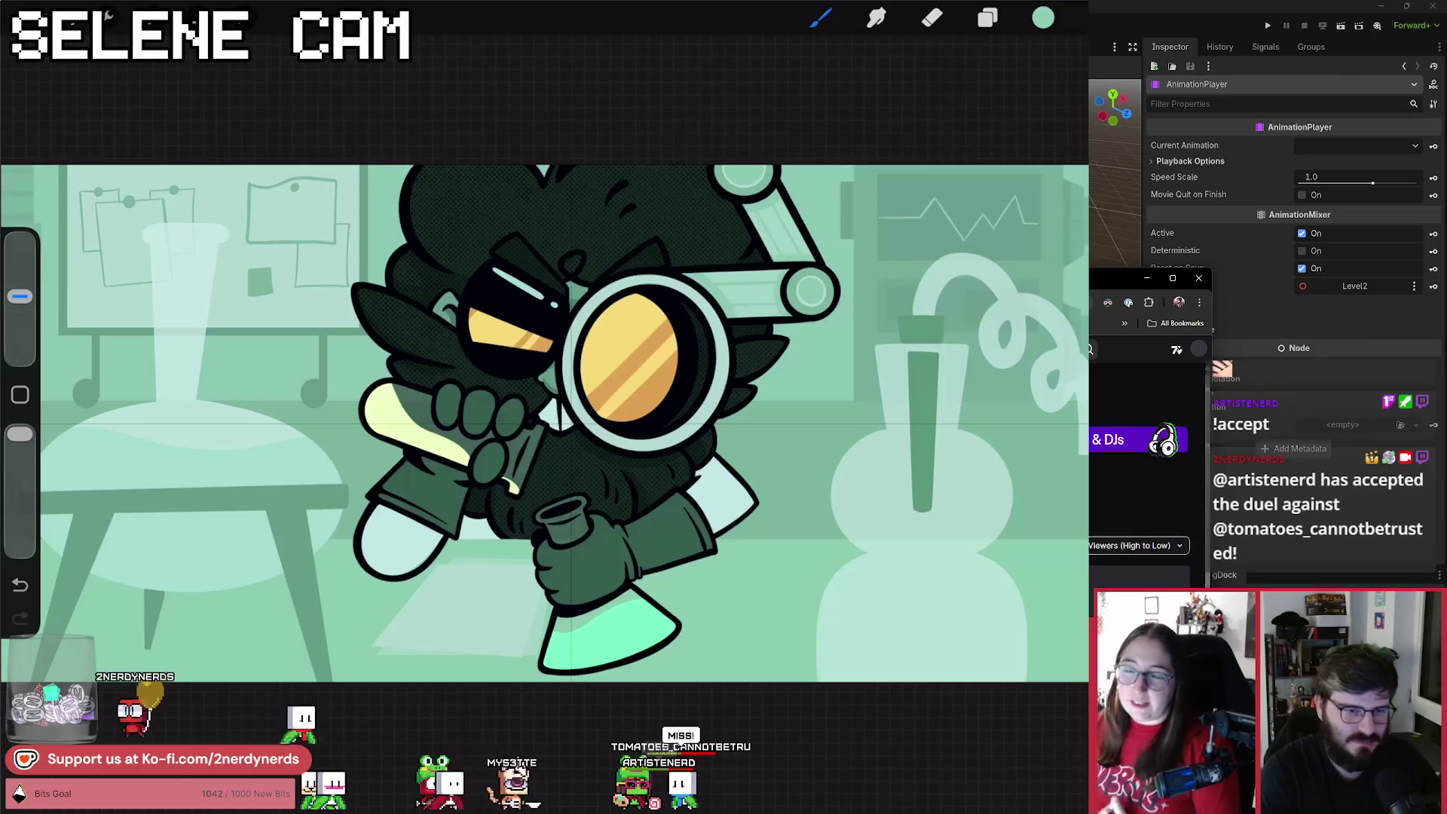
# Bring the Procreate window forward and make another layer of the lab illustration active.
pyautogui.hotkey('alt', 'Tab')
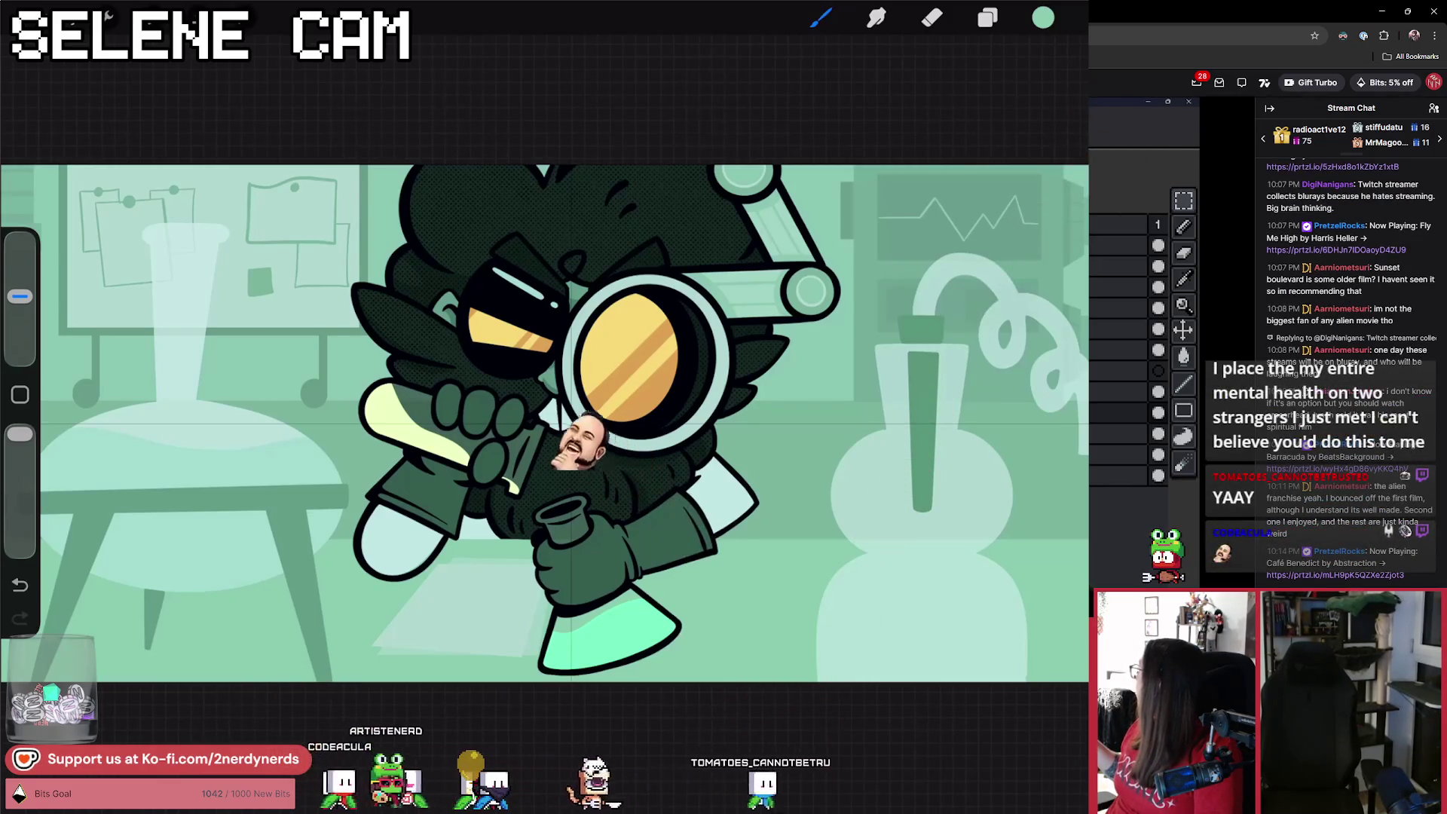
pyautogui.click(1106, 461)
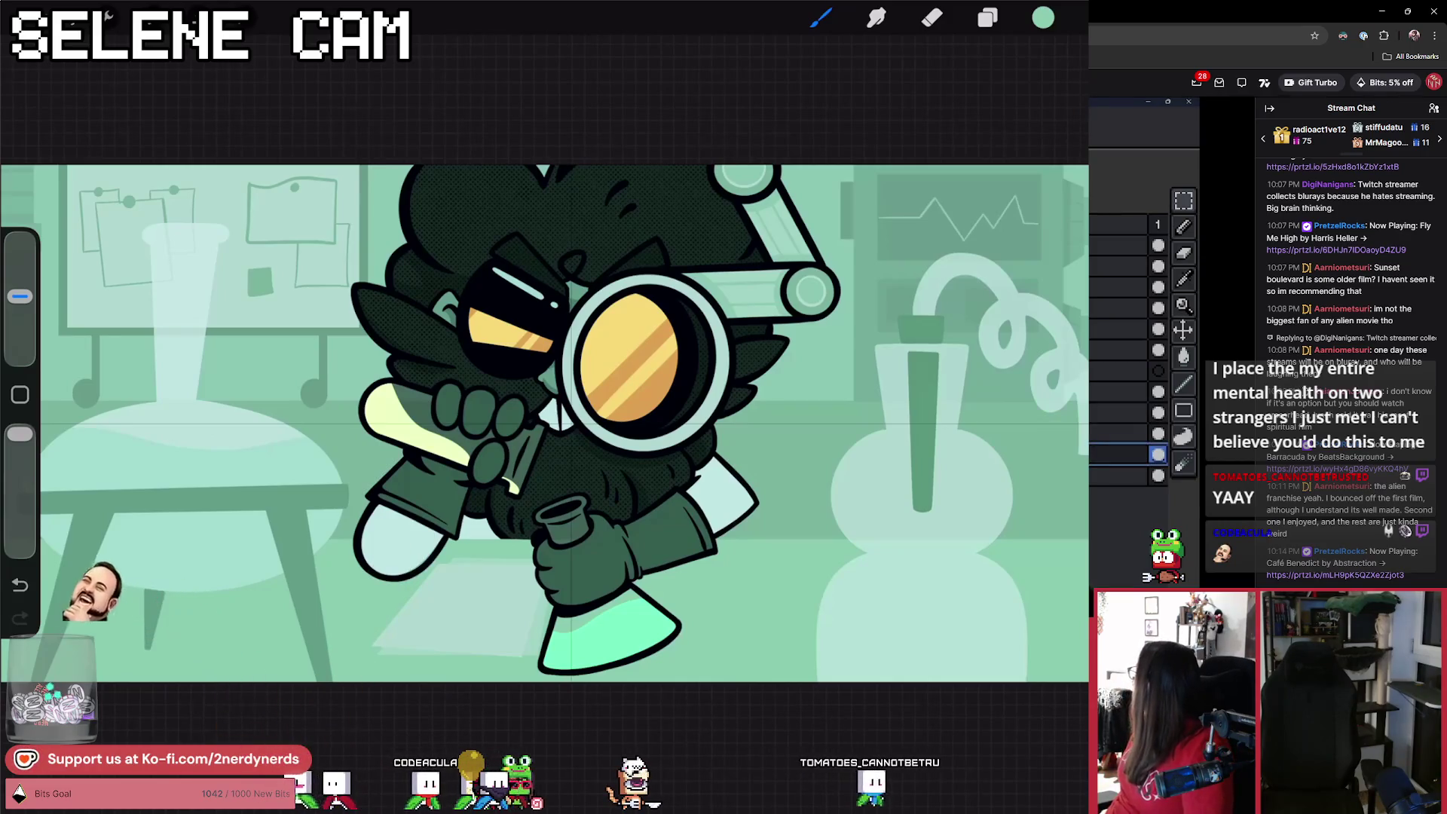